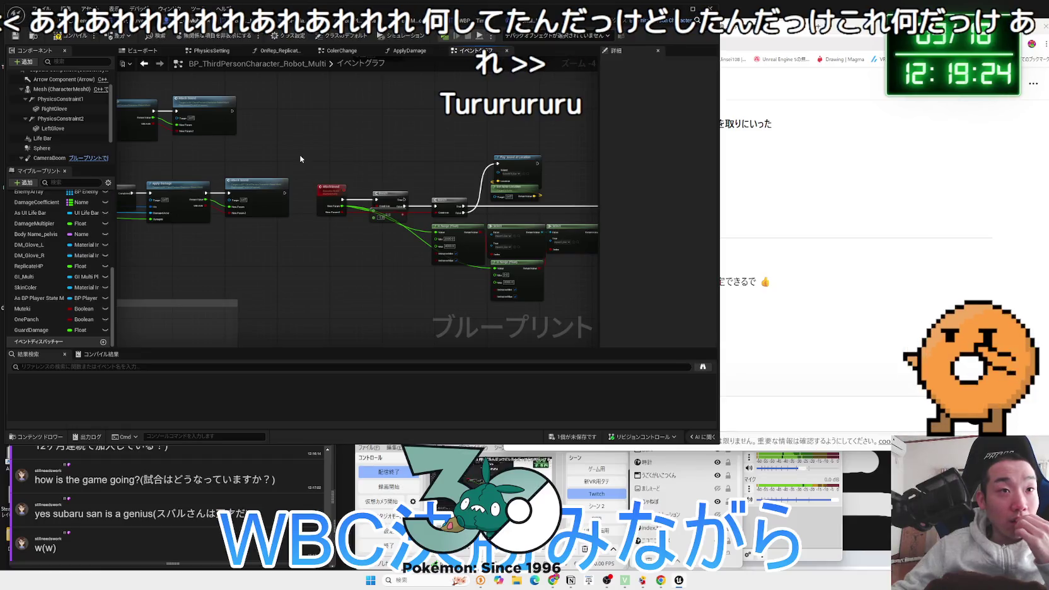
Look through the ApplyDamage function graph from Break Hit Result to Return Node, then return to the Event Graph
{"action": "left_click", "coordinate": [332, 192]}
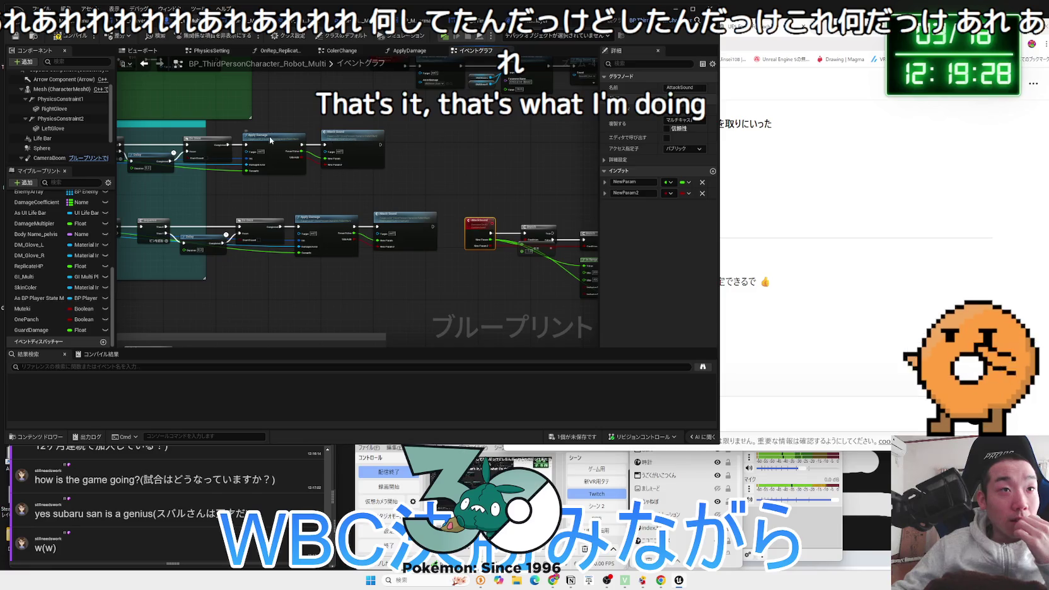
{"action": "double_click", "coordinate": [270, 140]}
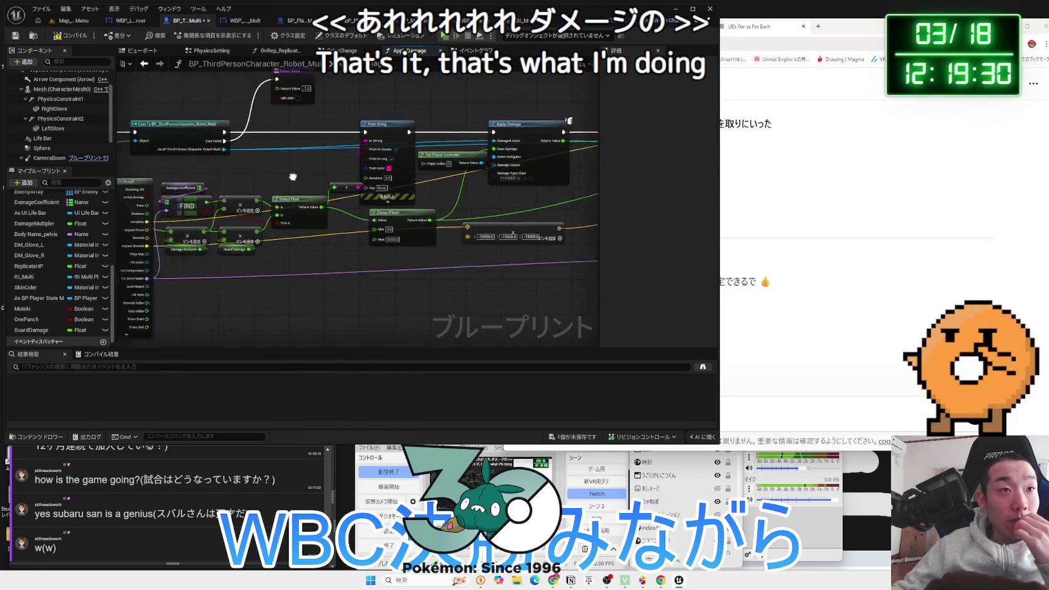
{"action": "left_click_drag", "start_coordinate": [268, 175], "coordinate": [406, 184]}
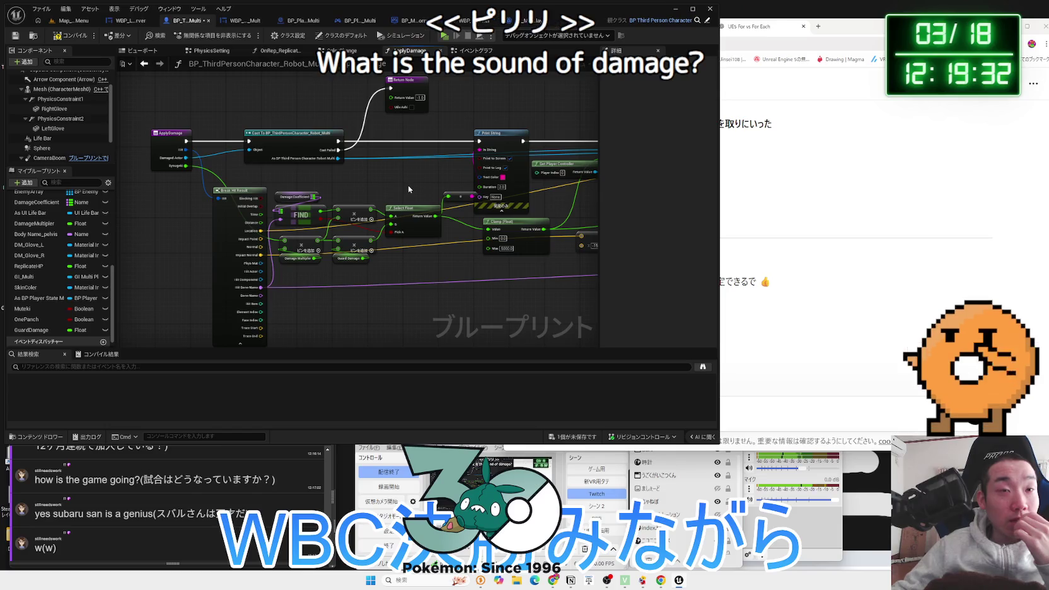
{"action": "mouse_move", "coordinate": [408, 187]}
{"action": "left_mouse_down"}
{"action": "mouse_move", "coordinate": [137, 198]}
{"action": "mouse_move", "coordinate": [445, 165]}
{"action": "left_mouse_up"}
{"action": "left_click", "coordinate": [474, 51]}
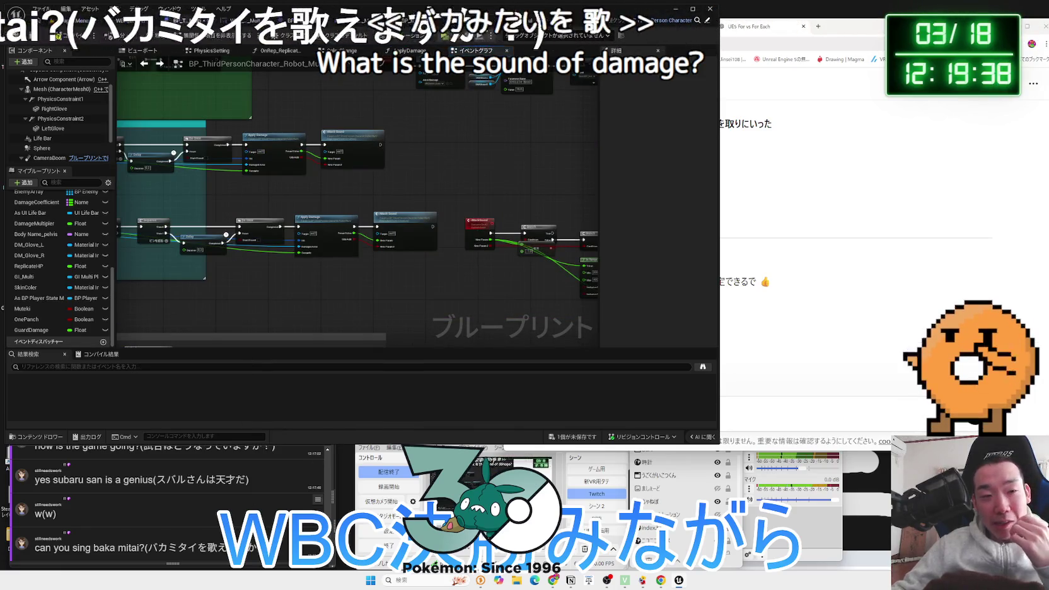
Search Google for バカミタイ from the latest chat comment
{"action": "left_click_drag", "start_coordinate": [143, 548], "coordinate": [96, 548]}
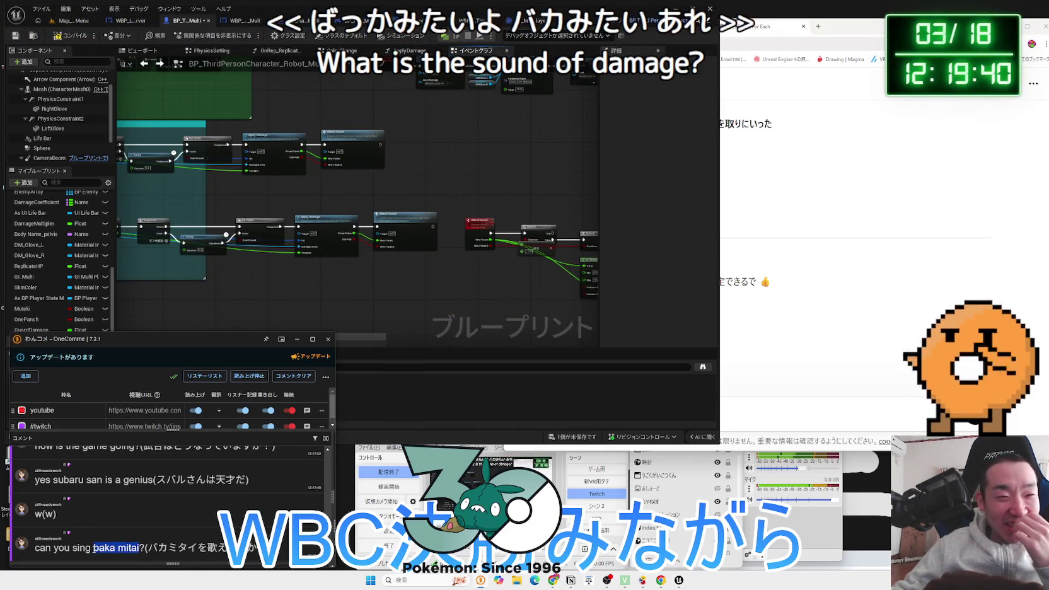
{"action": "double_click", "coordinate": [187, 547]}
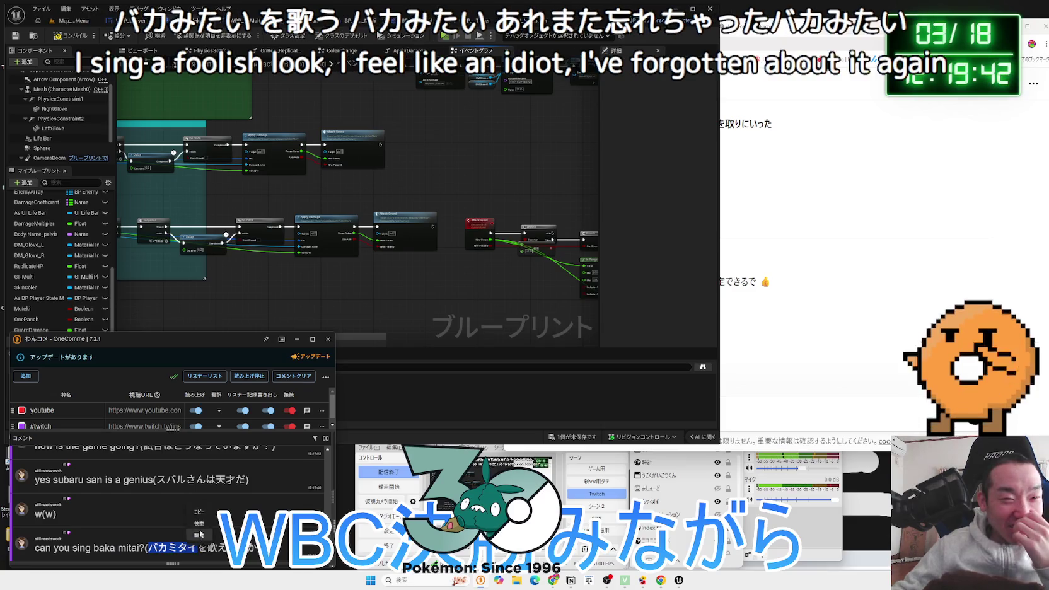
{"action": "left_click", "coordinate": [200, 535]}
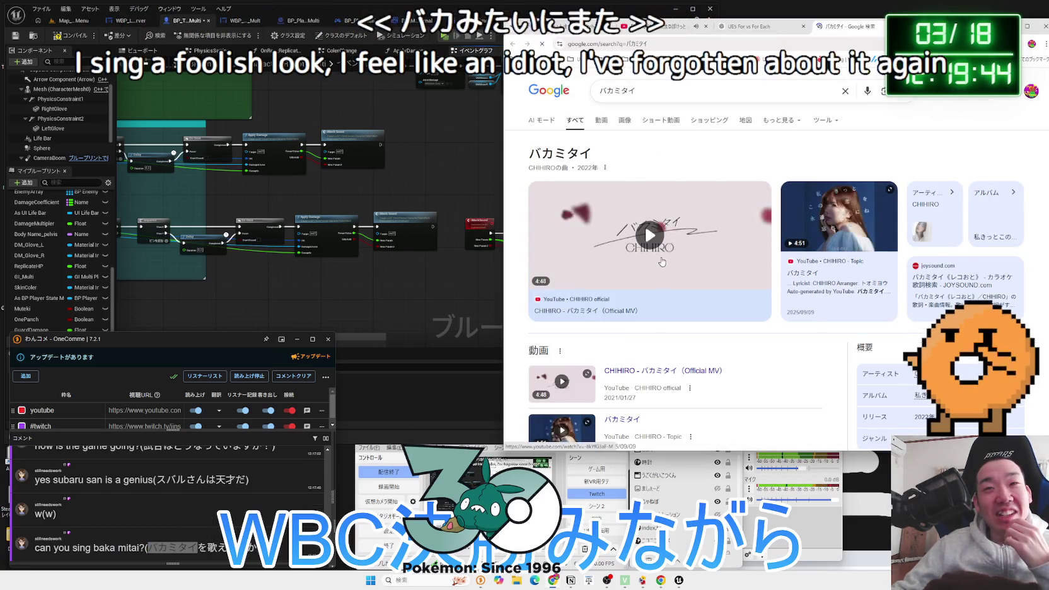
Skip ばかみたい【Taxi Driver Edition】 to about 1:01 and raise its volume
{"action": "scroll", "coordinate": [662, 261], "scroll_direction": "down", "scroll_amount": 4}
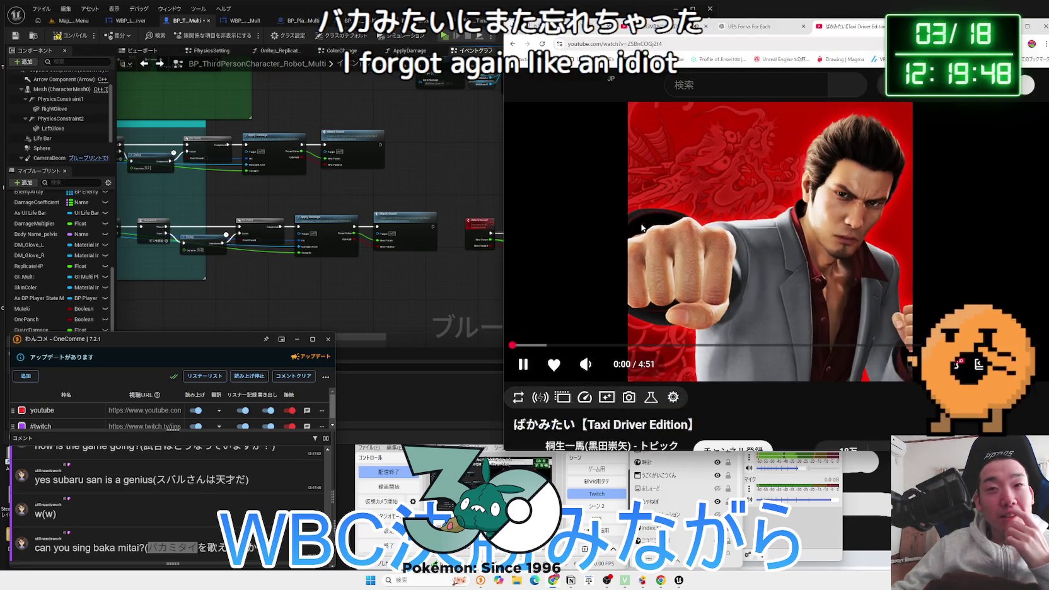
{"action": "left_click", "coordinate": [623, 346]}
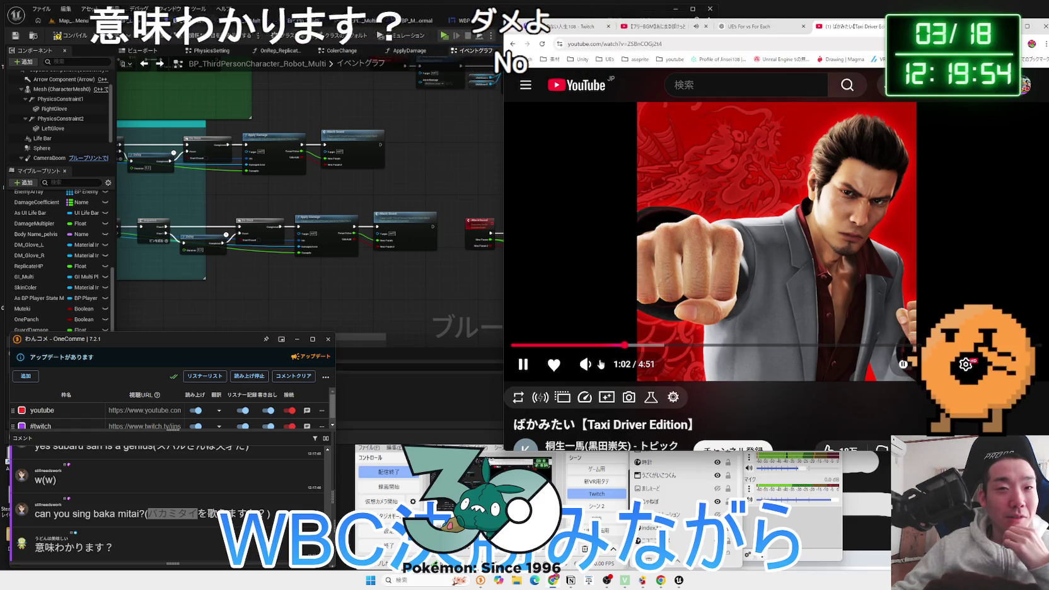
{"action": "left_click_drag", "start_coordinate": [612, 365], "coordinate": [627, 366]}
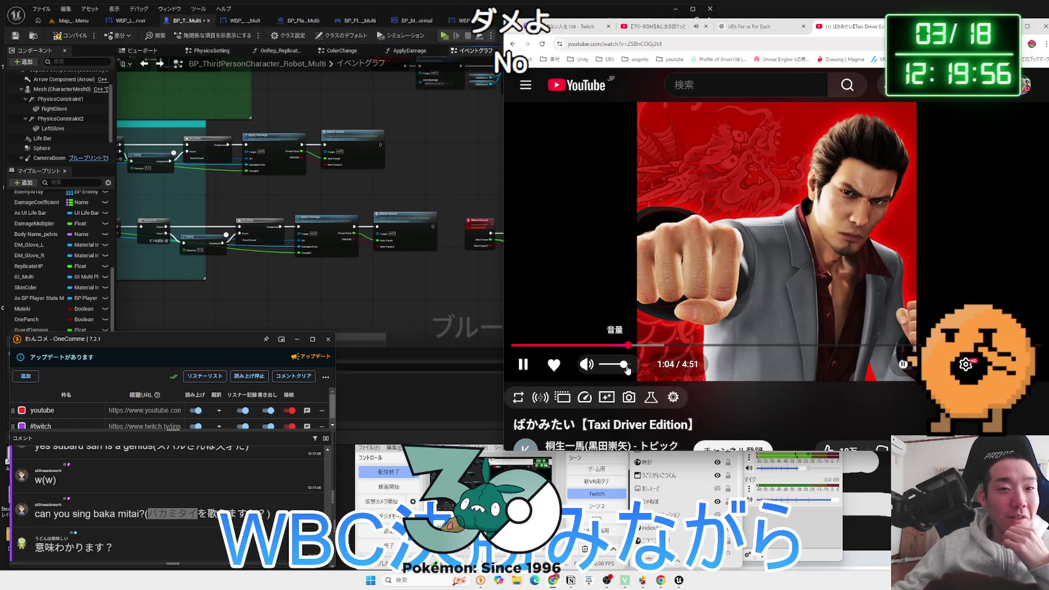
{"action": "left_click_drag", "start_coordinate": [958, 26], "coordinate": [821, 24]}
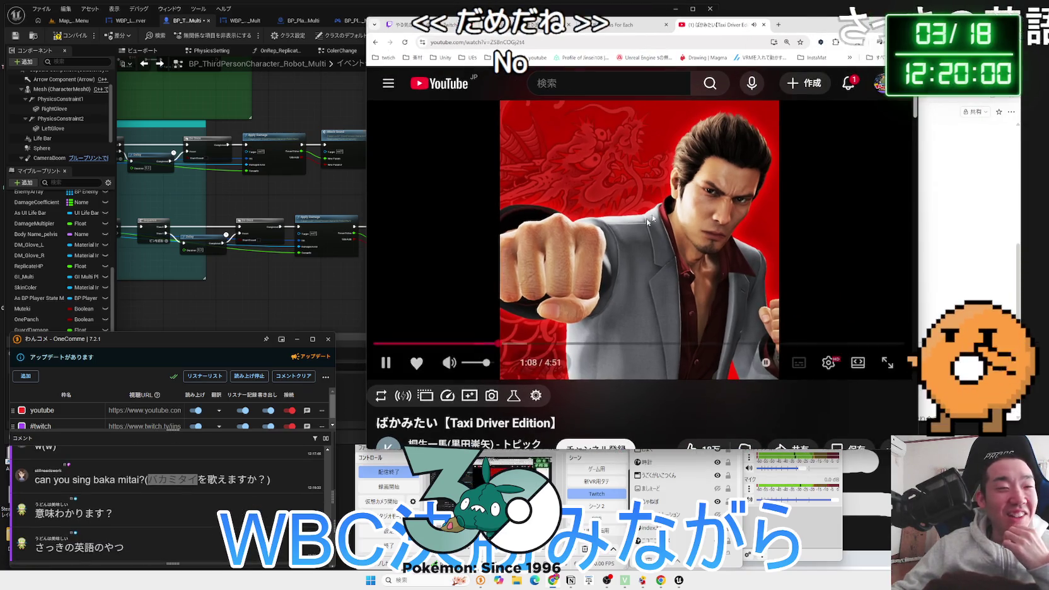
{"action": "left_click", "coordinate": [111, 517]}
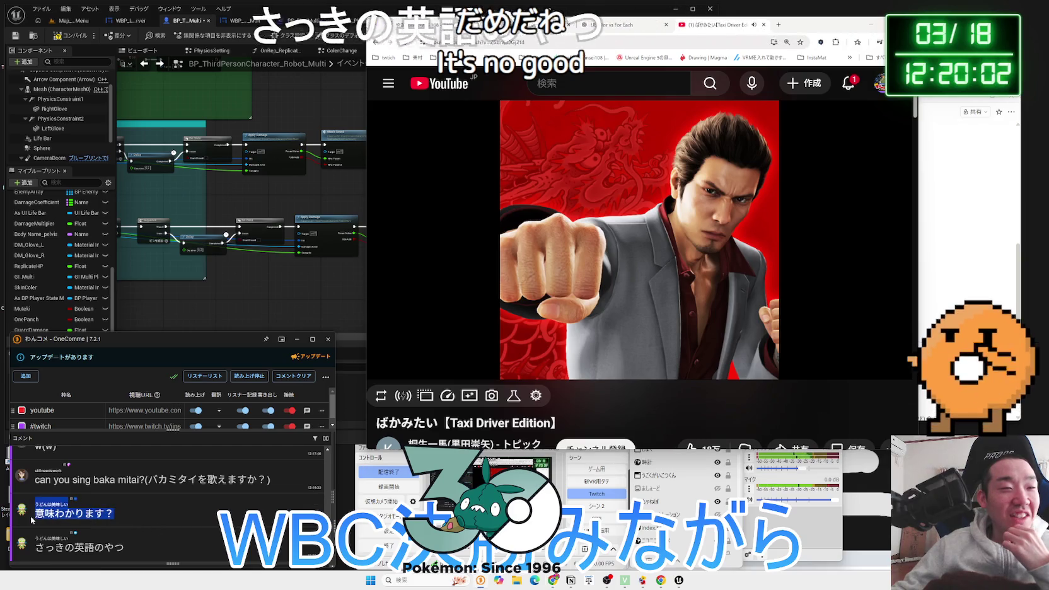
{"action": "scroll", "coordinate": [133, 502], "scroll_direction": "up", "scroll_amount": 1}
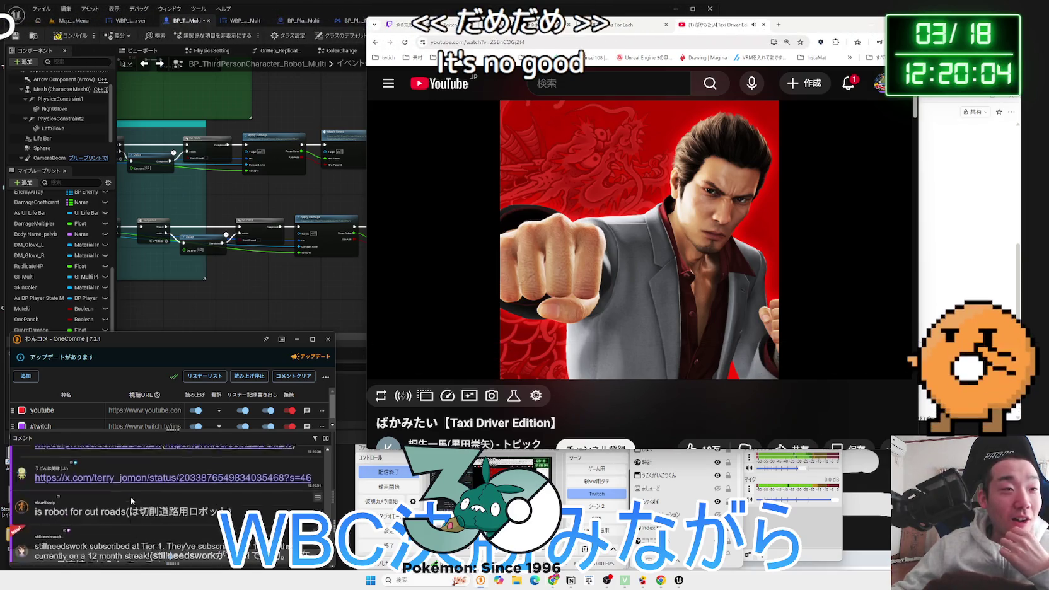
Open the x.com post shared in chat and scroll down to its translated reply
{"action": "left_click", "coordinate": [130, 461]}
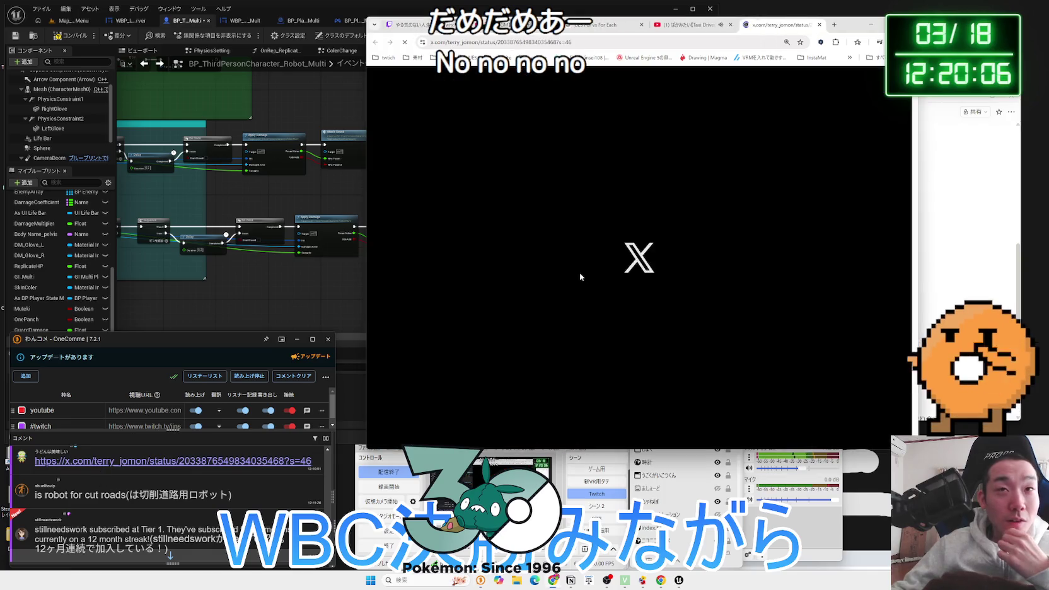
{"action": "scroll", "coordinate": [580, 272], "scroll_direction": "down", "scroll_amount": 1}
{"action": "scroll", "coordinate": [546, 351], "scroll_direction": "down", "scroll_amount": 3}
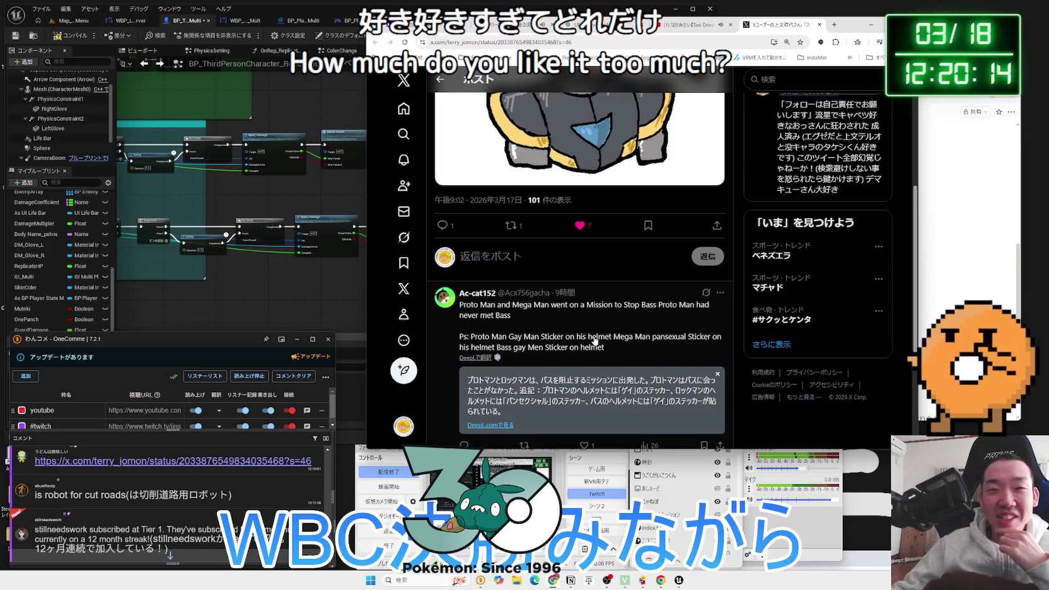
{"action": "scroll", "coordinate": [594, 341], "scroll_direction": "down", "scroll_amount": 1}
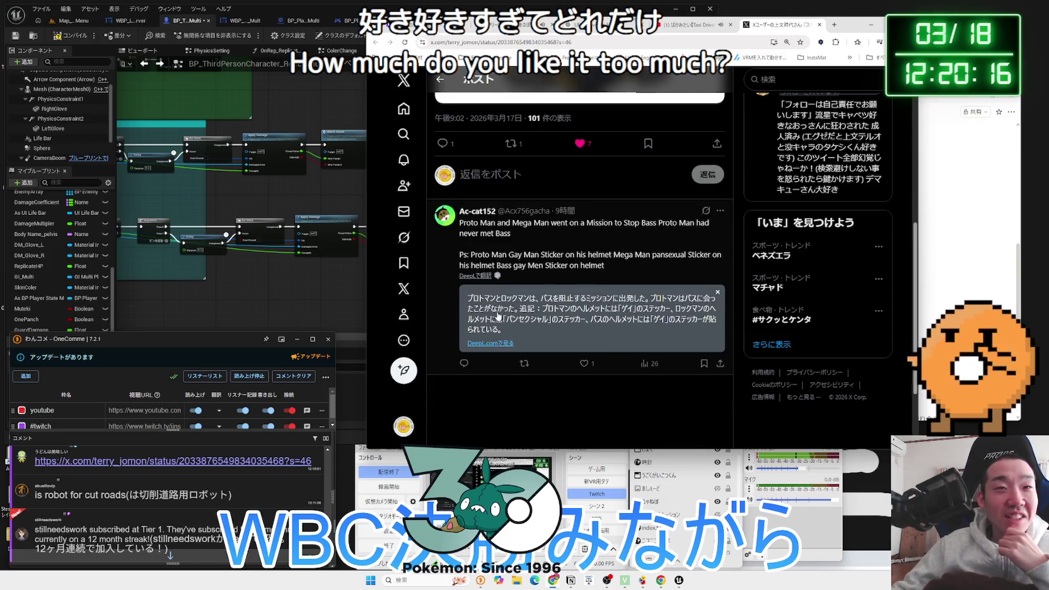
Highlight the opening and the 追記： part of the translated reply
{"action": "mouse_move", "coordinate": [542, 303]}
{"action": "left_mouse_down"}
{"action": "mouse_move", "coordinate": [657, 305]}
{"action": "mouse_move", "coordinate": [557, 306]}
{"action": "left_mouse_up"}
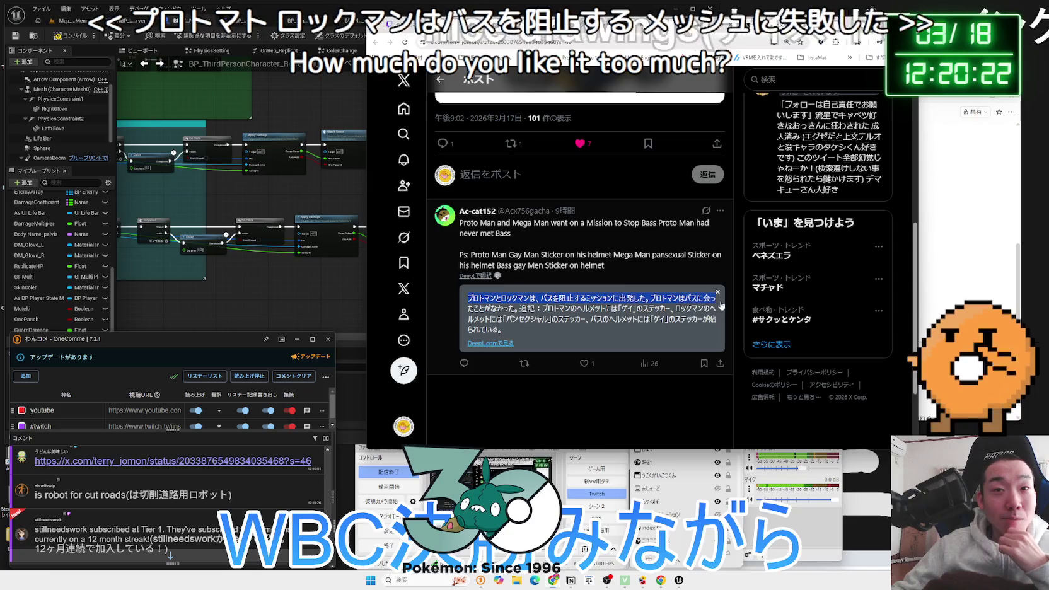
{"action": "left_click", "coordinate": [521, 316]}
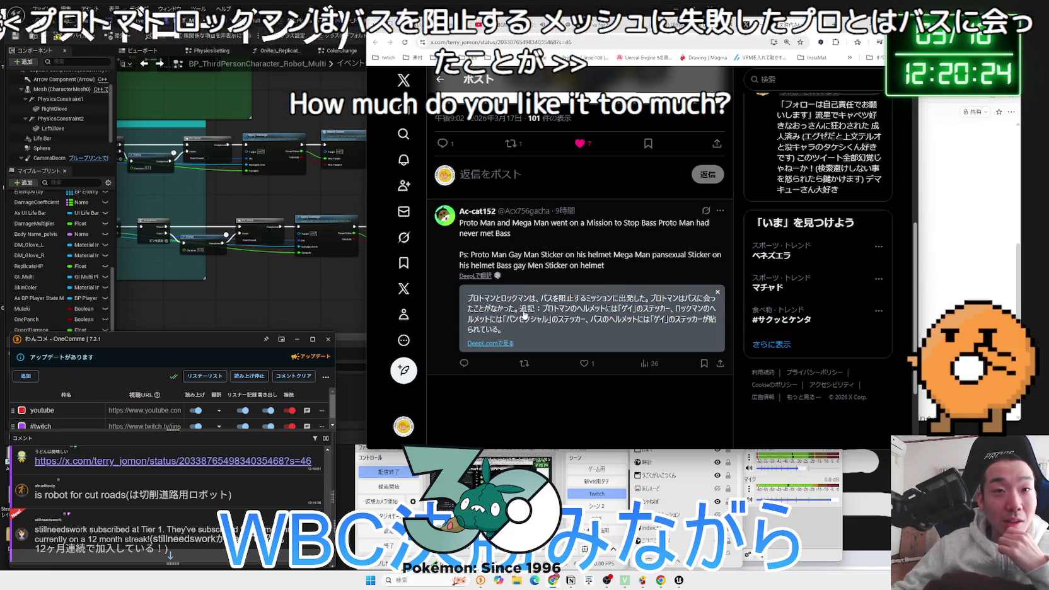
{"action": "left_click_drag", "start_coordinate": [521, 315], "coordinate": [588, 314]}
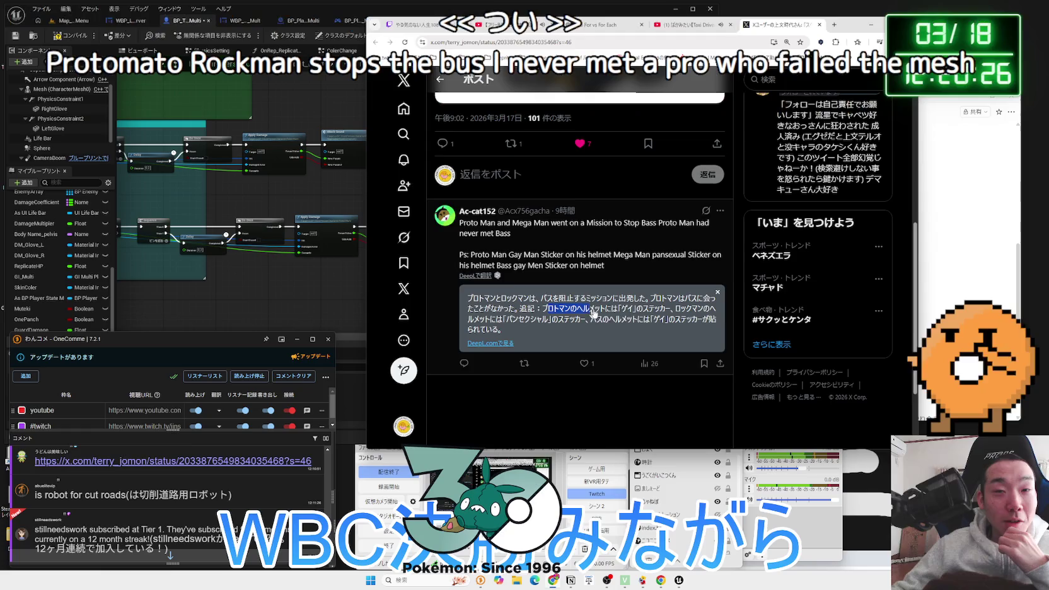
{"action": "left_click", "coordinate": [641, 314]}
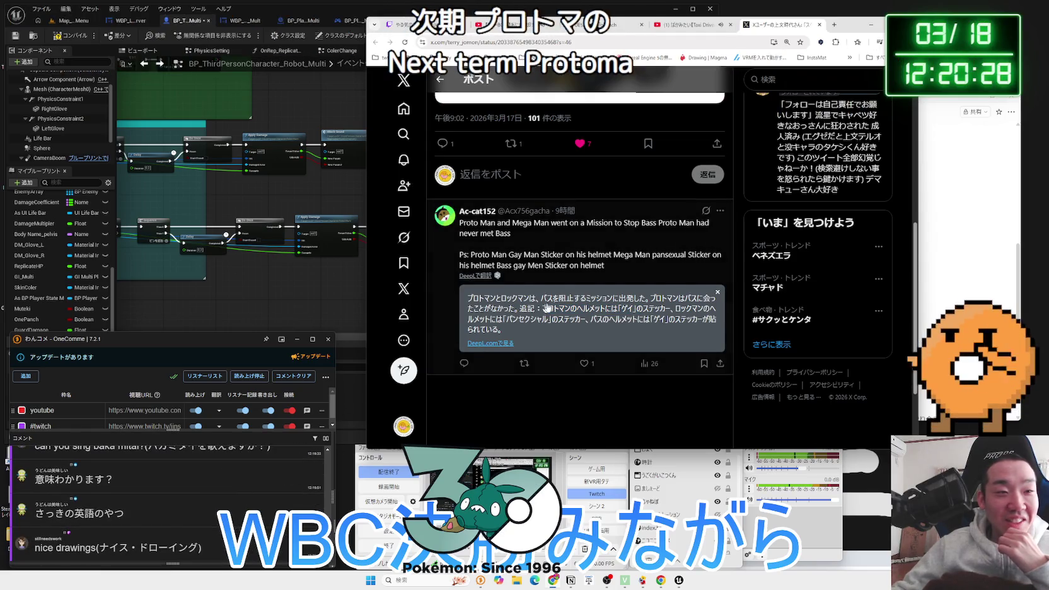
{"action": "scroll", "coordinate": [586, 303], "scroll_direction": "up", "scroll_amount": 5}
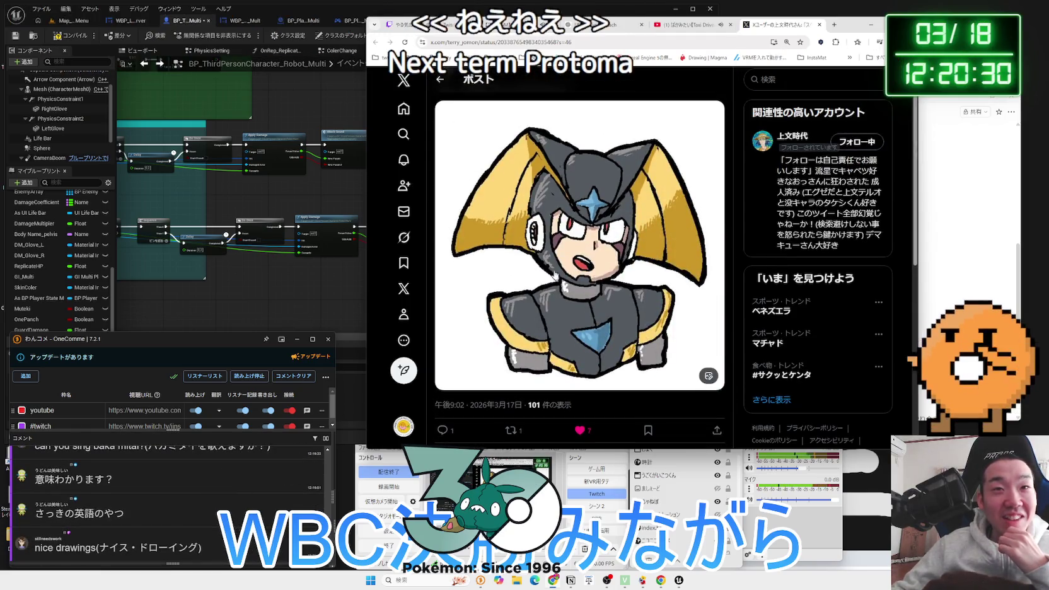
{"action": "scroll", "coordinate": [562, 277], "scroll_direction": "down", "scroll_amount": 5}
Highlight the Proto Man and Bass helmet sticker lines, then search Google for パンセクシャル
{"action": "left_click_drag", "start_coordinate": [542, 309], "coordinate": [566, 313]}
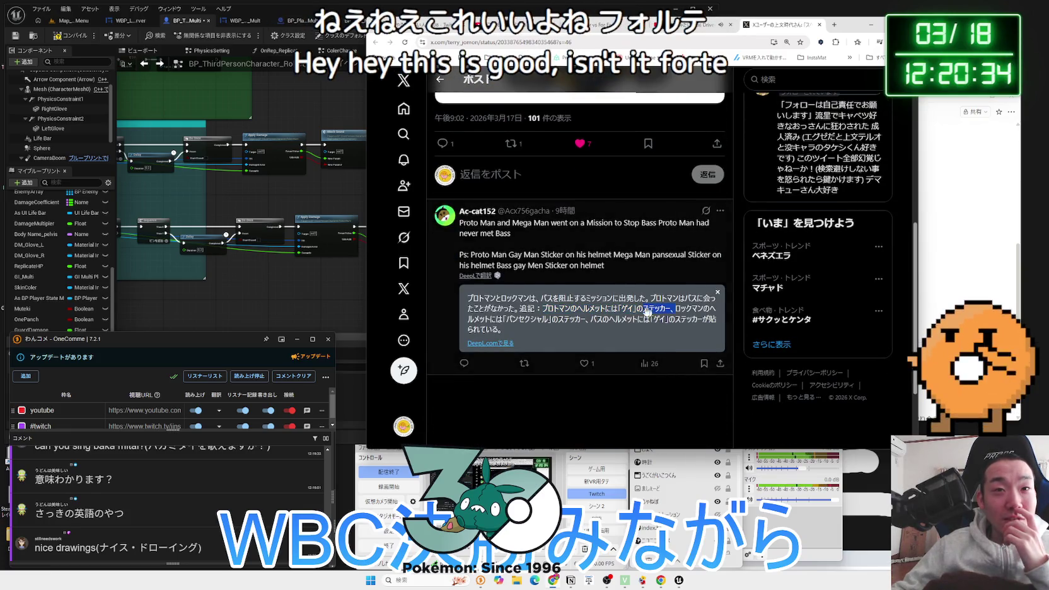
{"action": "left_click_drag", "start_coordinate": [654, 310], "coordinate": [550, 310]}
{"action": "mouse_move", "coordinate": [634, 311]}
{"action": "left_mouse_down"}
{"action": "mouse_move", "coordinate": [572, 315]}
{"action": "mouse_move", "coordinate": [581, 326]}
{"action": "mouse_move", "coordinate": [636, 325]}
{"action": "left_mouse_up"}
{"action": "mouse_move", "coordinate": [504, 329]}
{"action": "left_mouse_down"}
{"action": "mouse_move", "coordinate": [605, 320]}
{"action": "mouse_move", "coordinate": [502, 323]}
{"action": "left_mouse_up"}
{"action": "left_click", "coordinate": [557, 319]}
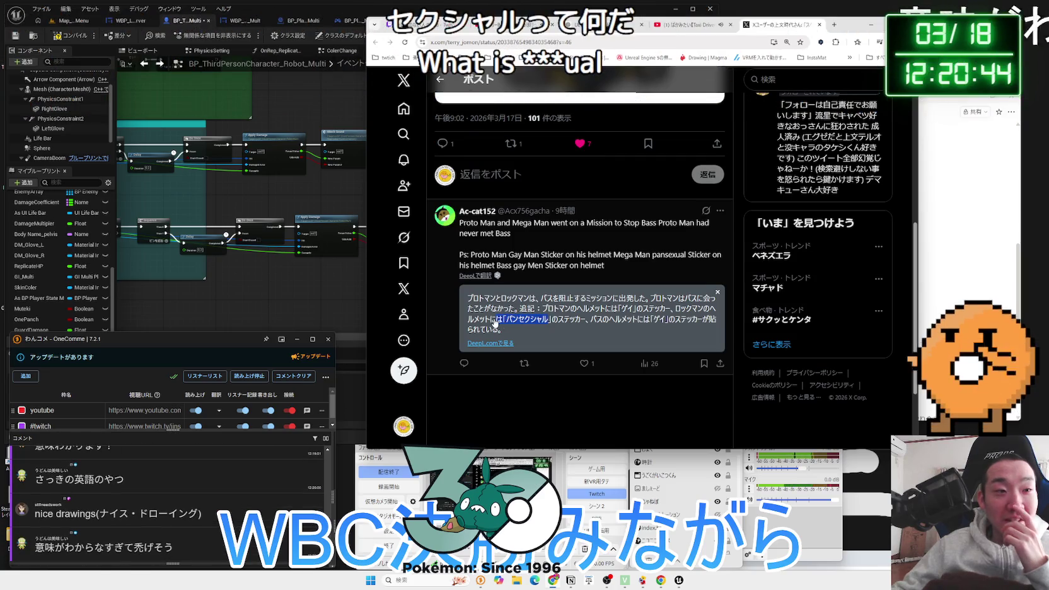
{"action": "right_click", "coordinate": [504, 324]}
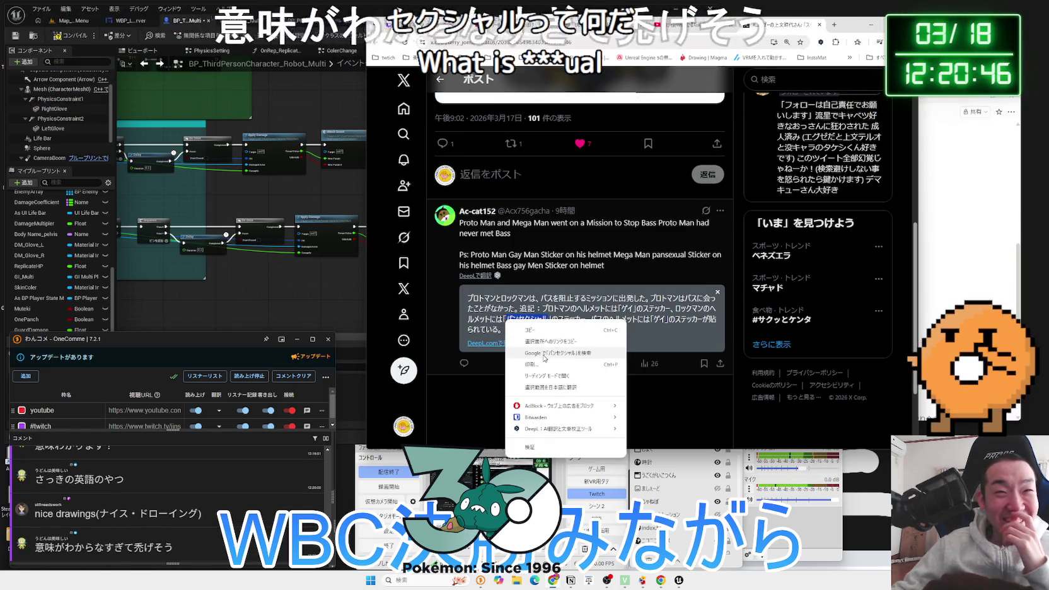
{"action": "left_click", "coordinate": [542, 358]}
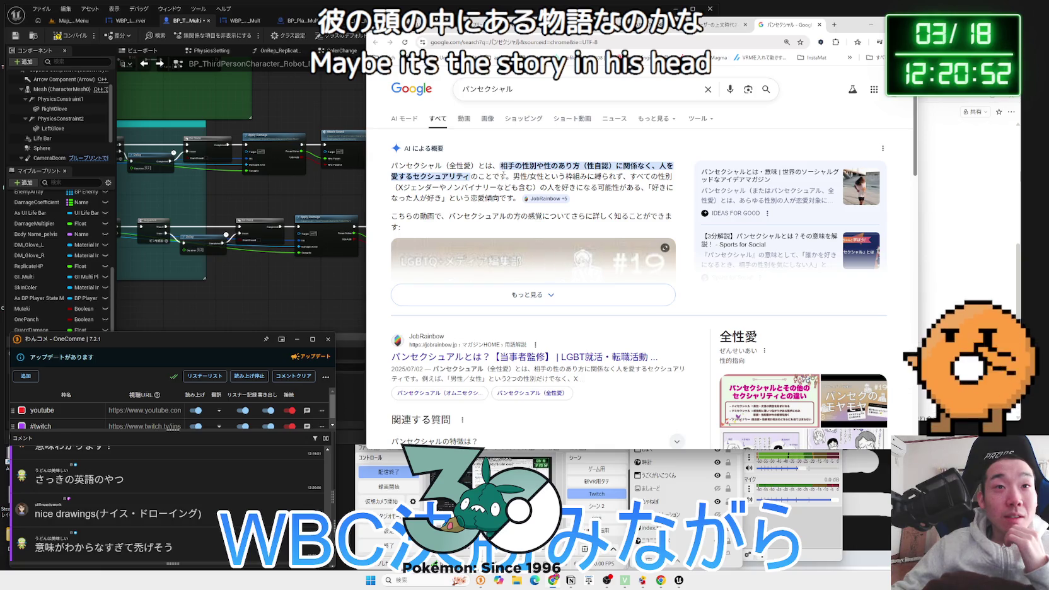
Highlight the AI overview's definition of パンセクシャル, then switch back to the X post
{"action": "left_click_drag", "start_coordinate": [530, 166], "coordinate": [602, 165]}
{"action": "left_click", "coordinate": [567, 221]}
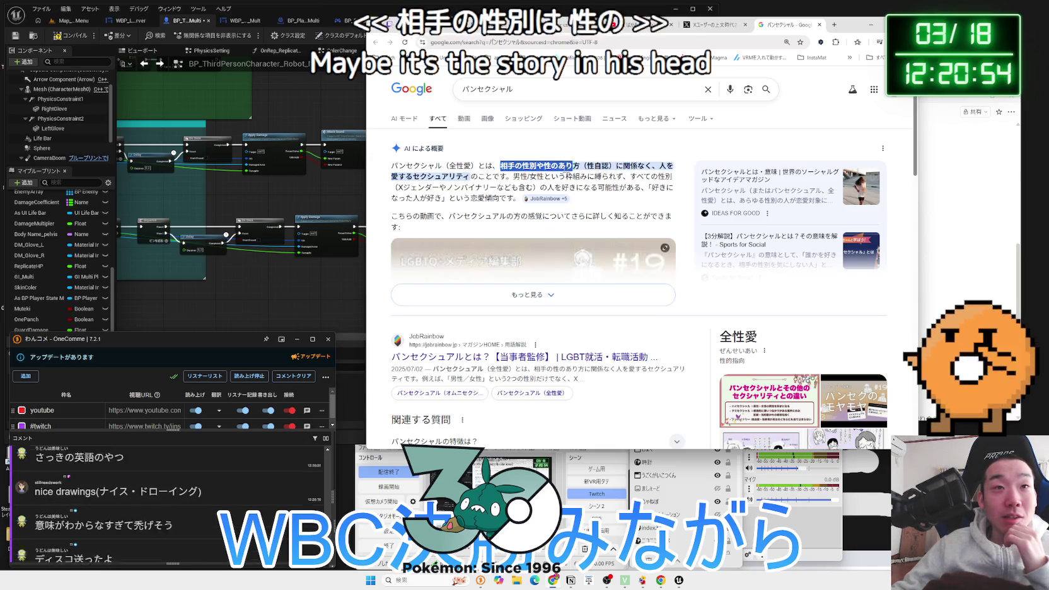
{"action": "key", "text": "alt+Tab"}
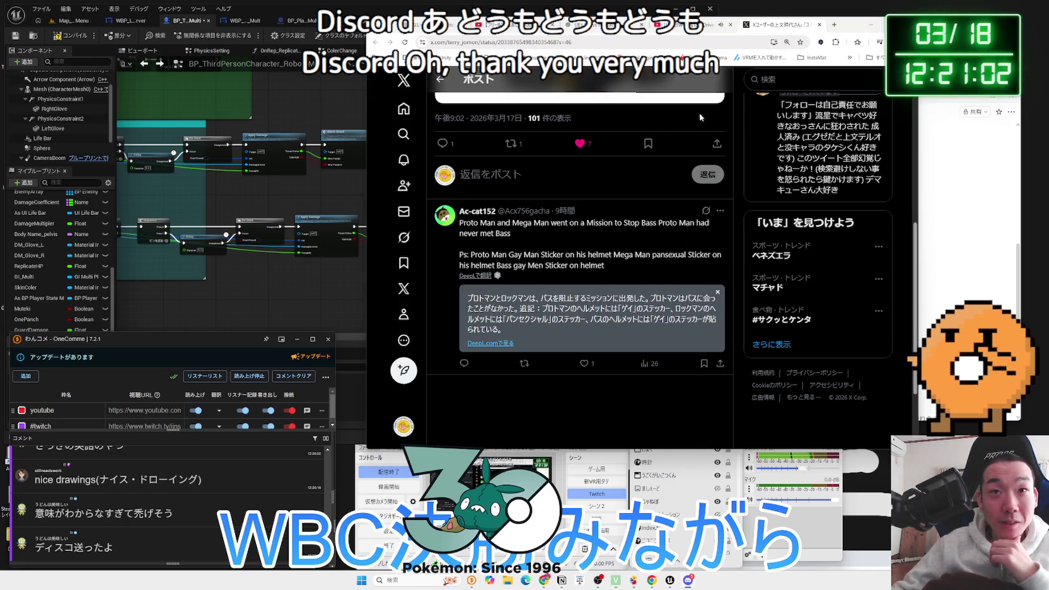
Scroll up and down through the safari-hat explorer illustration and its vertical caption
{"action": "scroll", "coordinate": [701, 118], "scroll_direction": "up", "scroll_amount": 5}
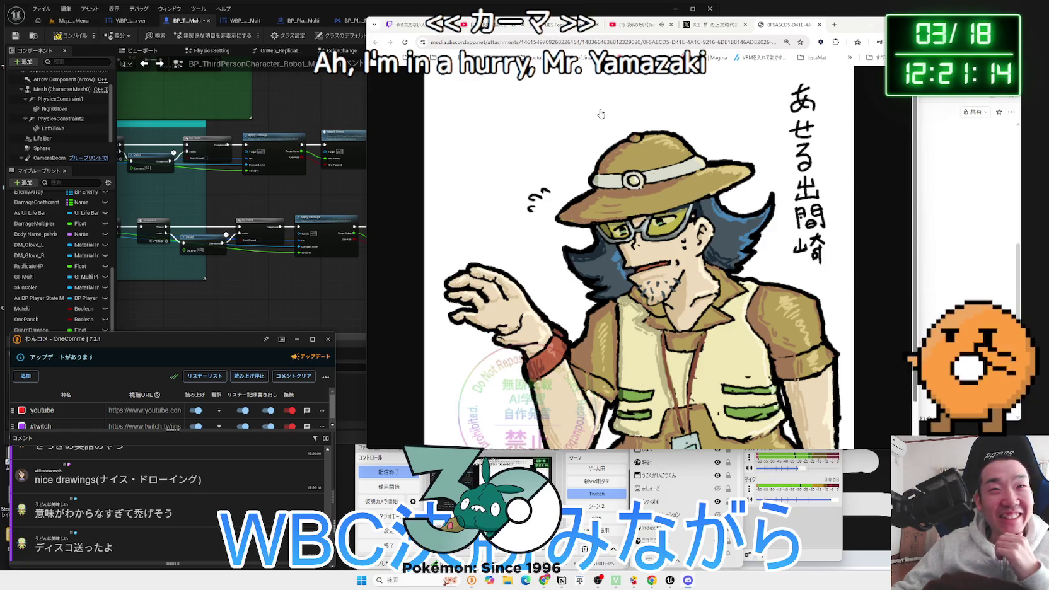
{"action": "scroll", "coordinate": [751, 290], "scroll_direction": "down", "scroll_amount": 1}
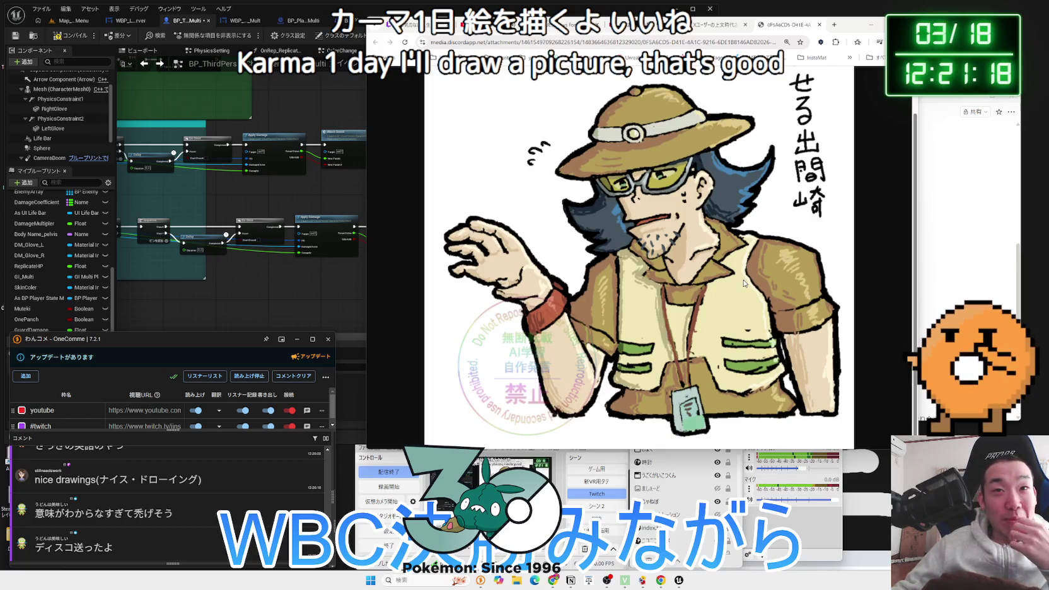
{"action": "scroll", "coordinate": [744, 283], "scroll_direction": "up", "scroll_amount": 1}
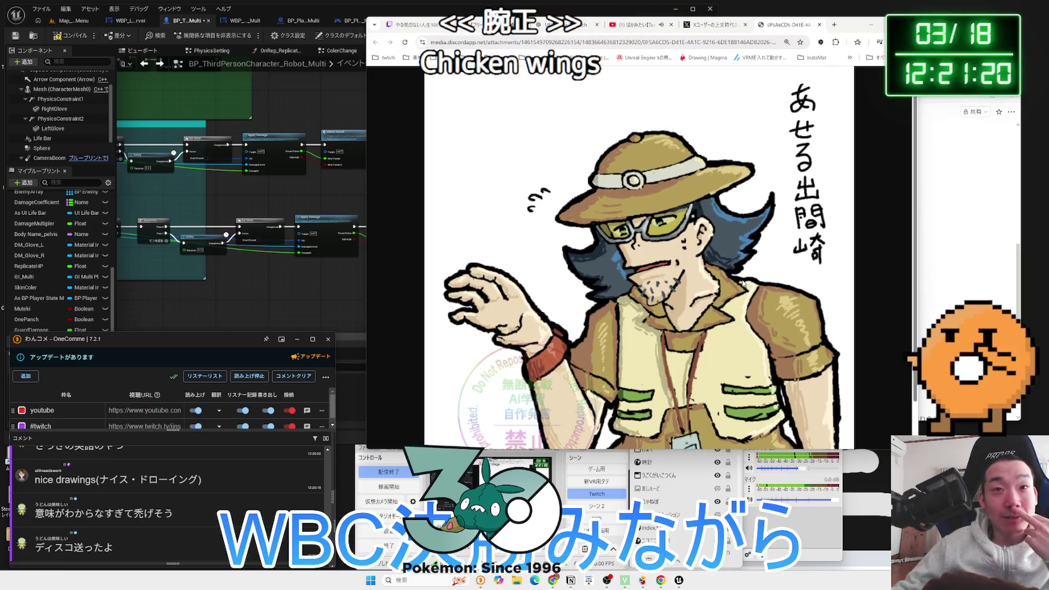
{"action": "scroll", "coordinate": [743, 283], "scroll_direction": "down", "scroll_amount": 1}
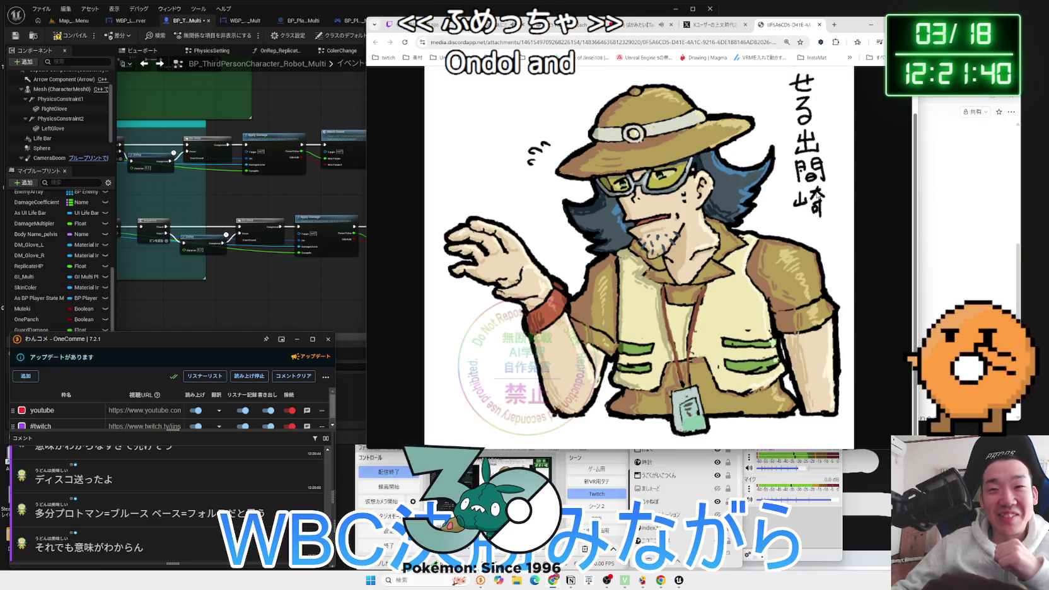
{"action": "scroll", "coordinate": [818, 196], "scroll_direction": "up", "scroll_amount": 1}
{"action": "scroll", "coordinate": [818, 195], "scroll_direction": "up", "scroll_amount": 1}
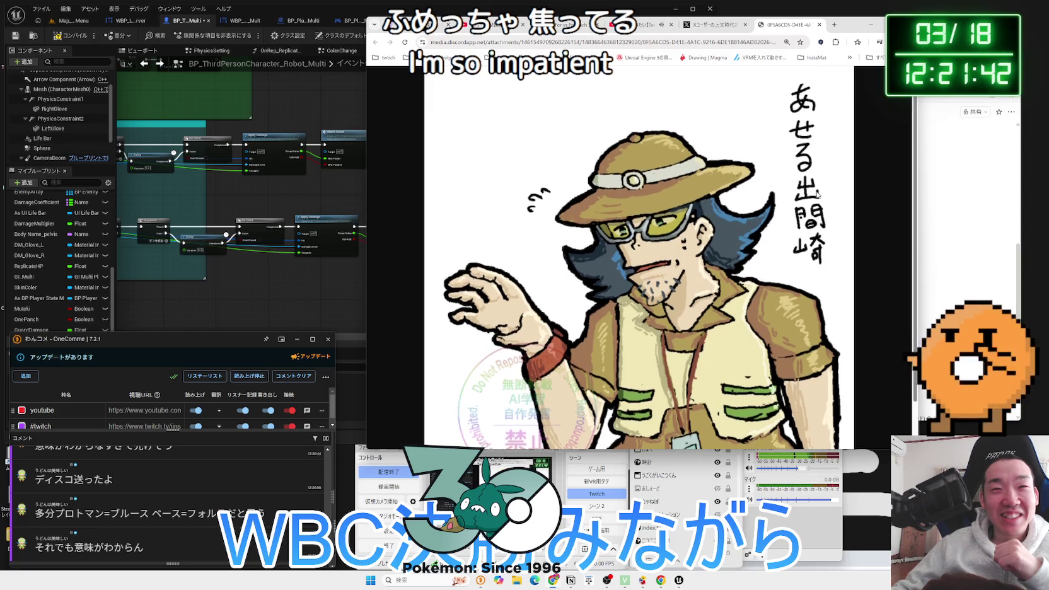
{"action": "scroll", "coordinate": [819, 193], "scroll_direction": "down", "scroll_amount": 1}
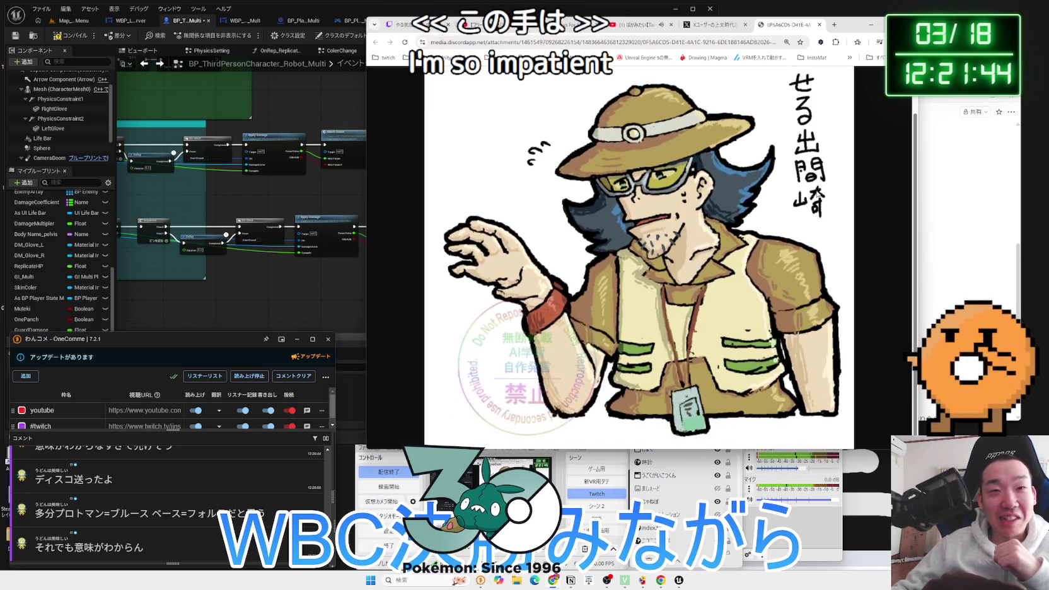
{"action": "scroll", "coordinate": [787, 279], "scroll_direction": "up", "scroll_amount": 1}
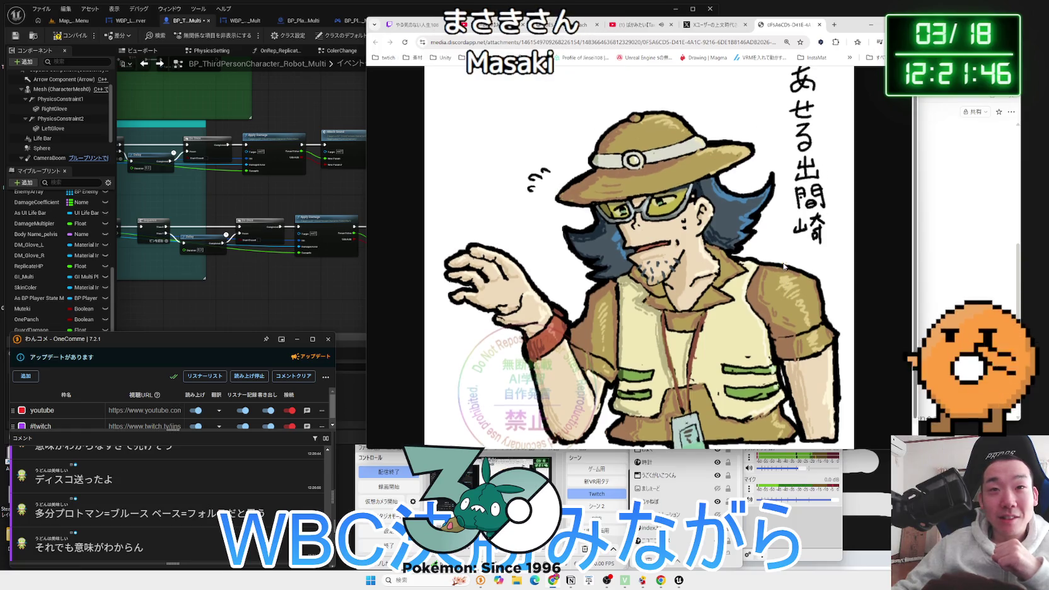
{"action": "scroll", "coordinate": [801, 318], "scroll_direction": "down", "scroll_amount": 1}
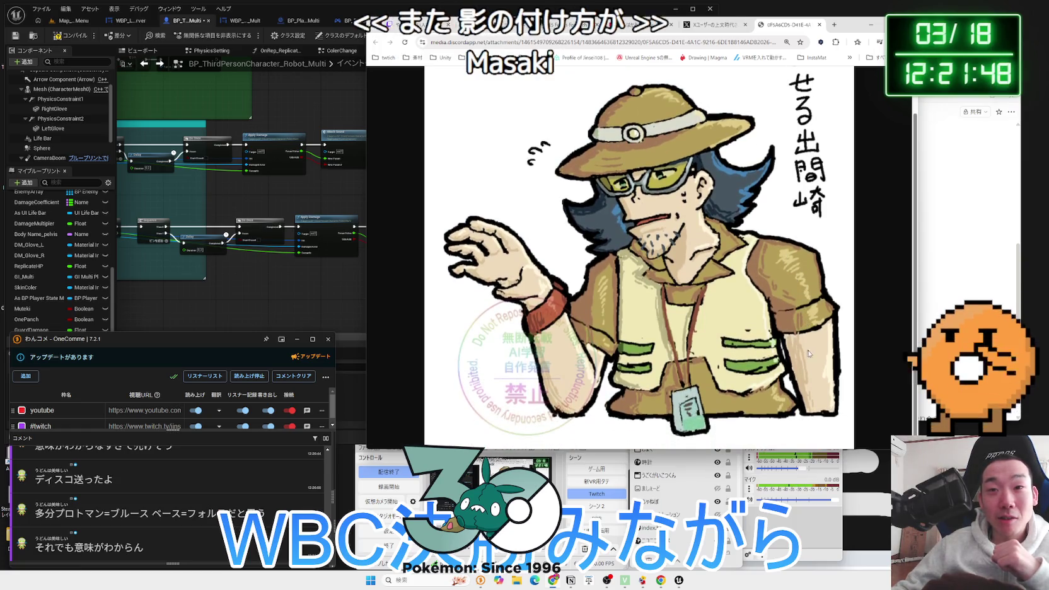
{"action": "scroll", "coordinate": [804, 290], "scroll_direction": "up", "scroll_amount": 1}
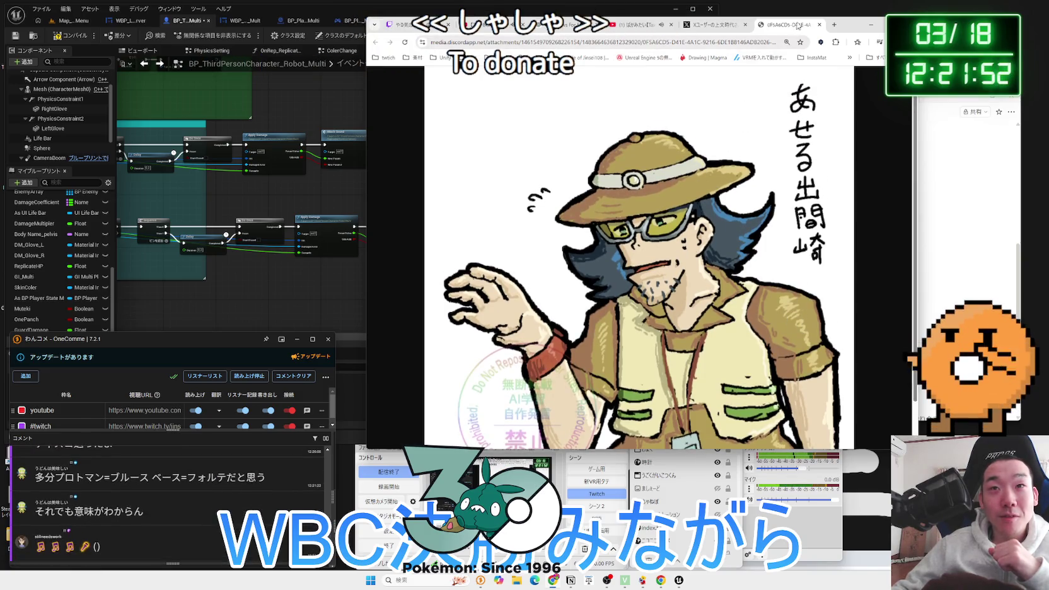
Close the Discord image, scroll the X replies, and switch the stream to the webcam-only scene
{"action": "left_click", "coordinate": [818, 25]}
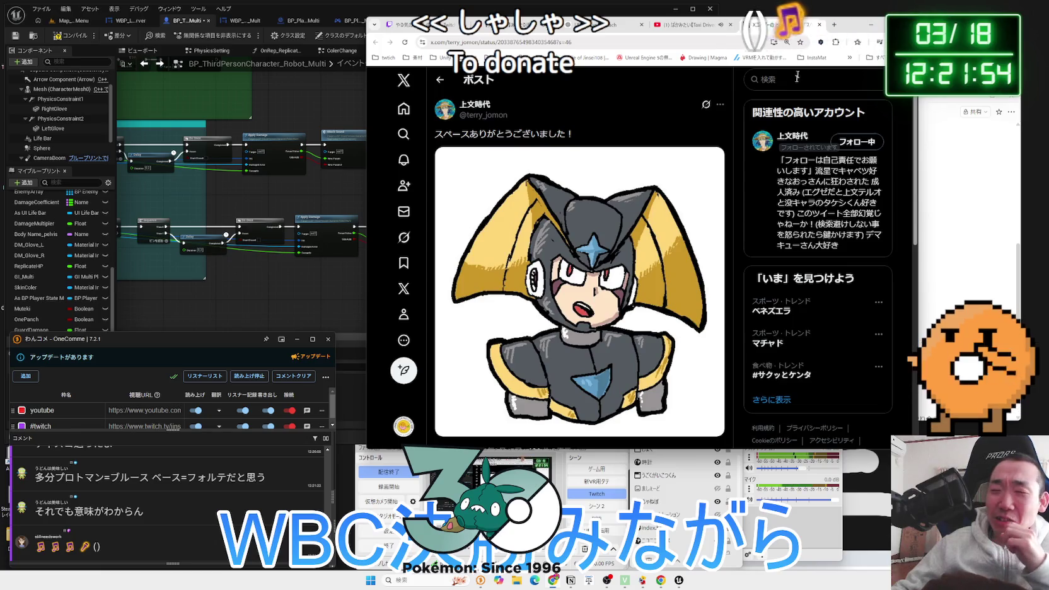
{"action": "scroll", "coordinate": [580, 252], "scroll_direction": "down", "scroll_amount": 3}
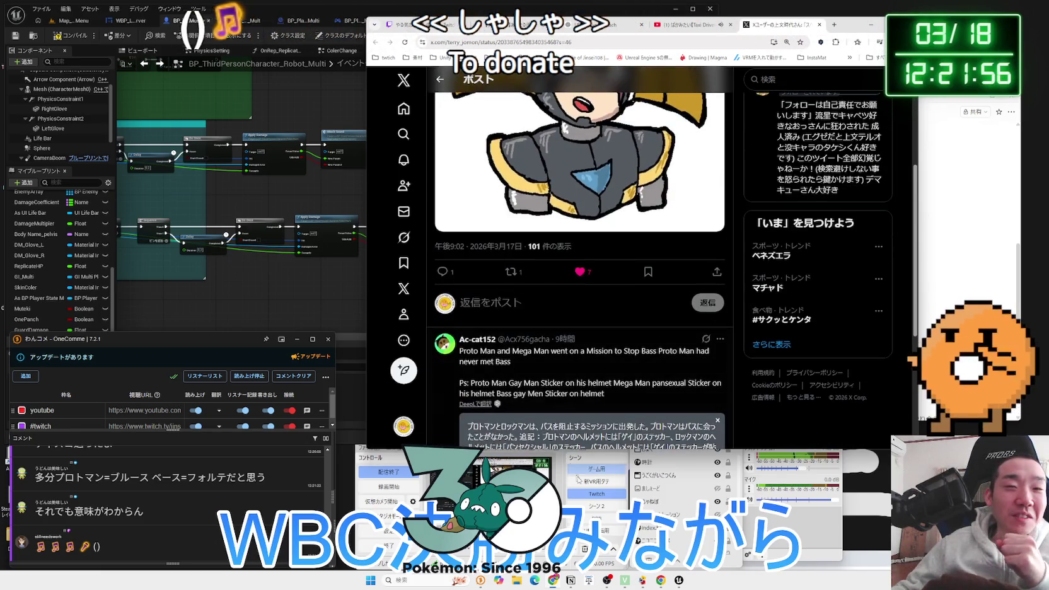
{"action": "left_click", "coordinate": [595, 504]}
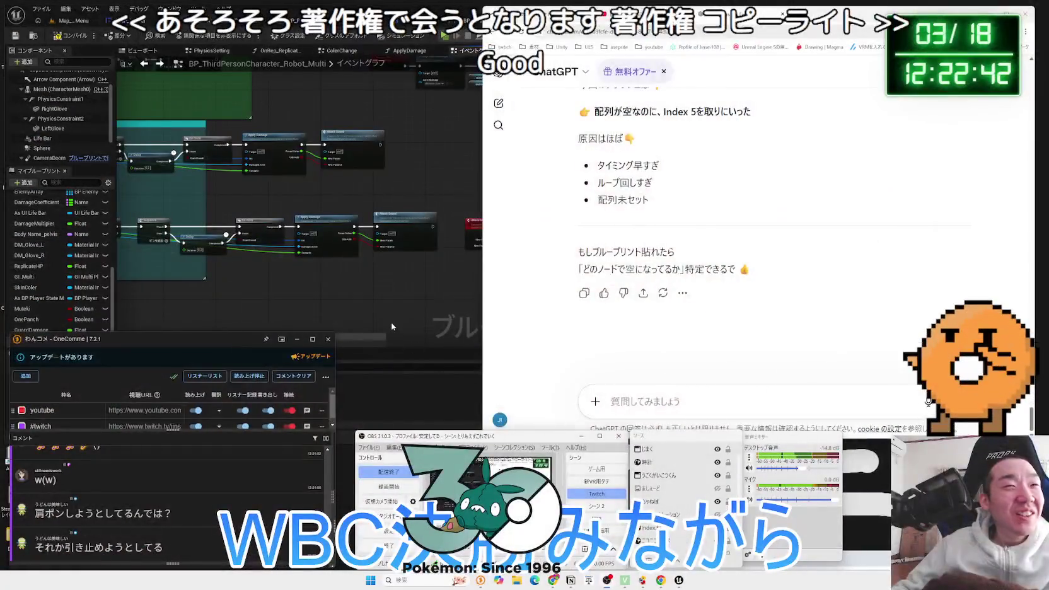
Pan over the guard-handling and glove-hit logic comment boxes in the Event Graph
{"action": "left_click_drag", "start_coordinate": [523, 323], "coordinate": [424, 246]}
{"action": "scroll", "coordinate": [354, 218], "scroll_direction": "up", "scroll_amount": 3}
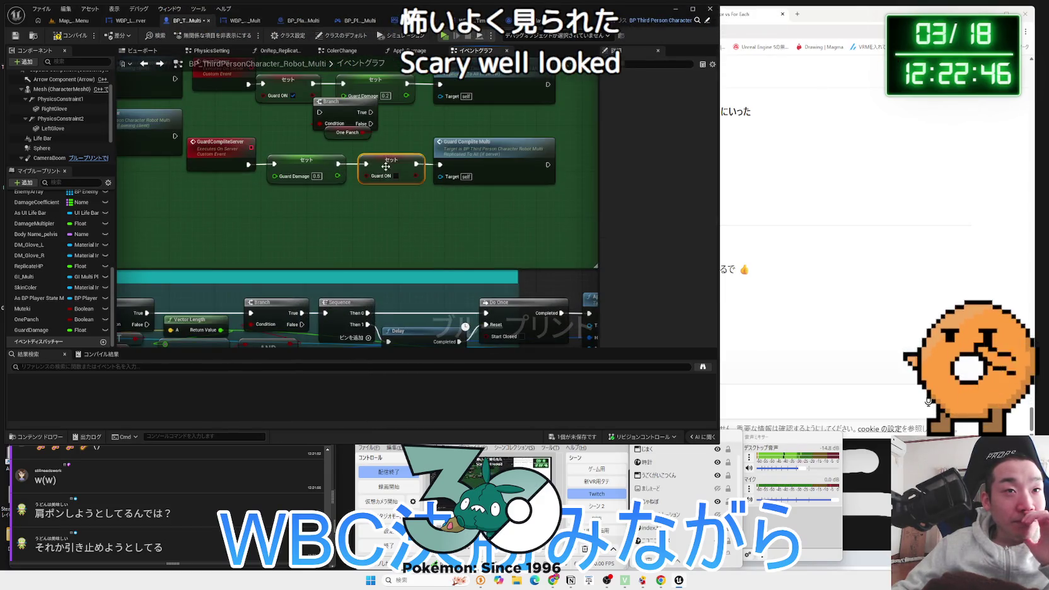
{"action": "left_click_drag", "start_coordinate": [385, 166], "coordinate": [410, 248]}
{"action": "scroll", "coordinate": [453, 283], "scroll_direction": "down", "scroll_amount": 3}
{"action": "mouse_move", "coordinate": [453, 282]}
{"action": "left_mouse_down"}
{"action": "mouse_move", "coordinate": [379, 170]}
{"action": "mouse_move", "coordinate": [292, 206]}
{"action": "mouse_move", "coordinate": [478, 211]}
{"action": "mouse_move", "coordinate": [305, 215]}
{"action": "left_mouse_up"}
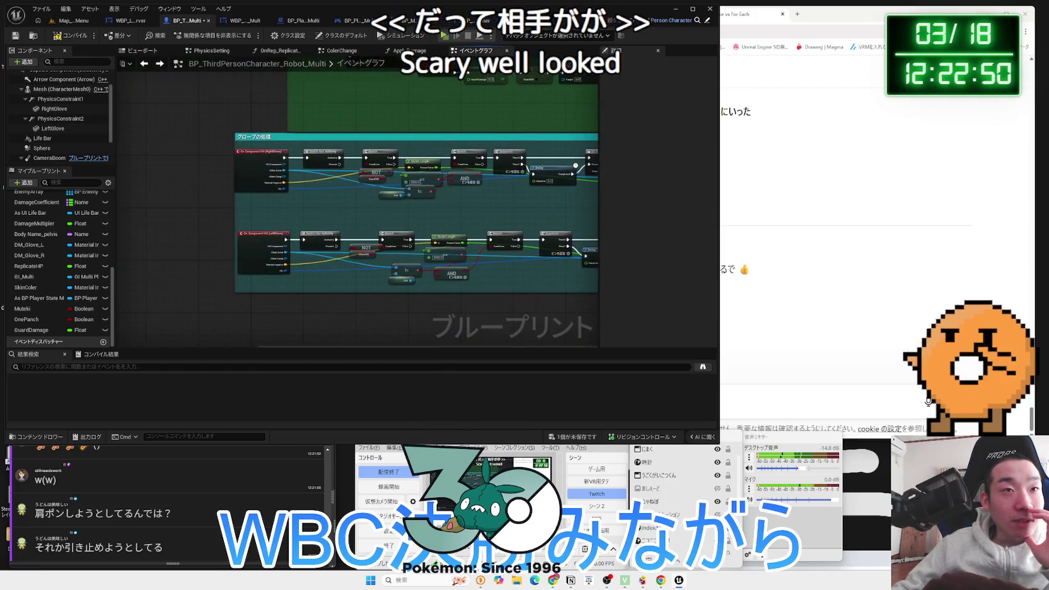
{"action": "scroll", "coordinate": [305, 215], "scroll_direction": "up", "scroll_amount": 2}
{"action": "scroll", "coordinate": [305, 214], "scroll_direction": "up", "scroll_amount": 3}
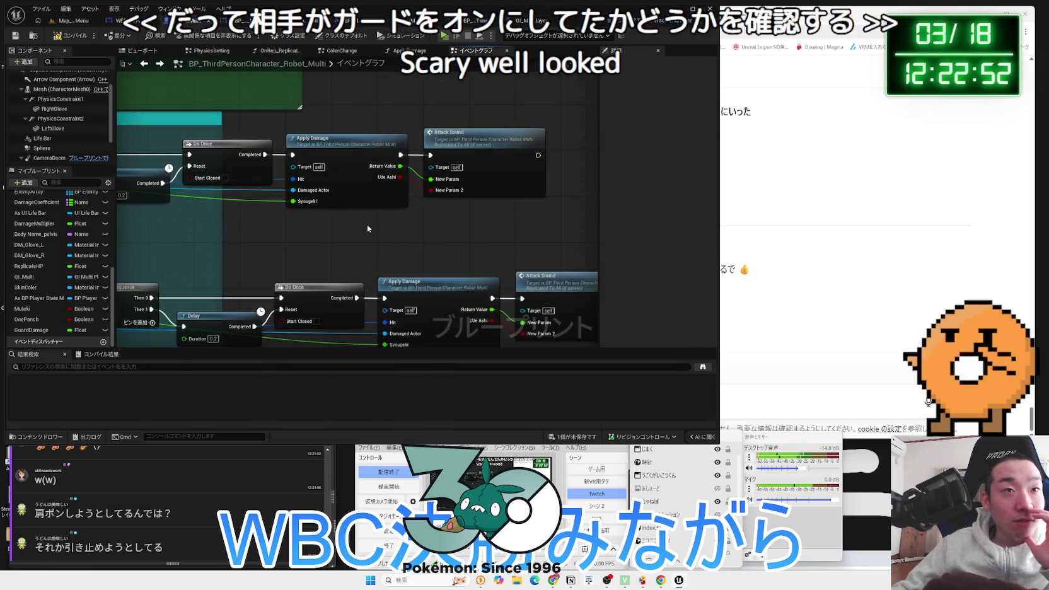
Open the Apply Damage function graph and zoom around its Cast To node
{"action": "double_click", "coordinate": [340, 148]}
{"action": "scroll", "coordinate": [360, 198], "scroll_direction": "up", "scroll_amount": 4}
{"action": "scroll", "coordinate": [349, 215], "scroll_direction": "down", "scroll_amount": 6}
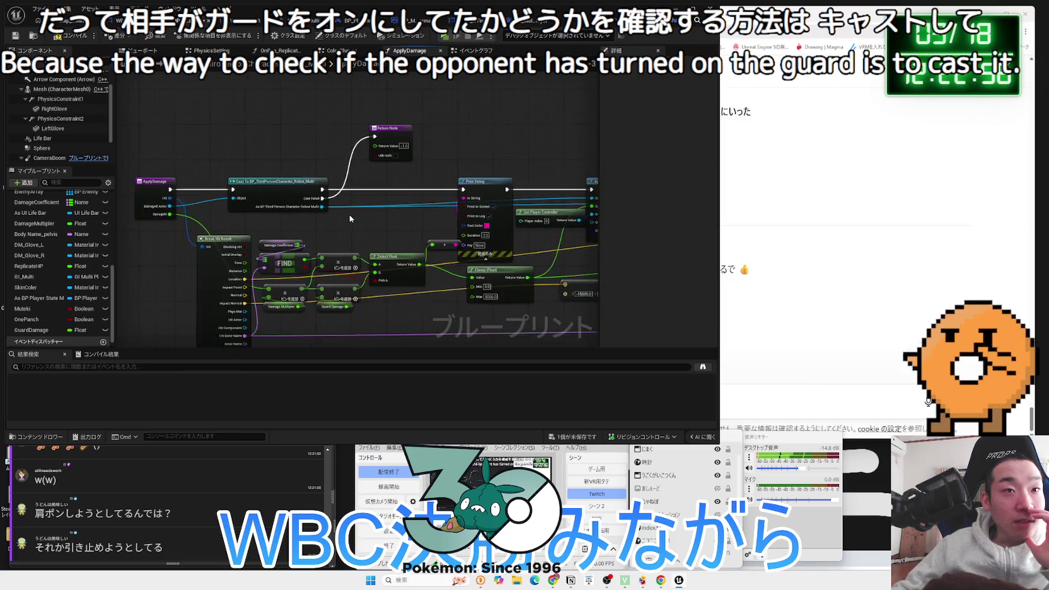
{"action": "scroll", "coordinate": [572, 218], "scroll_direction": "up", "scroll_amount": 5}
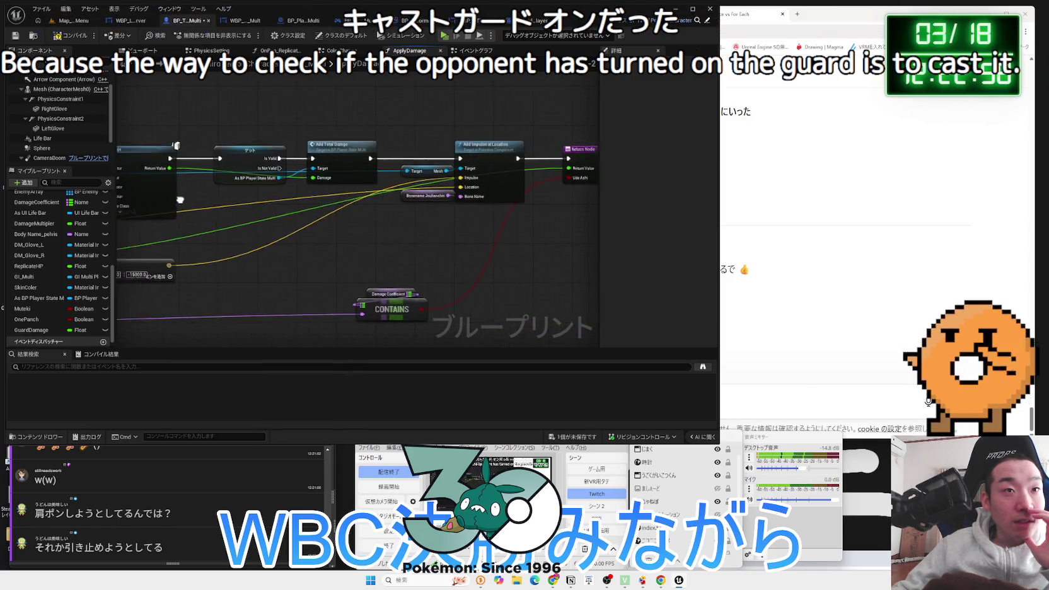
{"action": "scroll", "coordinate": [285, 201], "scroll_direction": "down", "scroll_amount": 1}
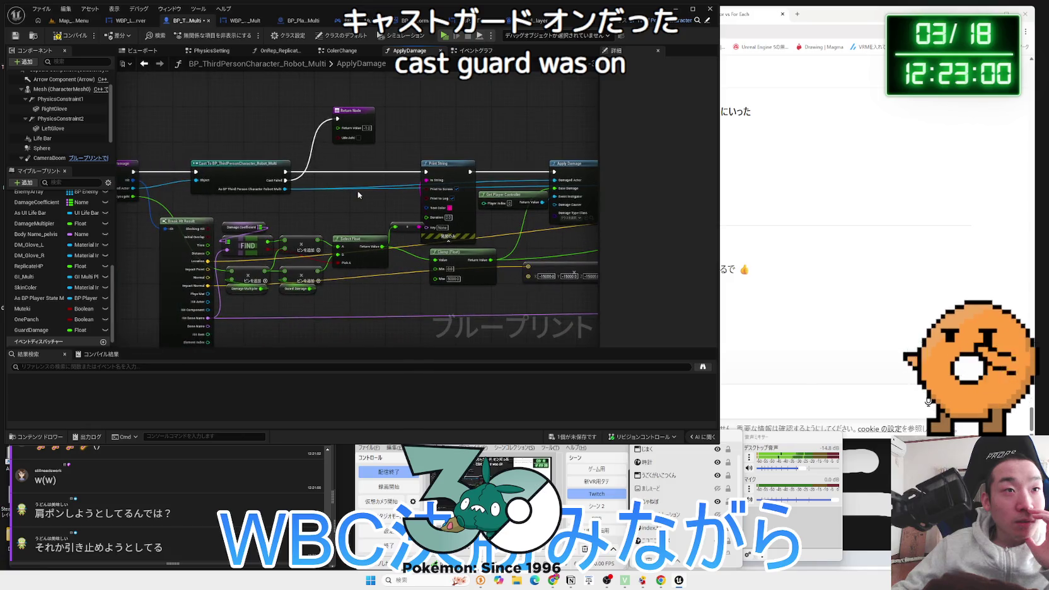
Add a Get Guard ON node wired from the Cast To output, using the 'get gua' search
{"action": "left_click_drag", "start_coordinate": [286, 189], "coordinate": [336, 210]}
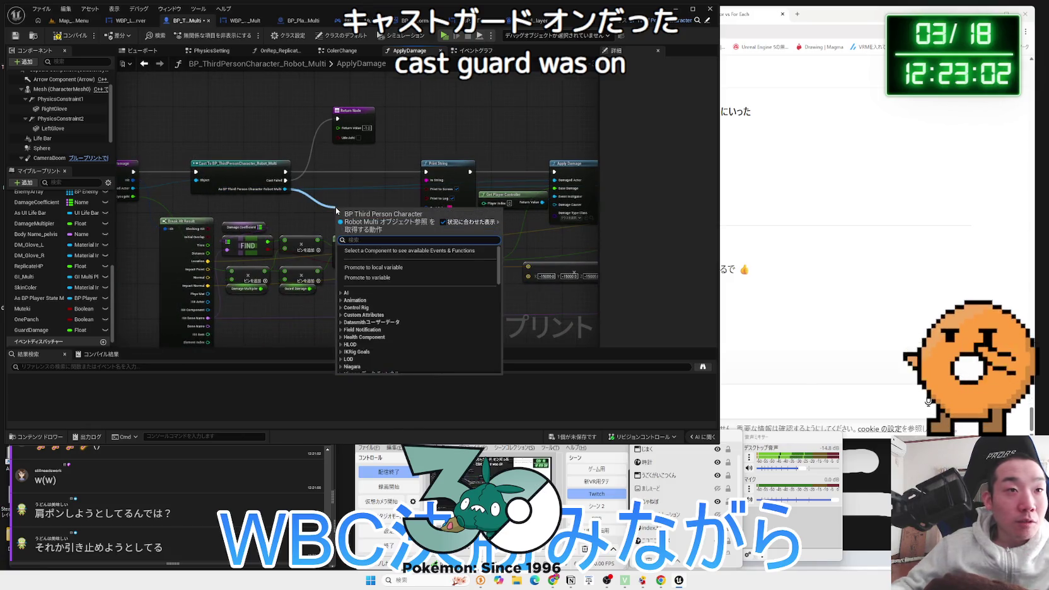
{"action": "type", "text": "get g"}
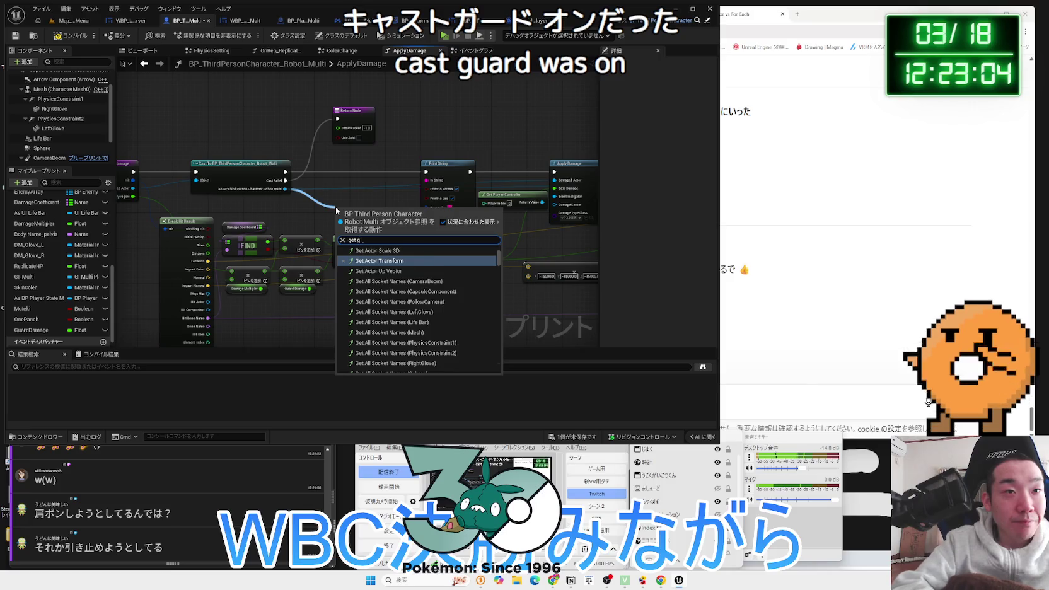
{"action": "type", "text": "ua"}
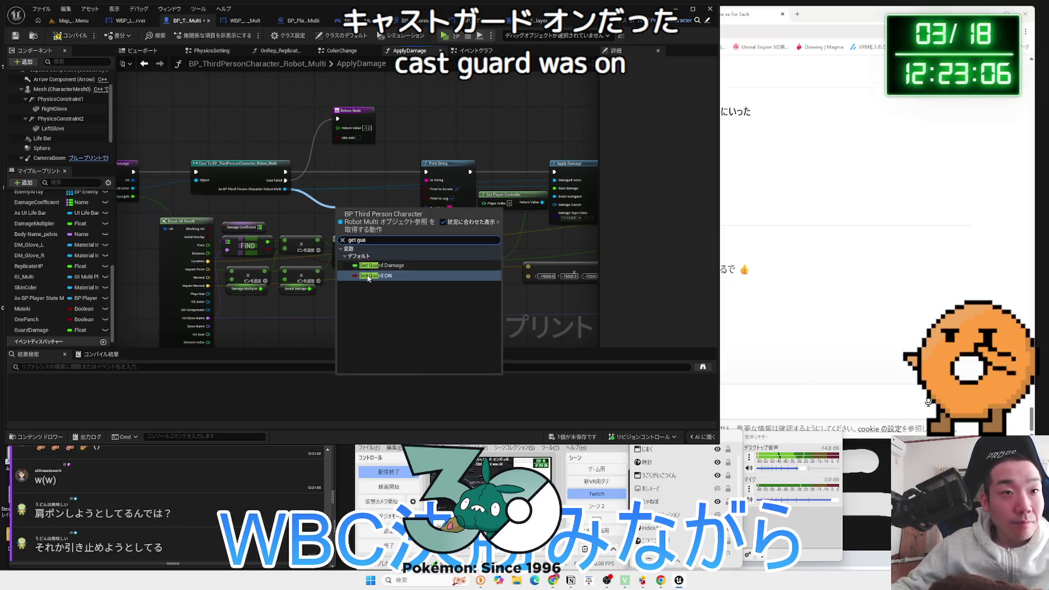
{"action": "left_click", "coordinate": [369, 276]}
{"action": "left_click", "coordinate": [349, 202]}
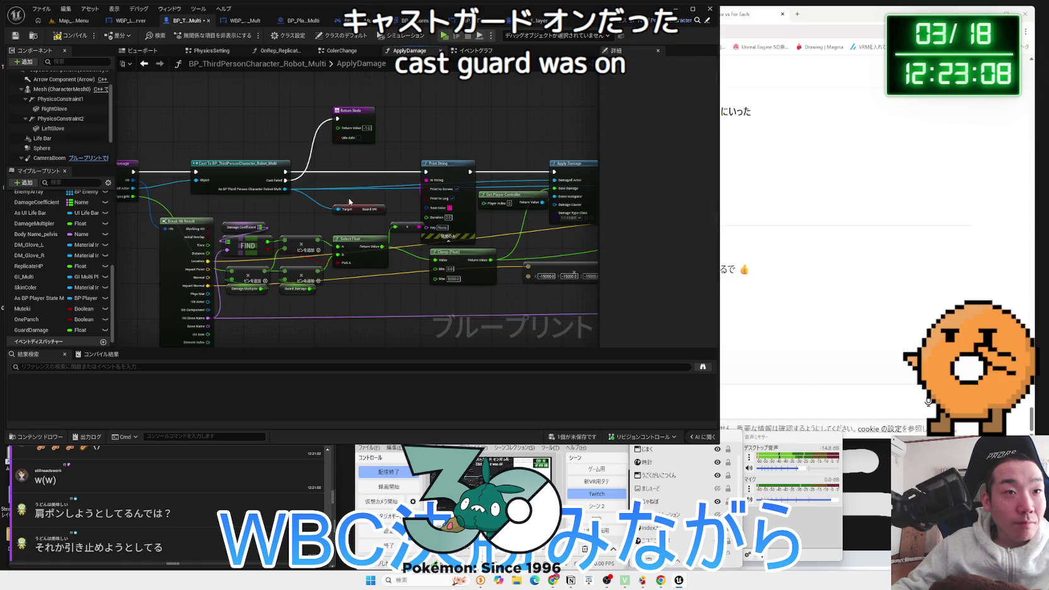
Pan to the Damage Coefficient CONTAINS check and the Clamp and Print String nodes
{"action": "scroll", "coordinate": [293, 267], "scroll_direction": "up", "scroll_amount": 2}
{"action": "scroll", "coordinate": [337, 256], "scroll_direction": "down", "scroll_amount": 3}
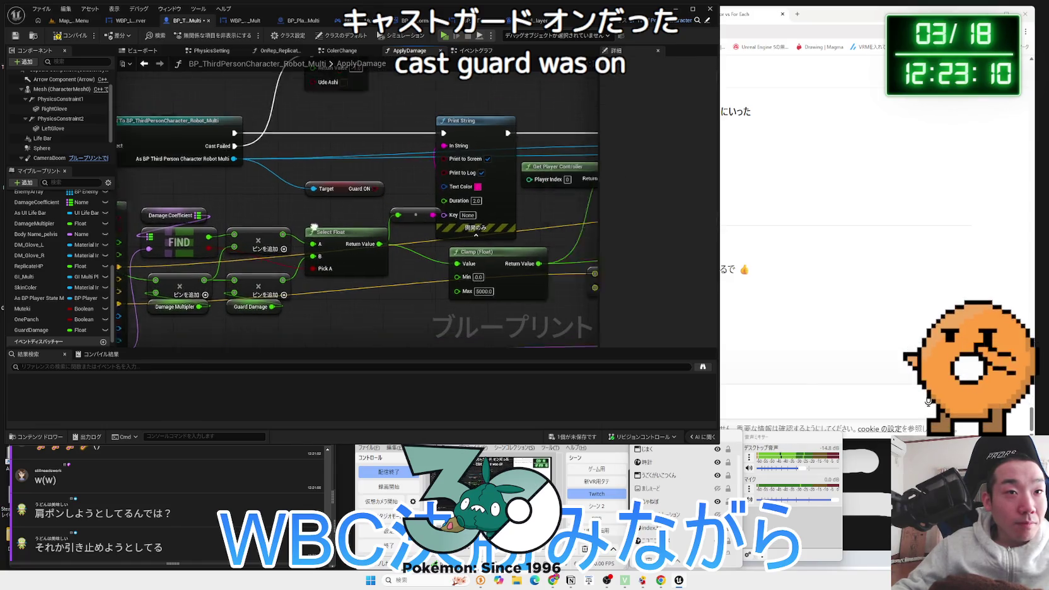
{"action": "left_click_drag", "start_coordinate": [338, 256], "coordinate": [238, 259]}
{"action": "scroll", "coordinate": [410, 264], "scroll_direction": "up", "scroll_amount": 4}
{"action": "left_click_drag", "start_coordinate": [385, 216], "coordinate": [434, 271]}
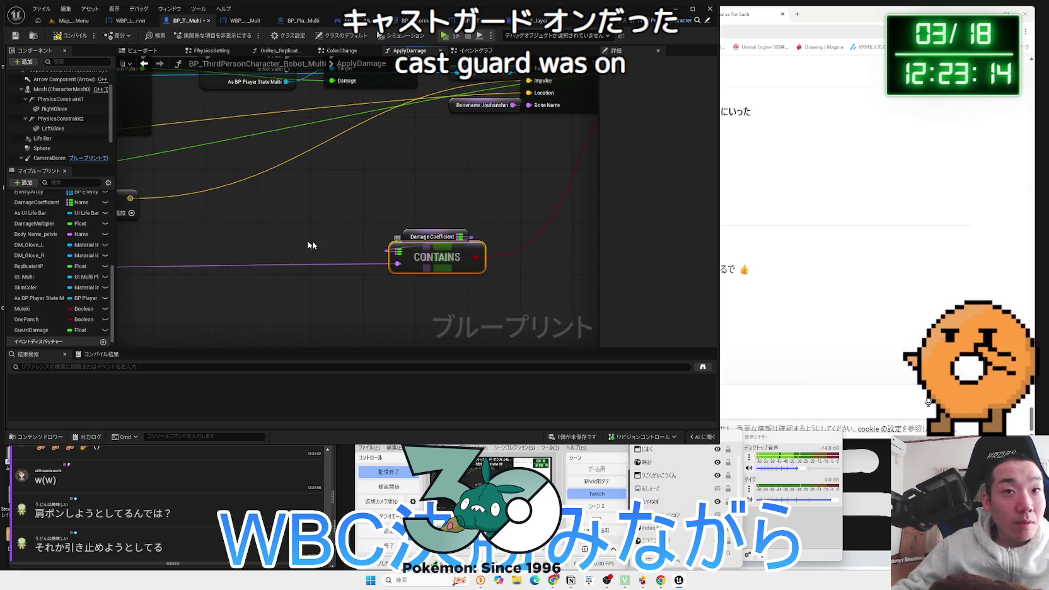
{"action": "scroll", "coordinate": [345, 244], "scroll_direction": "down", "scroll_amount": 3}
{"action": "scroll", "coordinate": [253, 145], "scroll_direction": "up", "scroll_amount": 3}
{"action": "left_click_drag", "start_coordinate": [662, 220], "coordinate": [595, 222]}
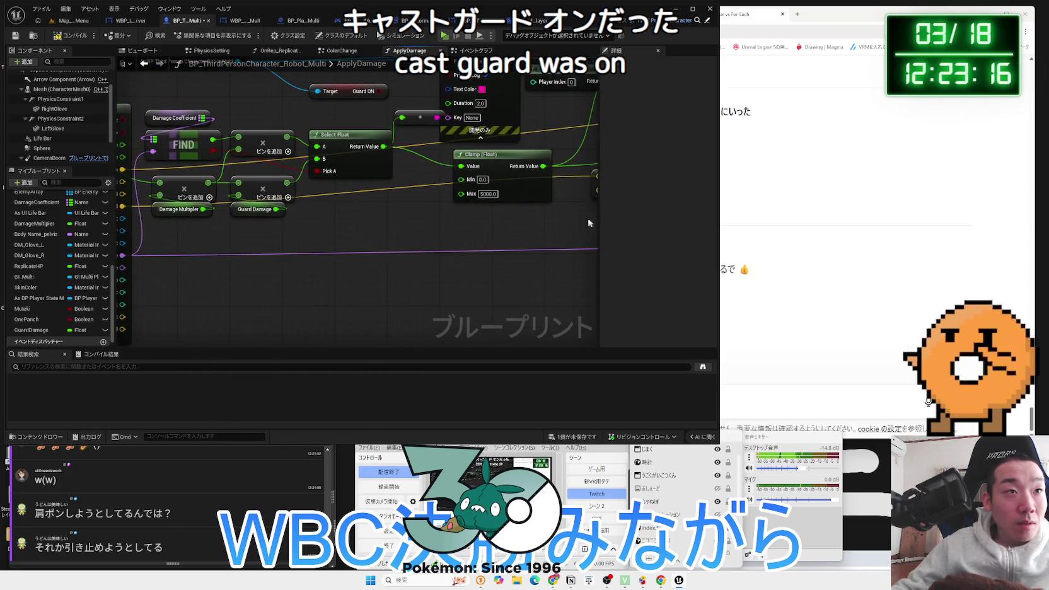
{"action": "scroll", "coordinate": [514, 225], "scroll_direction": "down", "scroll_amount": 1}
{"action": "left_click_drag", "start_coordinate": [514, 225], "coordinate": [193, 228]}
{"action": "left_click_drag", "start_coordinate": [301, 233], "coordinate": [227, 237]}
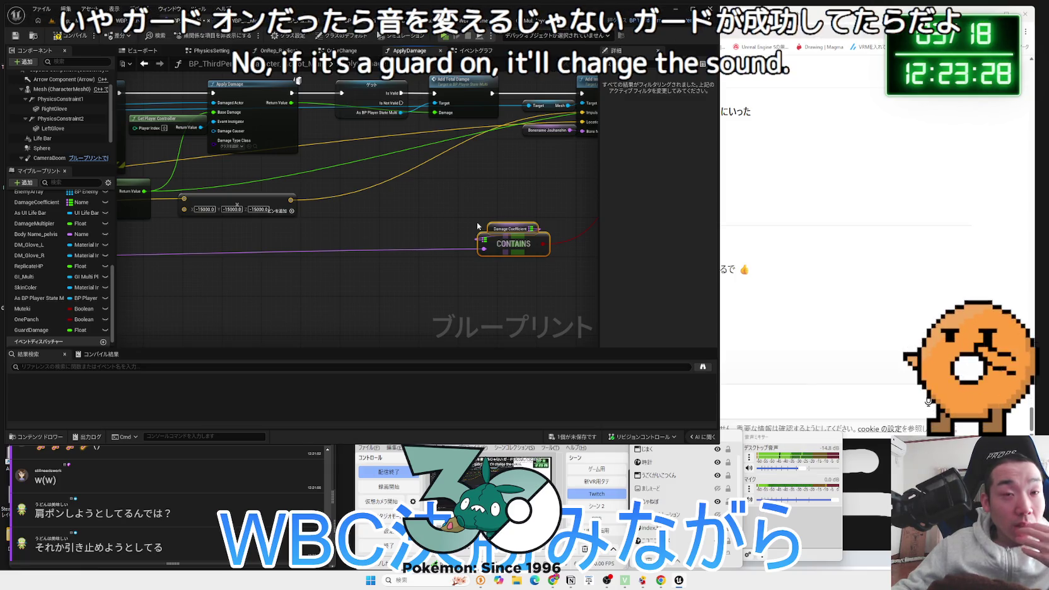
Move Guard ON beside CONTAINS, add an AND node from it, and wire it to the return node
{"action": "left_click", "coordinate": [508, 231]}
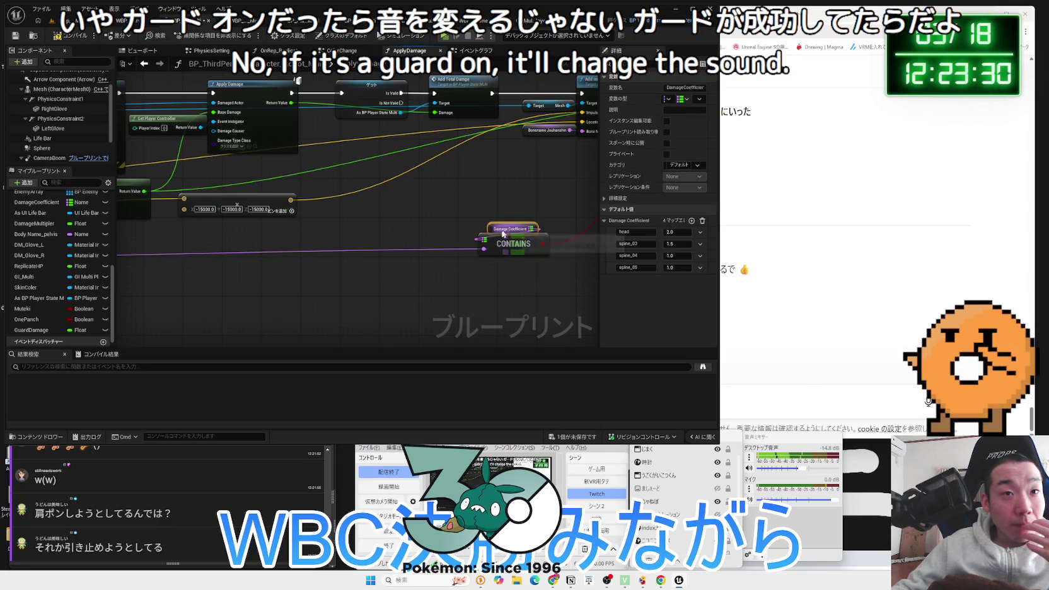
{"action": "left_click_drag", "start_coordinate": [499, 246], "coordinate": [407, 259]}
{"action": "left_click_drag", "start_coordinate": [339, 245], "coordinate": [515, 233]}
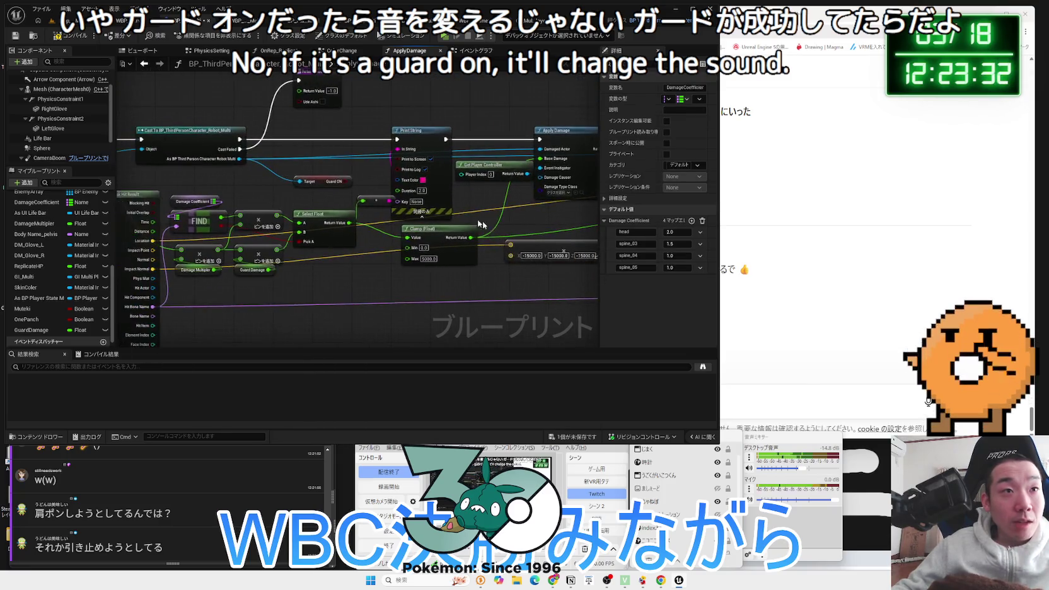
{"action": "mouse_move", "coordinate": [318, 182]}
{"action": "left_mouse_down"}
{"action": "mouse_move", "coordinate": [498, 287]}
{"action": "mouse_move", "coordinate": [357, 254]}
{"action": "mouse_move", "coordinate": [378, 233]}
{"action": "mouse_move", "coordinate": [432, 240]}
{"action": "mouse_move", "coordinate": [412, 277]}
{"action": "mouse_move", "coordinate": [459, 262]}
{"action": "left_mouse_up"}
{"action": "type", "text": "and"}
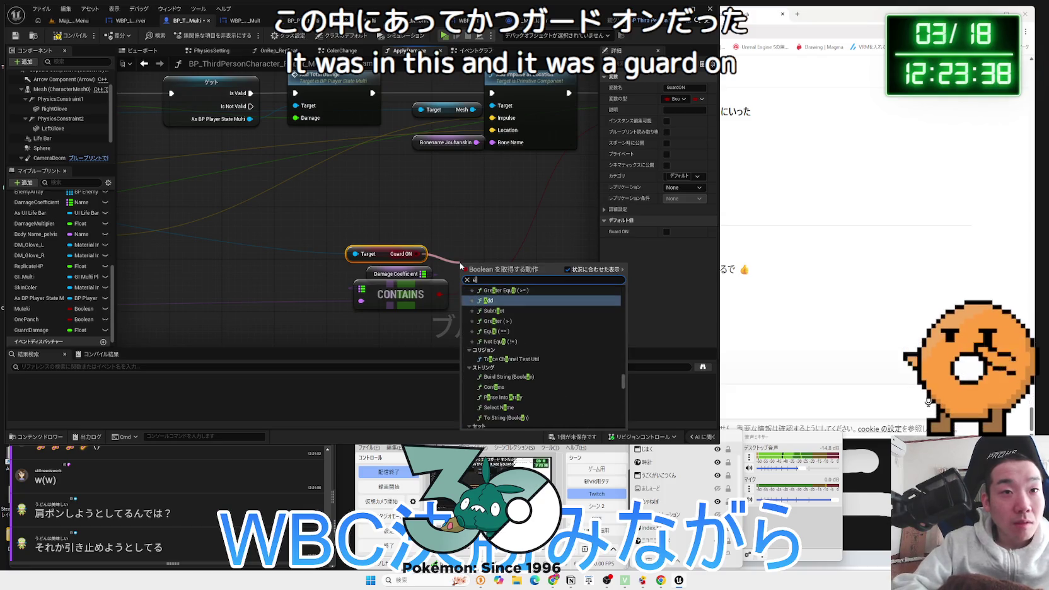
{"action": "left_click", "coordinate": [503, 299]}
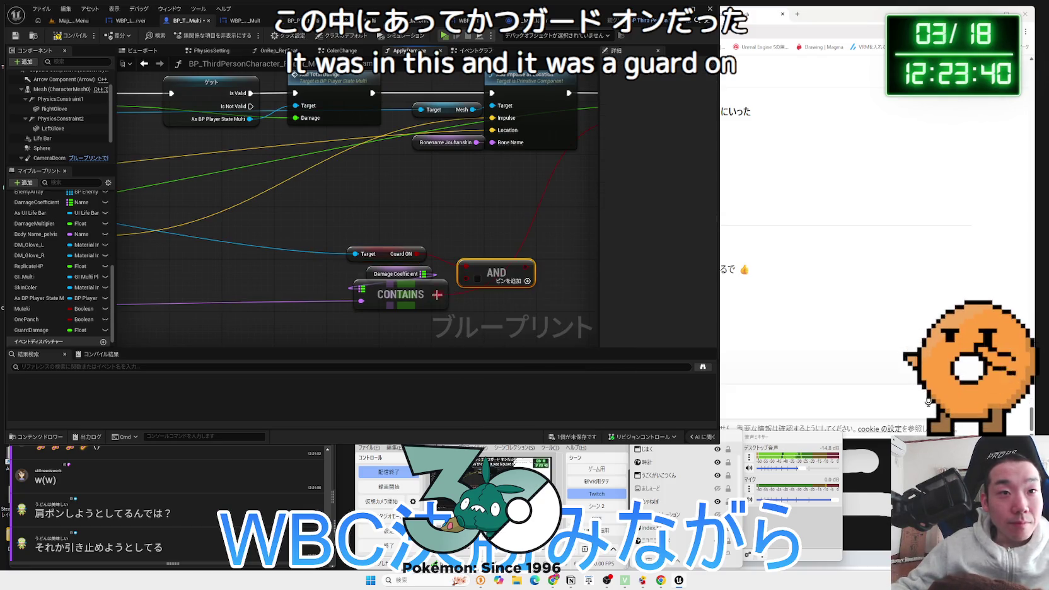
{"action": "left_click_drag", "start_coordinate": [461, 285], "coordinate": [573, 134]}
{"action": "scroll", "coordinate": [558, 223], "scroll_direction": "down", "scroll_amount": 4}
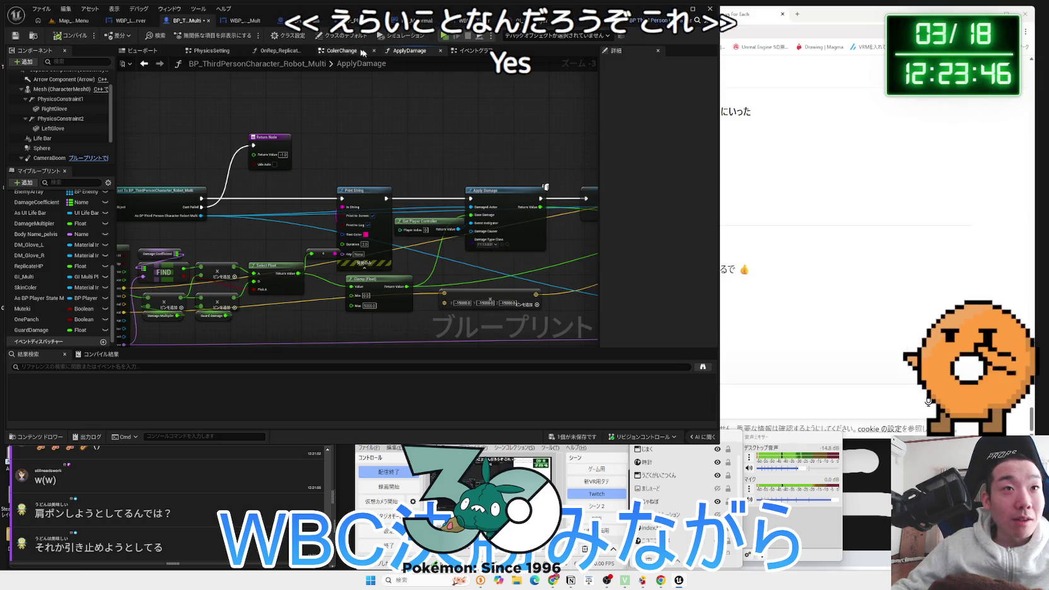
In the Event Graph, make room and place the One Panch Branch into GuardServer's execution line
{"action": "left_click", "coordinate": [471, 50]}
{"action": "left_click_drag", "start_coordinate": [381, 254], "coordinate": [380, 63]}
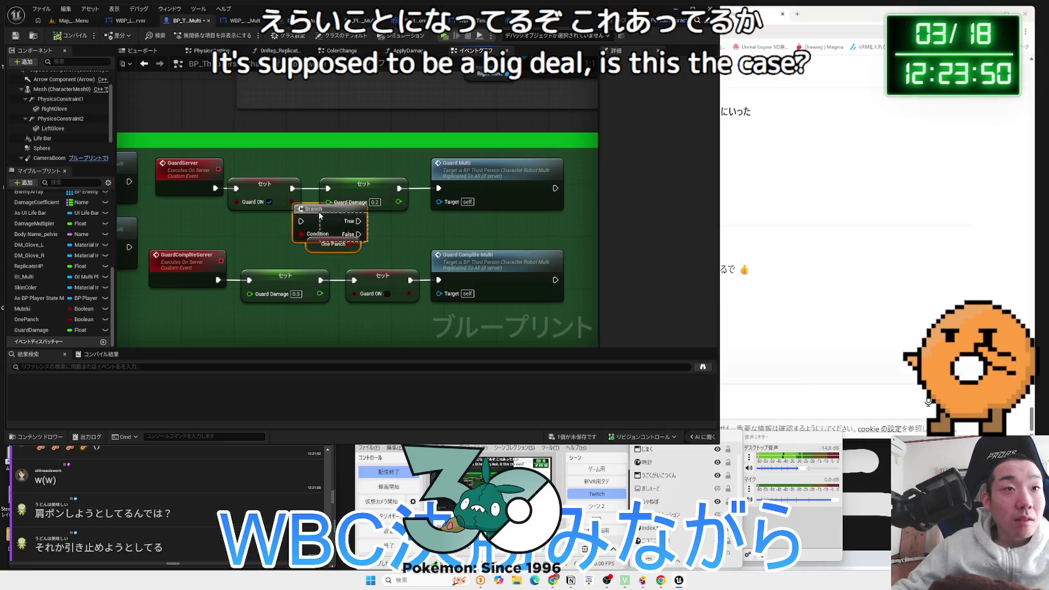
{"action": "left_click_drag", "start_coordinate": [345, 207], "coordinate": [364, 207]}
{"action": "left_click_drag", "start_coordinate": [458, 189], "coordinate": [525, 189]}
{"action": "left_click_drag", "start_coordinate": [396, 187], "coordinate": [417, 187]}
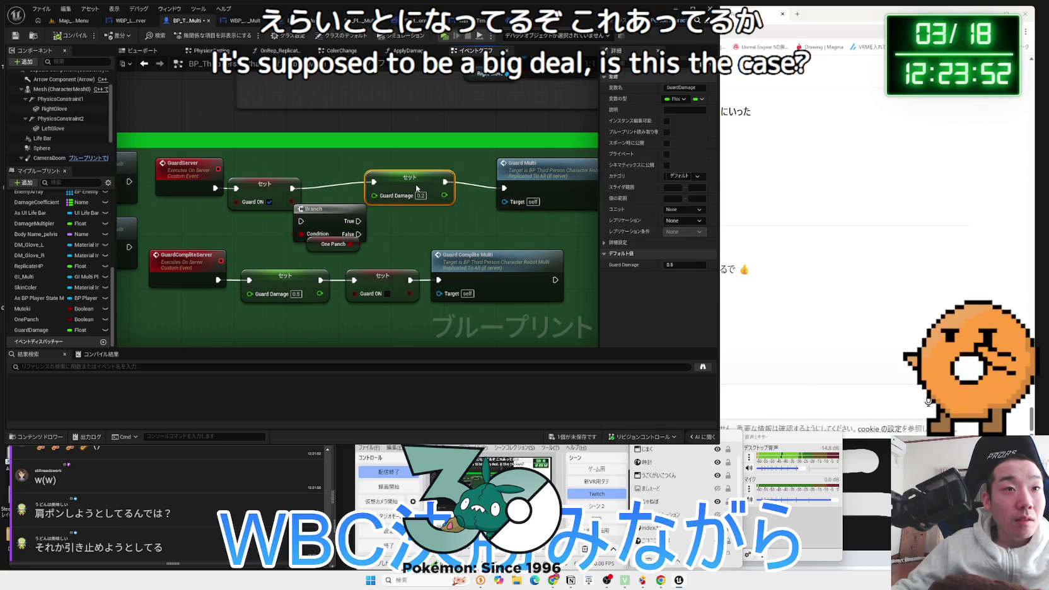
{"action": "mouse_move", "coordinate": [338, 255]}
{"action": "left_mouse_down"}
{"action": "mouse_move", "coordinate": [343, 189]}
{"action": "mouse_move", "coordinate": [417, 171]}
{"action": "left_mouse_up"}
Duplicate Set Guard Damage for True and False paths, wiring Set Guard ON into the Branch
{"action": "key", "text": "ctrl+v"}
{"action": "left_click_drag", "start_coordinate": [449, 214], "coordinate": [425, 133]}
{"action": "mouse_move", "coordinate": [437, 178]}
{"action": "left_mouse_down"}
{"action": "mouse_move", "coordinate": [430, 208]}
{"action": "mouse_move", "coordinate": [392, 201]}
{"action": "mouse_move", "coordinate": [430, 211]}
{"action": "mouse_move", "coordinate": [505, 189]}
{"action": "left_mouse_up"}
{"action": "mouse_move", "coordinate": [401, 149]}
{"action": "left_mouse_down"}
{"action": "mouse_move", "coordinate": [429, 145]}
{"action": "mouse_move", "coordinate": [533, 191]}
{"action": "mouse_move", "coordinate": [505, 188]}
{"action": "left_mouse_up"}
{"action": "left_click", "coordinate": [370, 194]}
{"action": "key", "text": "q"}
{"action": "left_click_drag", "start_coordinate": [318, 189], "coordinate": [320, 188]}
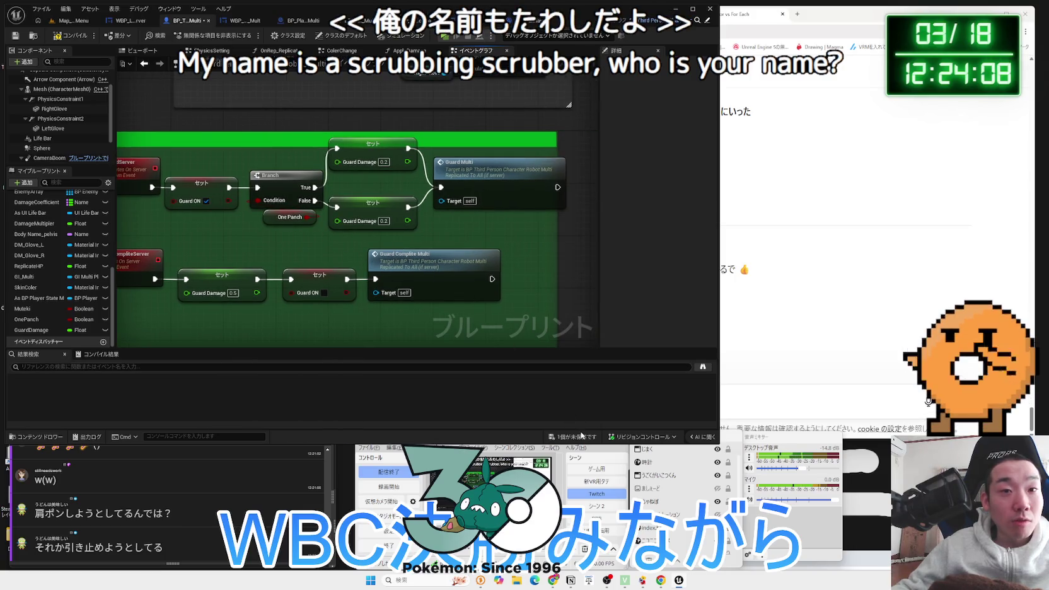
Save the blueprint, tidy the layout, and set the True path's Guard Damage to 0.0
{"action": "key", "text": "ctrl+s"}
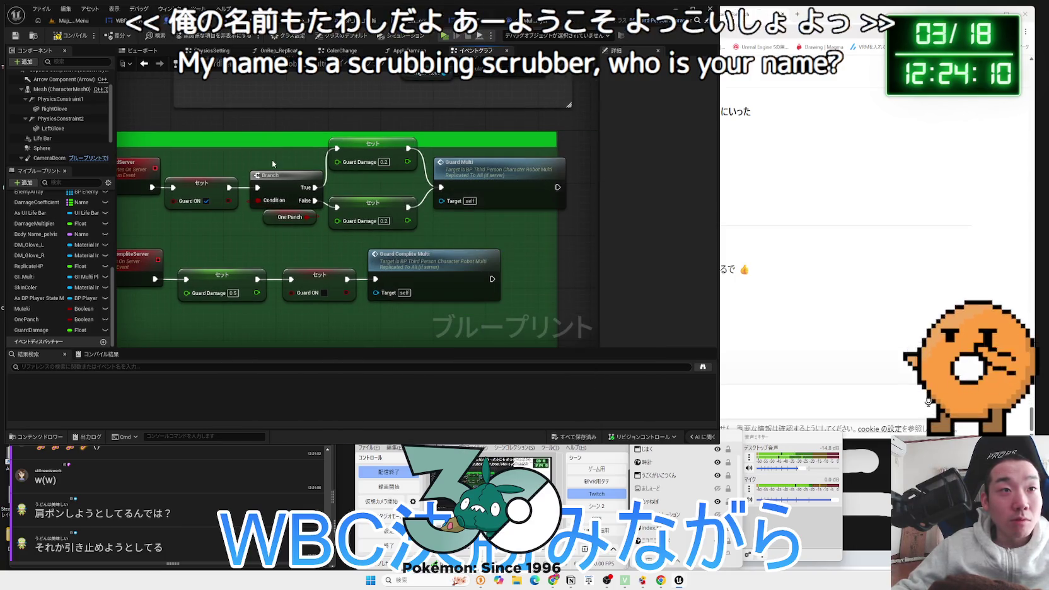
{"action": "left_click_drag", "start_coordinate": [272, 175], "coordinate": [266, 175]}
{"action": "left_click_drag", "start_coordinate": [375, 161], "coordinate": [376, 173]}
{"action": "type", "text": "0"}
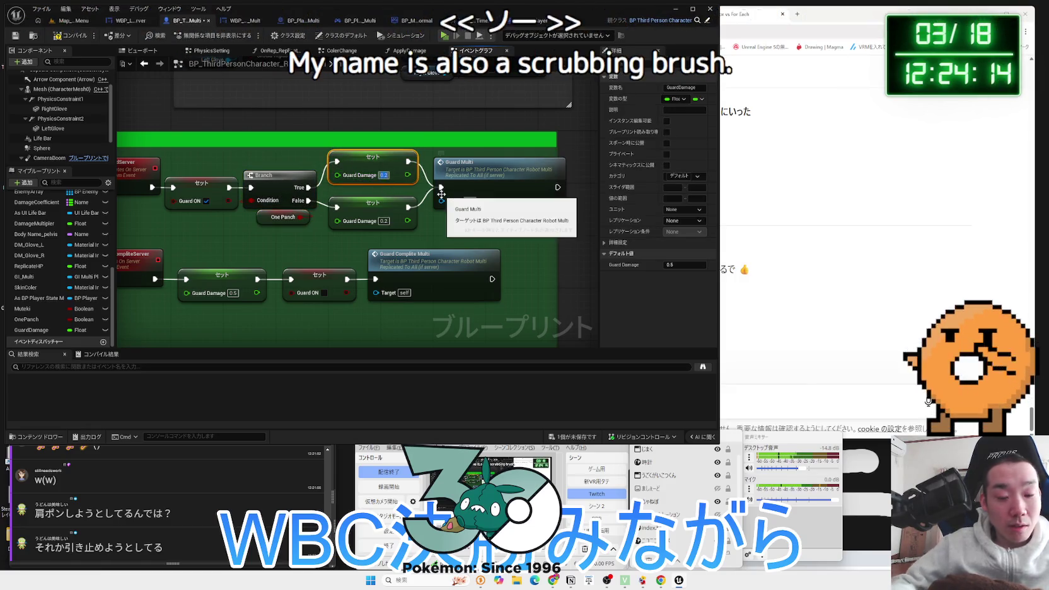
{"action": "left_click", "coordinate": [496, 234]}
Save all unsaved assets and switch to the Map_MainMenu level
{"action": "scroll", "coordinate": [495, 235], "scroll_direction": "down", "scroll_amount": 3}
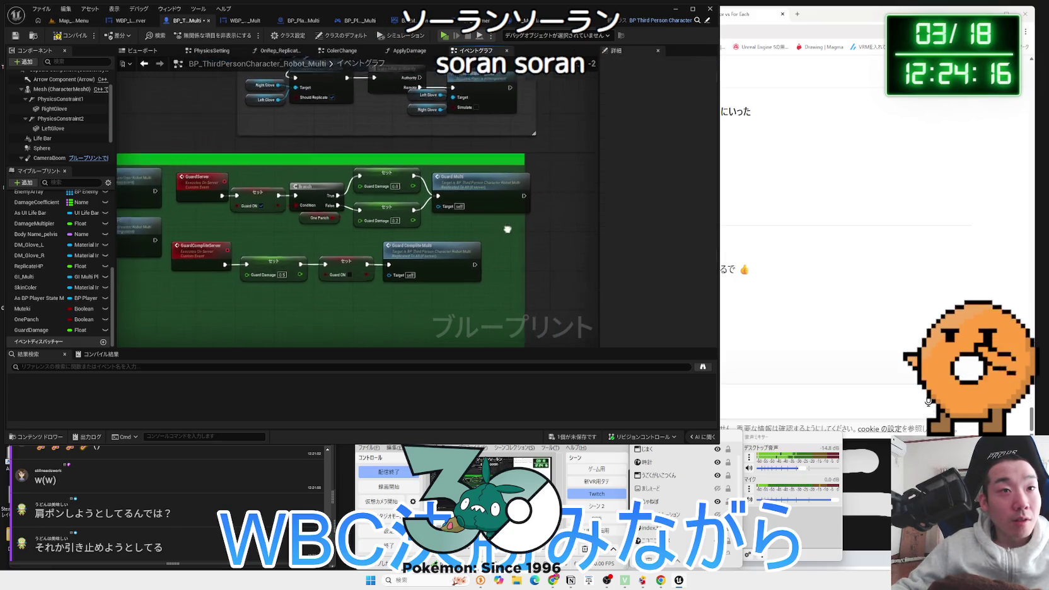
{"action": "left_click", "coordinate": [567, 438]}
{"action": "left_click", "coordinate": [504, 382]}
{"action": "left_click", "coordinate": [65, 24]}
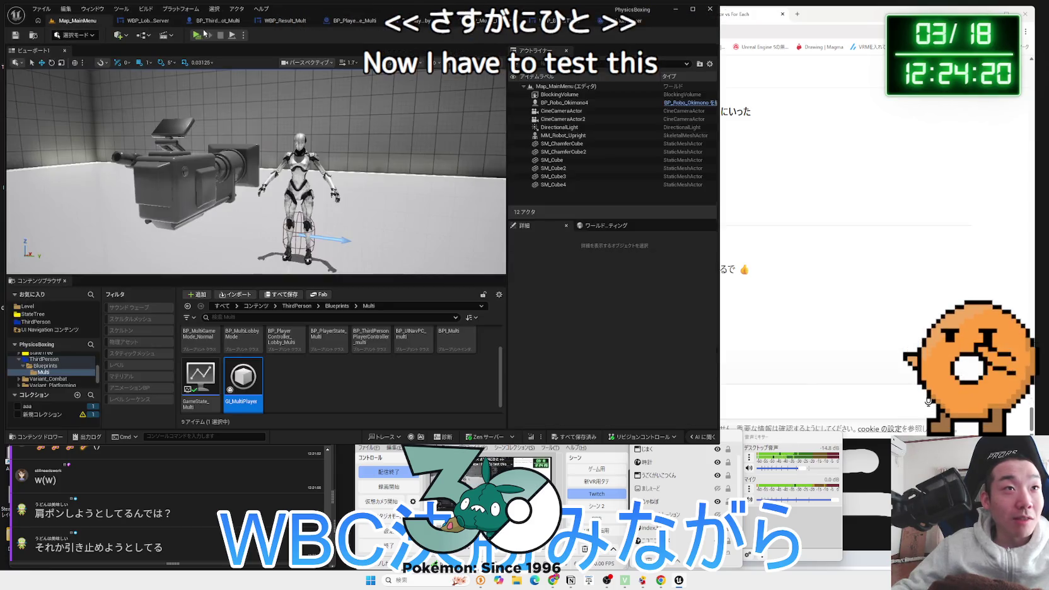
Launch a three-window play test, open Multi Player in the host window, and widen the other two previews
{"action": "left_click", "coordinate": [198, 35]}
{"action": "left_click", "coordinate": [558, 249]}
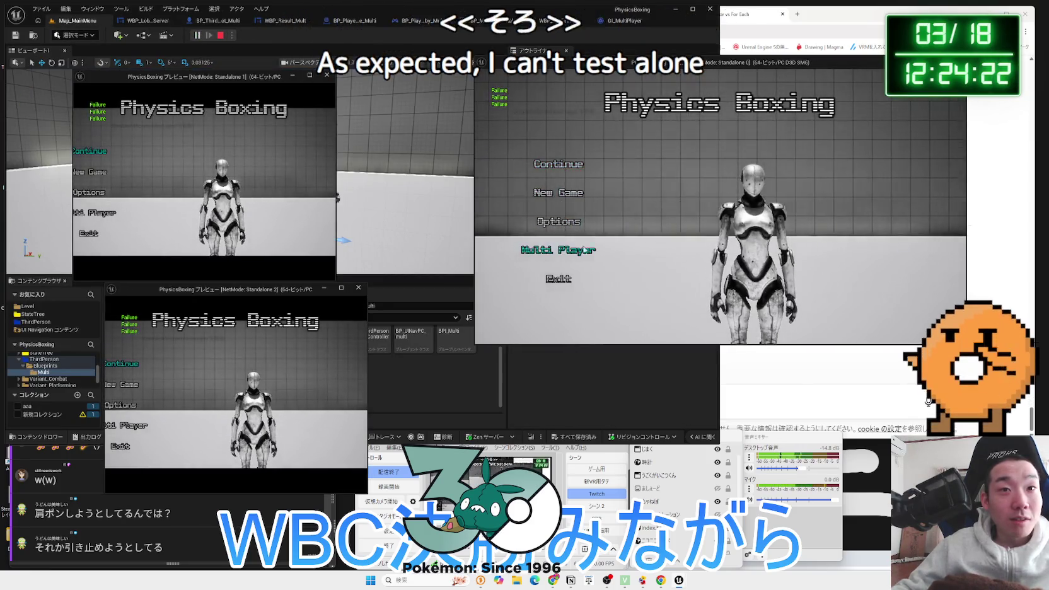
{"action": "left_click", "coordinate": [604, 253]}
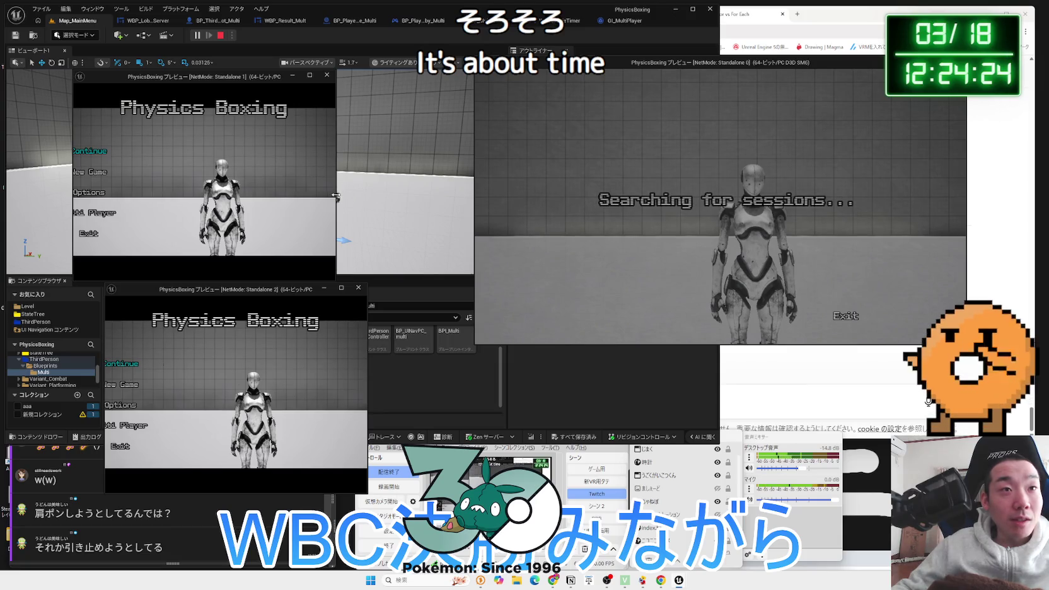
{"action": "left_click_drag", "start_coordinate": [336, 196], "coordinate": [427, 196]}
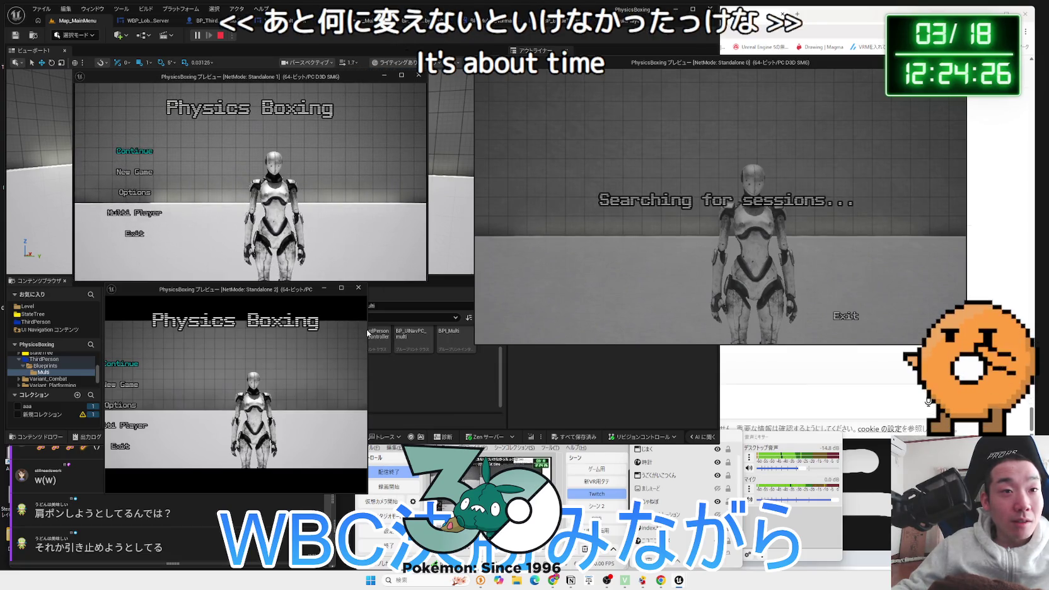
{"action": "left_click_drag", "start_coordinate": [373, 335], "coordinate": [461, 334]}
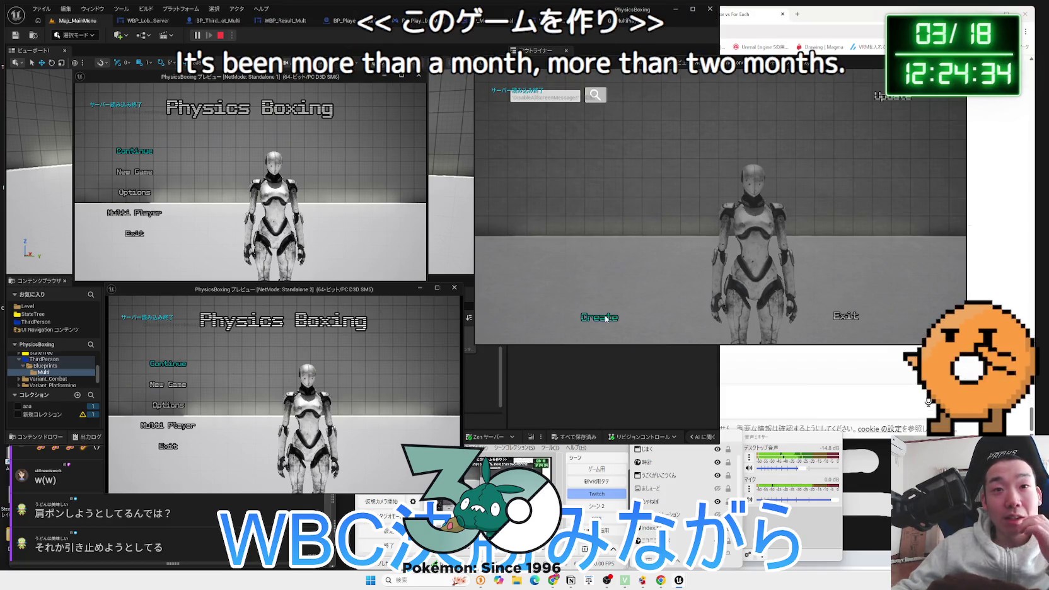
Start a session search in the second window, then create the server with name and password
{"action": "left_click", "coordinate": [612, 317]}
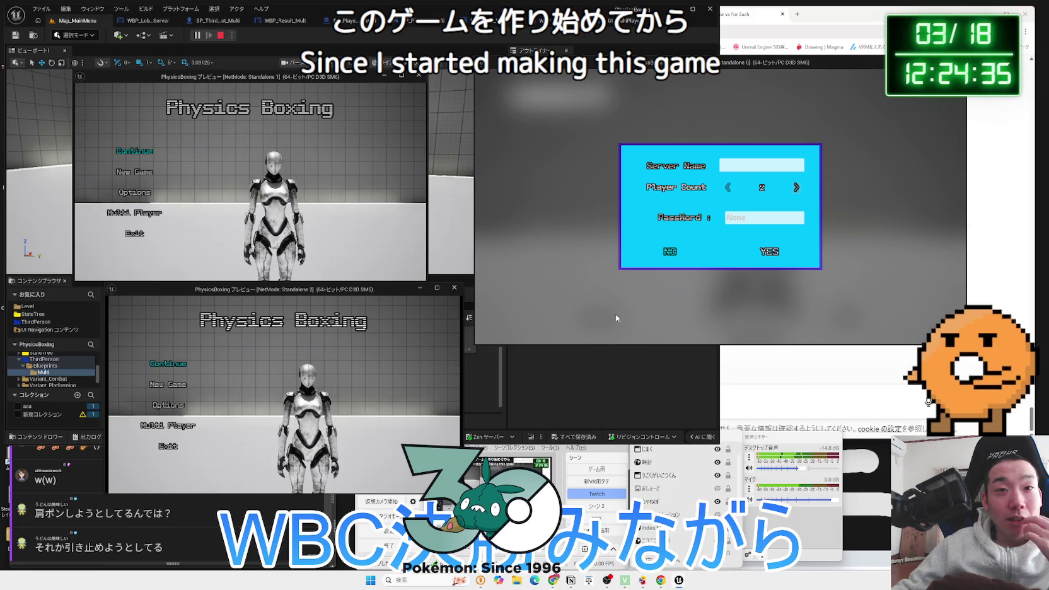
{"action": "left_click", "coordinate": [140, 215]}
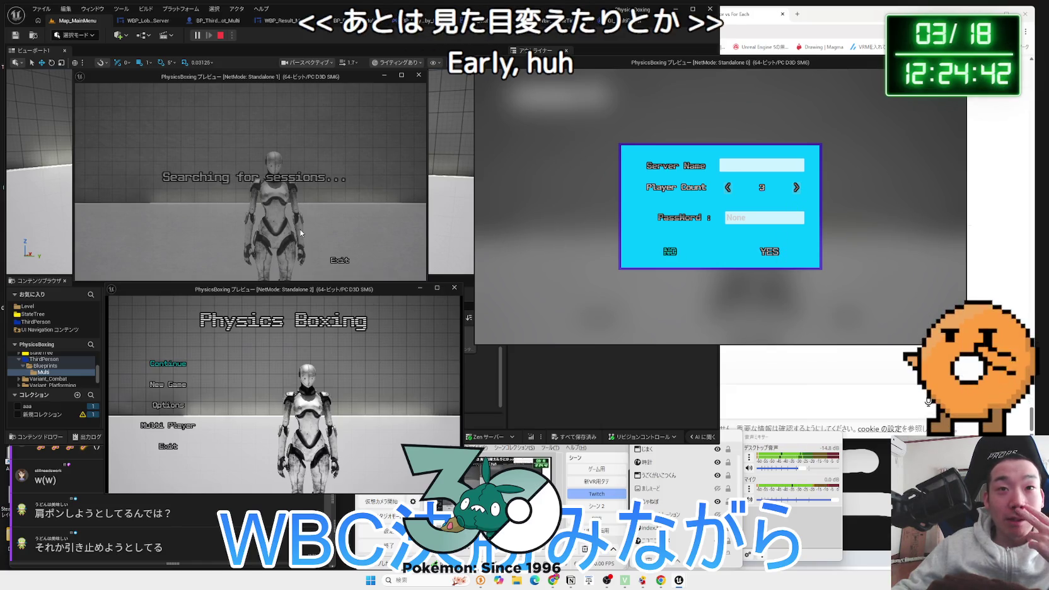
{"action": "left_click", "coordinate": [728, 167]}
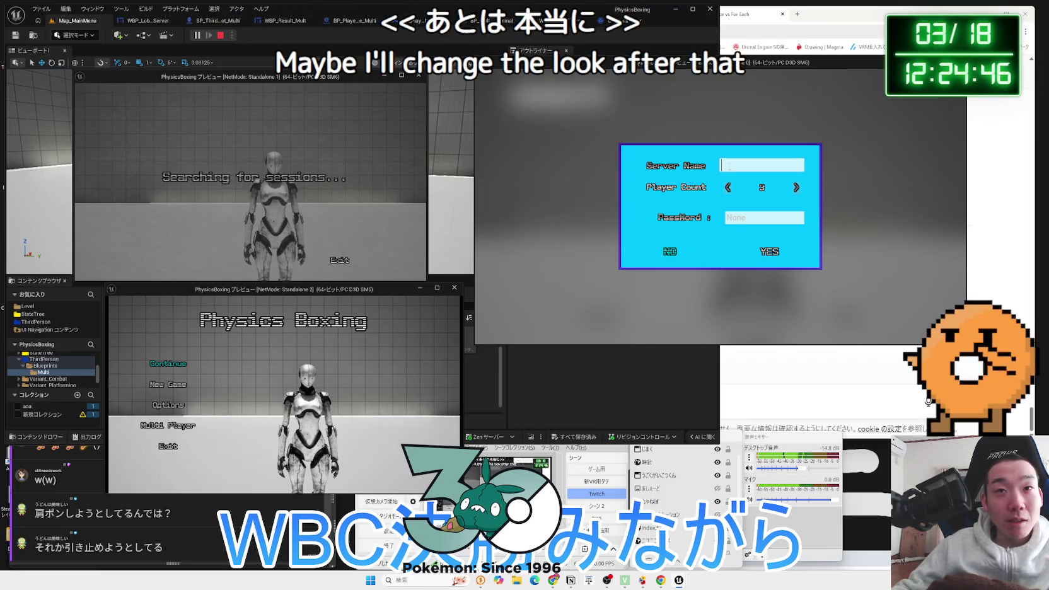
{"action": "type", "text": "1234"}
{"action": "left_click", "coordinate": [750, 218]}
{"action": "left_click", "coordinate": [762, 249]}
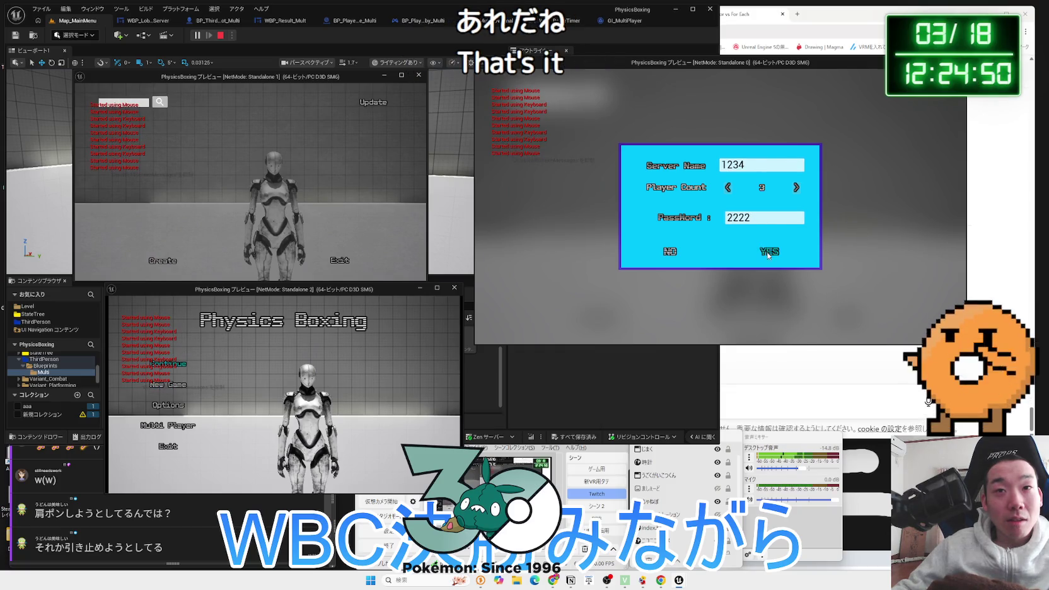
{"action": "key", "text": "alt+Tab"}
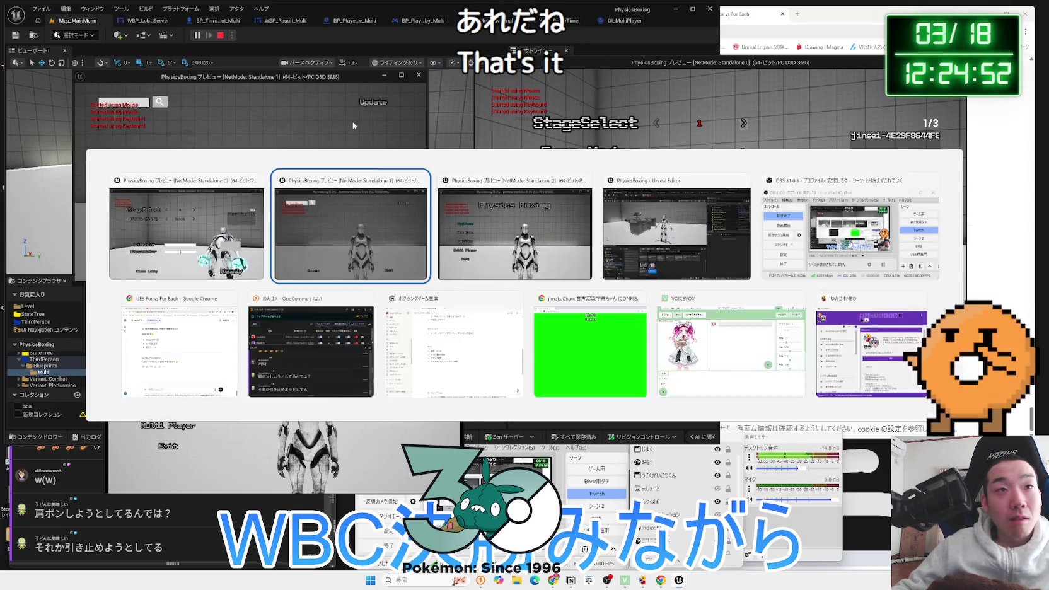
Search for sessions in the third window, cycle the lobby stage back to 1, and enter 2222
{"action": "left_click", "coordinate": [183, 427]}
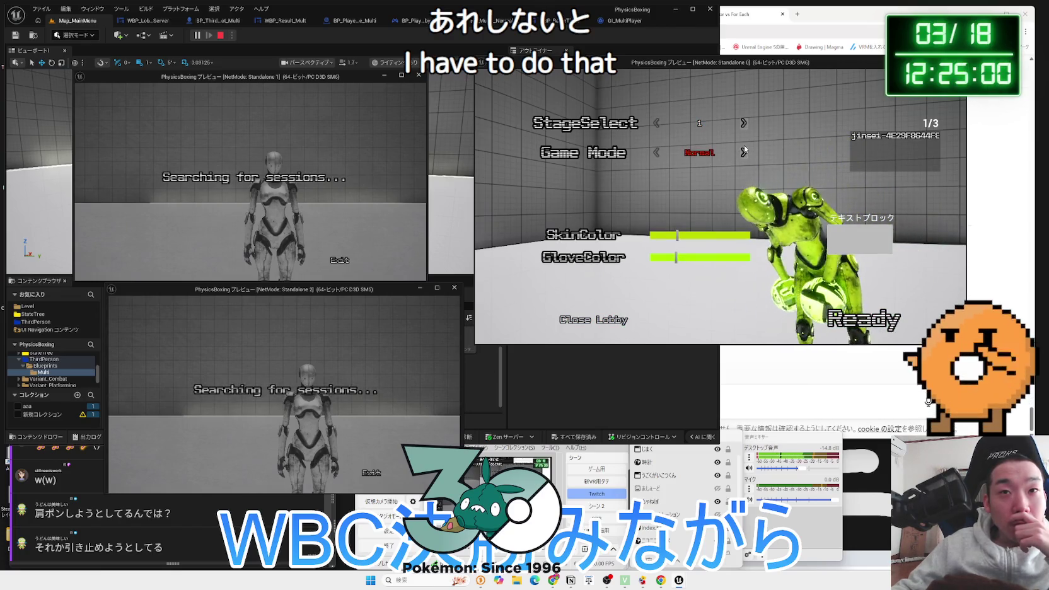
{"action": "left_click", "coordinate": [657, 123]}
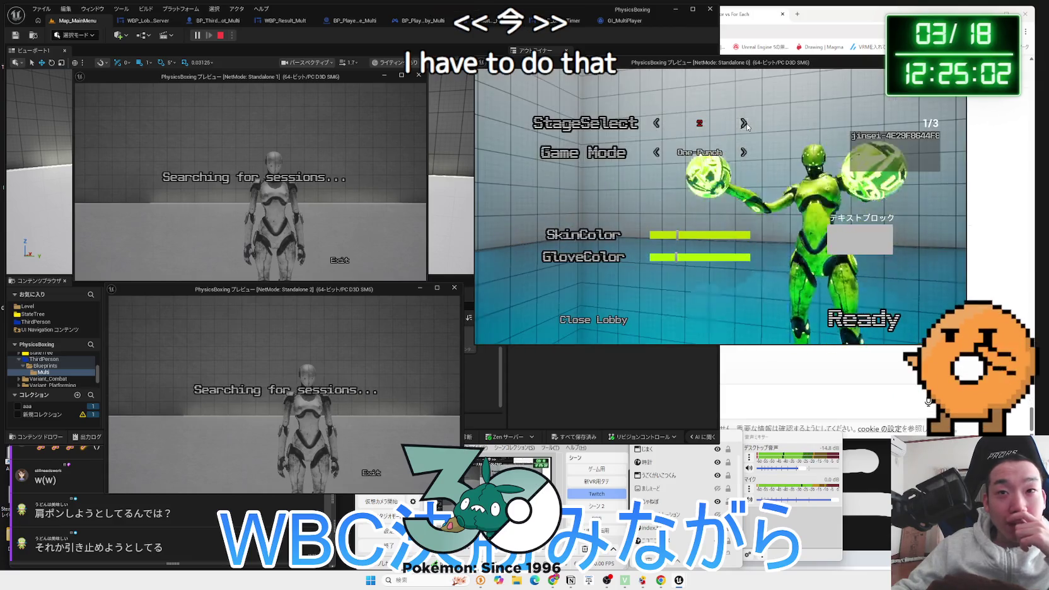
{"action": "left_click", "coordinate": [656, 123]}
{"action": "left_click", "coordinate": [657, 123]}
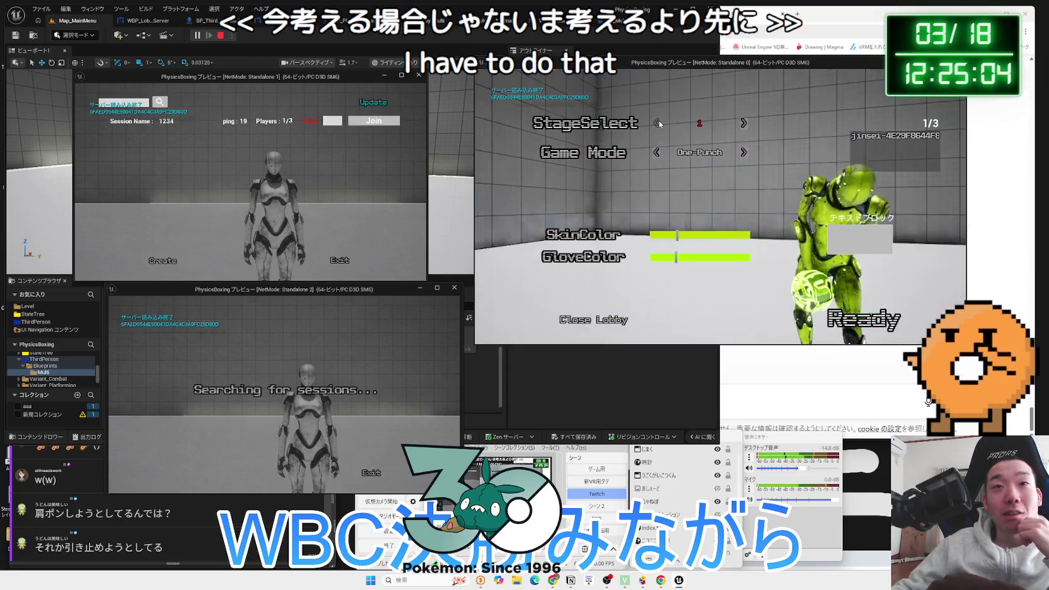
{"action": "left_click", "coordinate": [657, 123]}
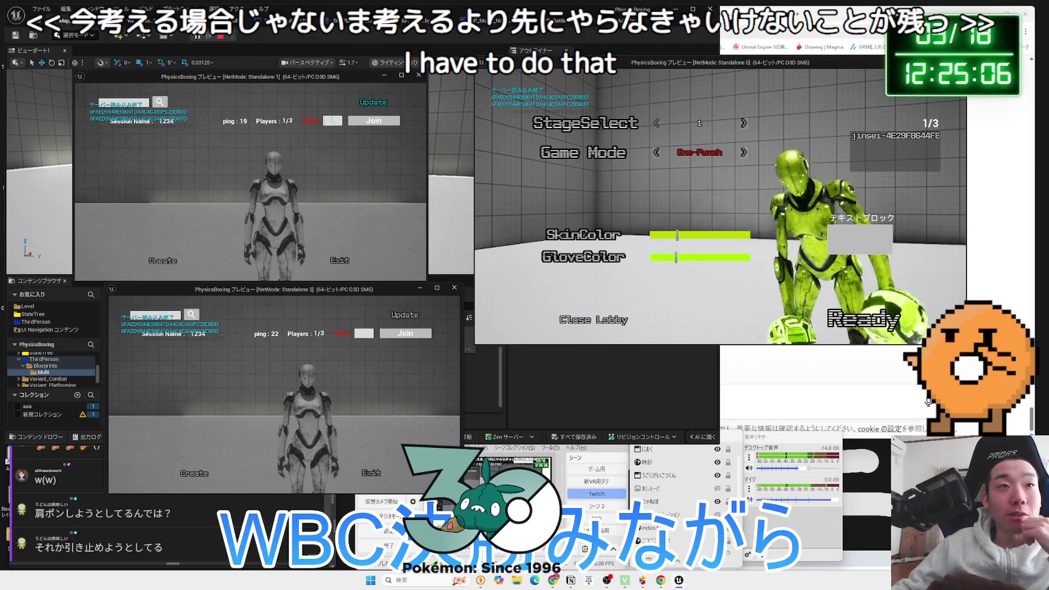
{"action": "type", "text": "2222"}
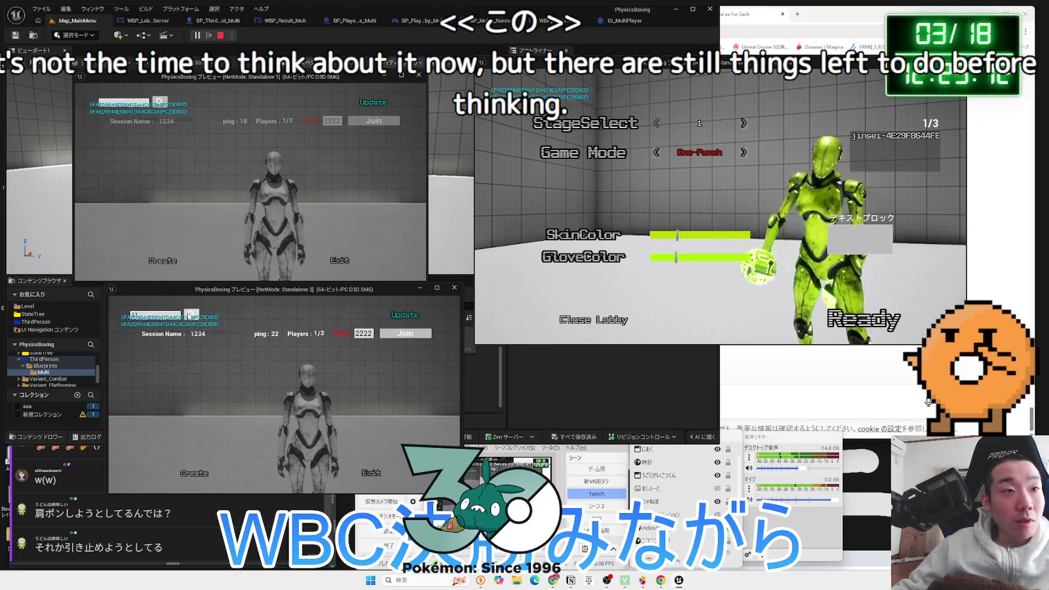
Join from the second and third windows with a magenta second player, then stop play and open WBP_Result_Multi
{"action": "left_click", "coordinate": [187, 314]}
{"action": "left_click", "coordinate": [374, 124]}
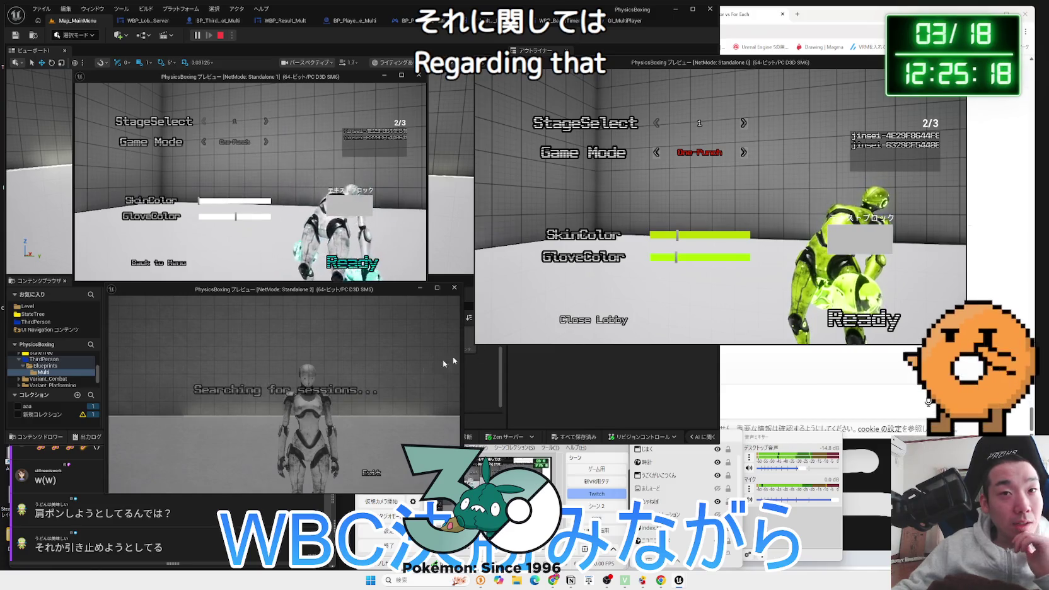
{"action": "left_click", "coordinate": [619, 275]}
{"action": "left_click", "coordinate": [263, 201]}
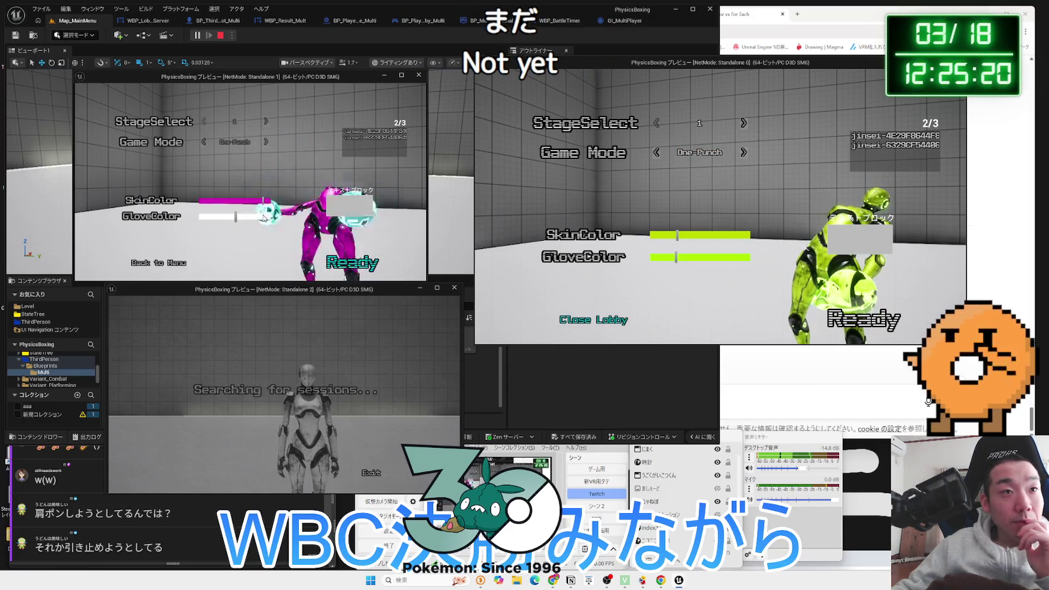
{"action": "left_click", "coordinate": [263, 216]}
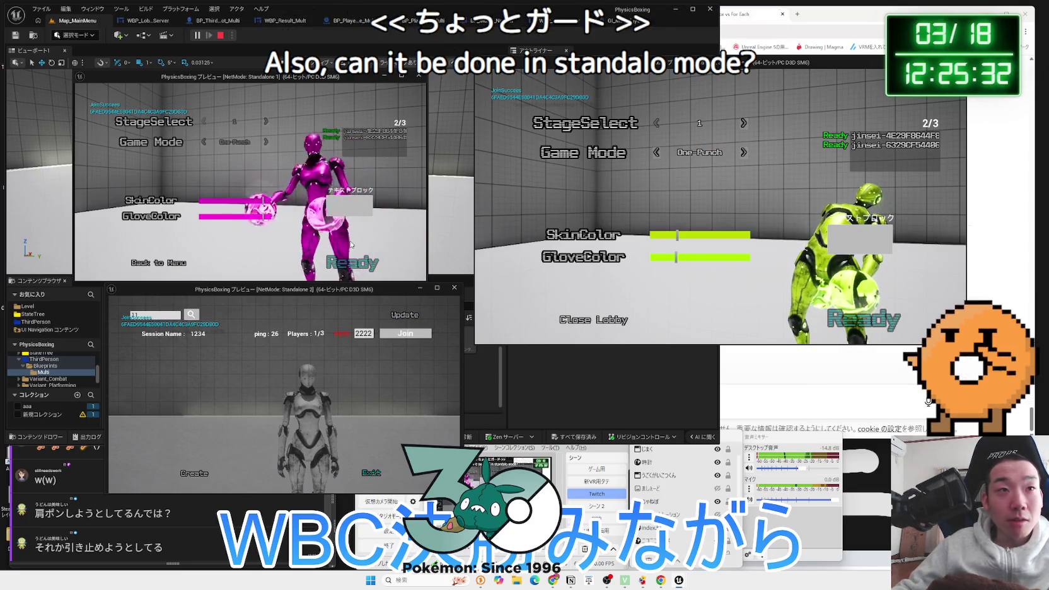
{"action": "left_click", "coordinate": [405, 332]}
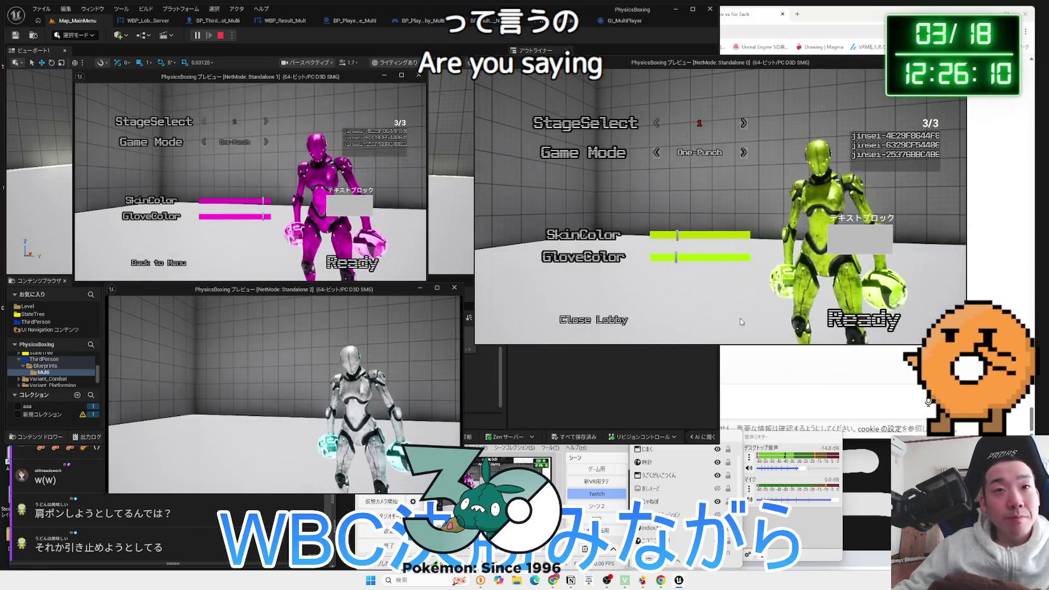
{"action": "key", "text": "Escape"}
{"action": "left_click", "coordinate": [285, 21]}
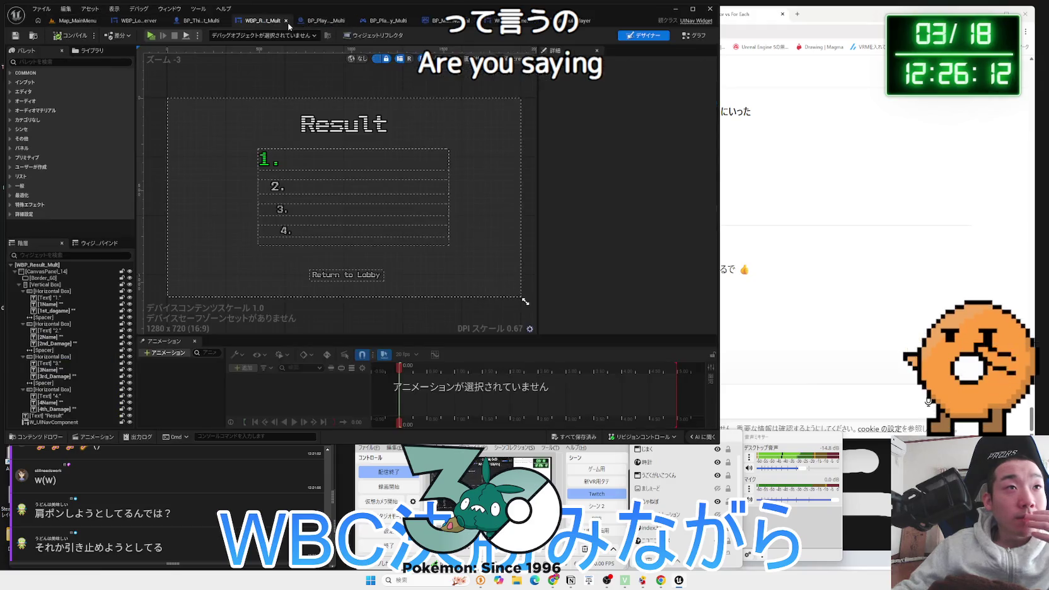
In the robot character's event graph, place the -1.0 == check beside the AttackSound Branch
{"action": "left_click", "coordinate": [325, 21]}
{"action": "left_click", "coordinate": [203, 21]}
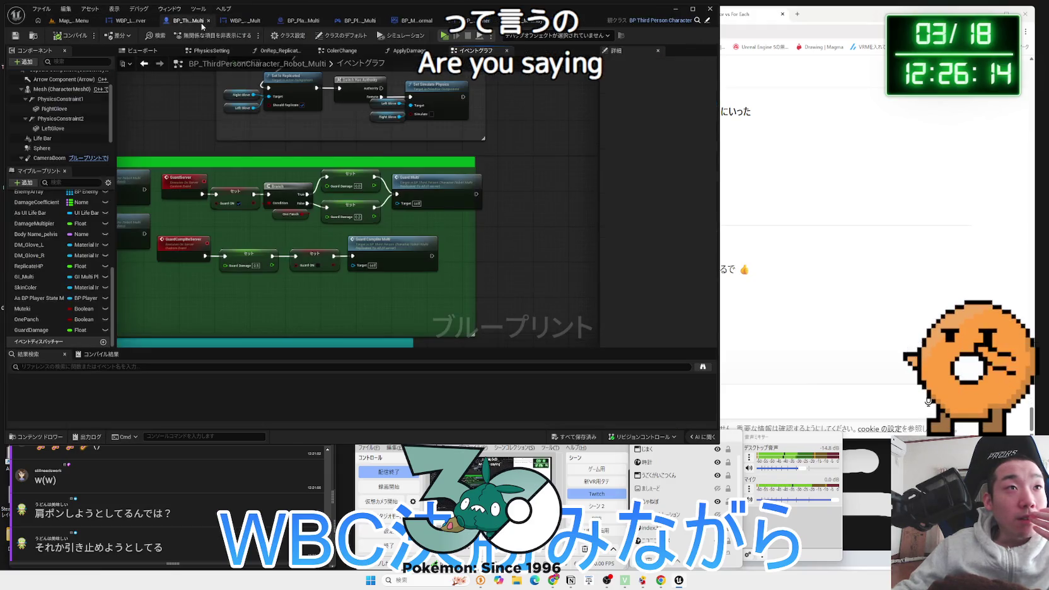
{"action": "scroll", "coordinate": [350, 151], "scroll_direction": "up", "scroll_amount": 3}
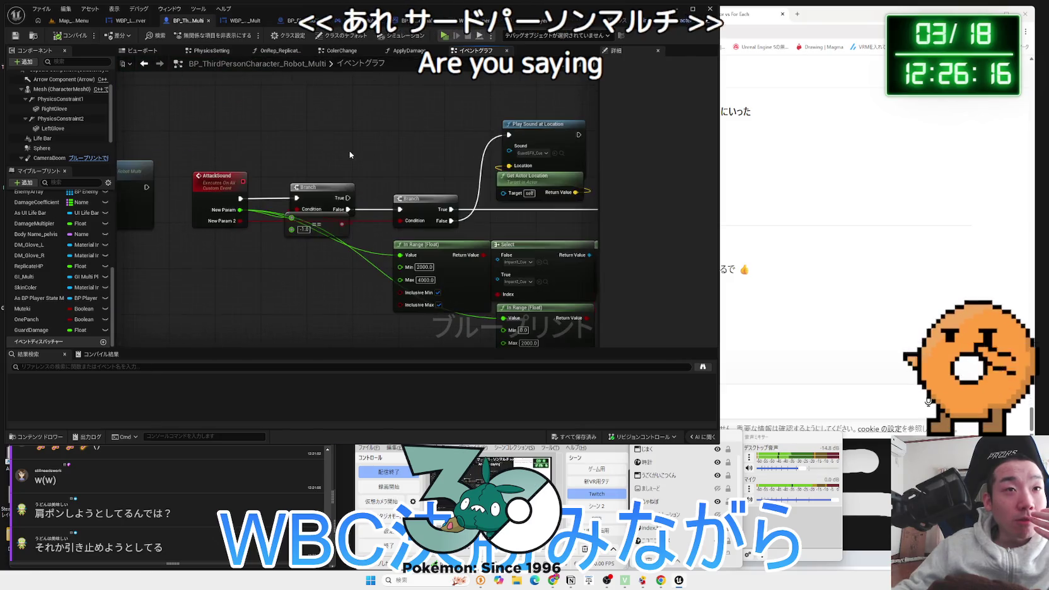
{"action": "left_click_drag", "start_coordinate": [276, 175], "coordinate": [276, 150]}
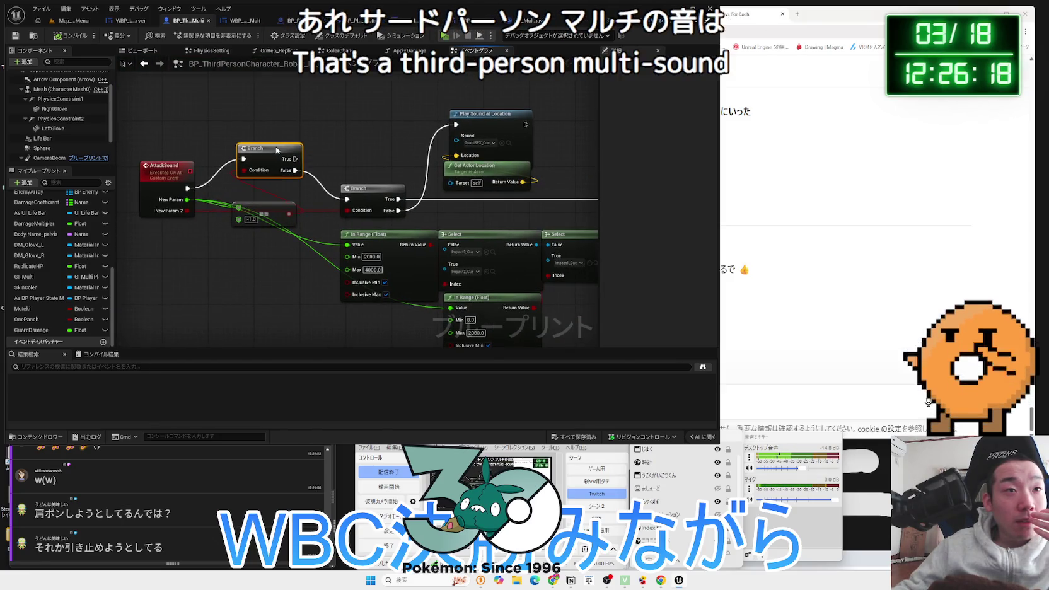
{"action": "mouse_move", "coordinate": [276, 202]}
{"action": "left_mouse_down"}
{"action": "mouse_move", "coordinate": [297, 184]}
{"action": "mouse_move", "coordinate": [266, 266]}
{"action": "left_mouse_up"}
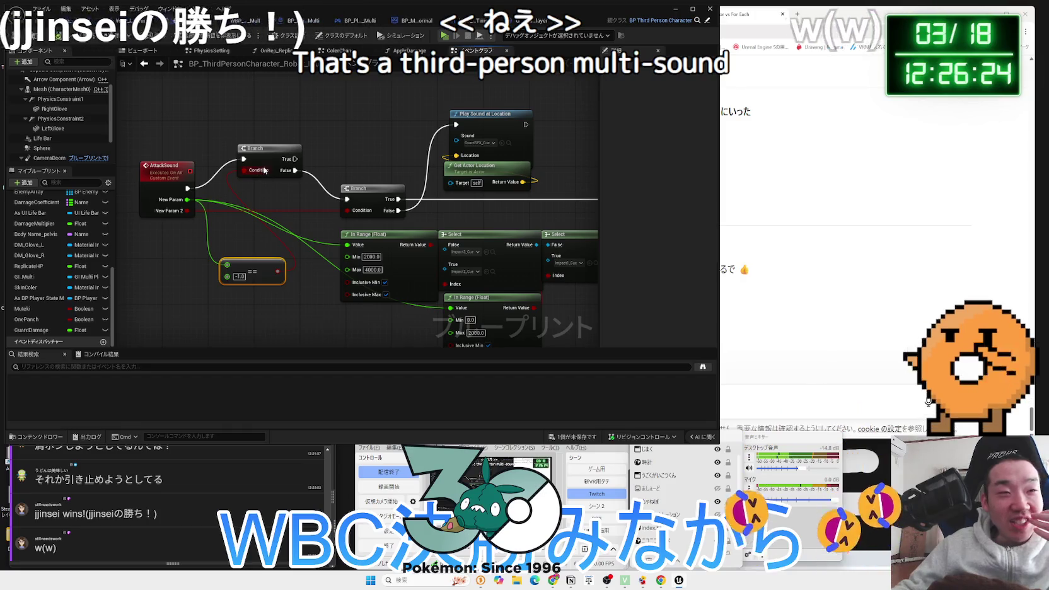
{"action": "left_click_drag", "start_coordinate": [274, 158], "coordinate": [272, 188]}
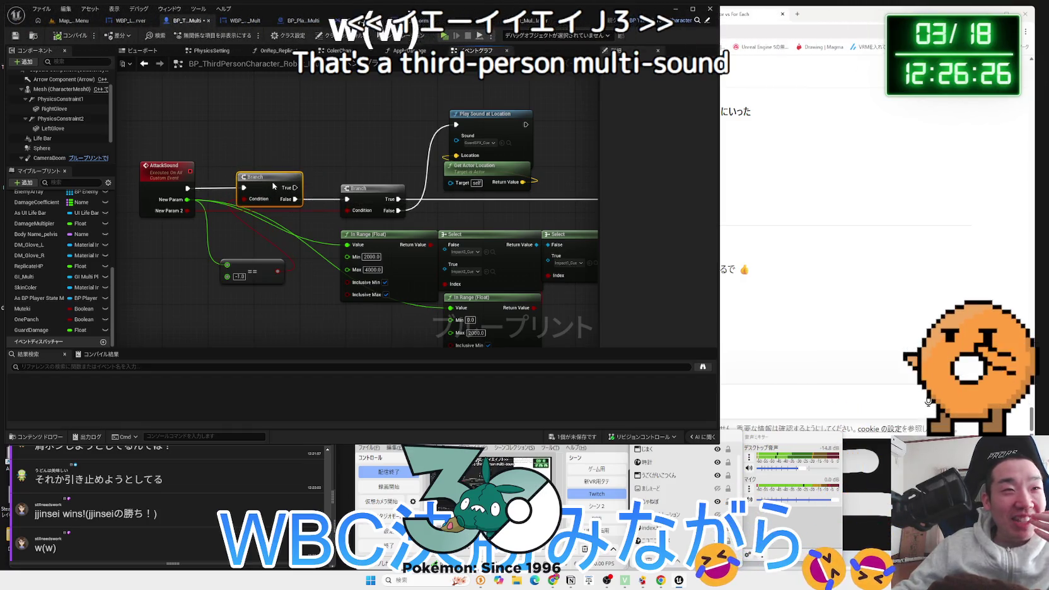
{"action": "left_click_drag", "start_coordinate": [258, 278], "coordinate": [269, 266]}
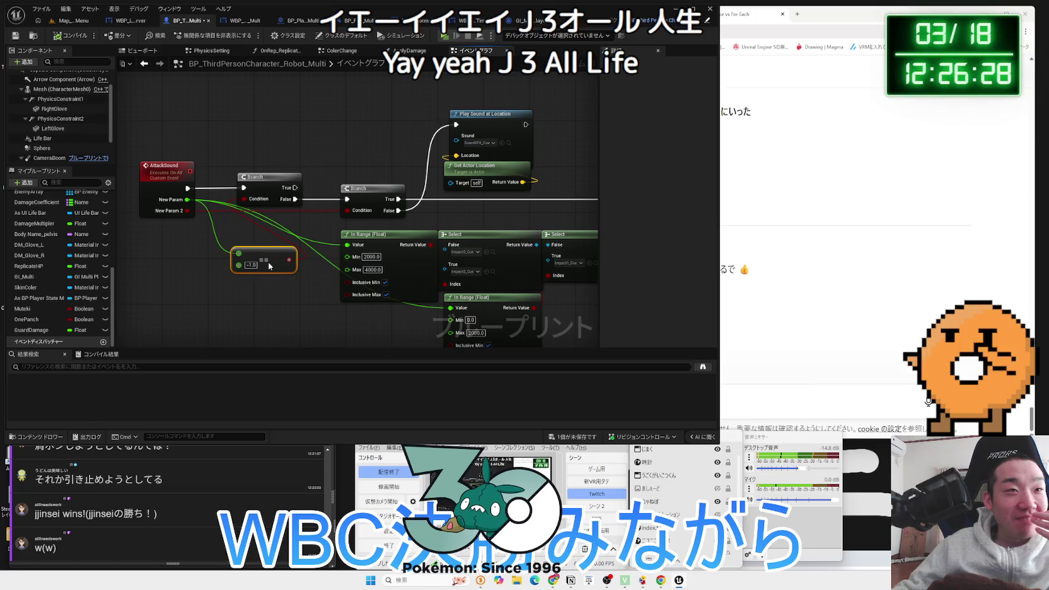
{"action": "left_click_drag", "start_coordinate": [248, 155], "coordinate": [278, 161]}
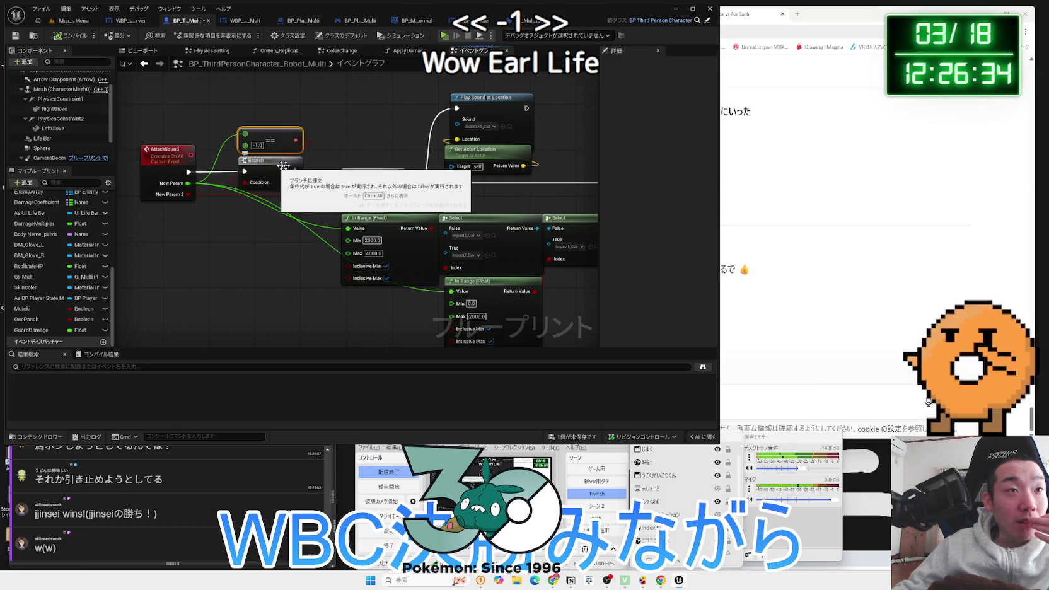
Inspect the Branch nodes and the AttackSound event, then open the ApplyDamage function graph
{"action": "left_click", "coordinate": [276, 165]}
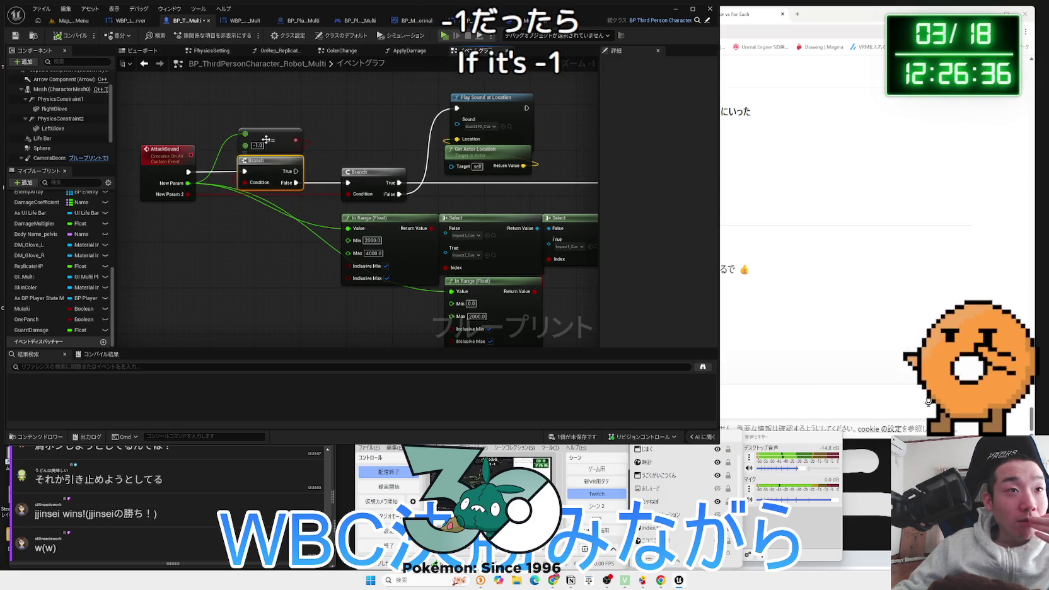
{"action": "mouse_move", "coordinate": [336, 142]}
{"action": "left_mouse_down"}
{"action": "mouse_move", "coordinate": [224, 144]}
{"action": "mouse_move", "coordinate": [363, 155]}
{"action": "mouse_move", "coordinate": [325, 167]}
{"action": "mouse_move", "coordinate": [479, 171]}
{"action": "mouse_move", "coordinate": [423, 172]}
{"action": "left_mouse_up"}
{"action": "scroll", "coordinate": [223, 144], "scroll_direction": "down", "scroll_amount": 1}
{"action": "scroll", "coordinate": [257, 170], "scroll_direction": "up", "scroll_amount": 2}
{"action": "left_click", "coordinate": [363, 155]}
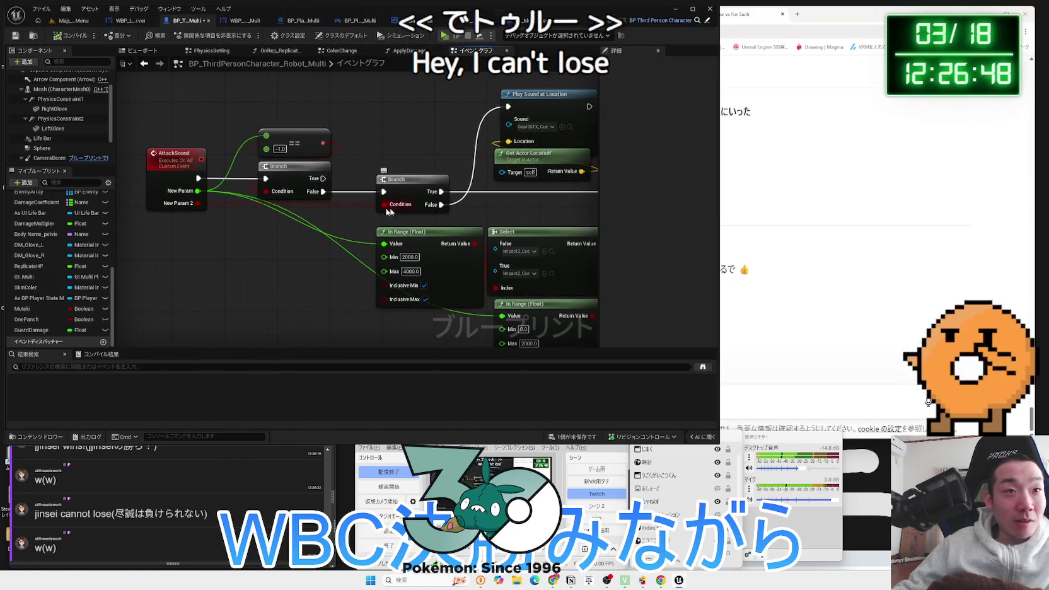
{"action": "left_click", "coordinate": [181, 171]}
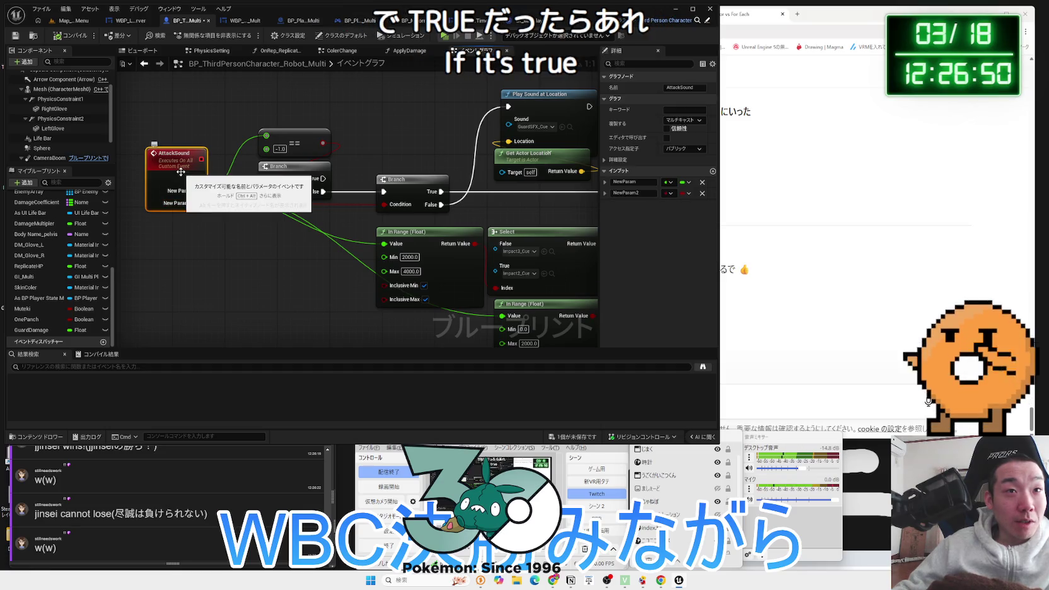
{"action": "left_click", "coordinate": [227, 135]}
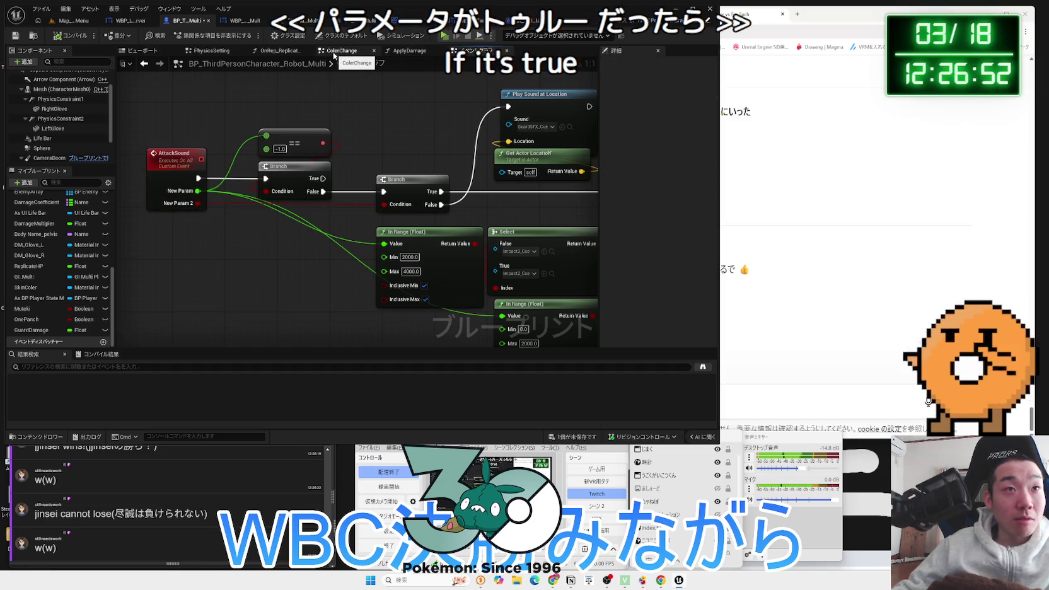
{"action": "double_click", "coordinate": [177, 154]}
{"action": "double_click", "coordinate": [341, 209]}
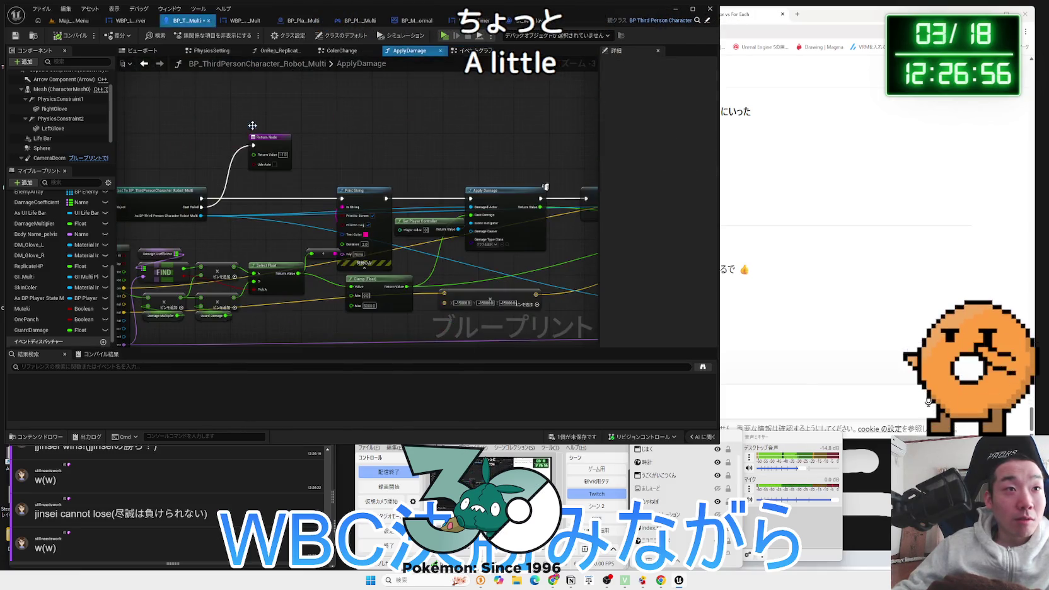
Insert a NOT node after Guard ON and wire its output into the AND node
{"action": "scroll", "coordinate": [295, 213], "scroll_direction": "up", "scroll_amount": 3}
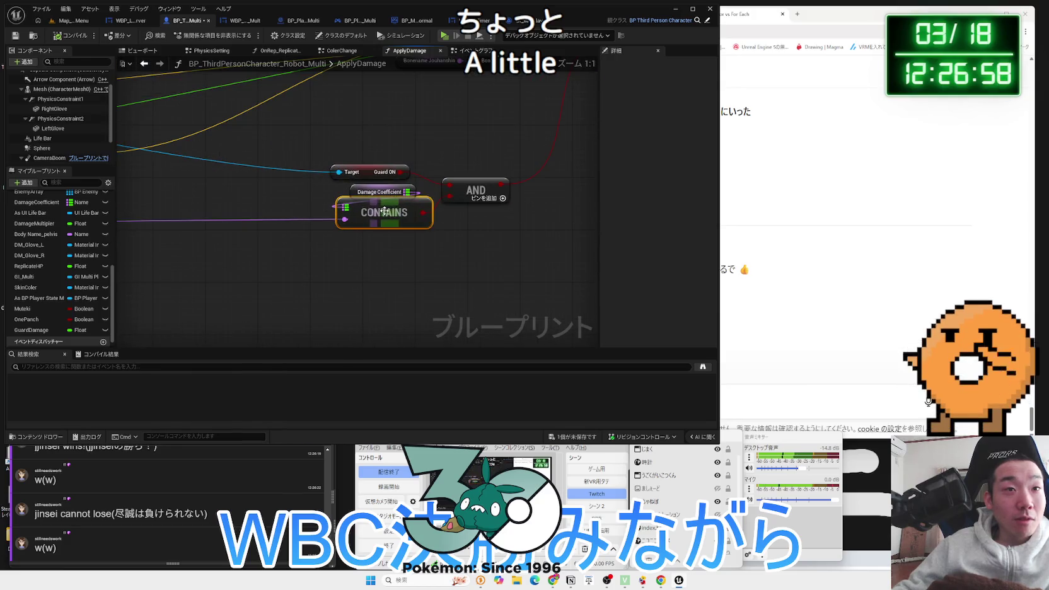
{"action": "left_click_drag", "start_coordinate": [384, 211], "coordinate": [364, 221]}
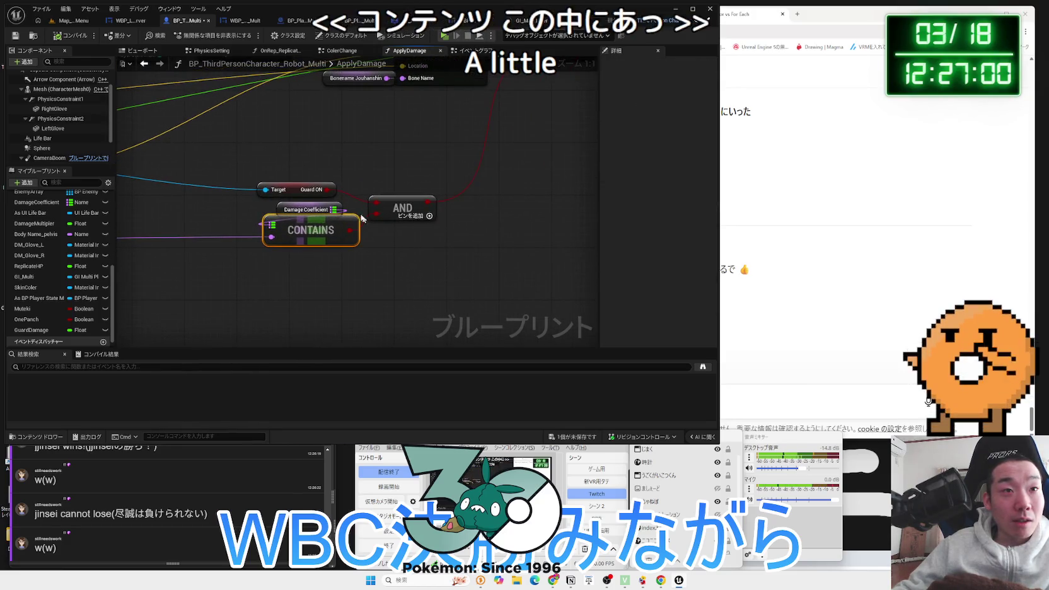
{"action": "mouse_move", "coordinate": [296, 190]}
{"action": "left_mouse_down"}
{"action": "mouse_move", "coordinate": [238, 189]}
{"action": "mouse_move", "coordinate": [298, 180]}
{"action": "left_mouse_up"}
{"action": "type", "text": "n"}
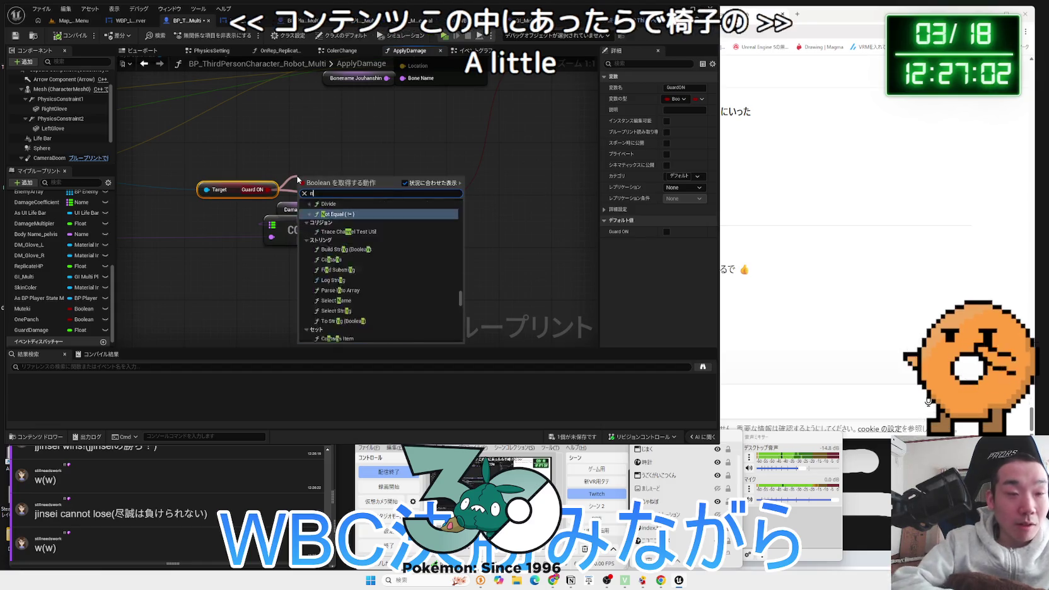
{"action": "type", "text": "ot"}
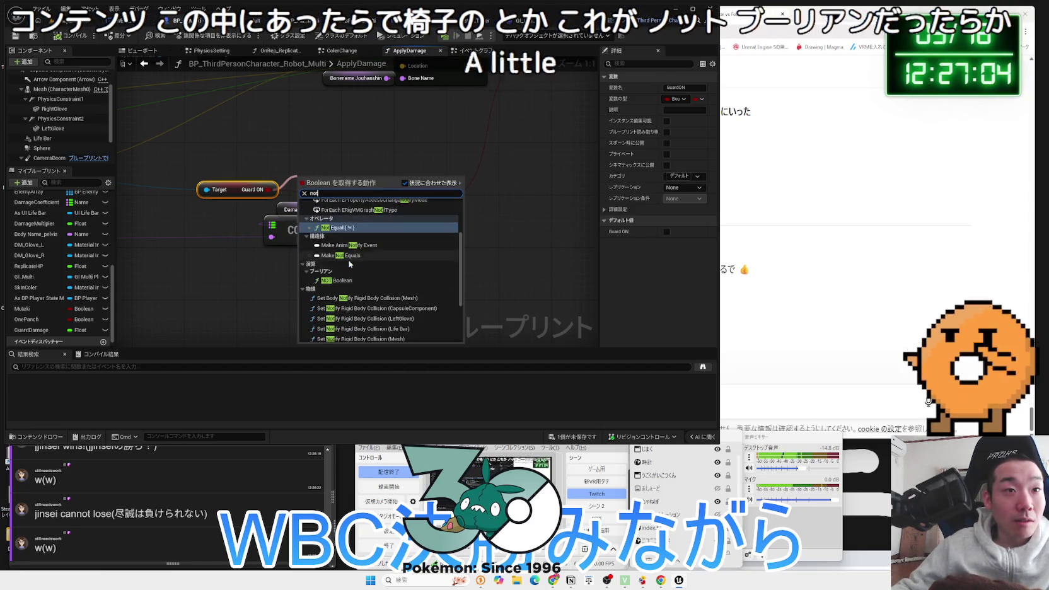
{"action": "left_click", "coordinate": [342, 293]}
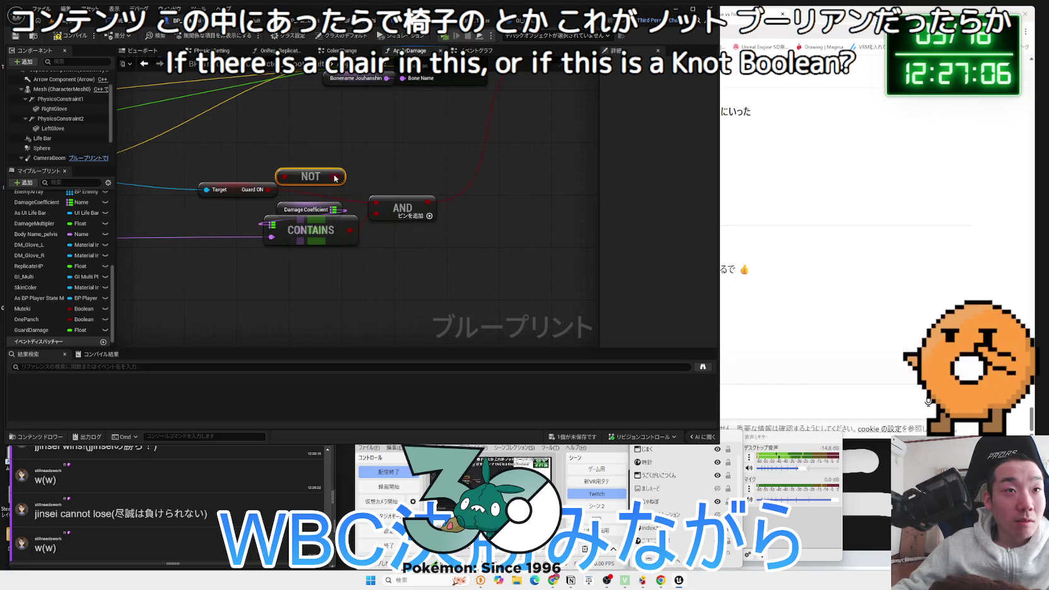
{"action": "left_click_drag", "start_coordinate": [372, 203], "coordinate": [332, 181]}
{"action": "key", "text": "Escape"}
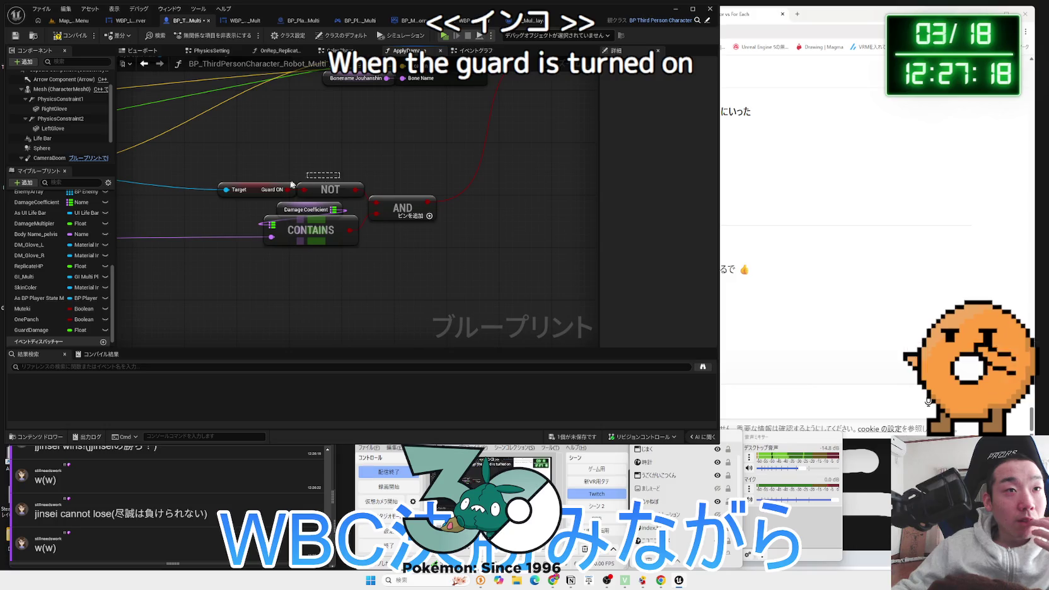
Rearrange Damage Coefficient beside the CONTAINS node and check its default map values
{"action": "left_click_drag", "start_coordinate": [303, 183], "coordinate": [291, 191]}
{"action": "left_click", "coordinate": [308, 245]}
{"action": "left_click", "coordinate": [306, 210], "text": "ctrl"}
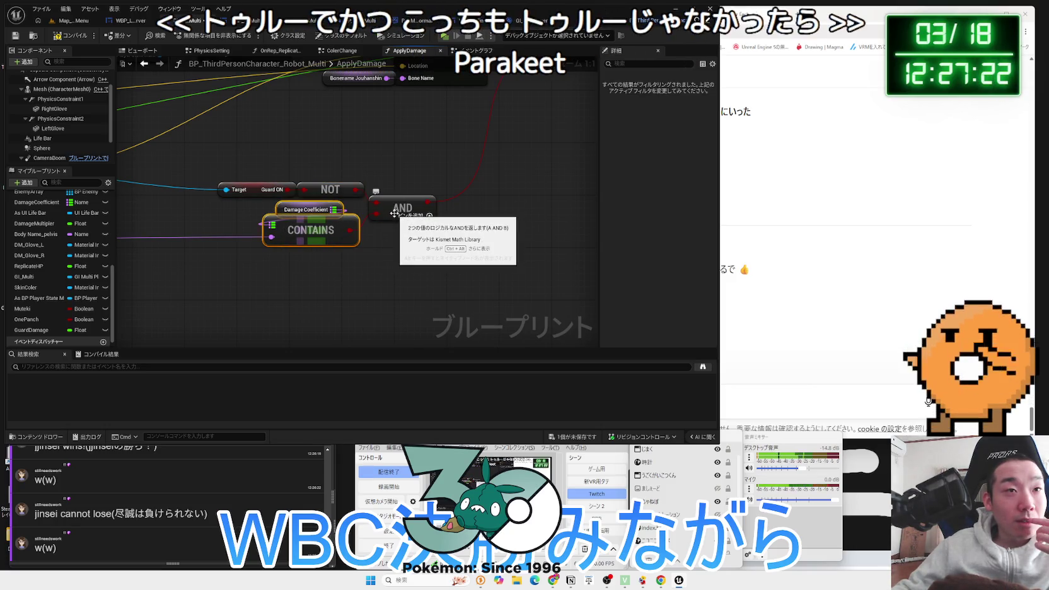
{"action": "left_click", "coordinate": [304, 211]}
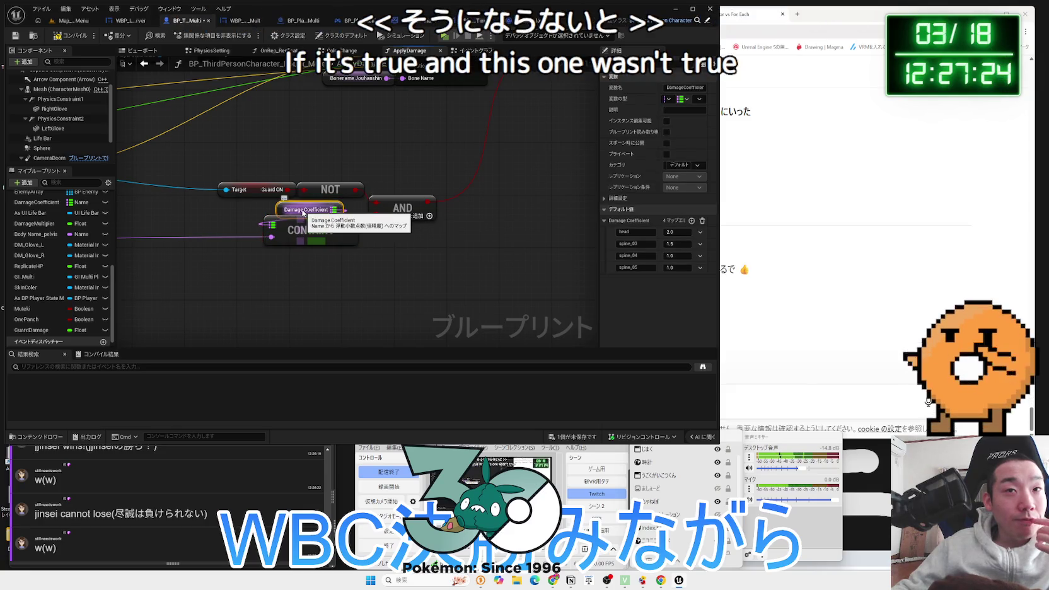
{"action": "left_click", "coordinate": [252, 211]}
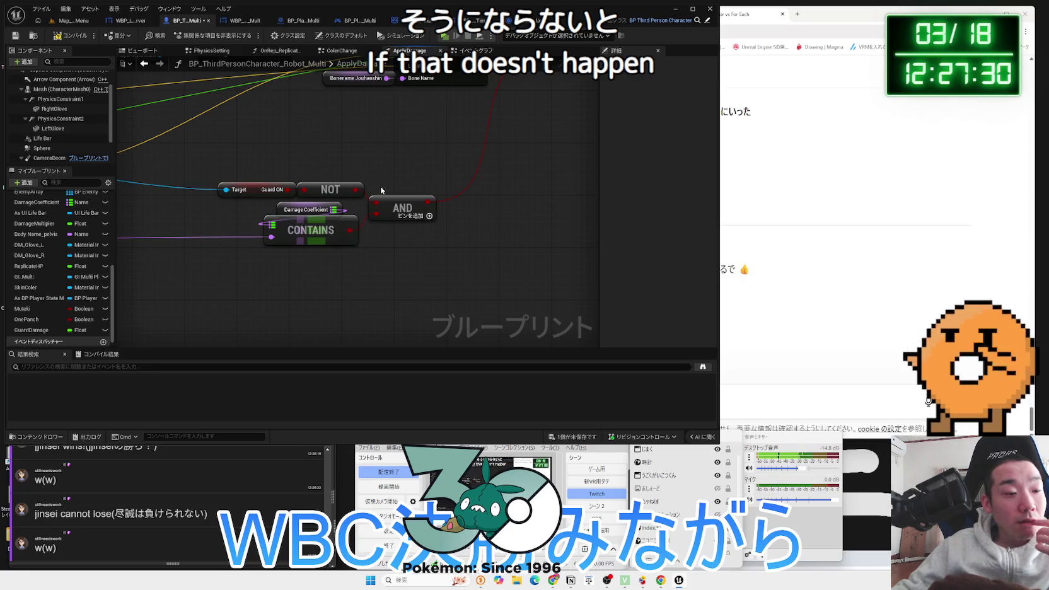
{"action": "left_click_drag", "start_coordinate": [308, 213], "coordinate": [224, 221]}
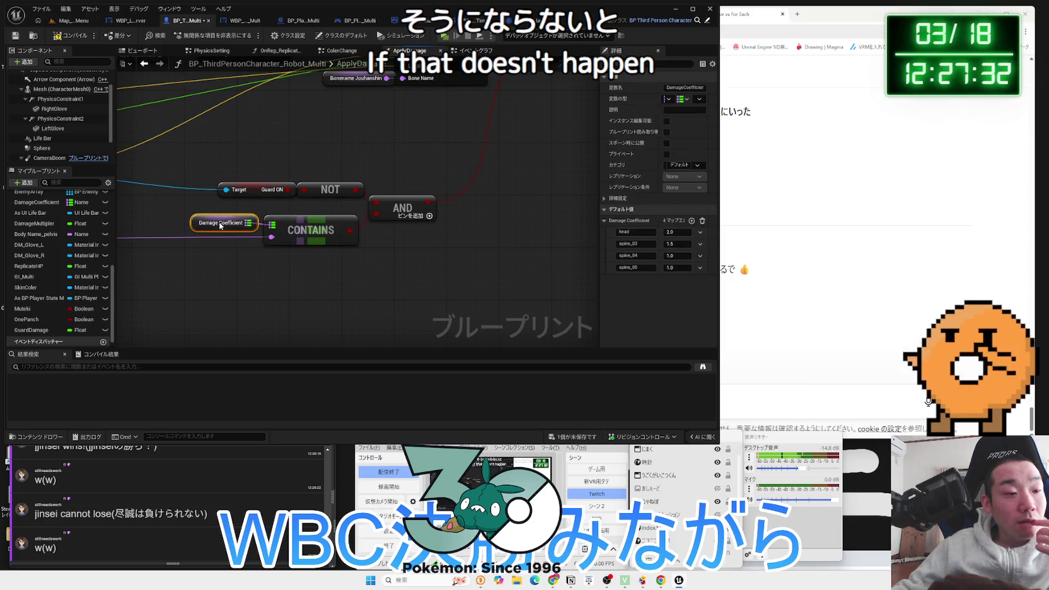
{"action": "left_click_drag", "start_coordinate": [303, 260], "coordinate": [190, 211]}
{"action": "left_click_drag", "start_coordinate": [311, 231], "coordinate": [317, 223]}
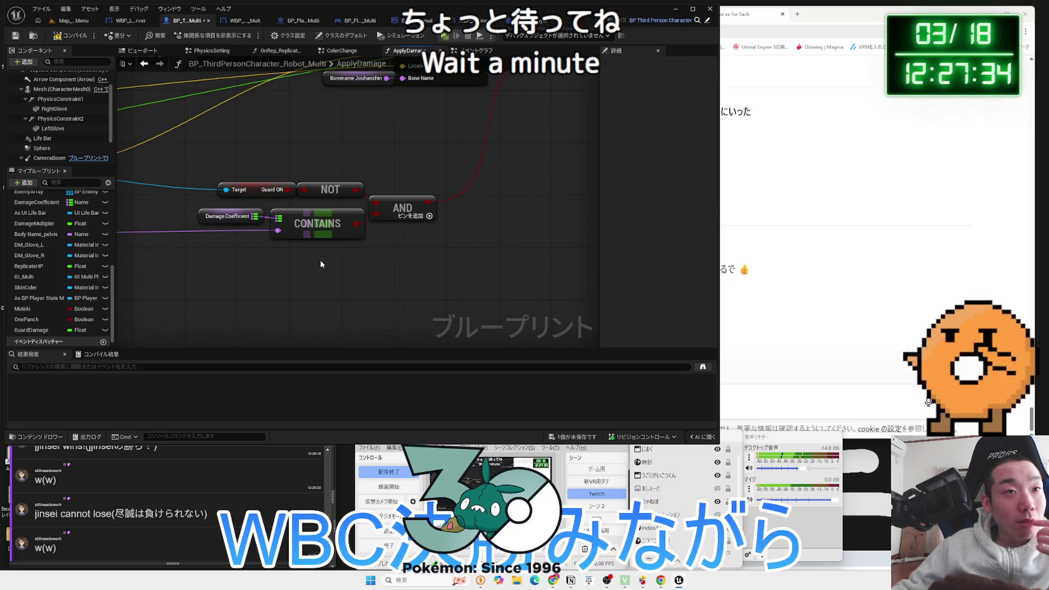
{"action": "left_click_drag", "start_coordinate": [225, 222], "coordinate": [225, 227]}
{"action": "left_click", "coordinate": [290, 248]}
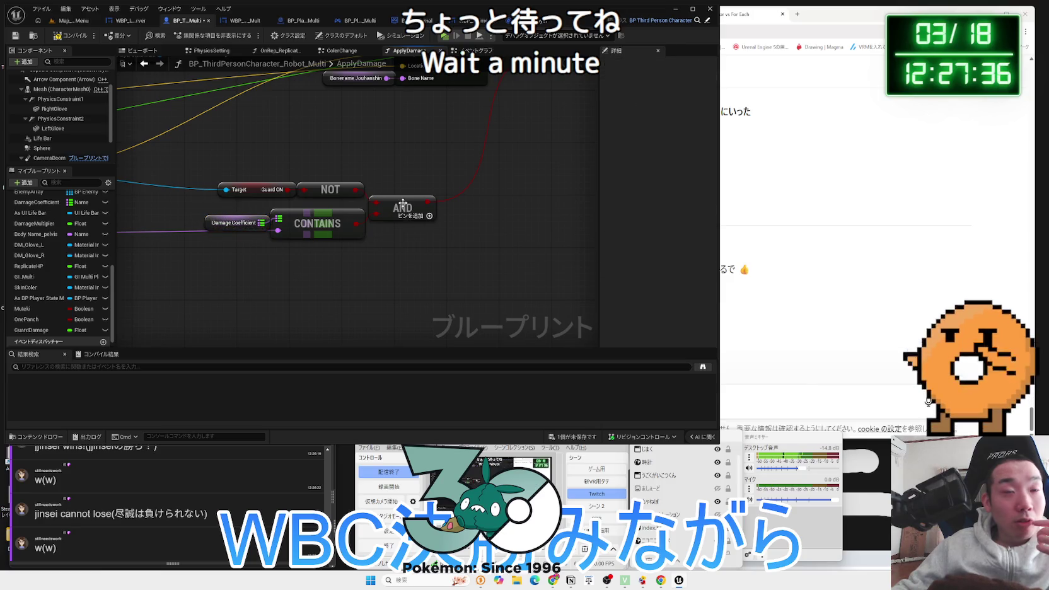
{"action": "left_click", "coordinate": [343, 226]}
{"action": "left_click", "coordinate": [236, 225]}
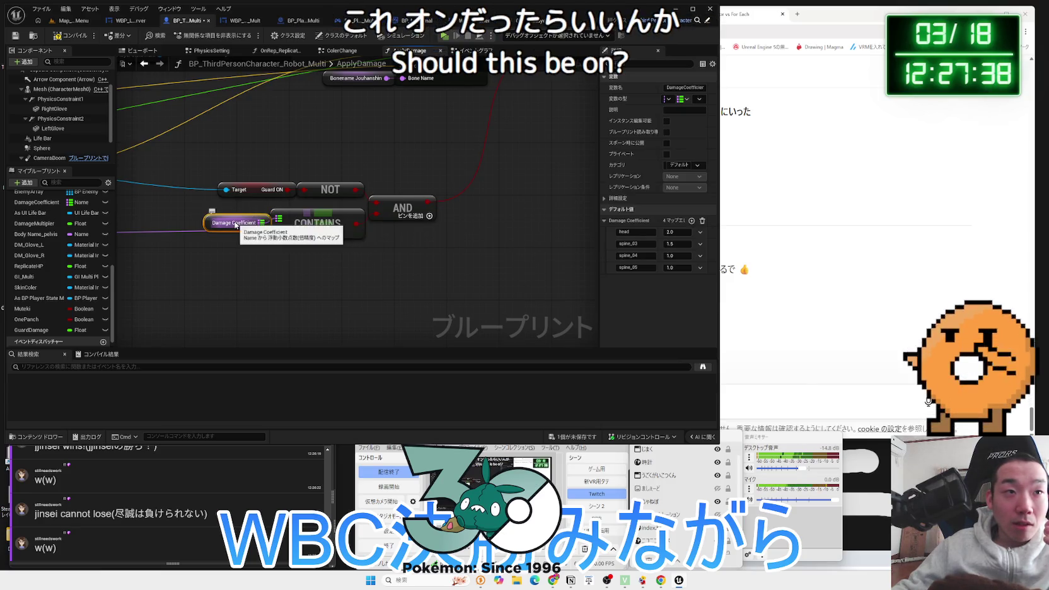
{"action": "left_click_drag", "start_coordinate": [315, 205], "coordinate": [265, 189]}
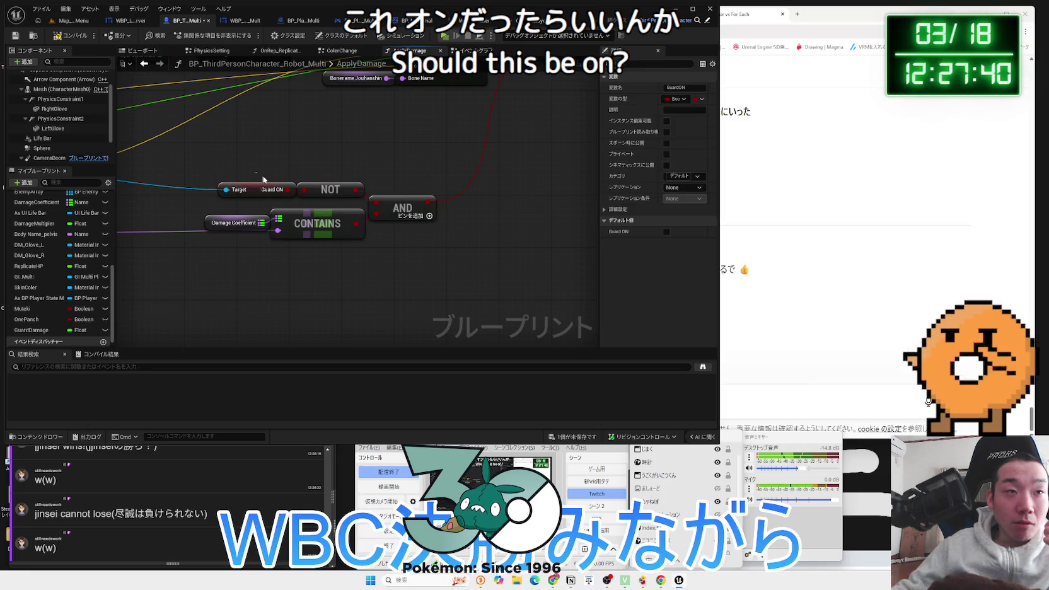
{"action": "left_click", "coordinate": [324, 203]}
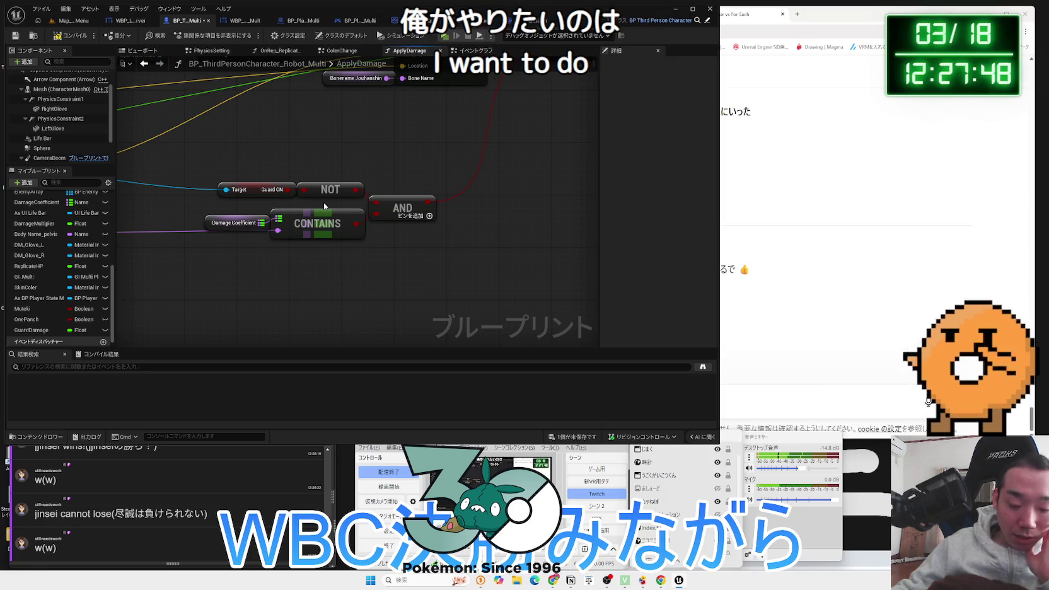
{"action": "mouse_move", "coordinate": [217, 247]}
{"action": "left_mouse_down"}
{"action": "mouse_move", "coordinate": [352, 273]}
{"action": "mouse_move", "coordinate": [375, 262]}
{"action": "mouse_move", "coordinate": [466, 270]}
{"action": "left_mouse_up"}
{"action": "scroll", "coordinate": [353, 274], "scroll_direction": "down", "scroll_amount": 3}
{"action": "scroll", "coordinate": [466, 270], "scroll_direction": "up", "scroll_amount": 2}
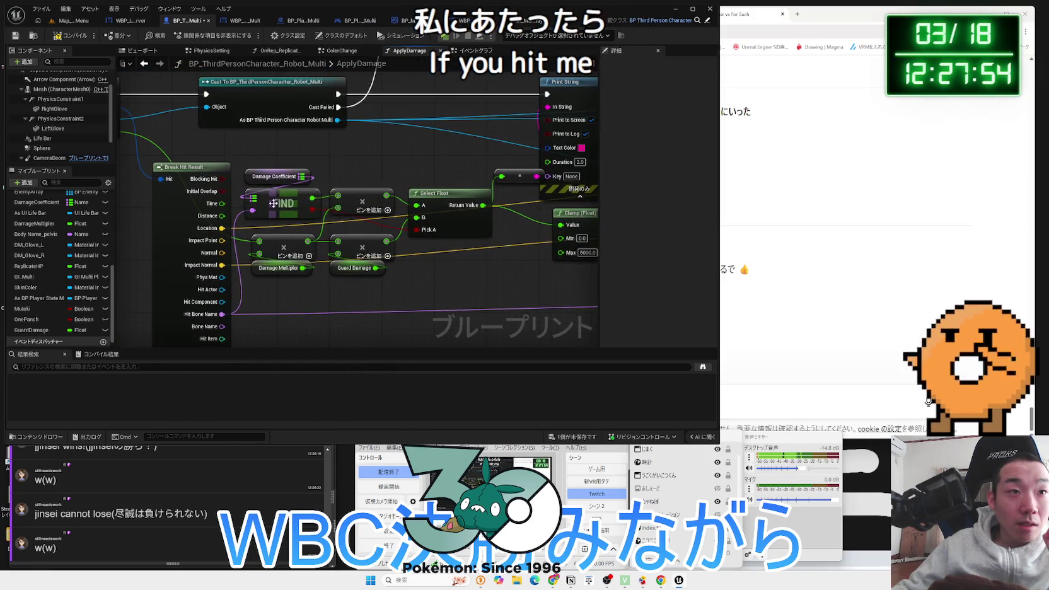
{"action": "mouse_move", "coordinate": [382, 260]}
{"action": "left_mouse_down"}
{"action": "mouse_move", "coordinate": [363, 257]}
{"action": "mouse_move", "coordinate": [358, 273]}
{"action": "mouse_move", "coordinate": [230, 256]}
{"action": "left_mouse_up"}
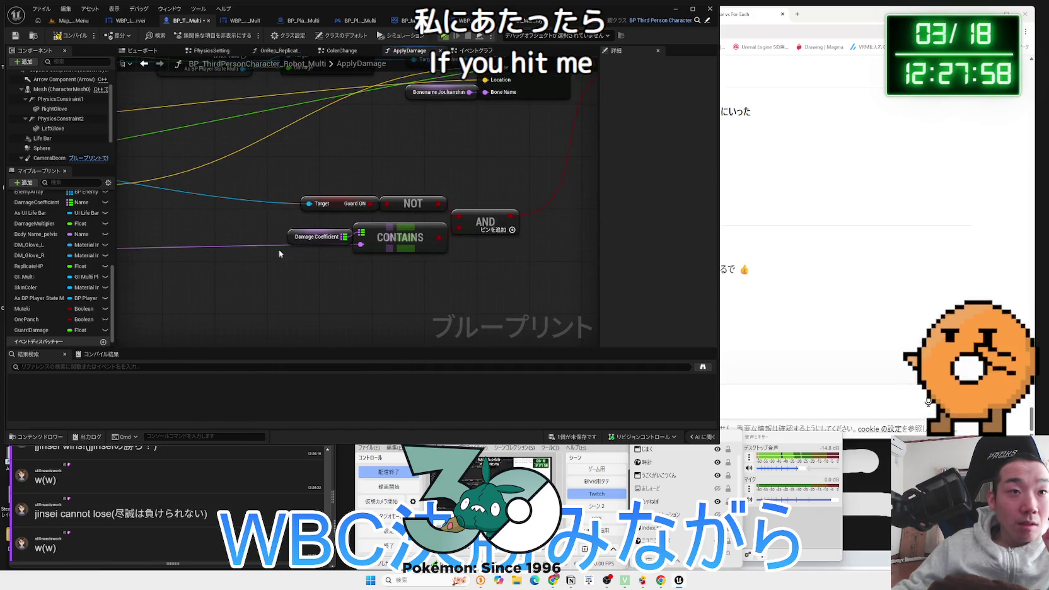
{"action": "left_click", "coordinate": [294, 242]}
{"action": "left_click", "coordinate": [388, 236]}
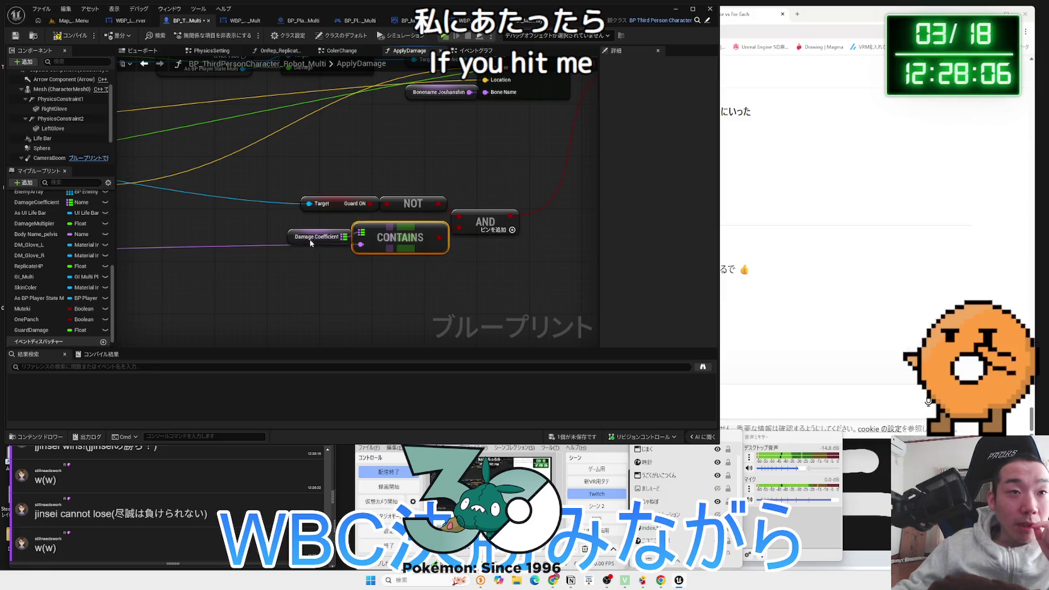
{"action": "left_click_drag", "start_coordinate": [310, 240], "coordinate": [310, 234]}
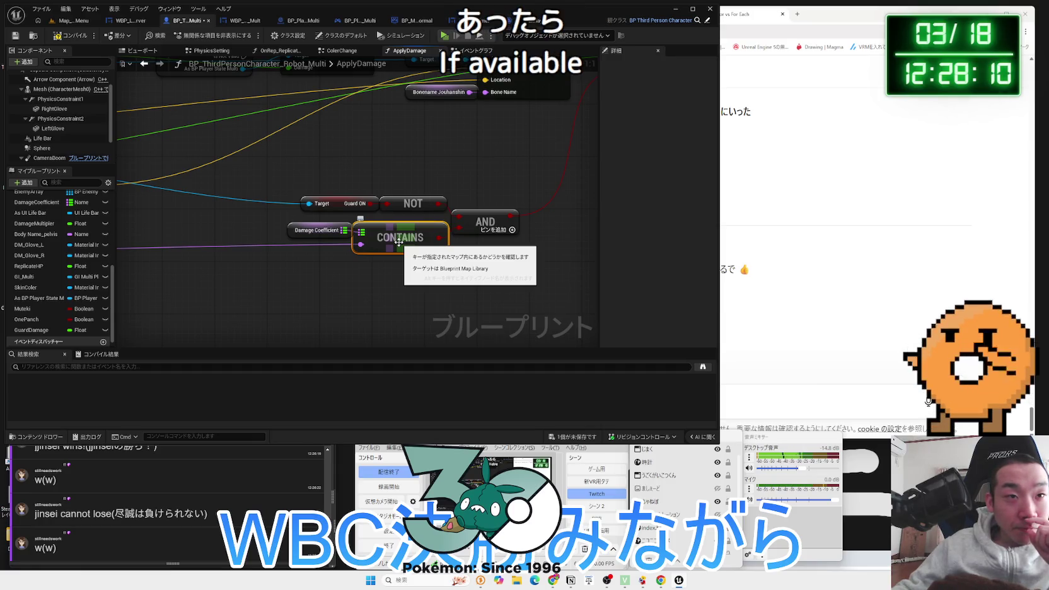
{"action": "left_click", "coordinate": [310, 231]}
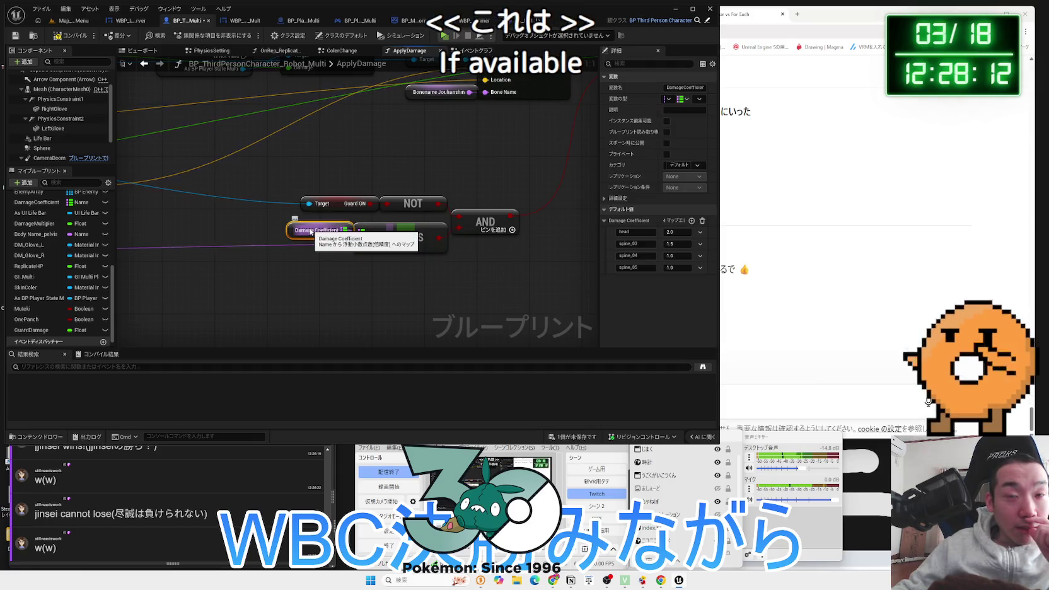
{"action": "left_click", "coordinate": [396, 285]}
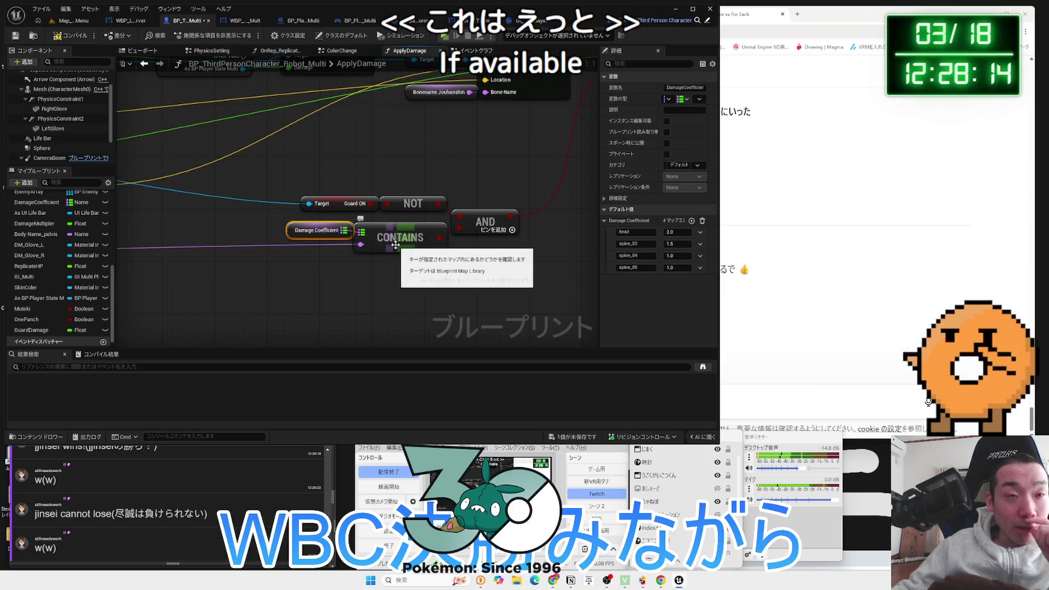
{"action": "scroll", "coordinate": [396, 285], "scroll_direction": "down", "scroll_amount": 5}
{"action": "scroll", "coordinate": [540, 259], "scroll_direction": "up", "scroll_amount": 2}
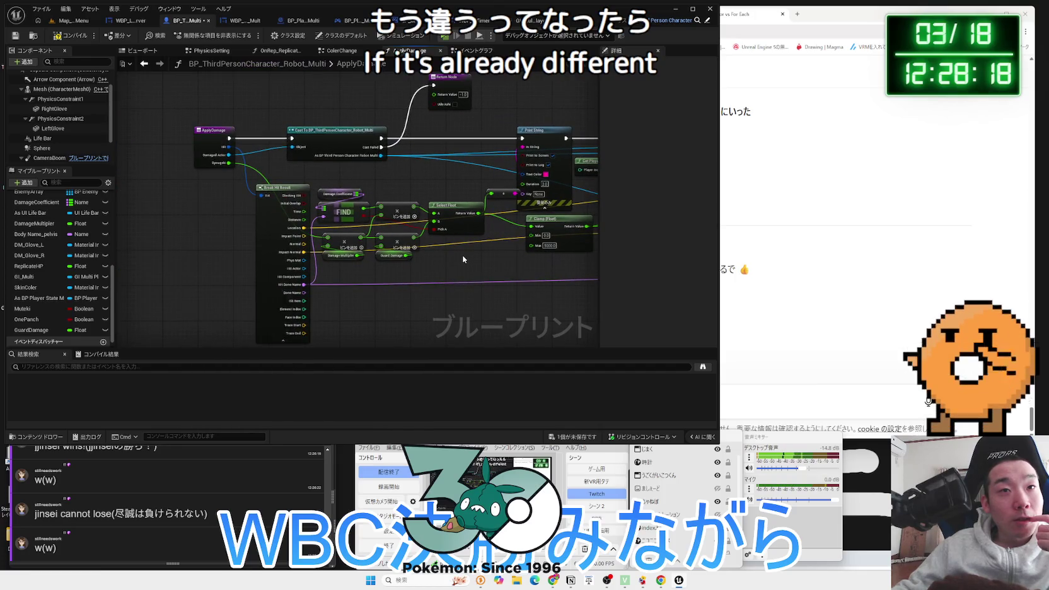
{"action": "mouse_move", "coordinate": [462, 254]}
{"action": "left_mouse_down"}
{"action": "mouse_move", "coordinate": [264, 240]}
{"action": "mouse_move", "coordinate": [298, 261]}
{"action": "mouse_move", "coordinate": [522, 269]}
{"action": "mouse_move", "coordinate": [214, 248]}
{"action": "left_mouse_up"}
{"action": "scroll", "coordinate": [297, 261], "scroll_direction": "up", "scroll_amount": 3}
{"action": "left_click", "coordinate": [321, 242]}
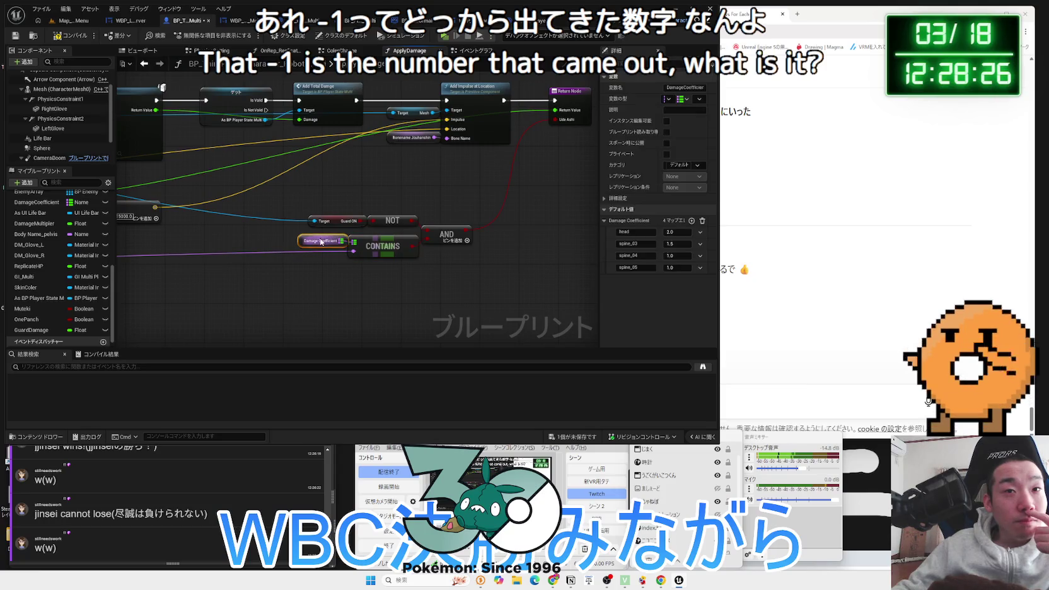
{"action": "left_click", "coordinate": [476, 50]}
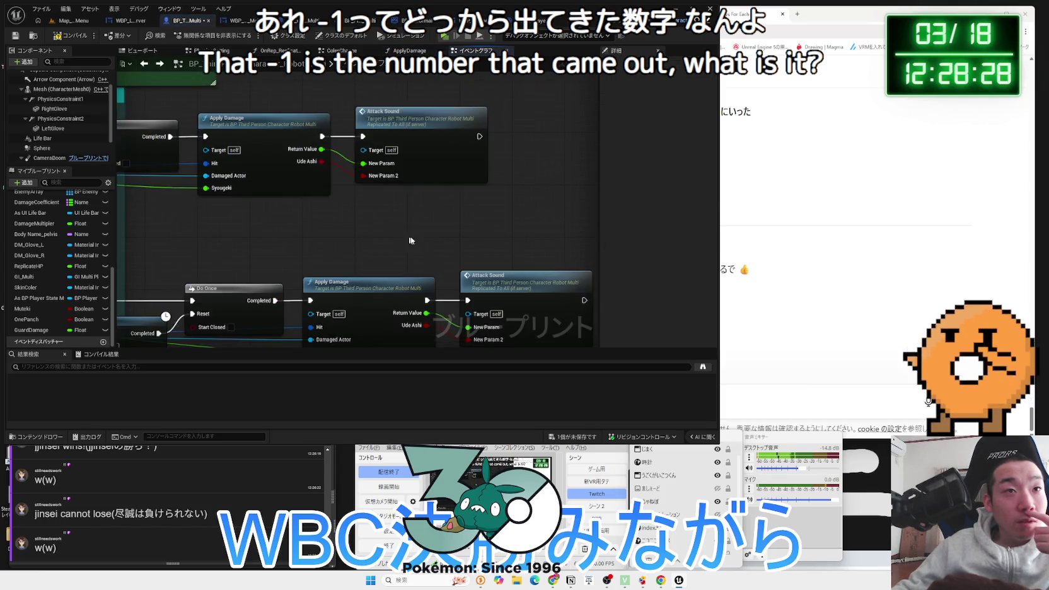
{"action": "scroll", "coordinate": [359, 237], "scroll_direction": "up", "scroll_amount": 3}
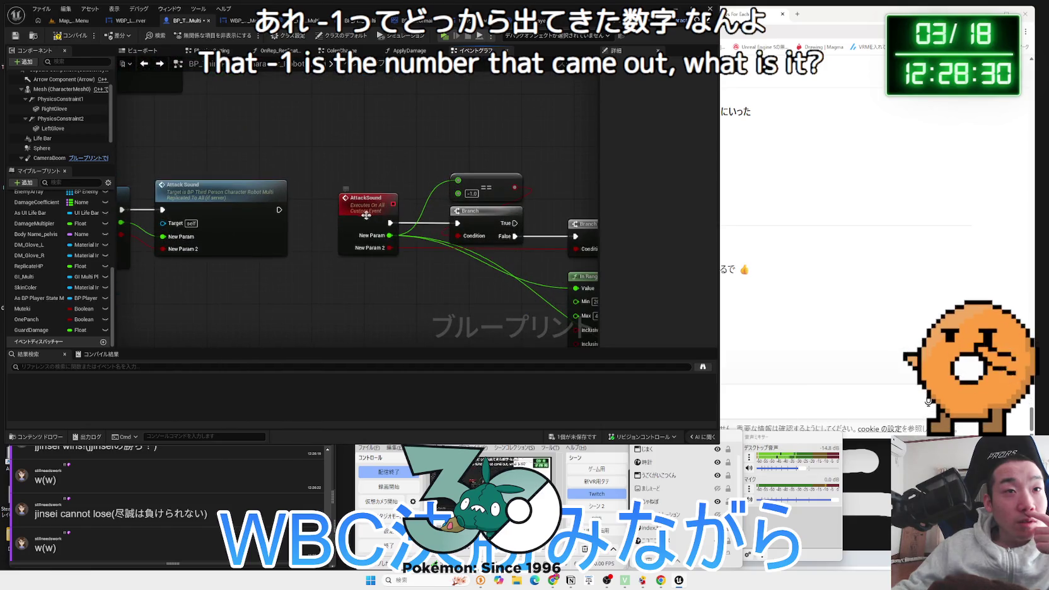
{"action": "left_click_drag", "start_coordinate": [335, 176], "coordinate": [552, 285]}
{"action": "scroll", "coordinate": [314, 165], "scroll_direction": "down", "scroll_amount": 3}
{"action": "mouse_move", "coordinate": [479, 201]}
{"action": "left_mouse_down"}
{"action": "mouse_move", "coordinate": [499, 235]}
{"action": "mouse_move", "coordinate": [441, 208]}
{"action": "mouse_move", "coordinate": [404, 153]}
{"action": "left_mouse_up"}
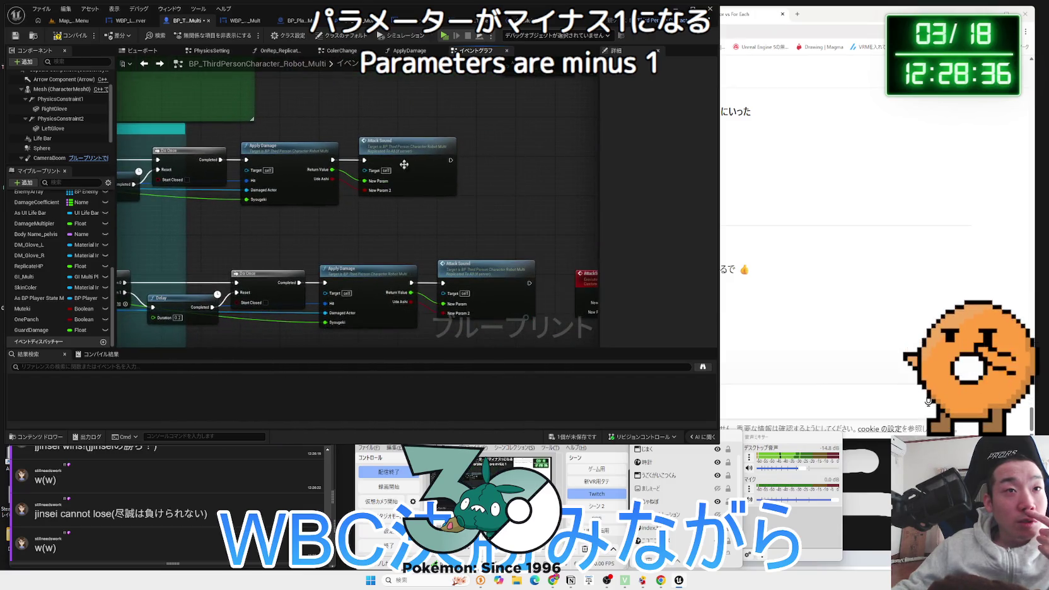
{"action": "double_click", "coordinate": [404, 153]}
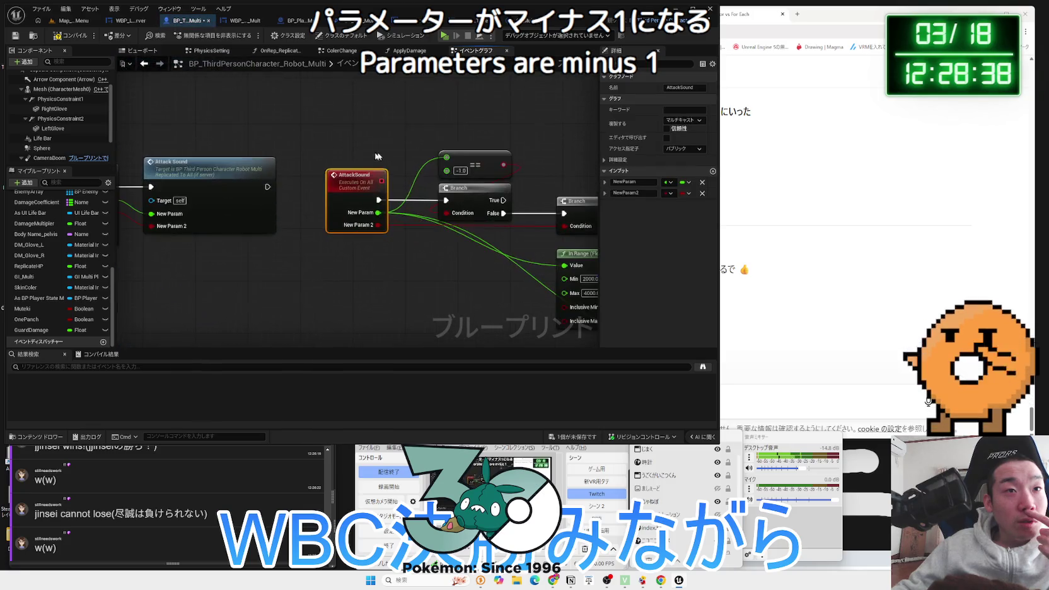
{"action": "left_click_drag", "start_coordinate": [339, 151], "coordinate": [198, 147]}
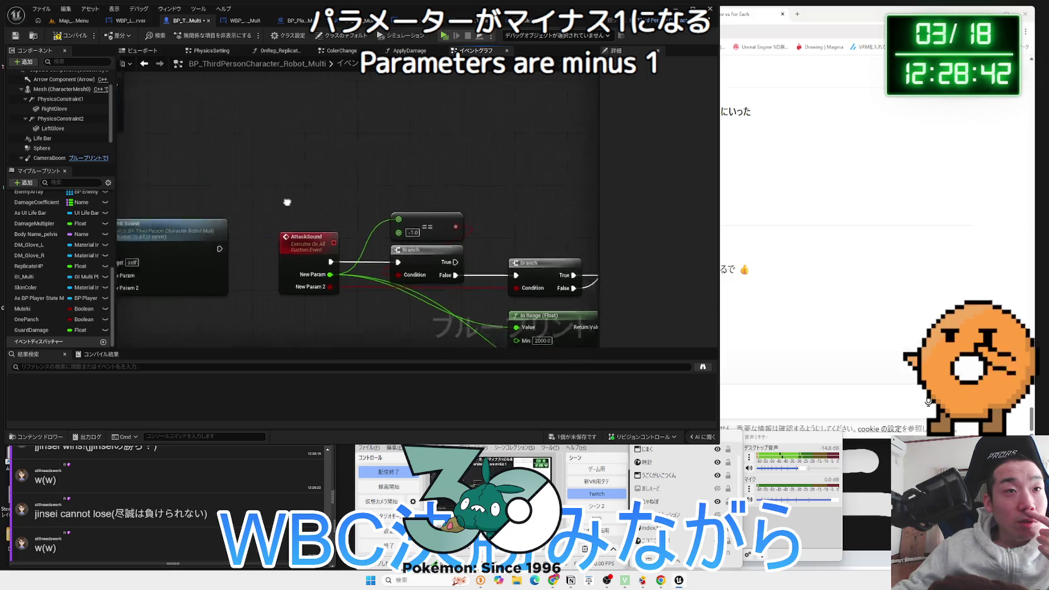
{"action": "double_click", "coordinate": [299, 198]}
{"action": "mouse_move", "coordinate": [299, 198]}
{"action": "left_mouse_down"}
{"action": "mouse_move", "coordinate": [373, 276]}
{"action": "mouse_move", "coordinate": [454, 281]}
{"action": "left_mouse_up"}
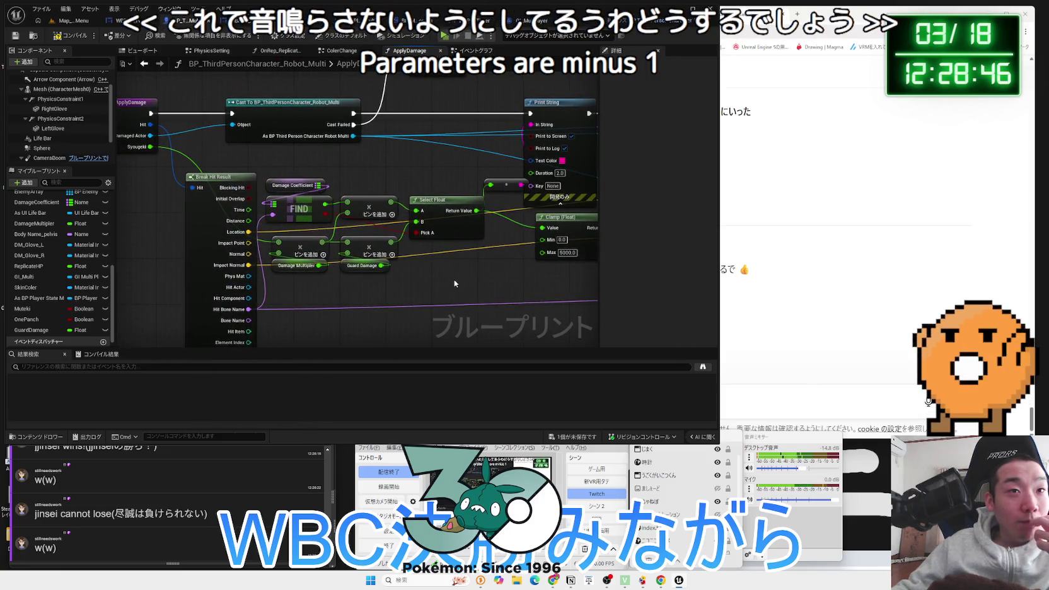
Inspect the FIND node and GuardDamage variable, then nudge the cast node and Return Node left
{"action": "left_click", "coordinate": [299, 209]}
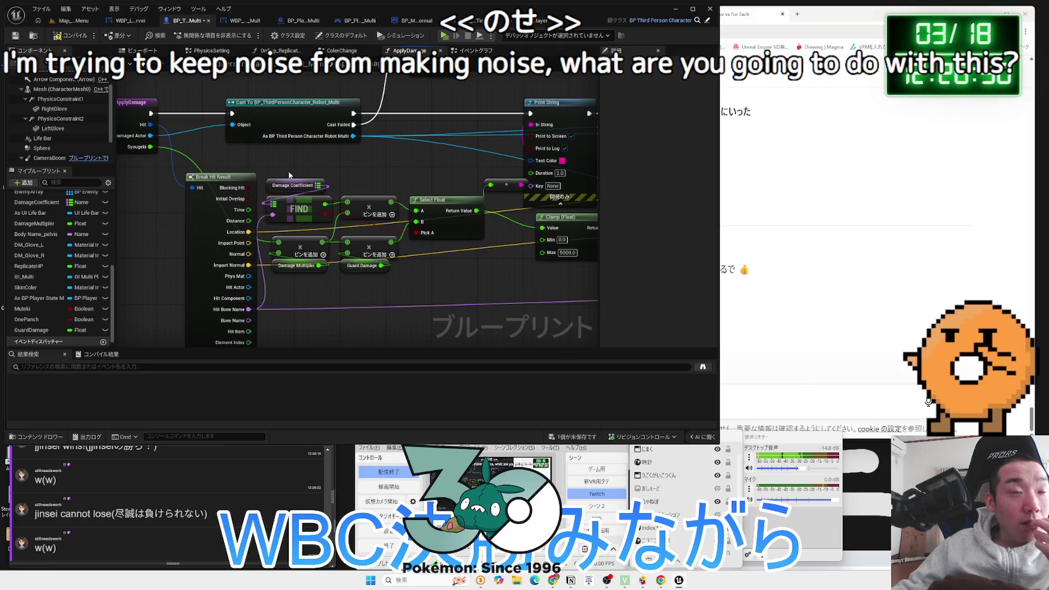
{"action": "left_click", "coordinate": [361, 265]}
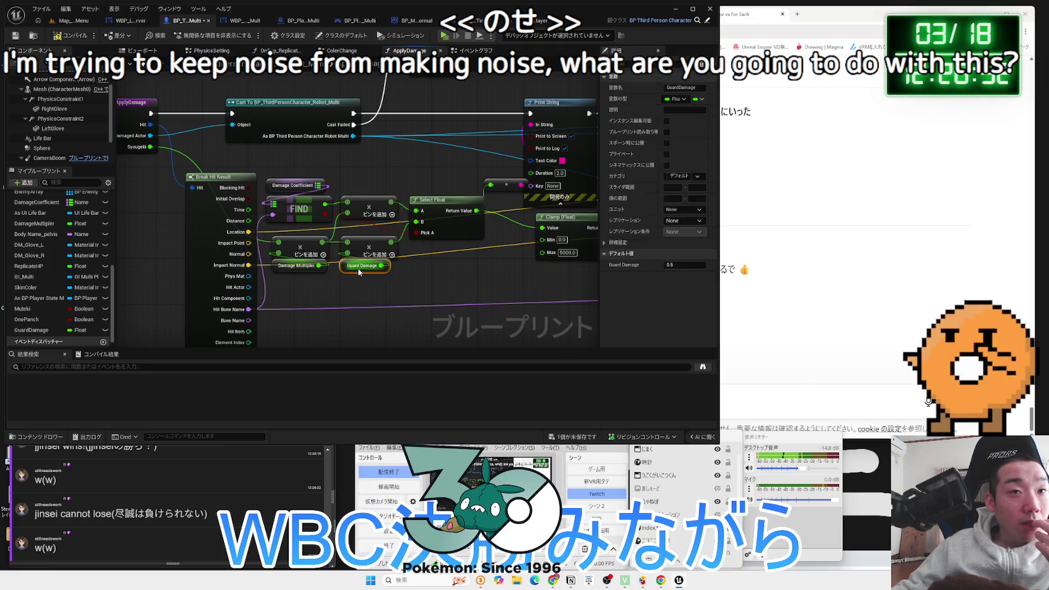
{"action": "left_click", "coordinate": [506, 279]}
{"action": "left_click_drag", "start_coordinate": [506, 279], "coordinate": [415, 285]}
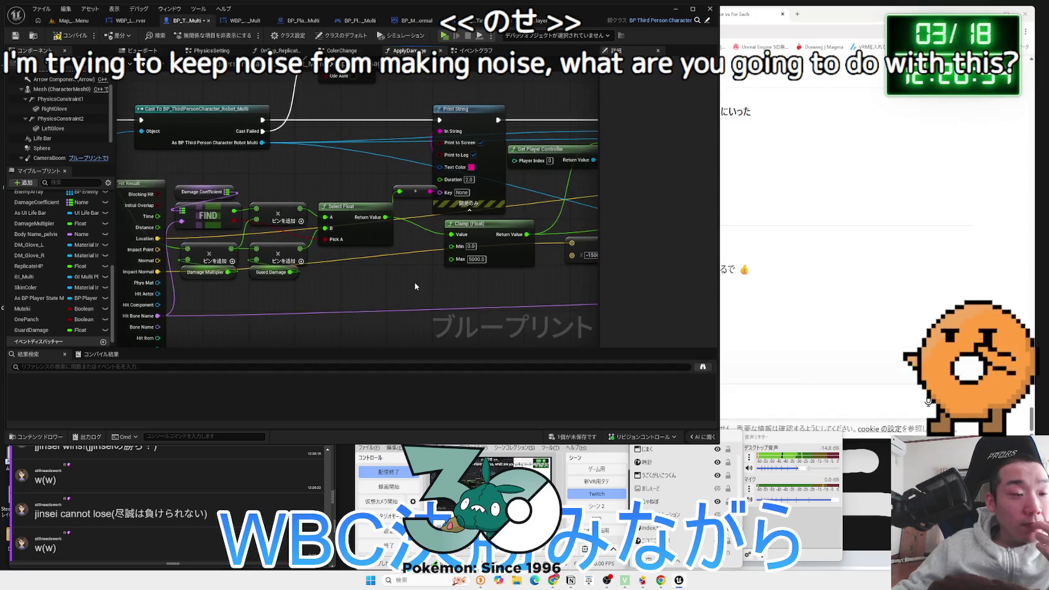
{"action": "scroll", "coordinate": [414, 282], "scroll_direction": "down", "scroll_amount": 4}
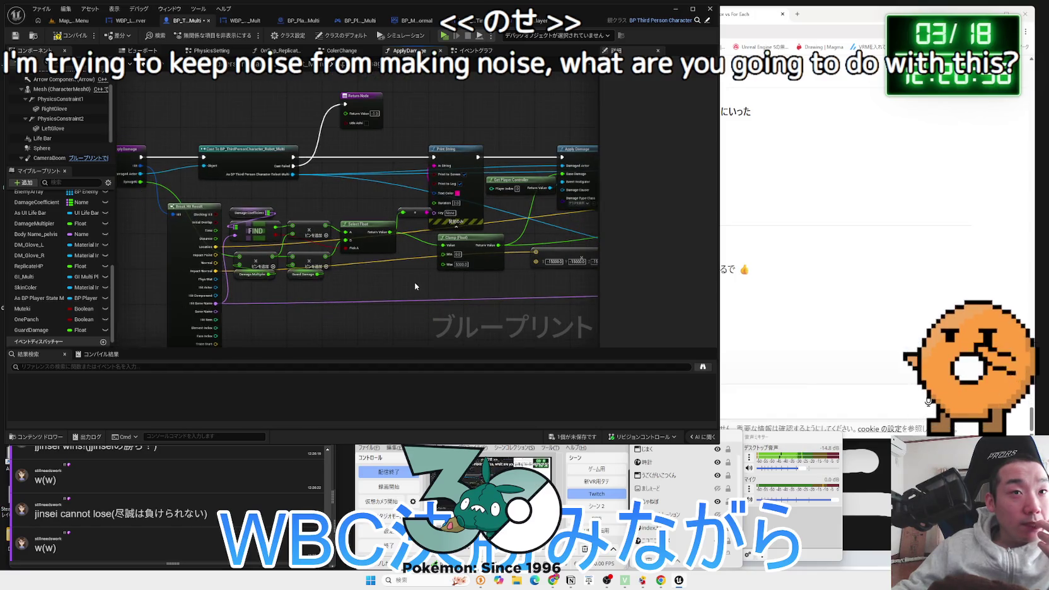
{"action": "scroll", "coordinate": [502, 288], "scroll_direction": "up", "scroll_amount": 3}
{"action": "scroll", "coordinate": [262, 224], "scroll_direction": "up", "scroll_amount": 3}
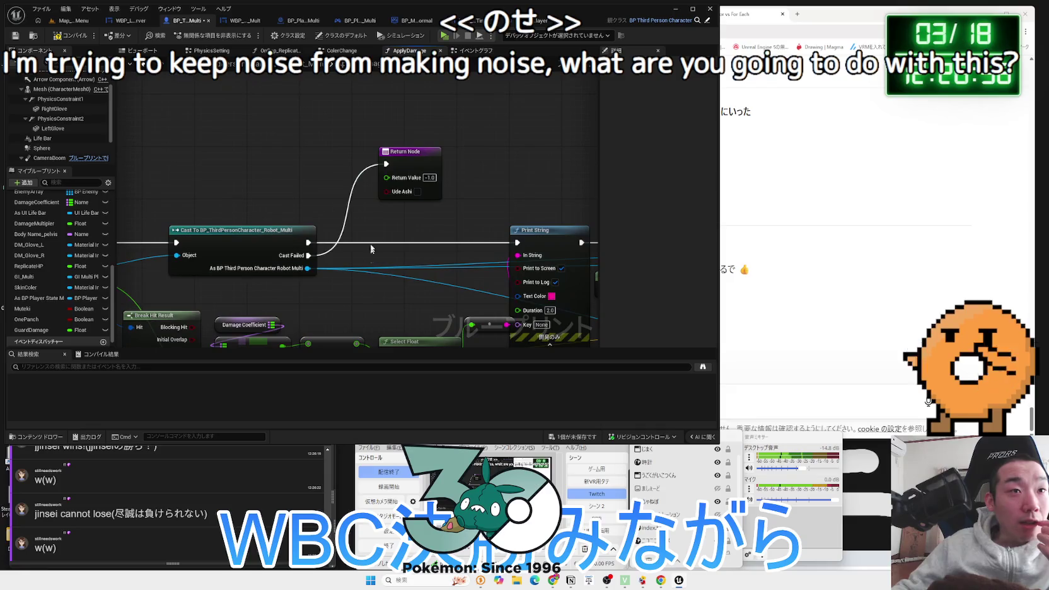
{"action": "left_click", "coordinate": [263, 225]}
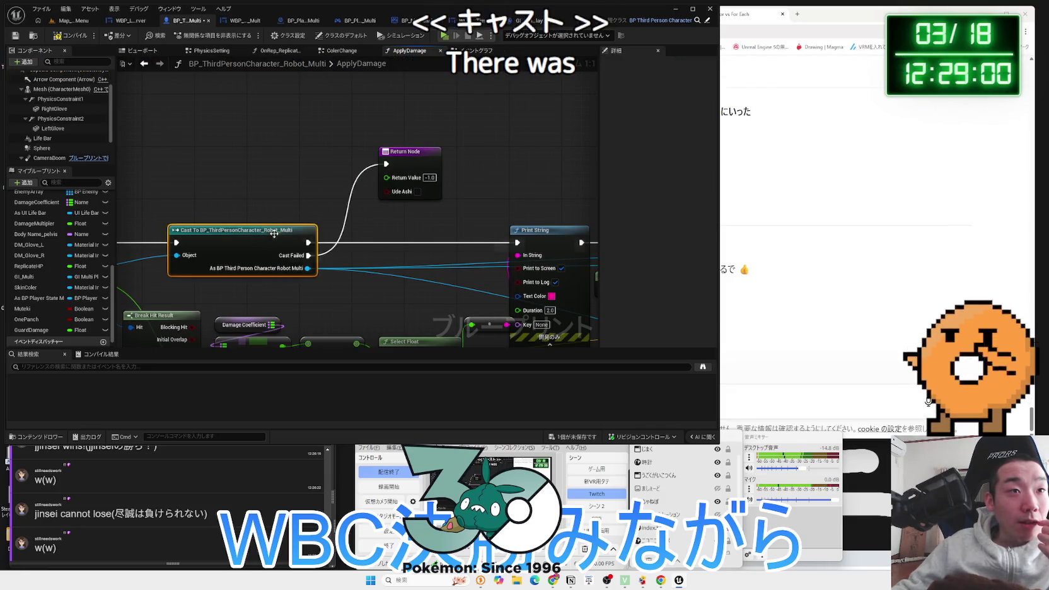
{"action": "left_click_drag", "start_coordinate": [276, 229], "coordinate": [256, 230]}
{"action": "left_click_drag", "start_coordinate": [398, 162], "coordinate": [380, 169]}
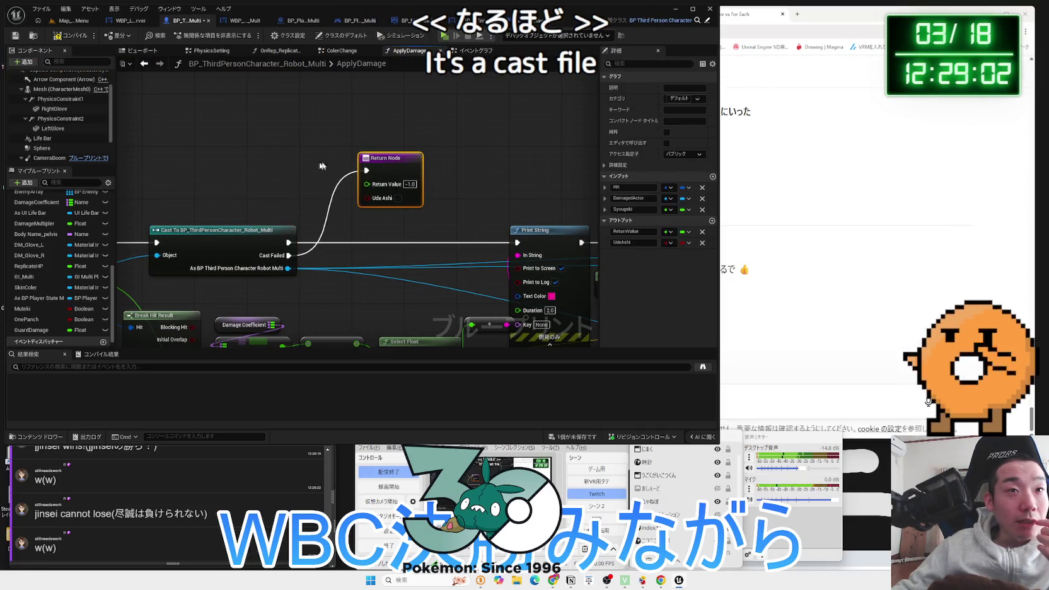
{"action": "scroll", "coordinate": [376, 259], "scroll_direction": "down", "scroll_amount": 2}
{"action": "mouse_move", "coordinate": [377, 258]}
{"action": "left_mouse_down"}
{"action": "mouse_move", "coordinate": [267, 157]}
{"action": "mouse_move", "coordinate": [434, 186]}
{"action": "mouse_move", "coordinate": [251, 227]}
{"action": "mouse_move", "coordinate": [451, 244]}
{"action": "mouse_move", "coordinate": [198, 257]}
{"action": "left_mouse_up"}
{"action": "scroll", "coordinate": [434, 187], "scroll_direction": "up", "scroll_amount": 1}
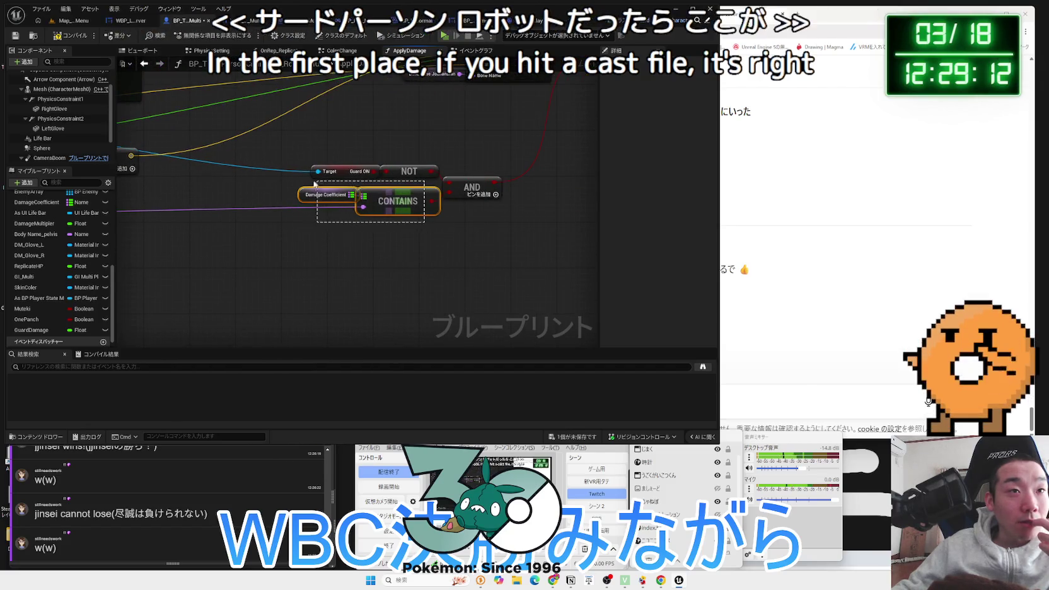
Add a NOT node on the CONTAINS result using the 'not' search
{"action": "mouse_move", "coordinate": [377, 205]}
{"action": "left_mouse_down"}
{"action": "mouse_move", "coordinate": [320, 217]}
{"action": "mouse_move", "coordinate": [323, 232]}
{"action": "mouse_move", "coordinate": [339, 237]}
{"action": "left_mouse_up"}
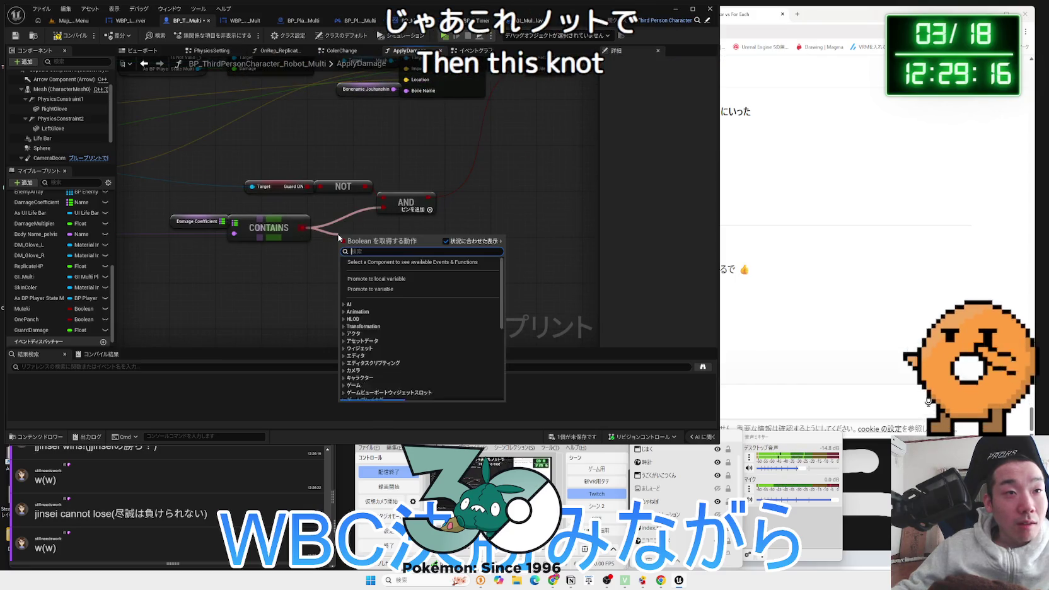
{"action": "type", "text": "not"}
{"action": "left_click", "coordinate": [386, 326]}
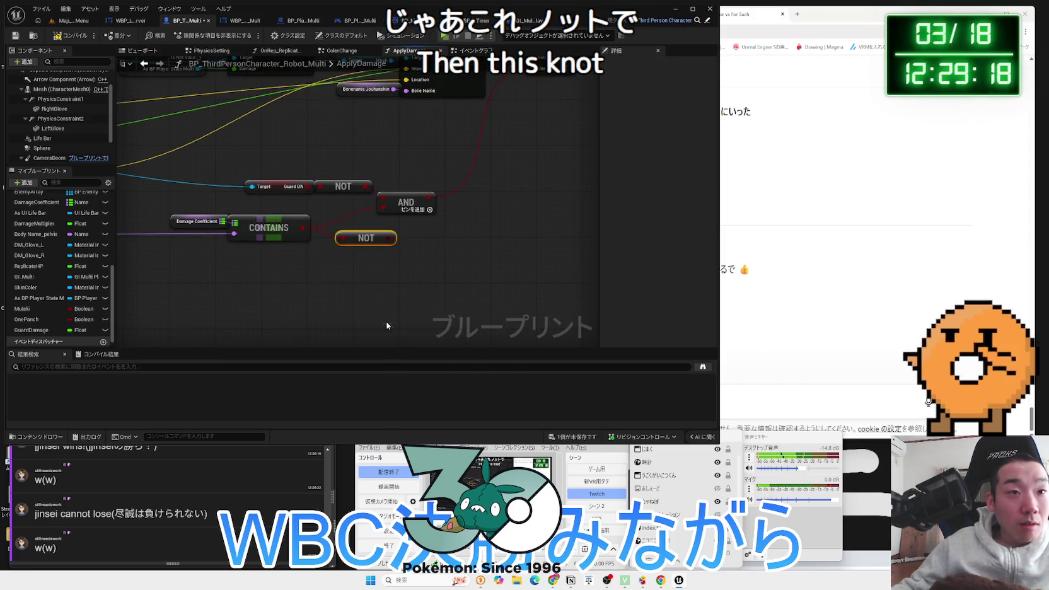
Place the NOT beside CONTAINS, save the character blueprint, and review the guard nodes
{"action": "left_click_drag", "start_coordinate": [372, 241], "coordinate": [349, 230]}
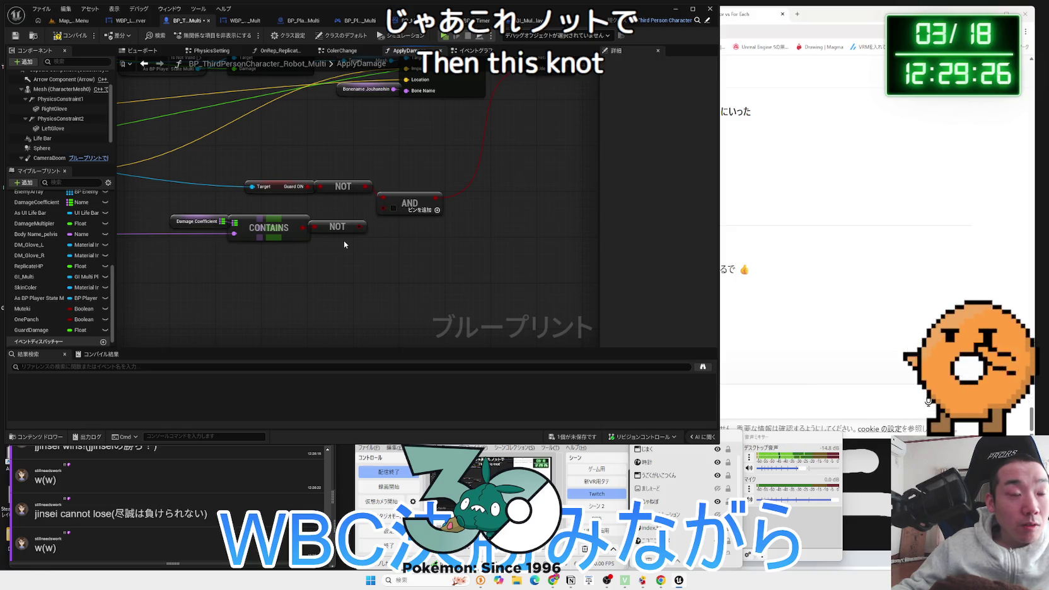
{"action": "left_click", "coordinate": [573, 436]}
{"action": "left_click", "coordinate": [584, 383]}
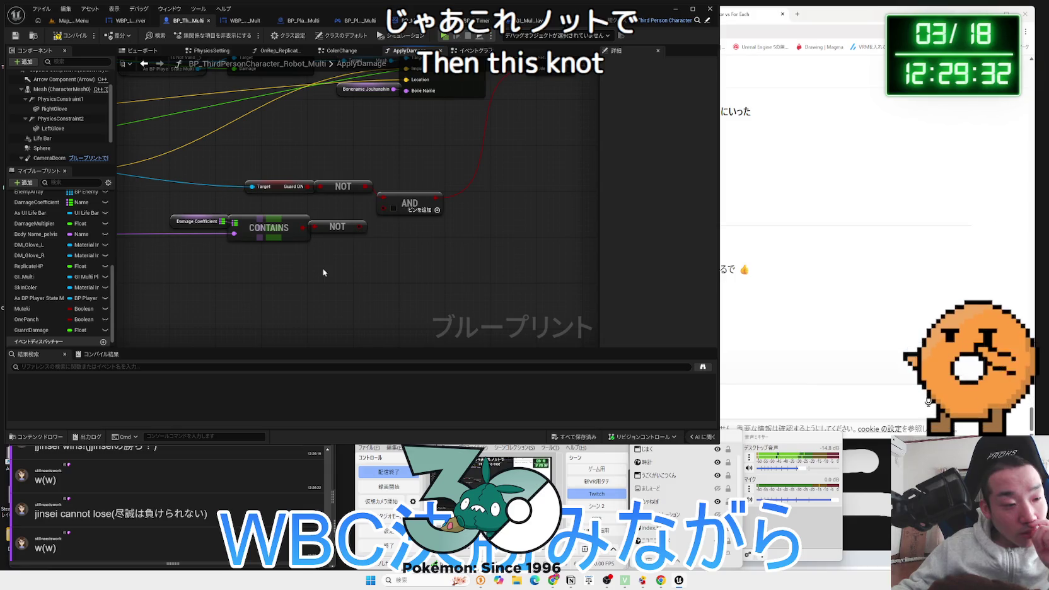
{"action": "scroll", "coordinate": [323, 272], "scroll_direction": "up", "scroll_amount": 1}
{"action": "left_click", "coordinate": [256, 219]}
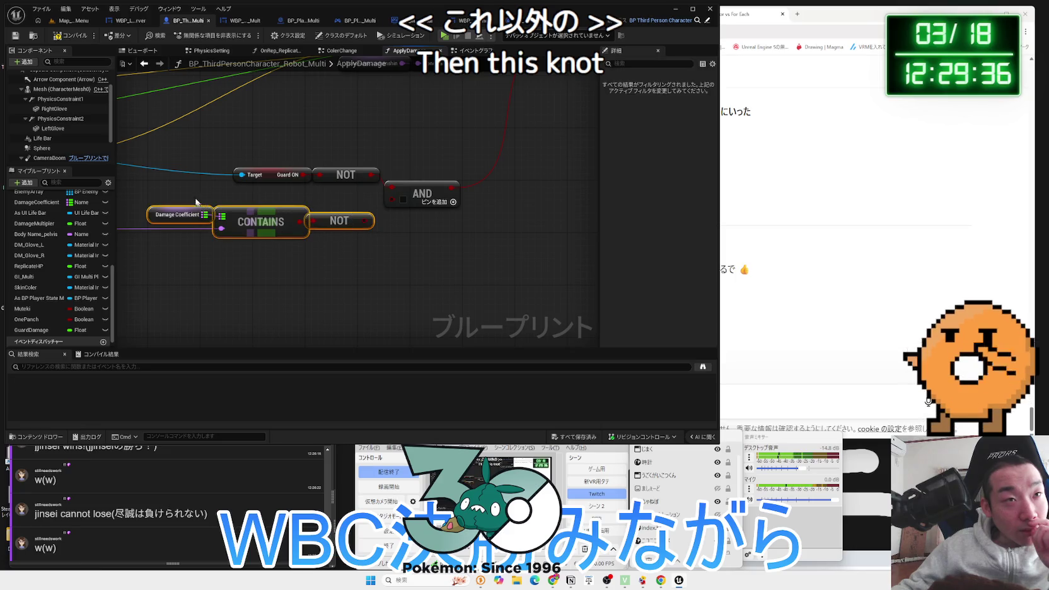
{"action": "left_click_drag", "start_coordinate": [341, 153], "coordinate": [264, 186]}
{"action": "left_click", "coordinate": [264, 186]}
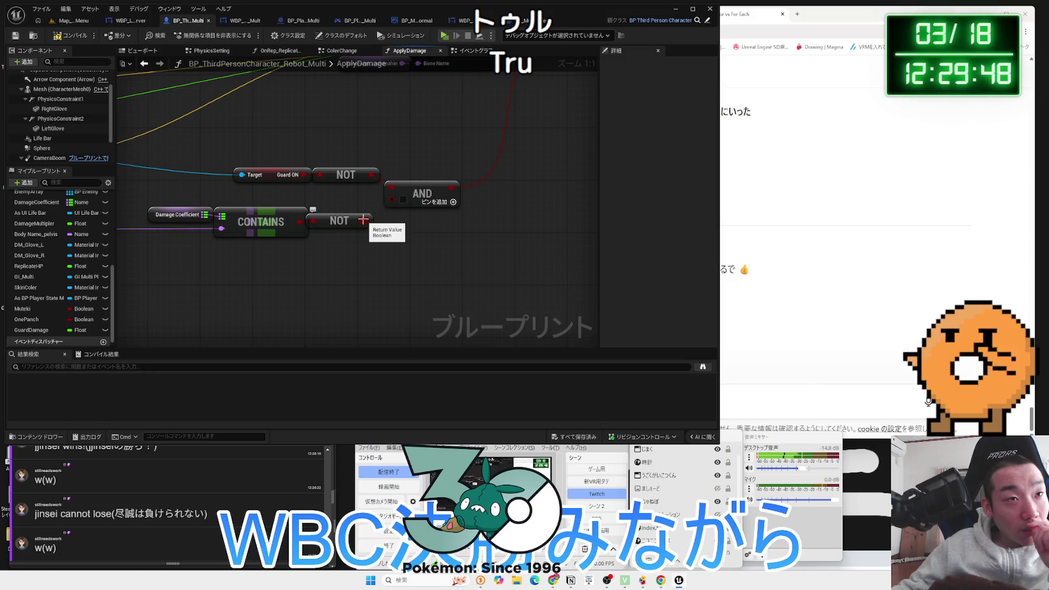
Delete the NOT after Guard ON, rewire Guard ON to AND, undo, and check the Damage Coefficient map
{"action": "left_click", "coordinate": [343, 176]}
{"action": "key", "text": "Delete"}
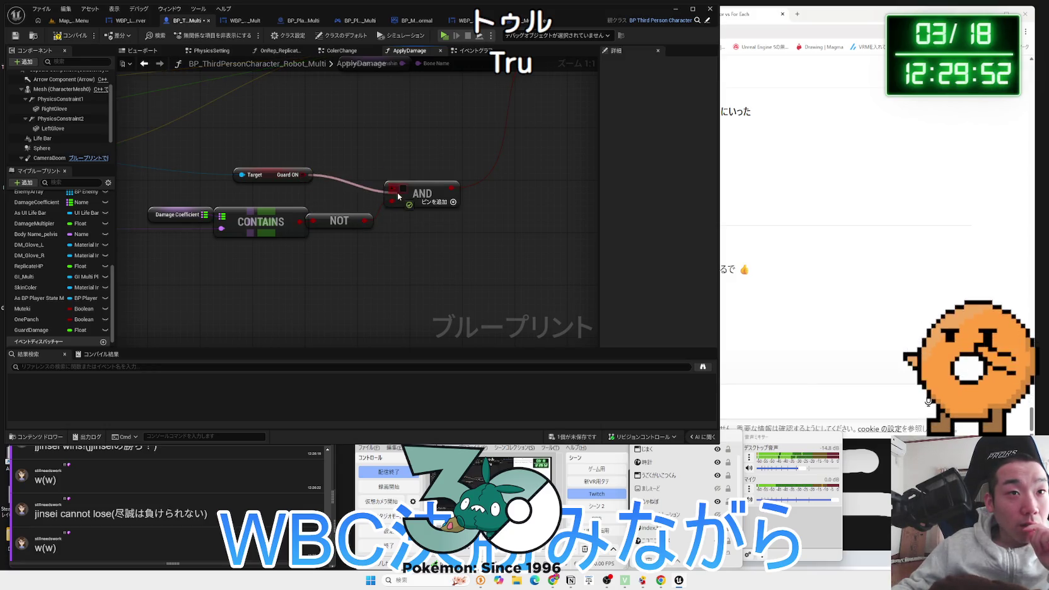
{"action": "left_click_drag", "start_coordinate": [320, 194], "coordinate": [319, 187]}
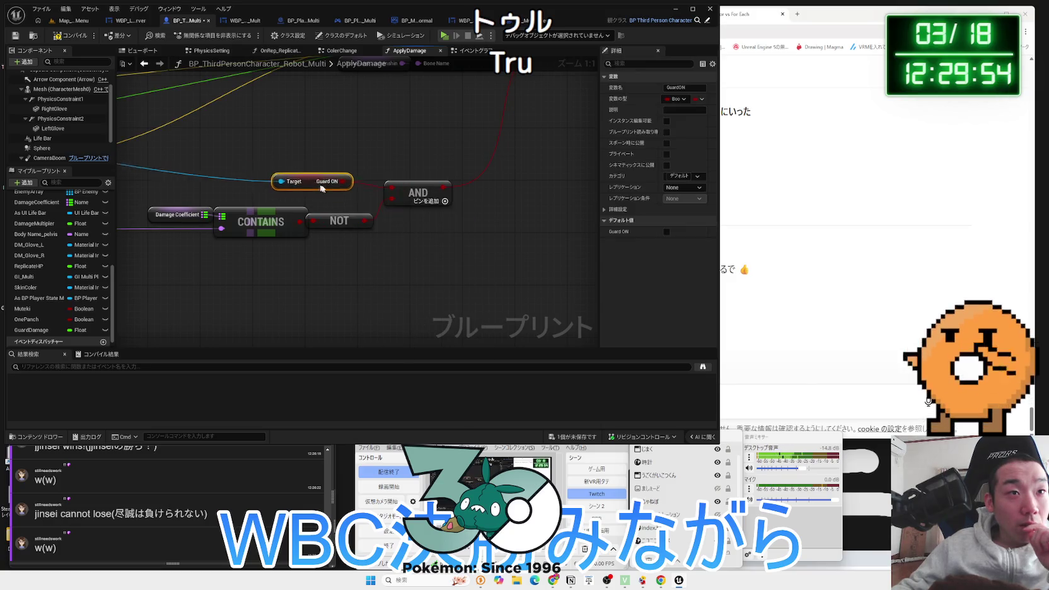
{"action": "key", "text": "ctrl+z"}
{"action": "key", "text": "ctrl+z"}
{"action": "key", "text": "ctrl+z"}
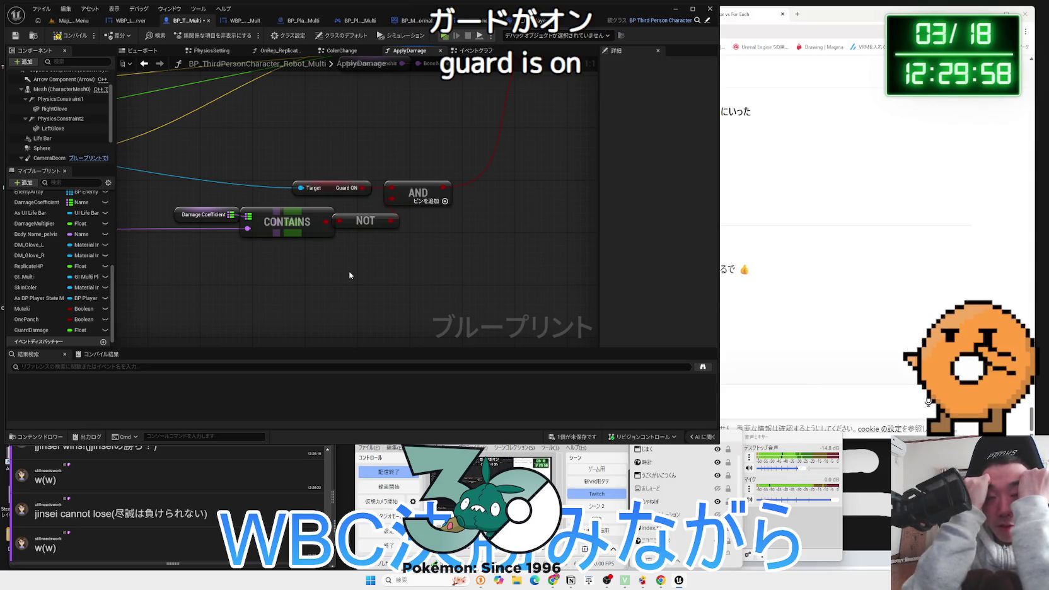
{"action": "left_click", "coordinate": [185, 218]}
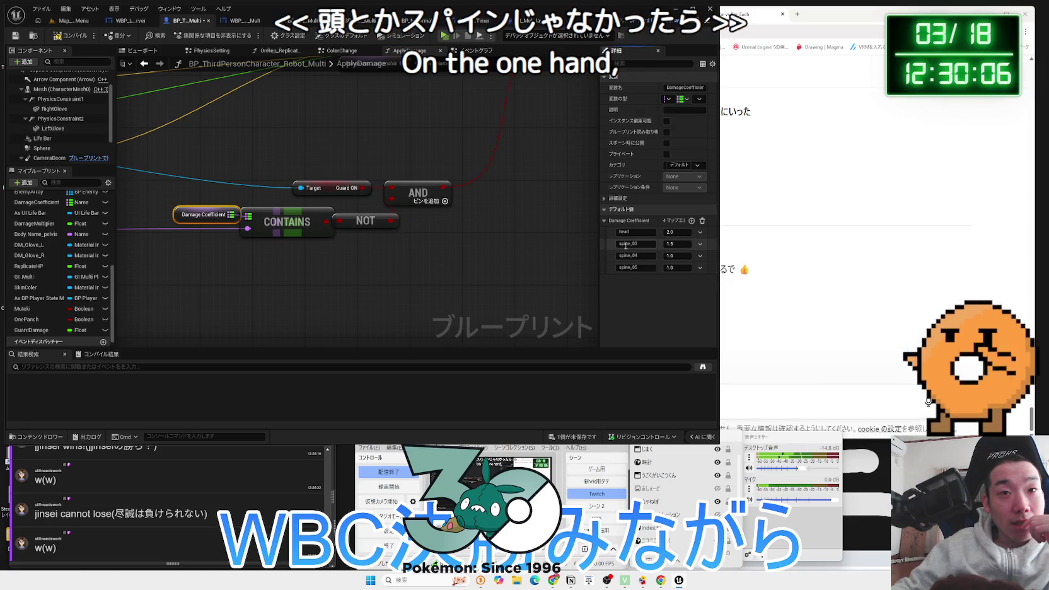
{"action": "left_click_drag", "start_coordinate": [305, 228], "coordinate": [304, 228]}
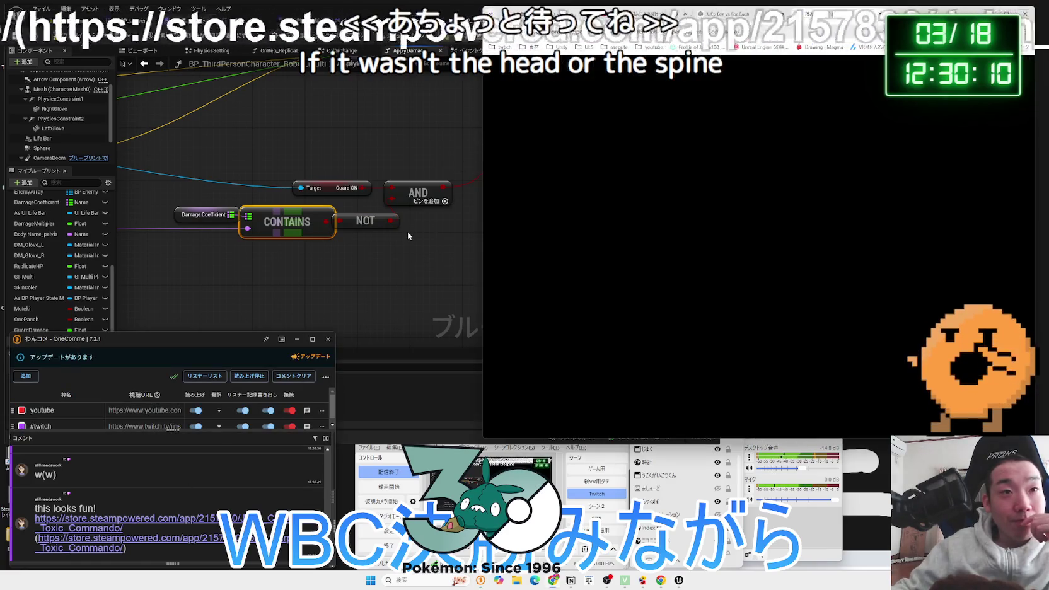
Pass the age check for John Carpenter's Toxic Commando, scroll down, and skip the trailer to gameplay
{"action": "left_click", "coordinate": [305, 220]}
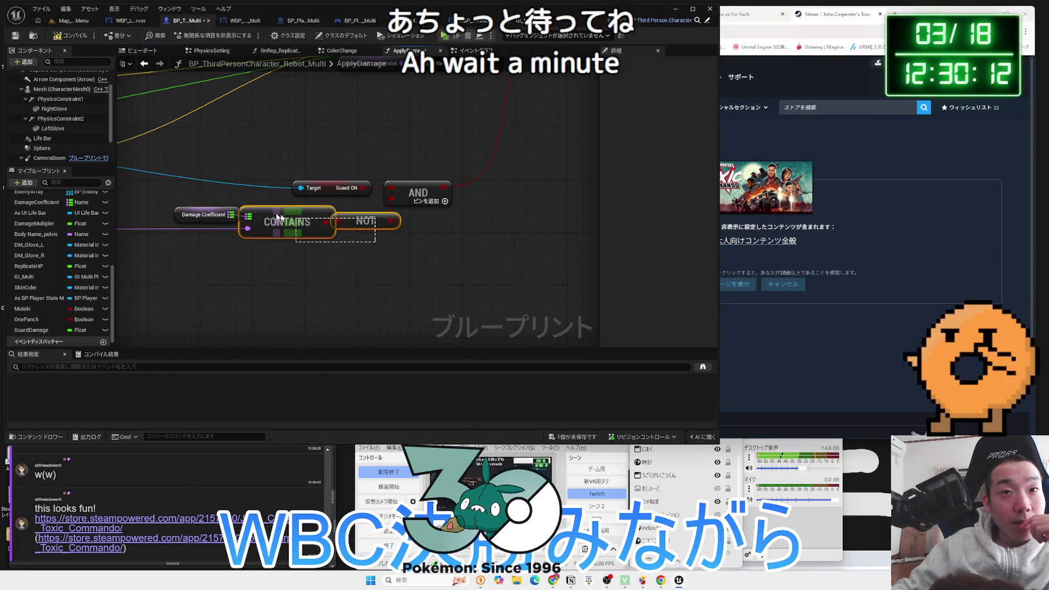
{"action": "left_click", "coordinate": [738, 283]}
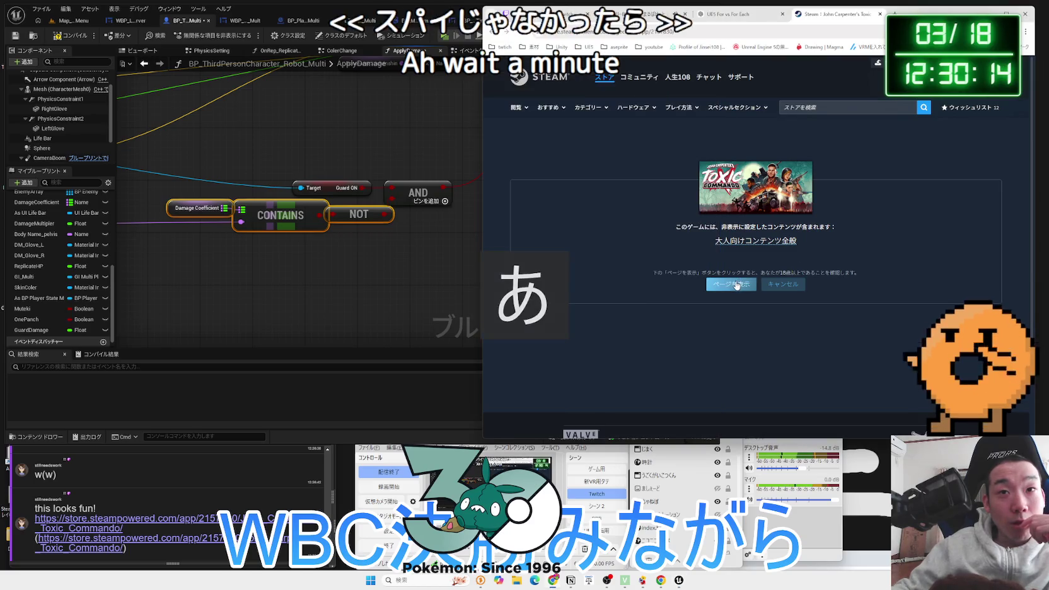
{"action": "mouse_move", "coordinate": [399, 251]}
{"action": "left_mouse_down"}
{"action": "mouse_move", "coordinate": [366, 263]}
{"action": "mouse_move", "coordinate": [404, 265]}
{"action": "left_mouse_up"}
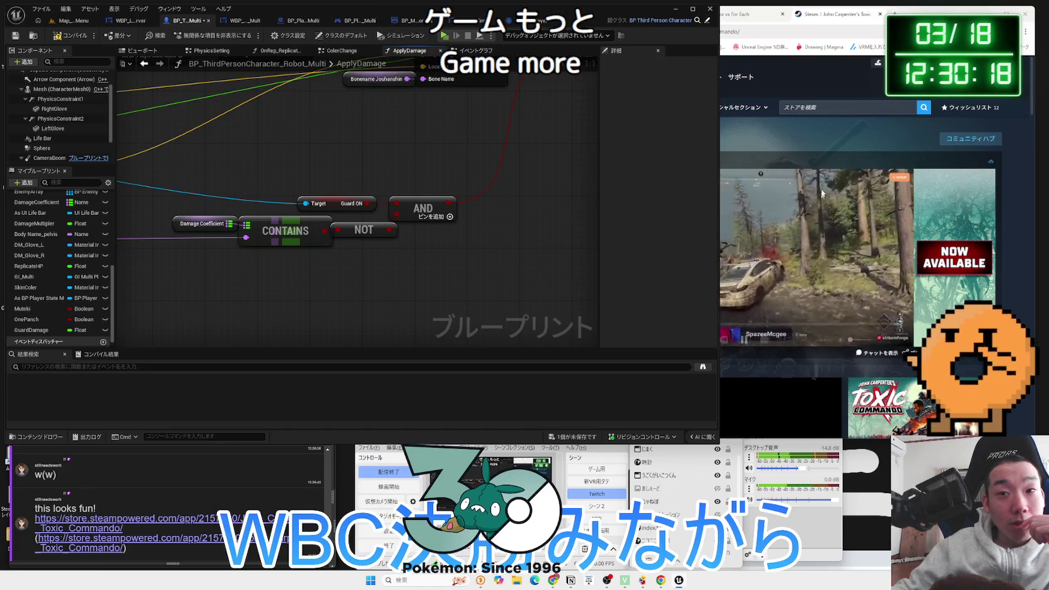
{"action": "left_click", "coordinate": [800, 144]}
{"action": "scroll", "coordinate": [645, 286], "scroll_direction": "down", "scroll_amount": 1}
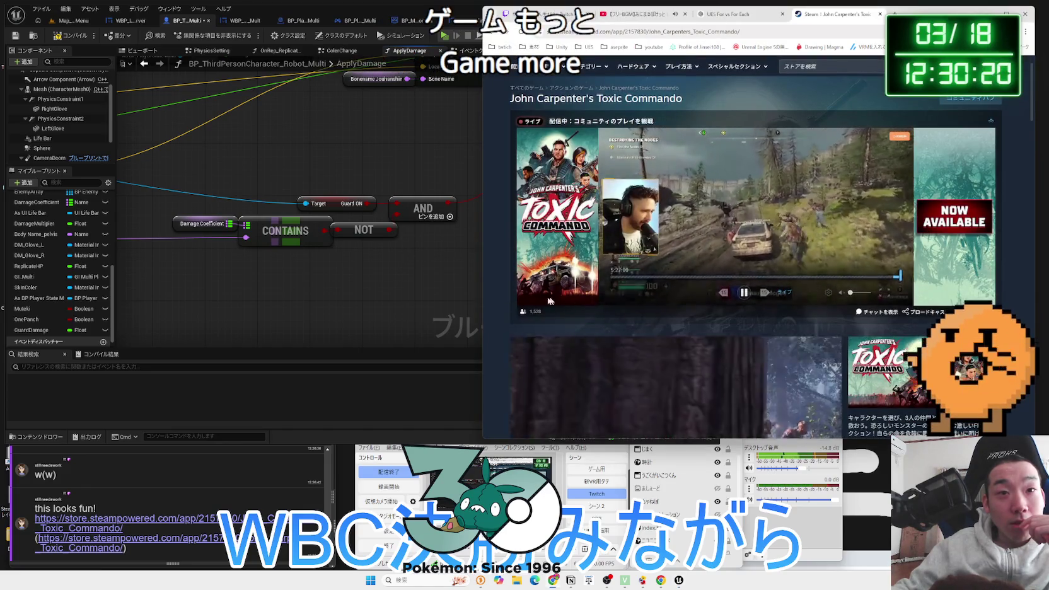
{"action": "scroll", "coordinate": [645, 283], "scroll_direction": "down", "scroll_amount": 1}
{"action": "scroll", "coordinate": [645, 284], "scroll_direction": "down", "scroll_amount": 2}
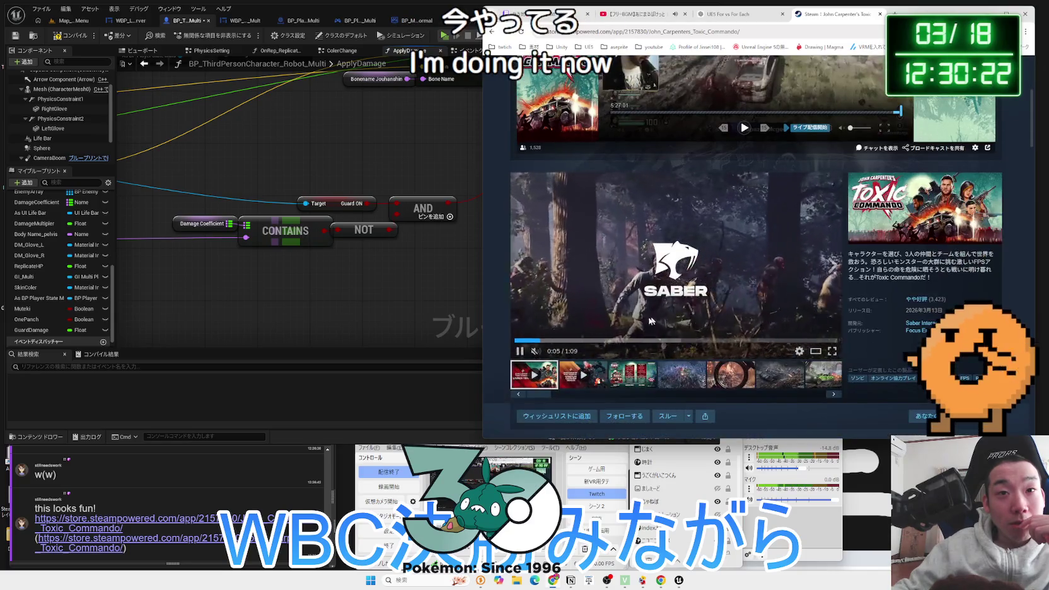
{"action": "left_click", "coordinate": [567, 346]}
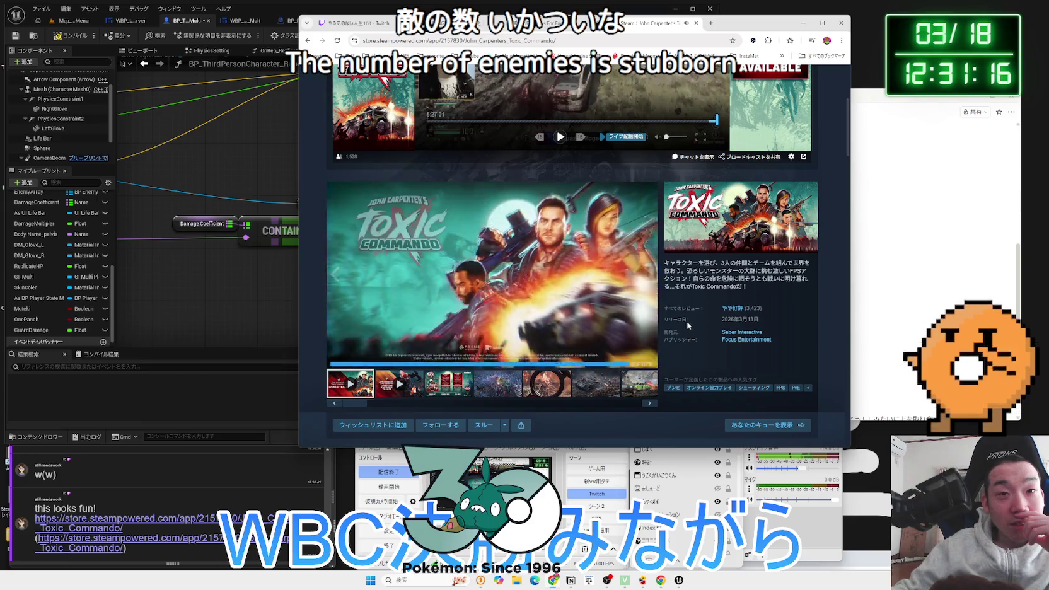
Close the broadcast mini-player and scroll down the page to the user reviews
{"action": "scroll", "coordinate": [696, 327], "scroll_direction": "down", "scroll_amount": 3}
{"action": "scroll", "coordinate": [684, 325], "scroll_direction": "down", "scroll_amount": 2}
{"action": "left_click", "coordinate": [828, 359]}
{"action": "scroll", "coordinate": [571, 332], "scroll_direction": "down", "scroll_amount": 10}
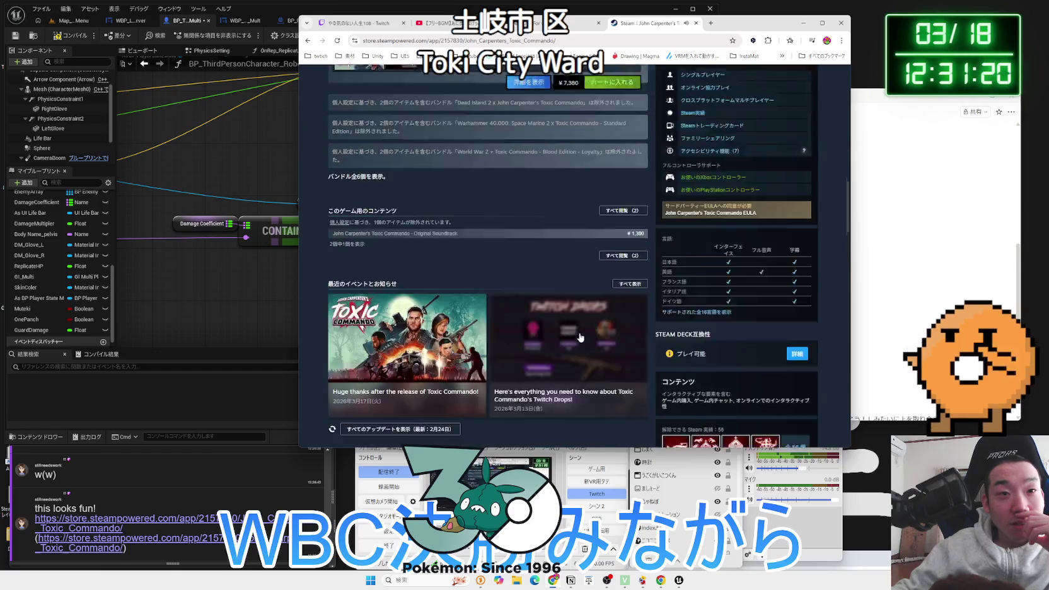
{"action": "scroll", "coordinate": [571, 331], "scroll_direction": "up", "scroll_amount": 2}
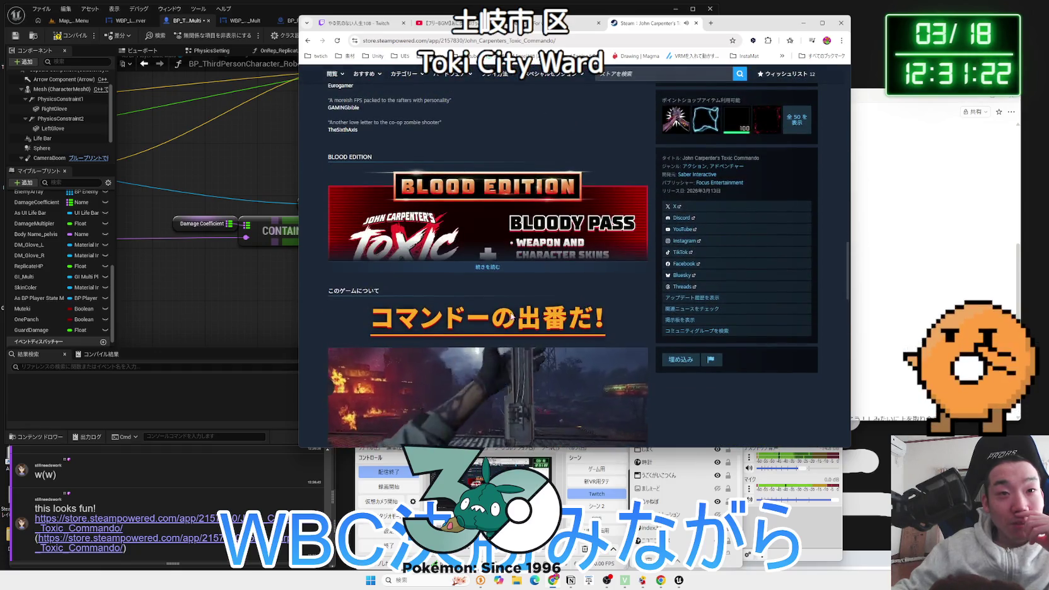
{"action": "scroll", "coordinate": [563, 331], "scroll_direction": "down", "scroll_amount": 2}
{"action": "scroll", "coordinate": [494, 277], "scroll_direction": "down", "scroll_amount": 3}
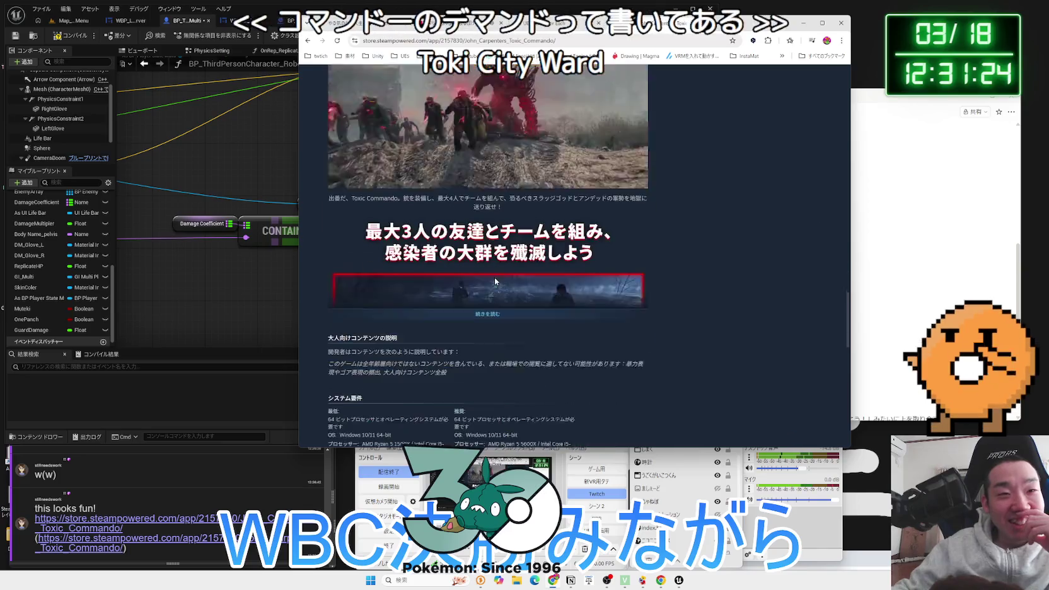
{"action": "scroll", "coordinate": [494, 277], "scroll_direction": "down", "scroll_amount": 1}
{"action": "scroll", "coordinate": [495, 307], "scroll_direction": "down", "scroll_amount": 3}
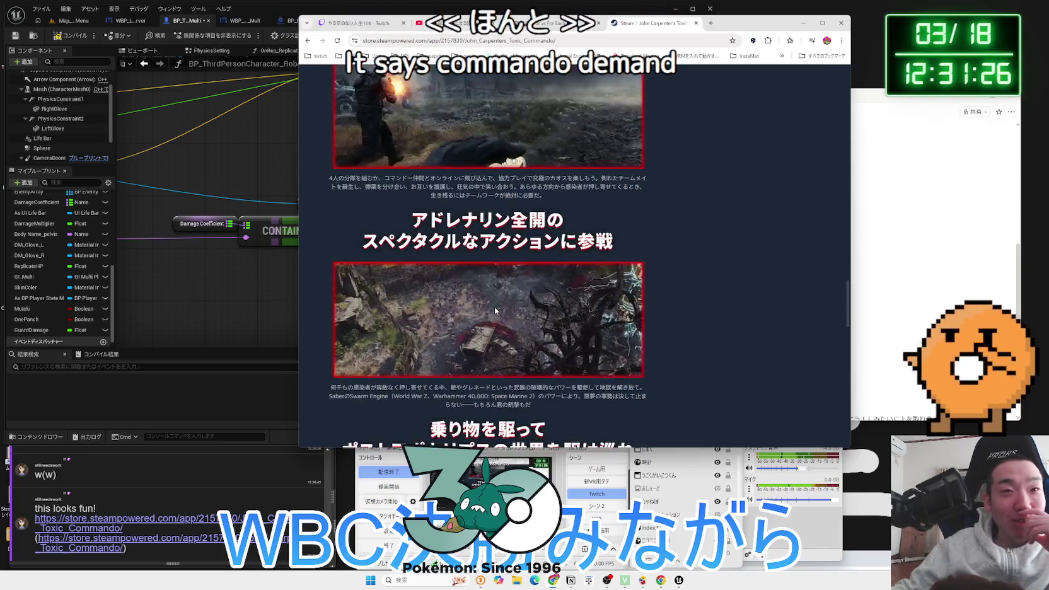
{"action": "scroll", "coordinate": [495, 302], "scroll_direction": "down", "scroll_amount": 3}
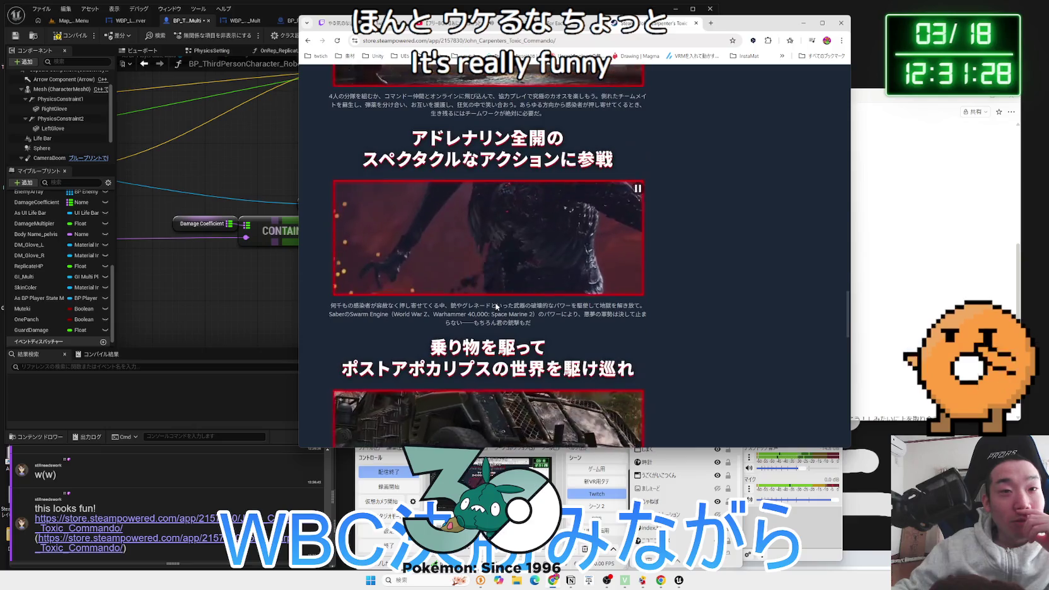
{"action": "scroll", "coordinate": [495, 300], "scroll_direction": "down", "scroll_amount": 2}
{"action": "scroll", "coordinate": [495, 299], "scroll_direction": "down", "scroll_amount": 4}
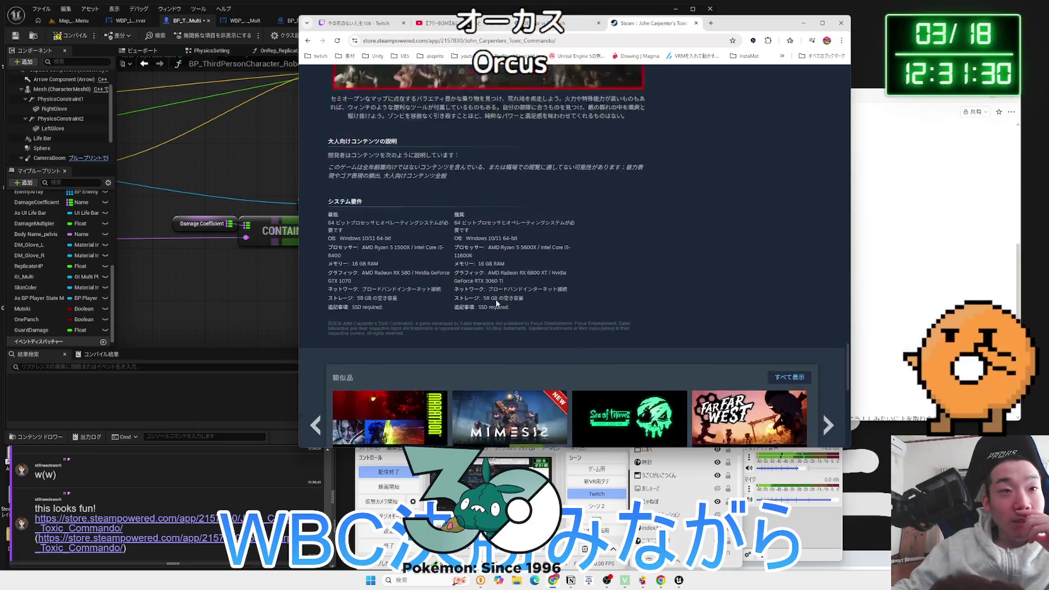
{"action": "scroll", "coordinate": [496, 298], "scroll_direction": "down", "scroll_amount": 7}
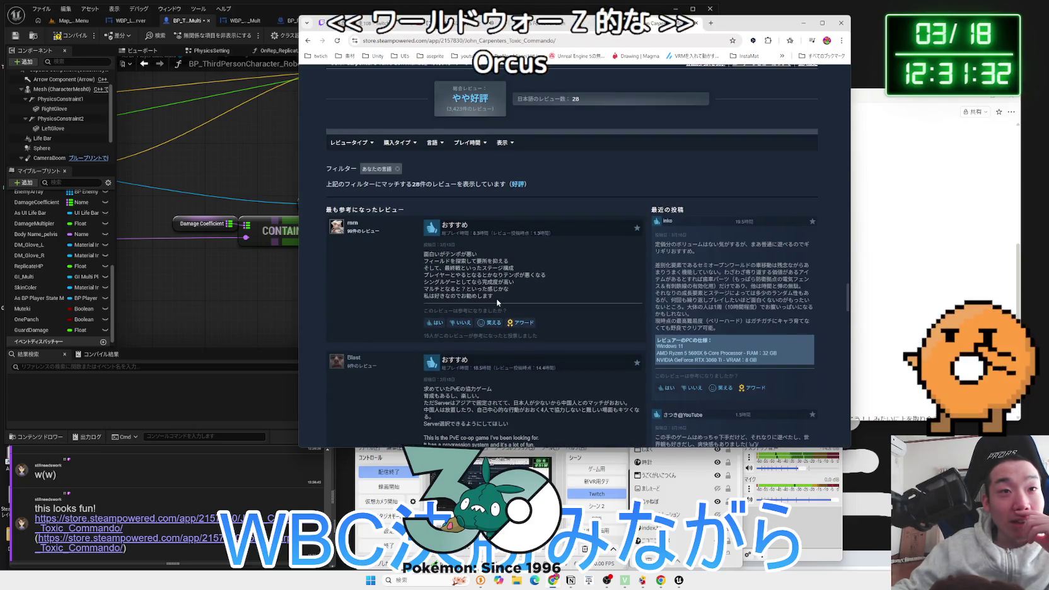
{"action": "scroll", "coordinate": [495, 299], "scroll_direction": "down", "scroll_amount": 4}
{"action": "scroll", "coordinate": [495, 298], "scroll_direction": "down", "scroll_amount": 1}
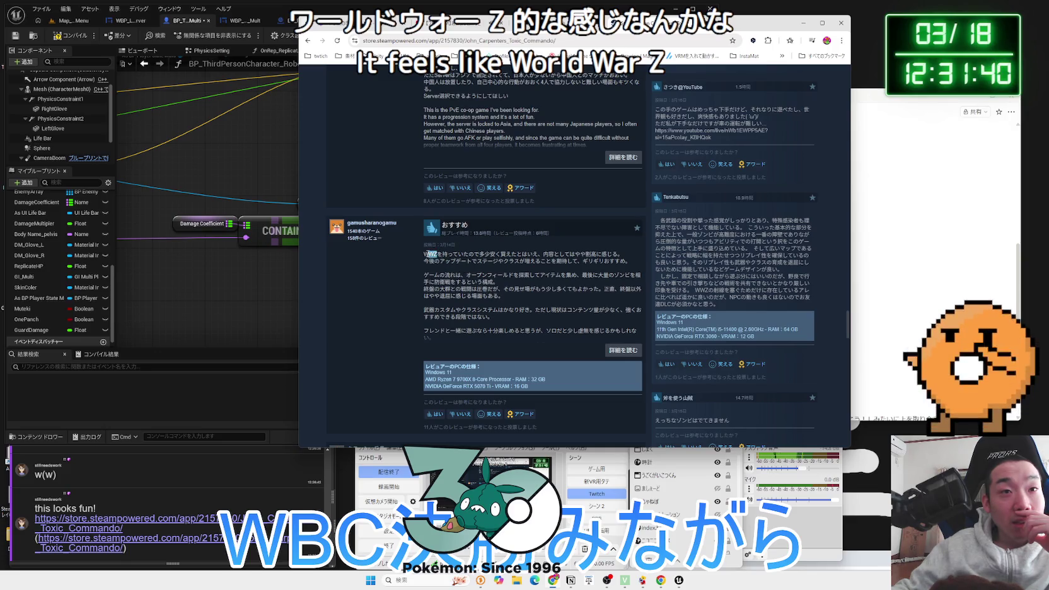
Dismiss the options on the selected word 'WWZ' and scroll back up to the edition prices
{"action": "right_click", "coordinate": [423, 254]}
{"action": "left_click", "coordinate": [423, 257]}
{"action": "left_click", "coordinate": [541, 256]}
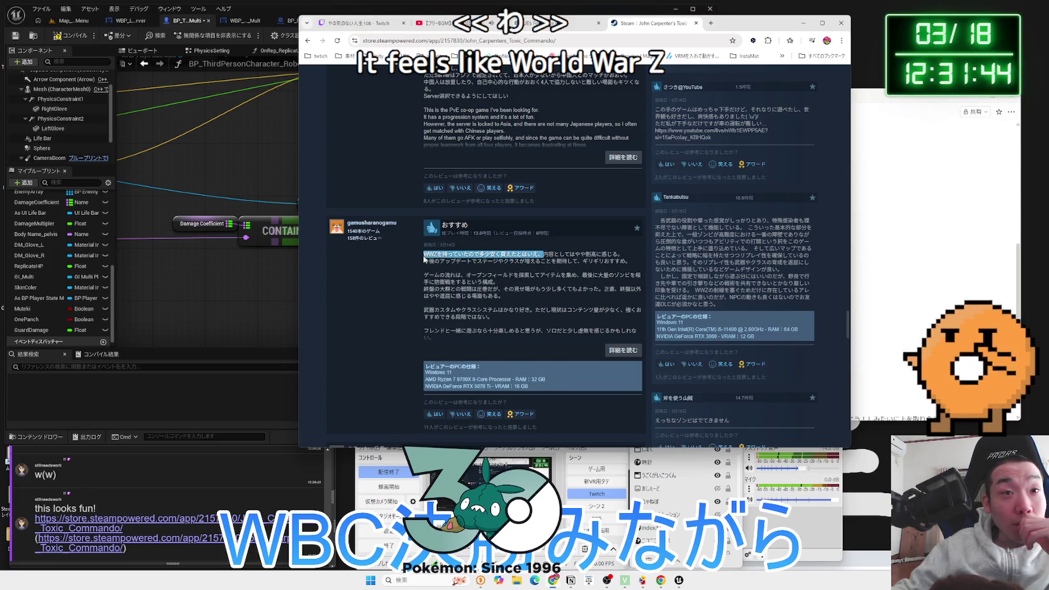
{"action": "scroll", "coordinate": [482, 277], "scroll_direction": "up", "scroll_amount": 10}
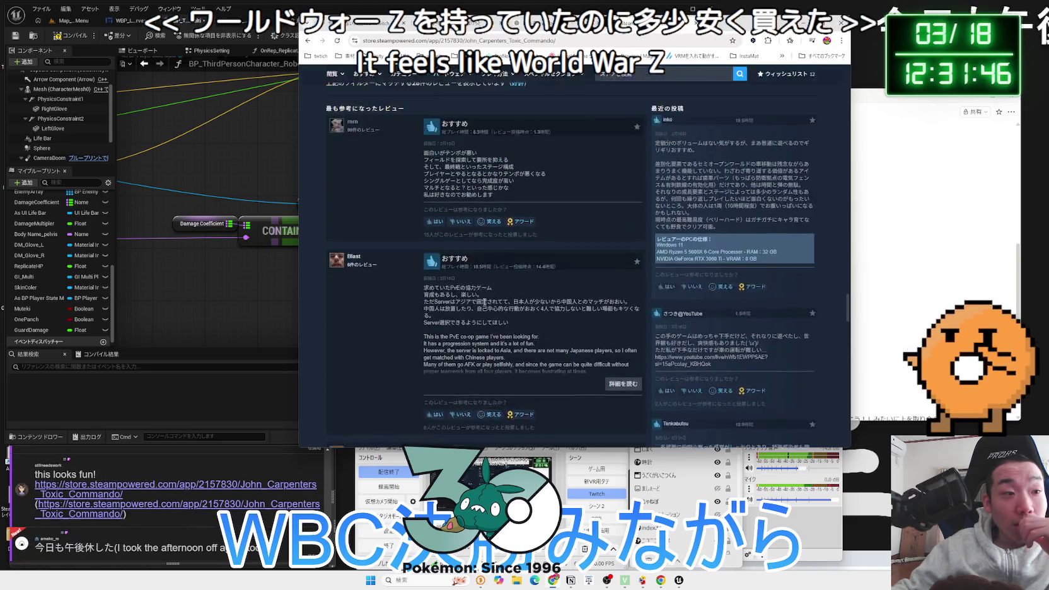
{"action": "scroll", "coordinate": [484, 305], "scroll_direction": "up", "scroll_amount": 15}
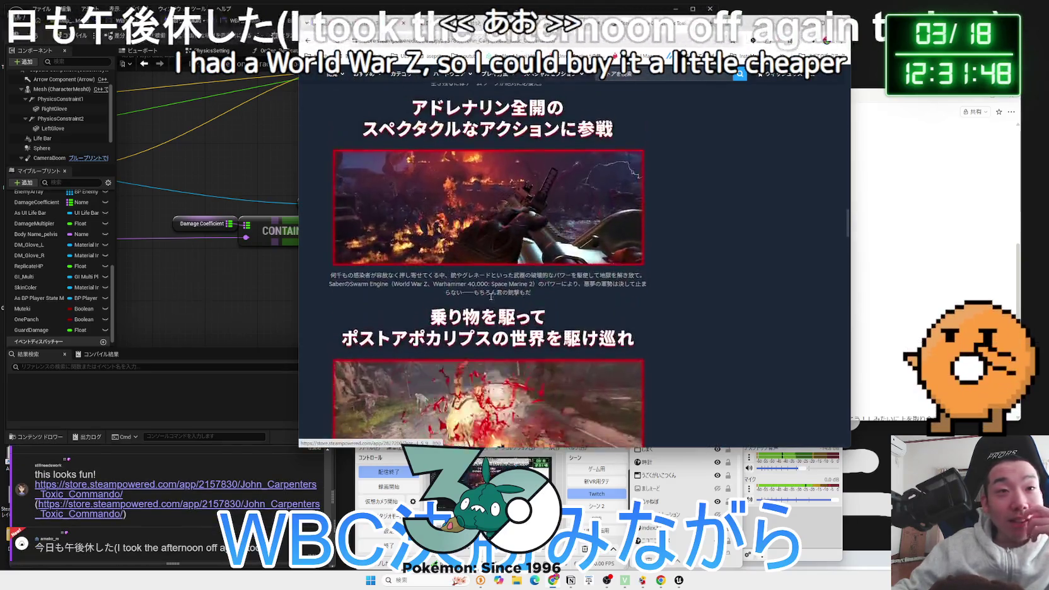
{"action": "scroll", "coordinate": [494, 298], "scroll_direction": "up", "scroll_amount": 15}
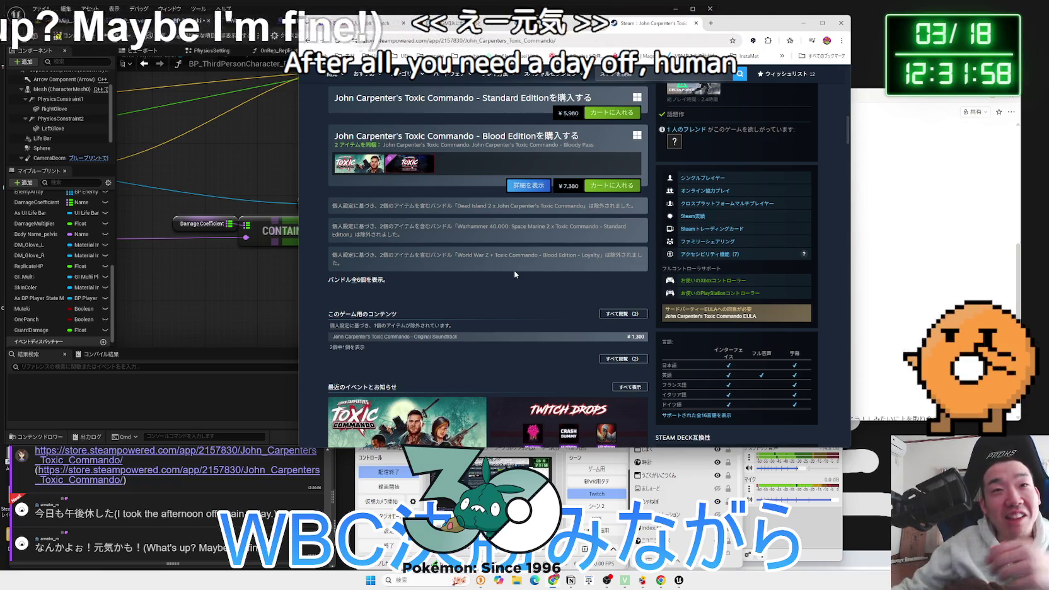
Browse the Toxic Commando screenshots, ending on the vehicle screenshot
{"action": "scroll", "coordinate": [500, 297], "scroll_direction": "up", "scroll_amount": 2}
{"action": "scroll", "coordinate": [459, 275], "scroll_direction": "up", "scroll_amount": 3}
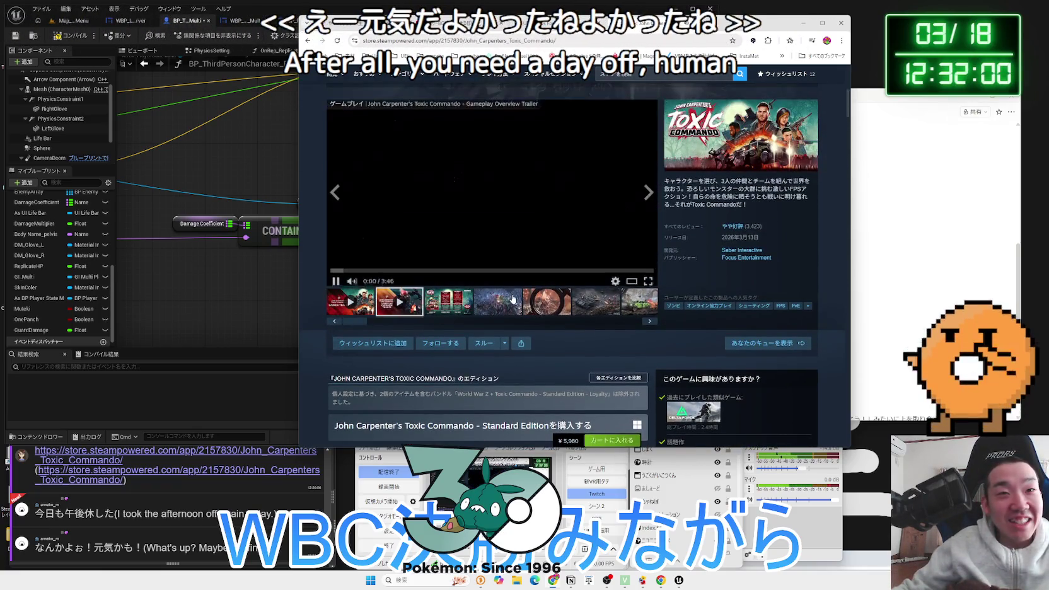
{"action": "left_click", "coordinate": [633, 314]}
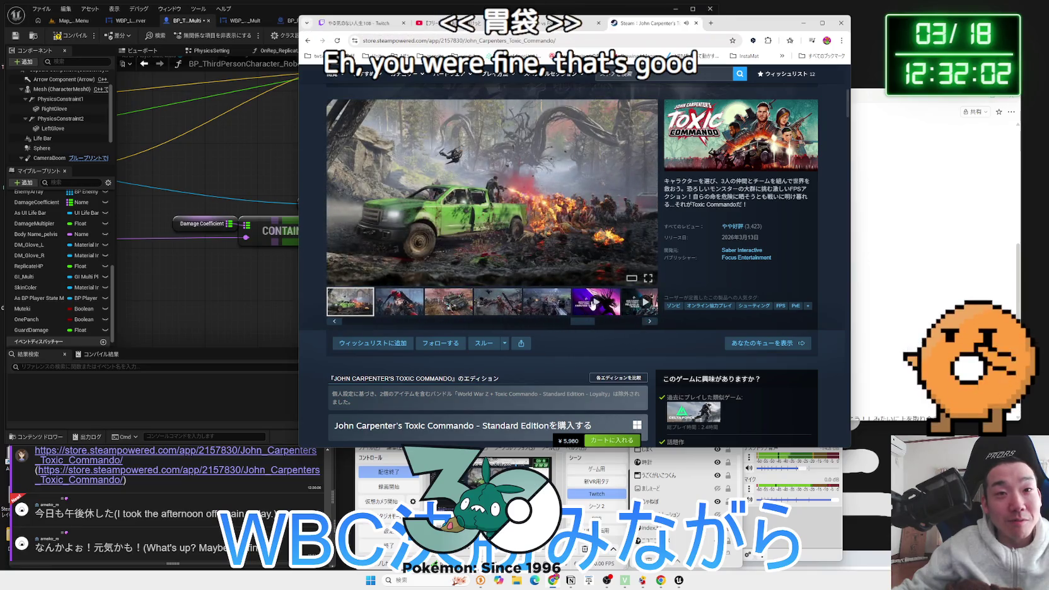
{"action": "left_click", "coordinate": [540, 303]}
{"action": "left_click", "coordinate": [498, 301]}
{"action": "left_click", "coordinate": [449, 302]}
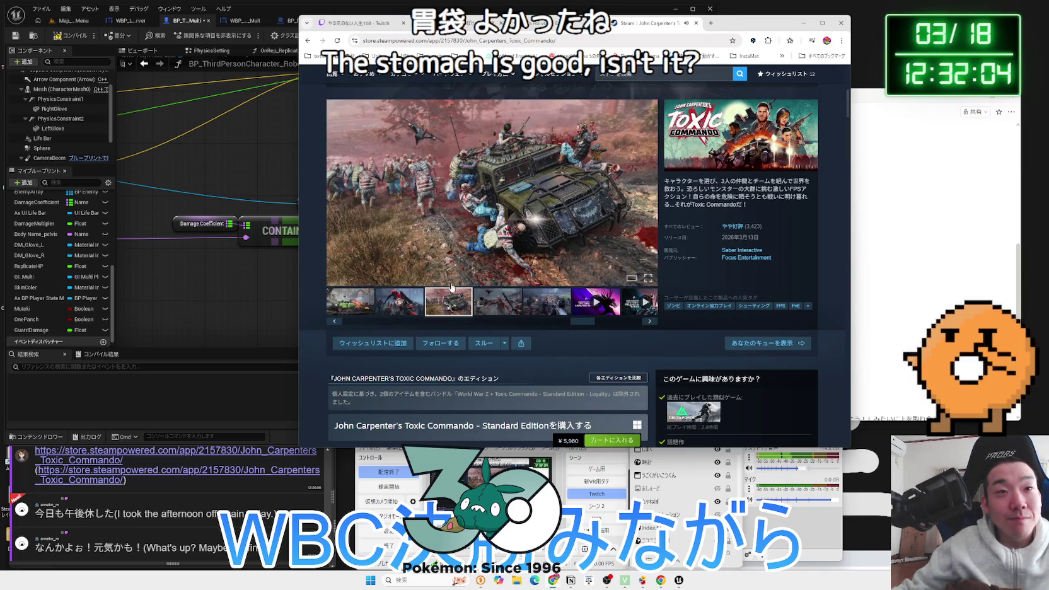
Scroll down the Toxic Commando page to the user reviews, bringing the Steam page back in front
{"action": "scroll", "coordinate": [451, 274], "scroll_direction": "up", "scroll_amount": 3}
{"action": "scroll", "coordinate": [464, 277], "scroll_direction": "down", "scroll_amount": 6}
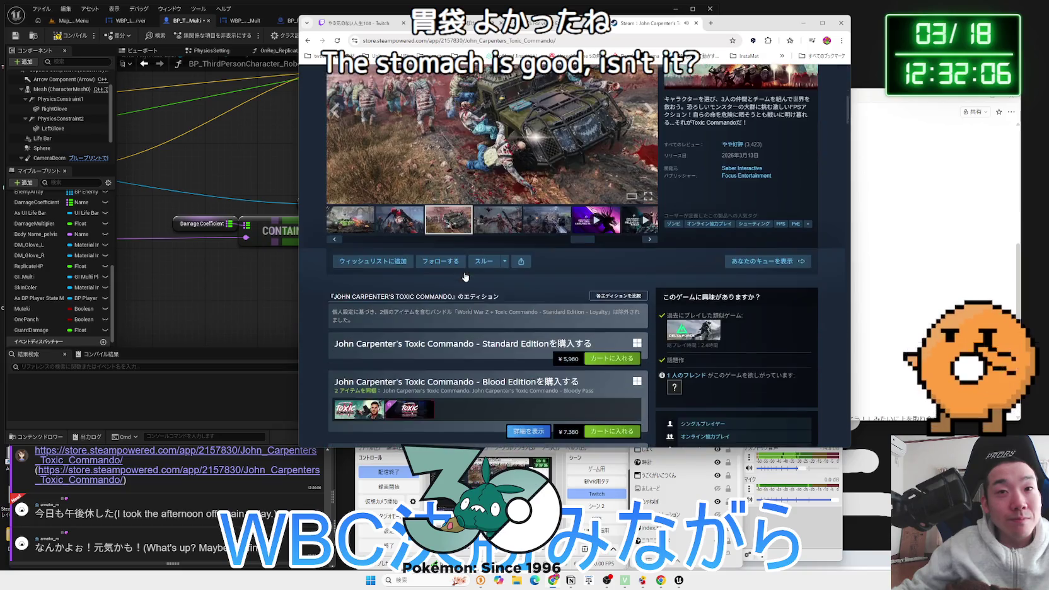
{"action": "scroll", "coordinate": [465, 274], "scroll_direction": "down", "scroll_amount": 1}
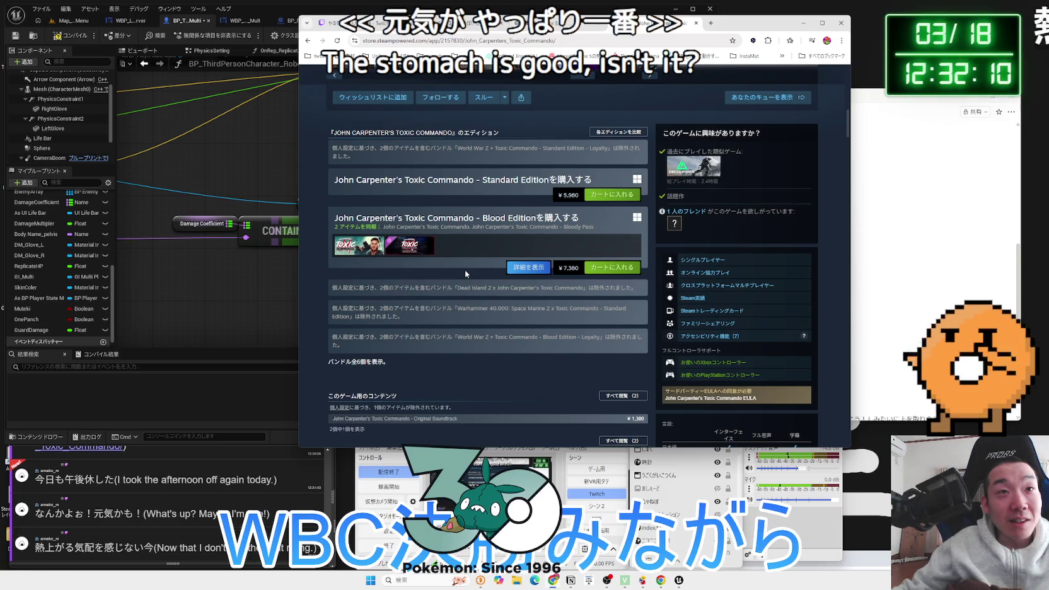
{"action": "scroll", "coordinate": [465, 274], "scroll_direction": "down", "scroll_amount": 10}
{"action": "scroll", "coordinate": [465, 274], "scroll_direction": "down", "scroll_amount": 6}
{"action": "scroll", "coordinate": [466, 274], "scroll_direction": "down", "scroll_amount": 15}
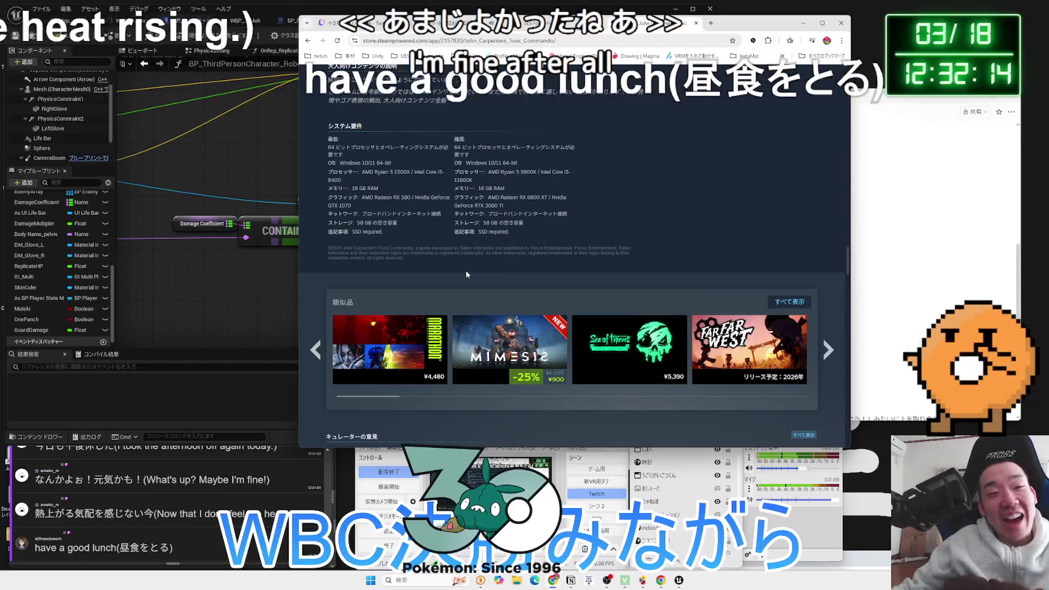
{"action": "scroll", "coordinate": [467, 268], "scroll_direction": "up", "scroll_amount": 3}
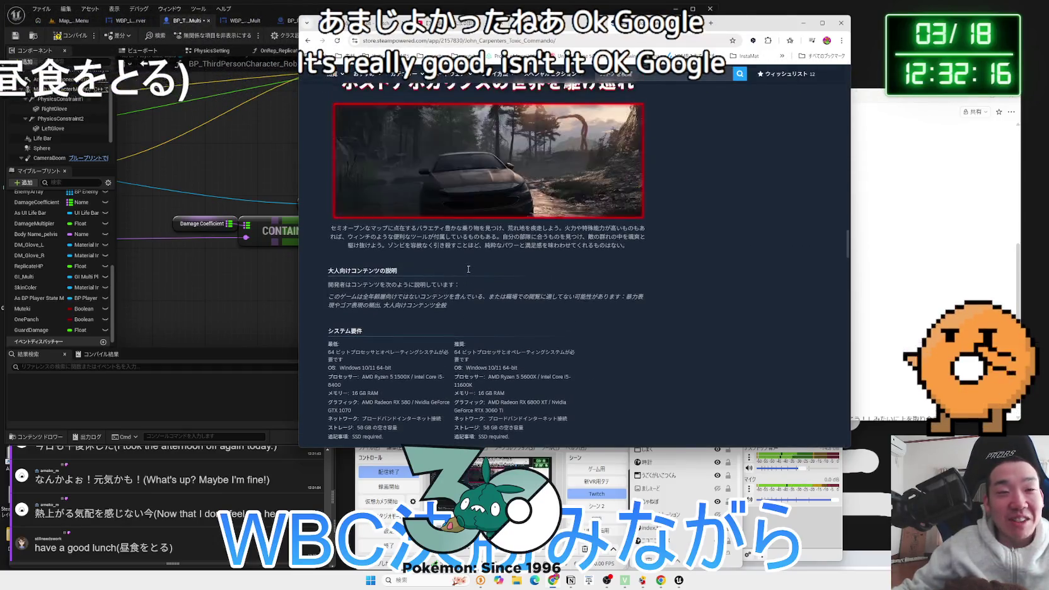
{"action": "scroll", "coordinate": [468, 270], "scroll_direction": "down", "scroll_amount": 3}
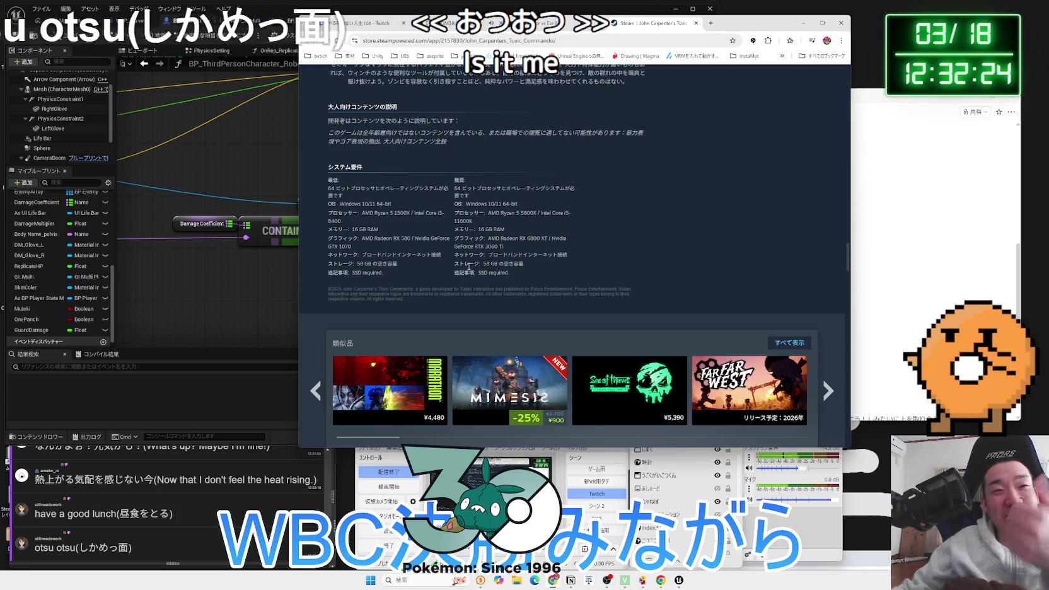
{"action": "scroll", "coordinate": [468, 270], "scroll_direction": "down", "scroll_amount": 5}
{"action": "scroll", "coordinate": [468, 269], "scroll_direction": "down", "scroll_amount": 3}
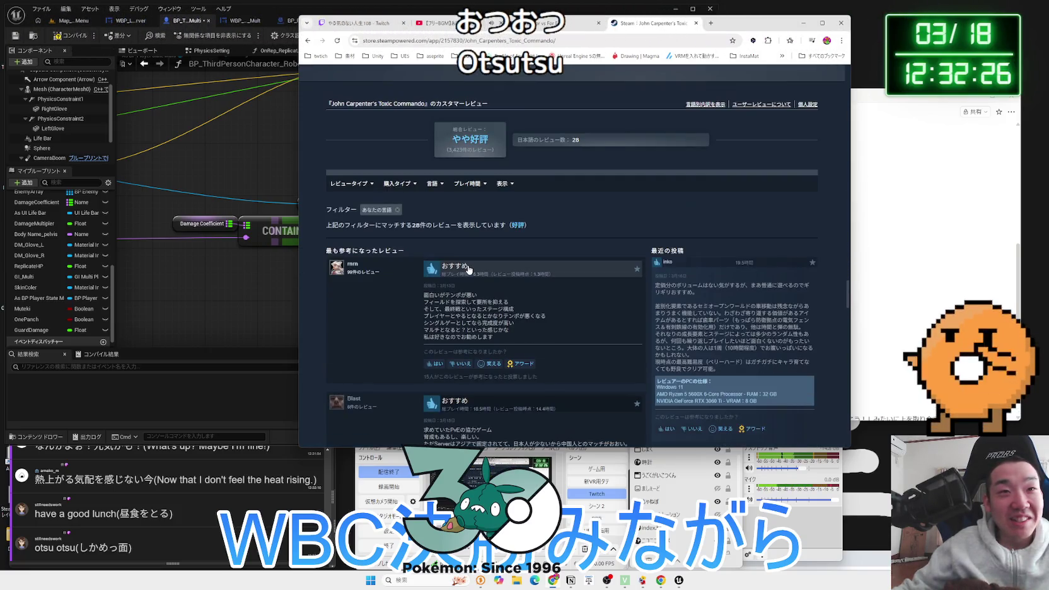
{"action": "scroll", "coordinate": [469, 269], "scroll_direction": "up", "scroll_amount": 10}
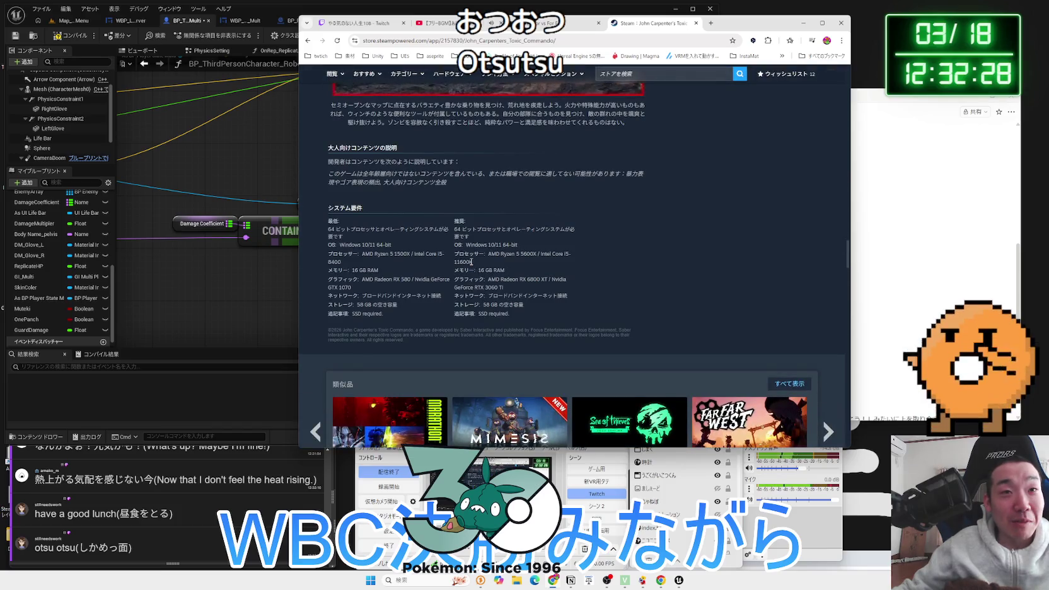
{"action": "scroll", "coordinate": [470, 261], "scroll_direction": "up", "scroll_amount": 12}
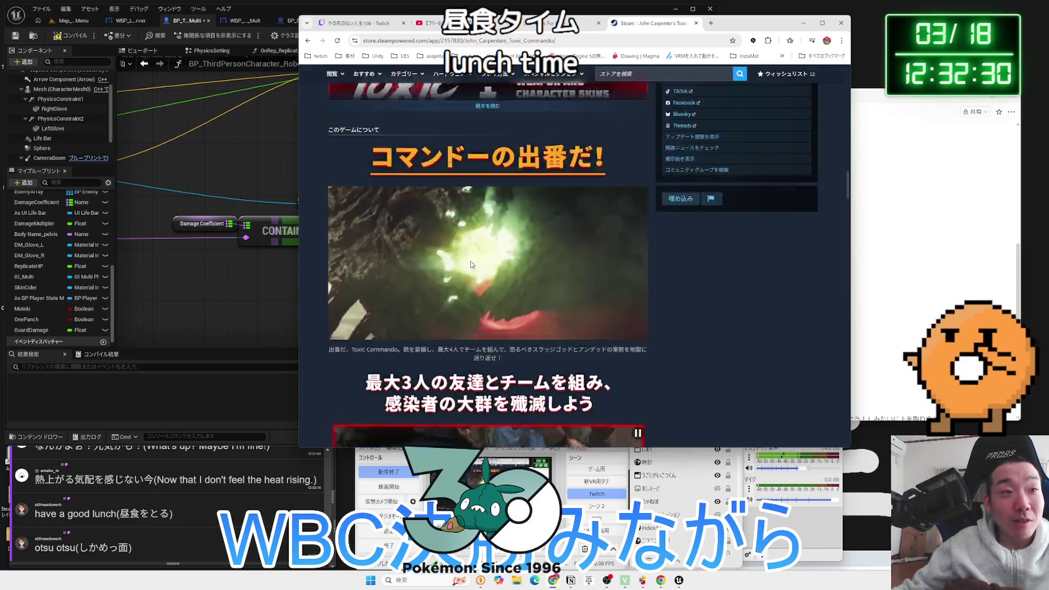
{"action": "left_click", "coordinate": [213, 489]}
{"action": "scroll", "coordinate": [211, 492], "scroll_direction": "up", "scroll_amount": 3}
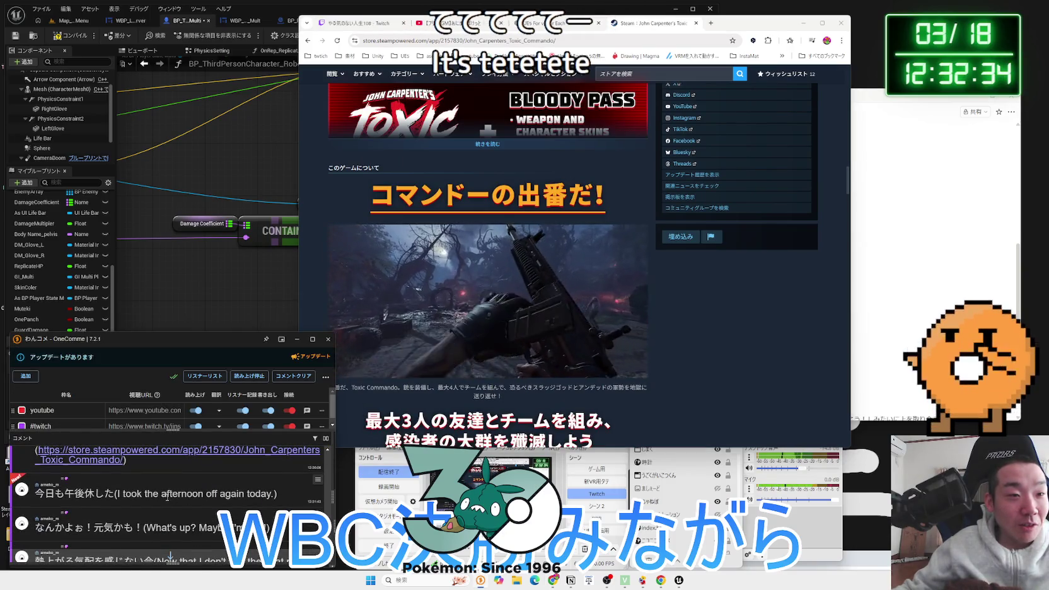
{"action": "scroll", "coordinate": [167, 500], "scroll_direction": "down", "scroll_amount": 3}
{"action": "left_click", "coordinate": [471, 263]}
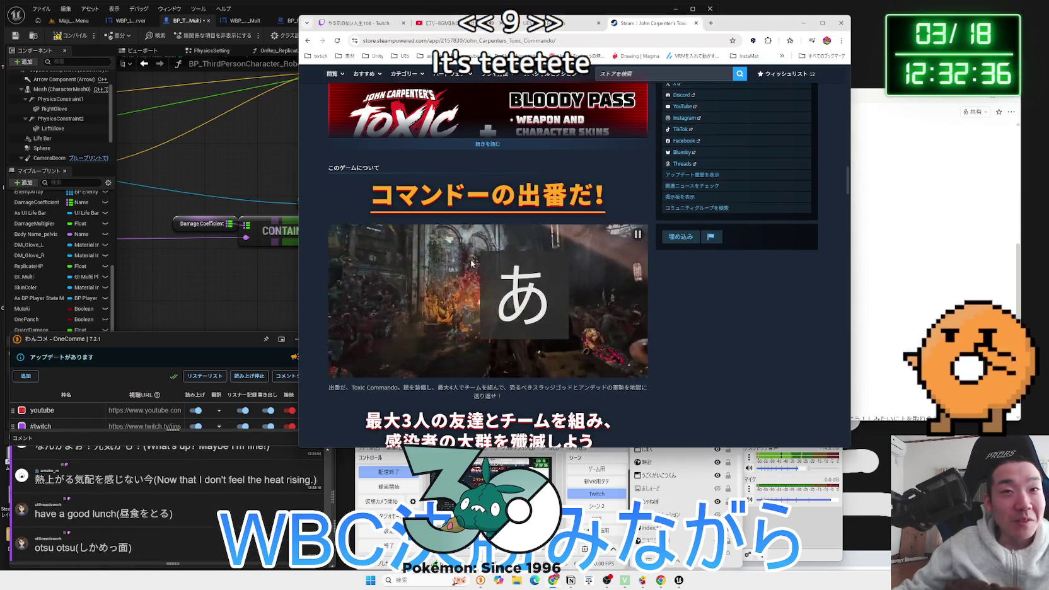
{"action": "scroll", "coordinate": [471, 264], "scroll_direction": "down", "scroll_amount": 15}
{"action": "scroll", "coordinate": [471, 264], "scroll_direction": "down", "scroll_amount": 10}
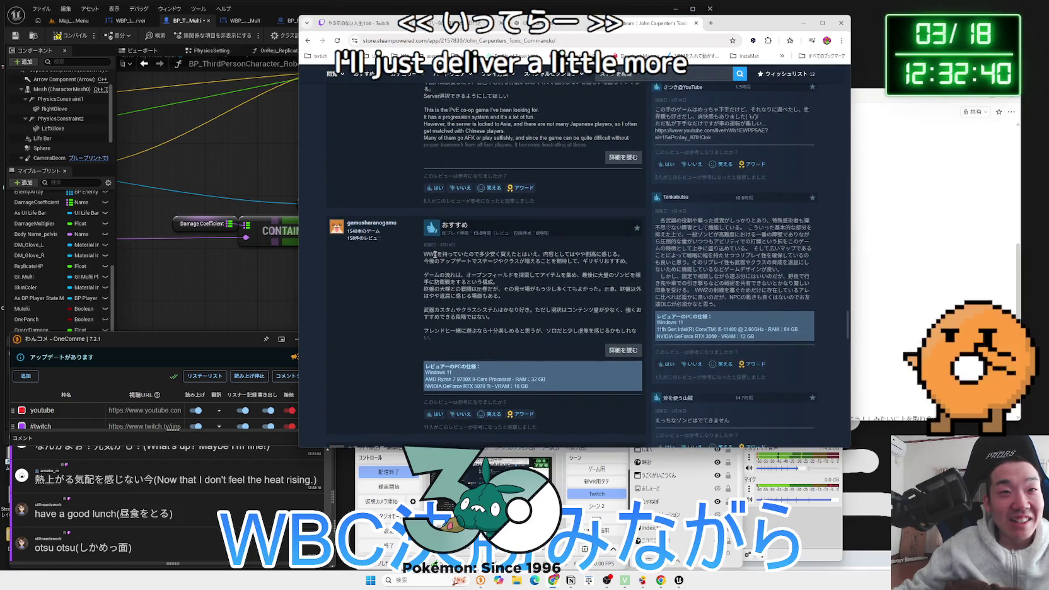
Select 'WWZ' in the review and Google it in a new tab
{"action": "double_click", "coordinate": [436, 255]}
{"action": "right_click", "coordinate": [425, 255]}
{"action": "left_click", "coordinate": [453, 287]}
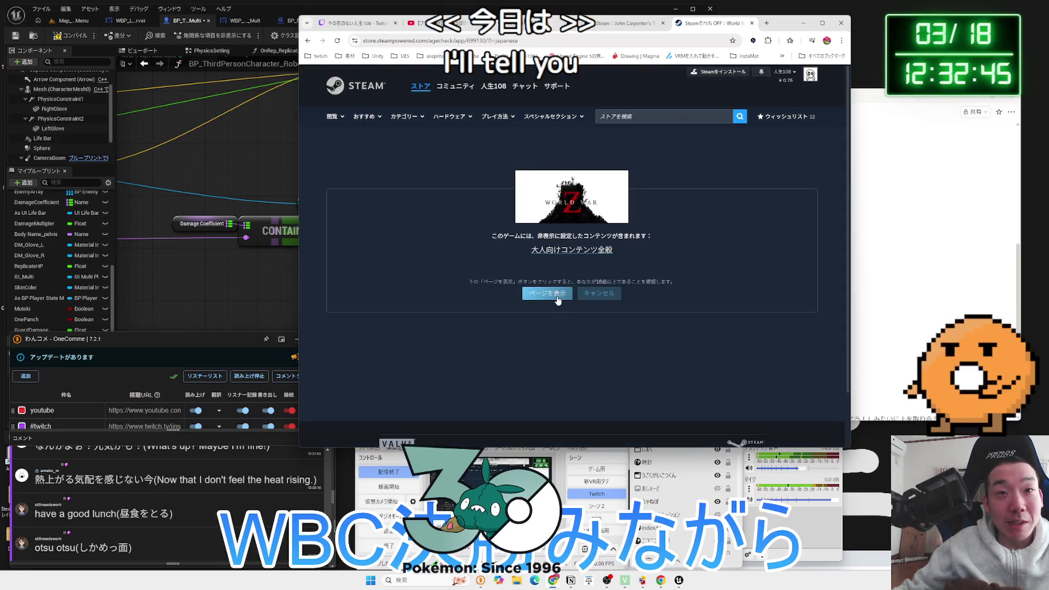
Pass the World War Z age check, browse its screenshots and play the third trailer
{"action": "left_click", "coordinate": [547, 294]}
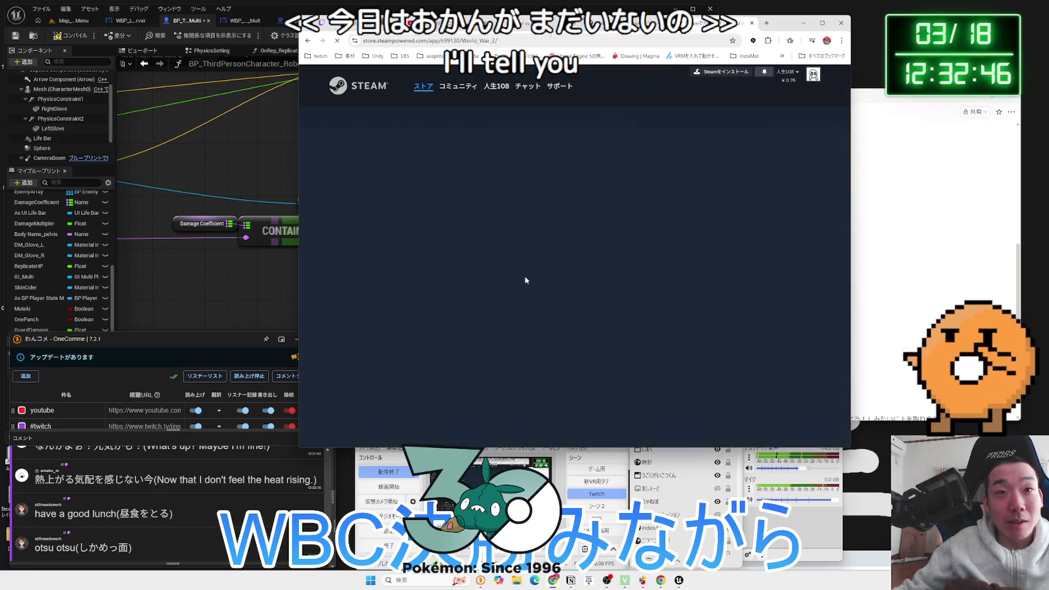
{"action": "scroll", "coordinate": [524, 275], "scroll_direction": "down", "scroll_amount": 1}
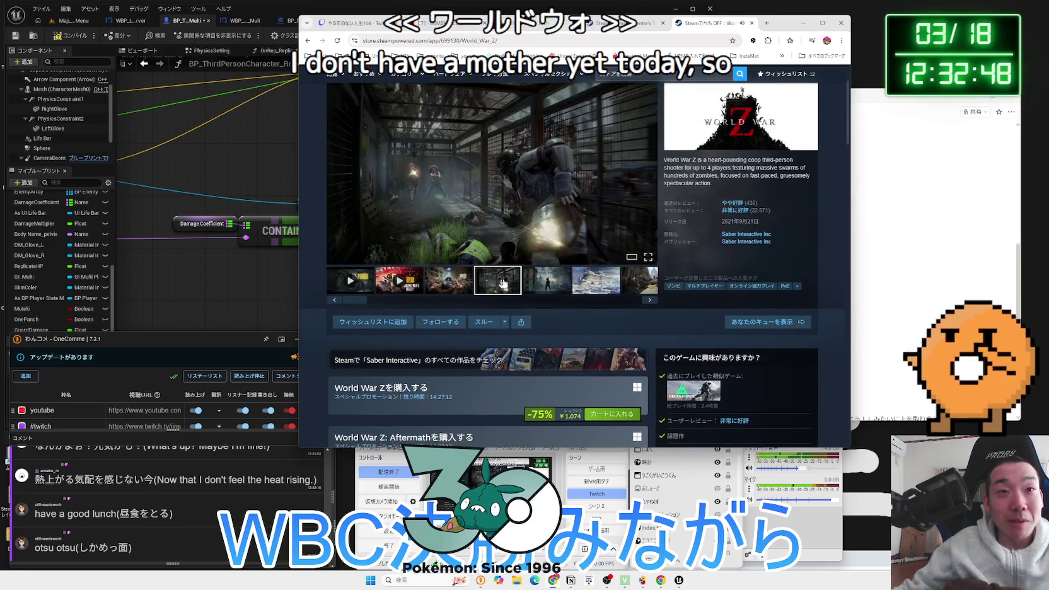
{"action": "left_click", "coordinate": [610, 280]}
{"action": "left_click", "coordinate": [649, 300]}
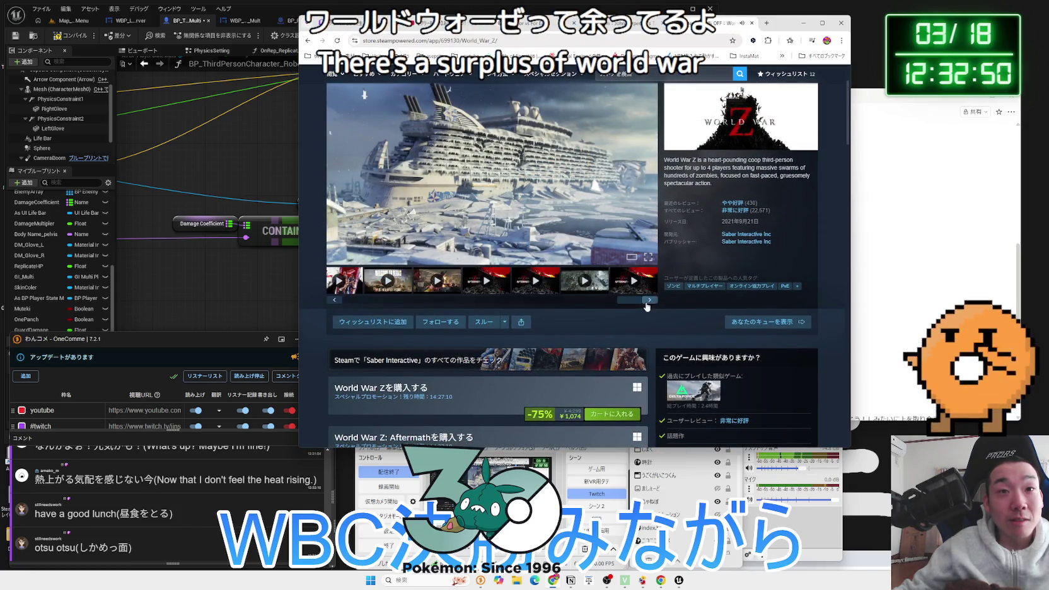
{"action": "left_click", "coordinate": [398, 288]}
{"action": "scroll", "coordinate": [398, 288], "scroll_direction": "up", "scroll_amount": 1}
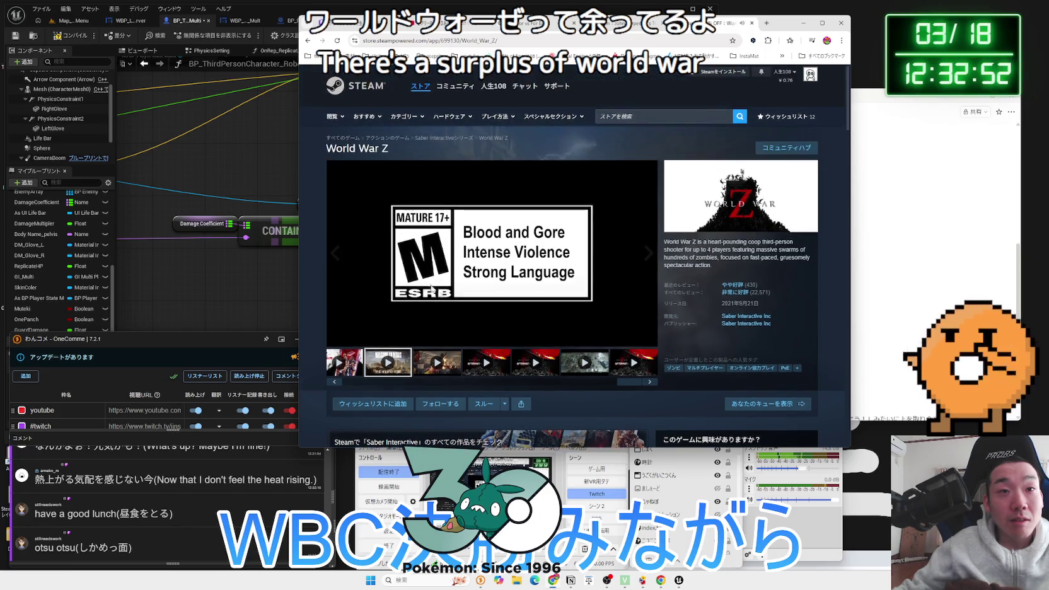
{"action": "left_click", "coordinate": [437, 362]}
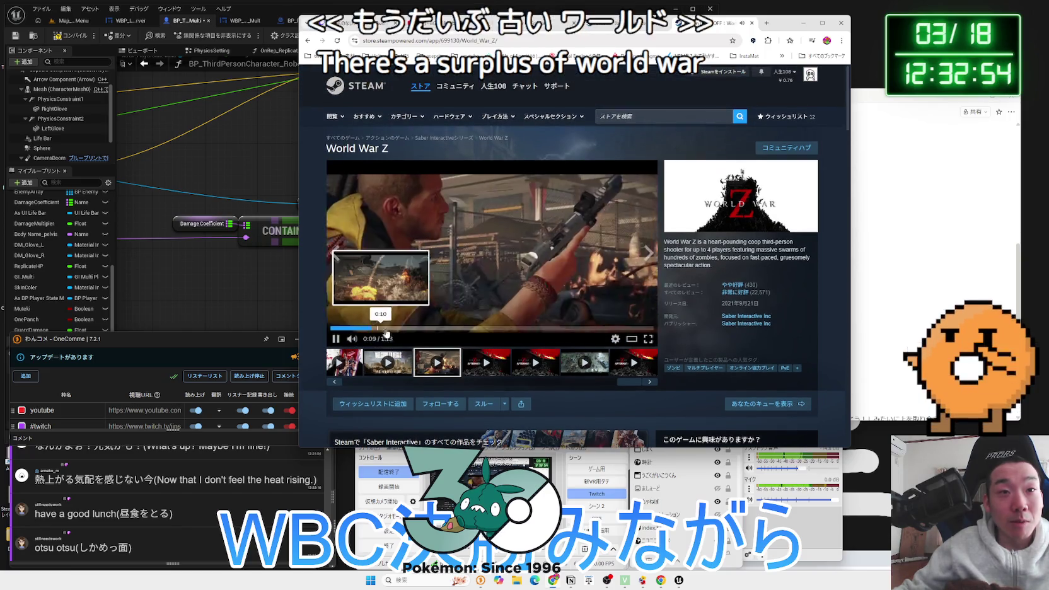
Scrub the trailer between 0:27 and 1:04, then pause it at about 0:19
{"action": "left_click", "coordinate": [446, 329]}
{"action": "left_click", "coordinate": [496, 328]}
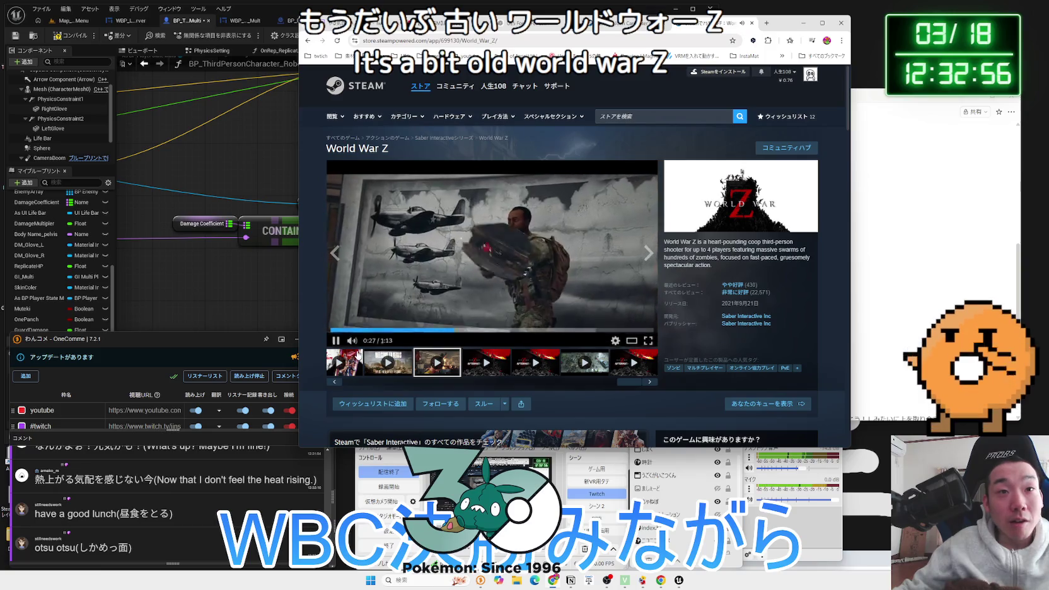
{"action": "left_click", "coordinate": [579, 328]}
{"action": "left_click", "coordinate": [616, 328]}
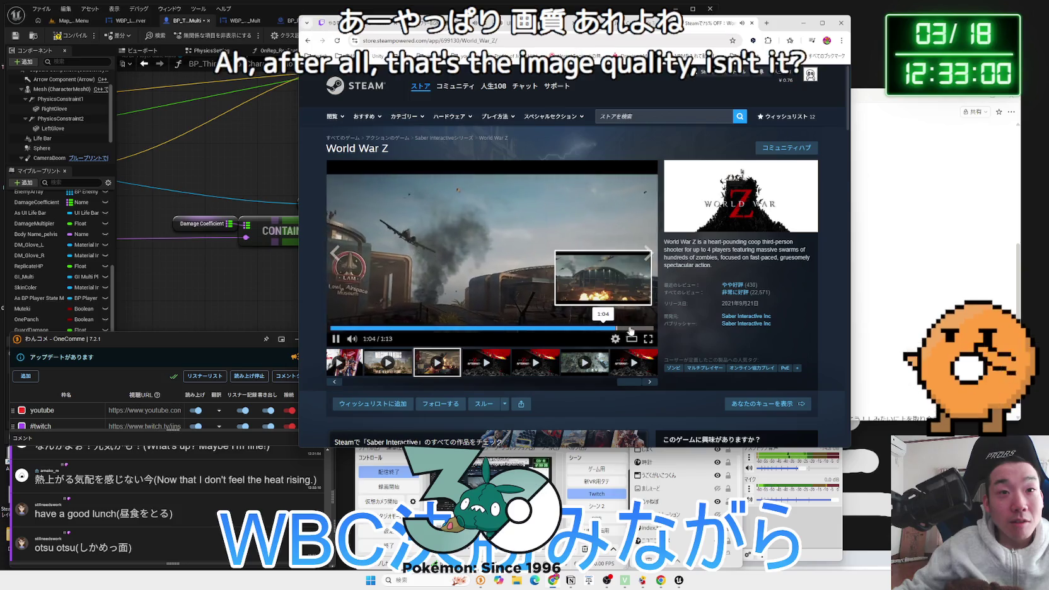
{"action": "left_click", "coordinate": [578, 328]}
{"action": "left_click", "coordinate": [500, 329]}
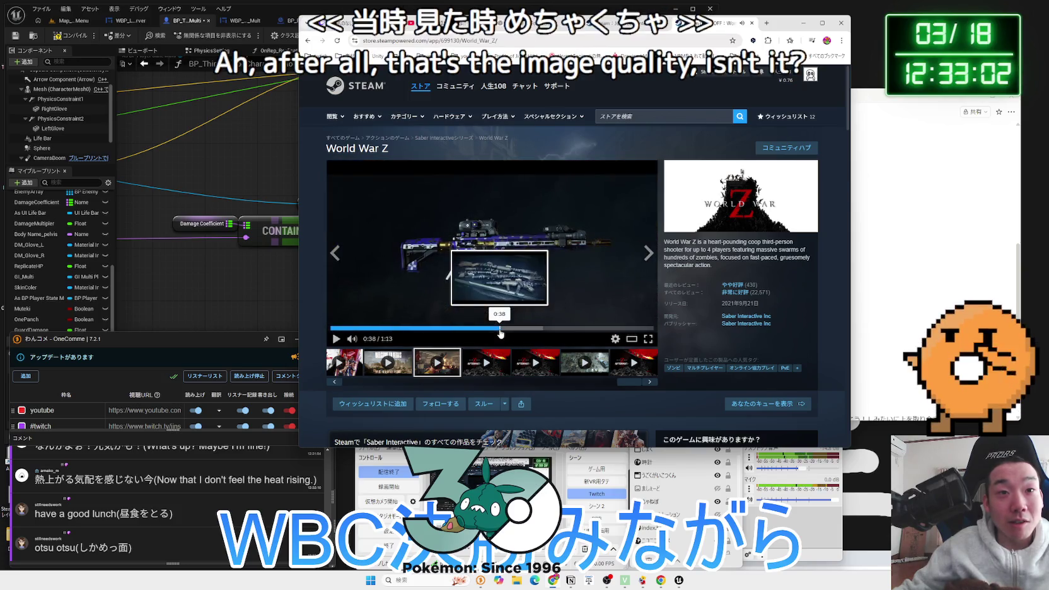
{"action": "left_click", "coordinate": [452, 328]}
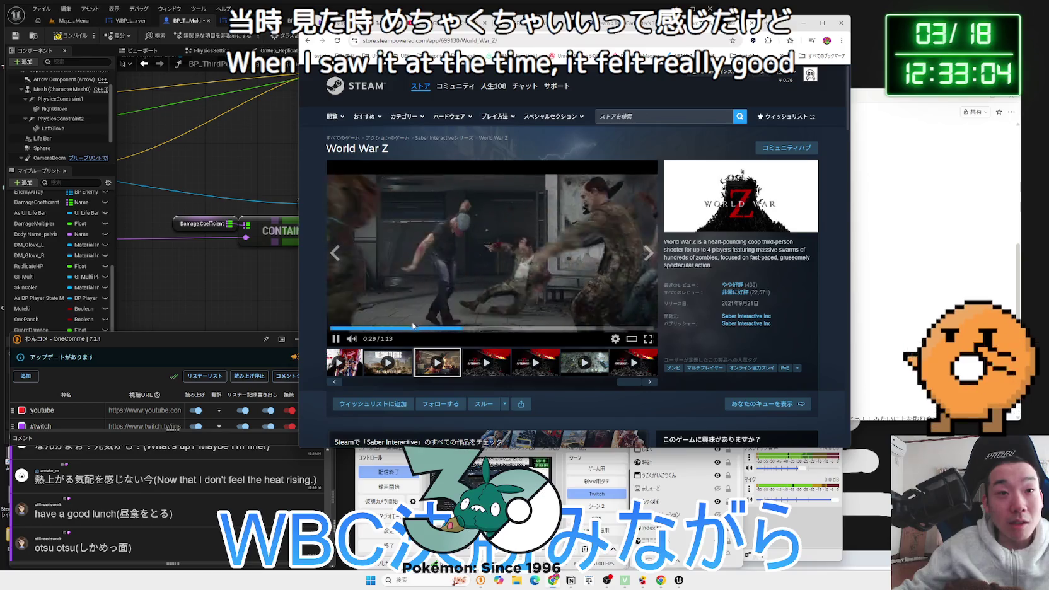
{"action": "left_click", "coordinate": [417, 328]}
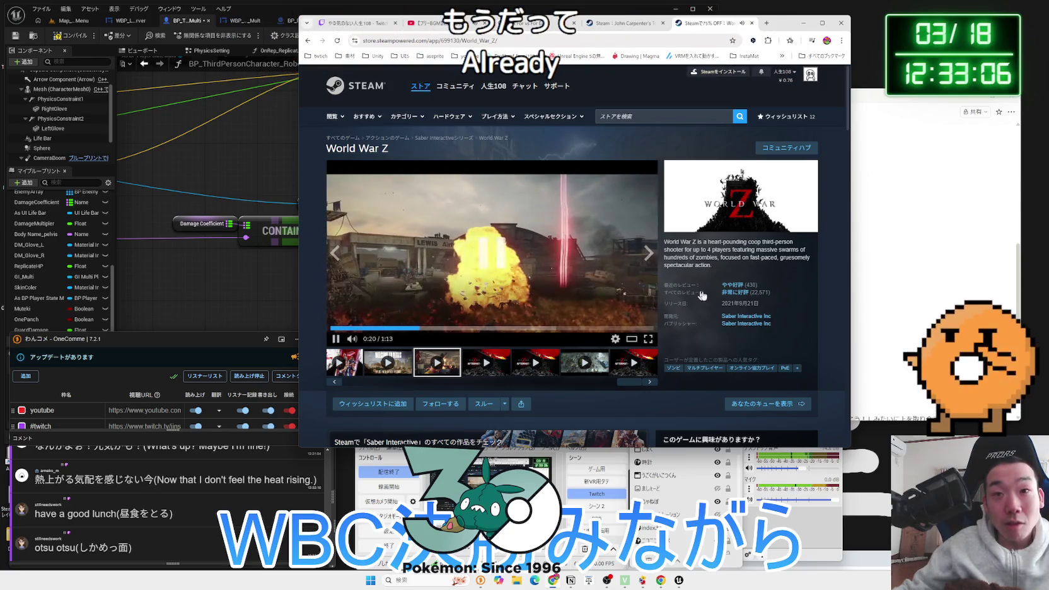
{"action": "key", "text": "space"}
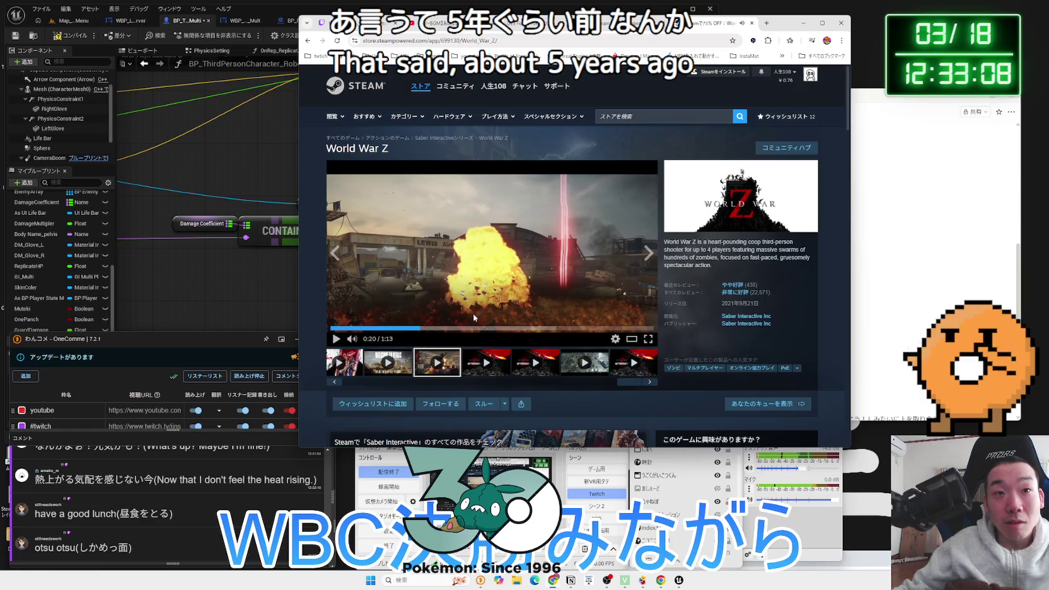
Read the expanded World War Z description, then close the World War Z and Toxic Commando pages
{"action": "scroll", "coordinate": [519, 294], "scroll_direction": "down", "scroll_amount": 5}
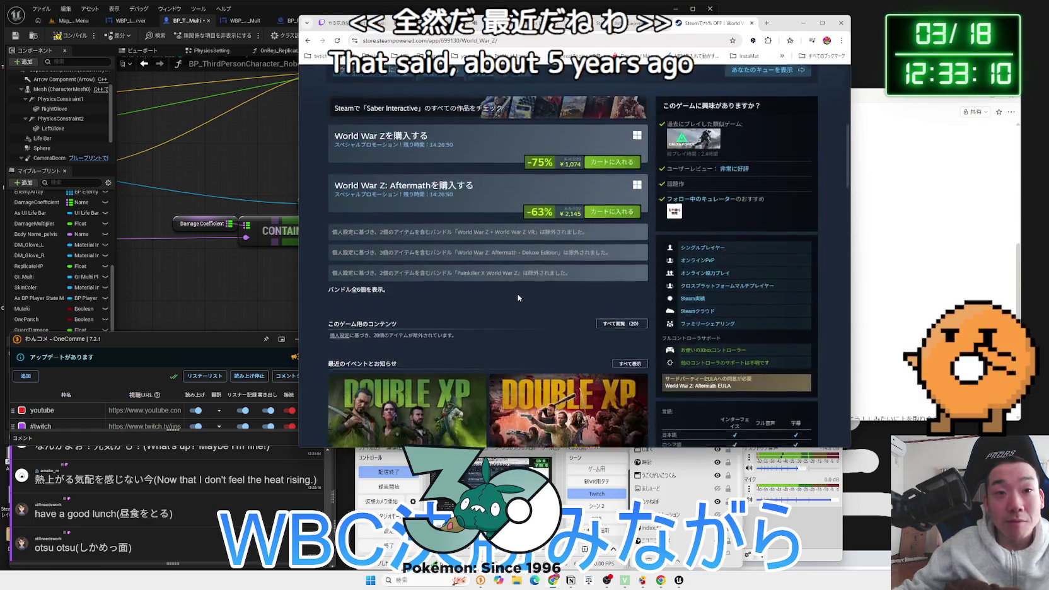
{"action": "scroll", "coordinate": [517, 295], "scroll_direction": "down", "scroll_amount": 10}
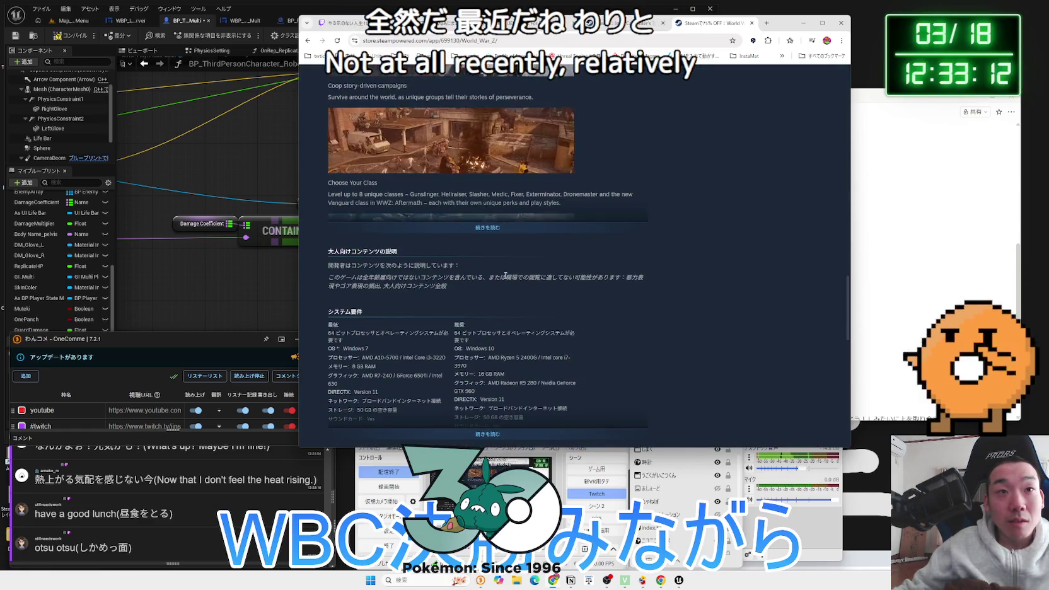
{"action": "left_click", "coordinate": [487, 227]}
{"action": "scroll", "coordinate": [495, 285], "scroll_direction": "down", "scroll_amount": 3}
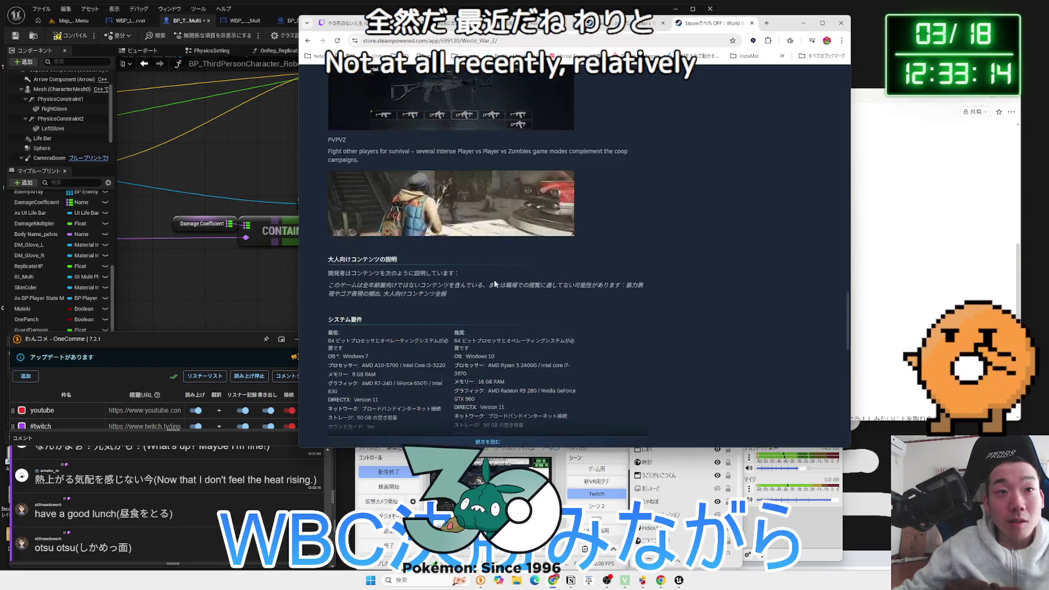
{"action": "scroll", "coordinate": [495, 282], "scroll_direction": "down", "scroll_amount": 15}
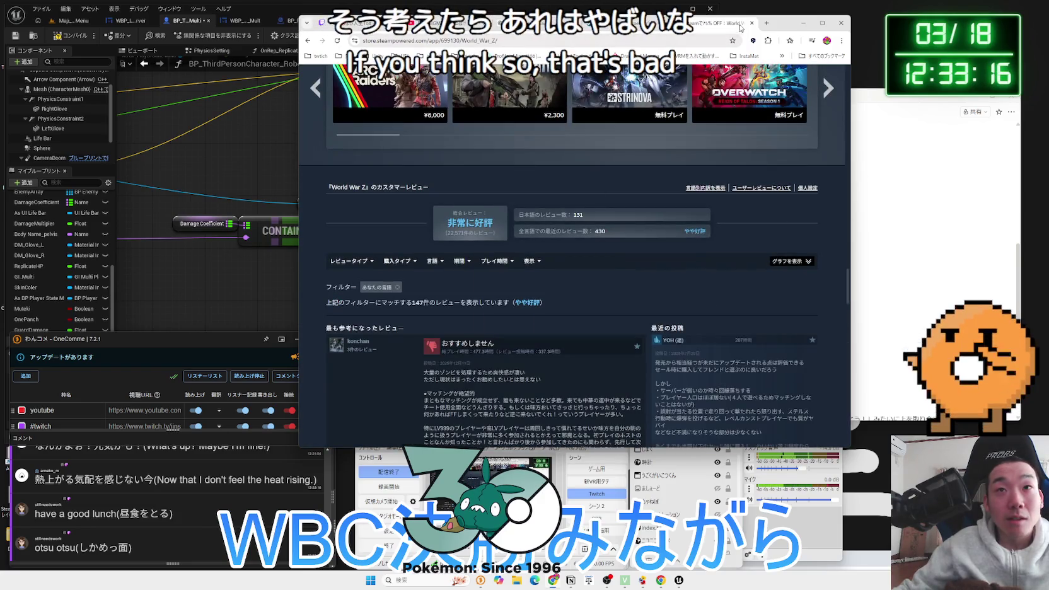
{"action": "left_click", "coordinate": [751, 22]}
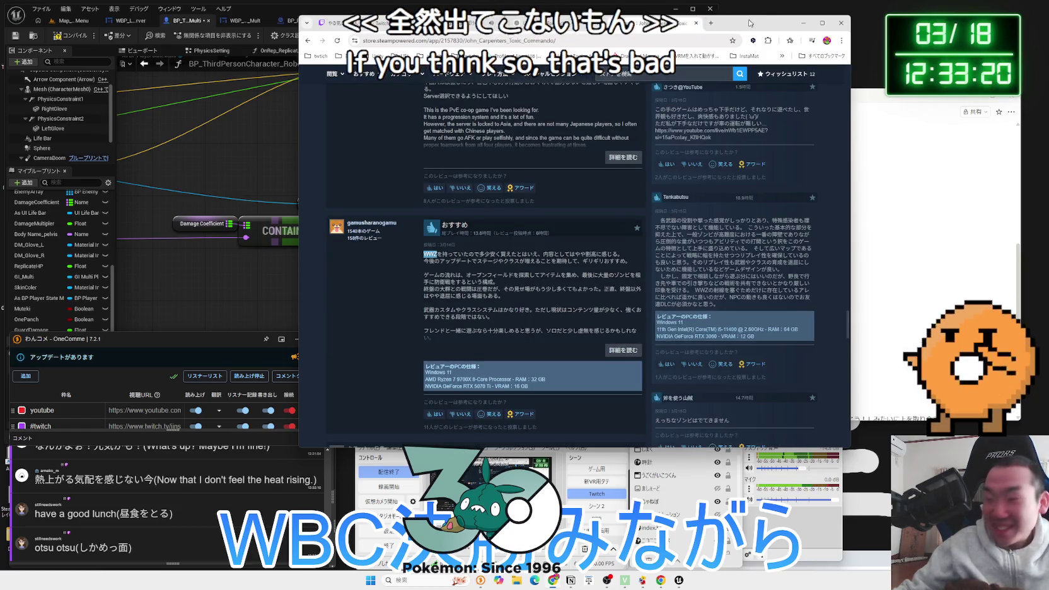
{"action": "left_click", "coordinate": [697, 24]}
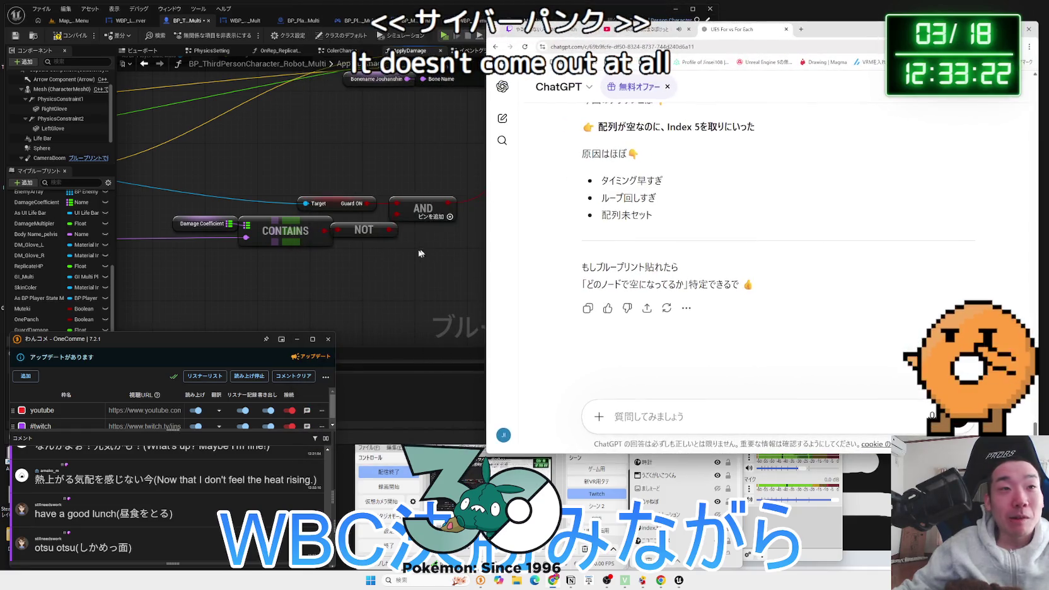
Shift the Damage Coefficient CONTAINS/NOT check nodes left and inspect the map values
{"action": "left_click", "coordinate": [404, 258]}
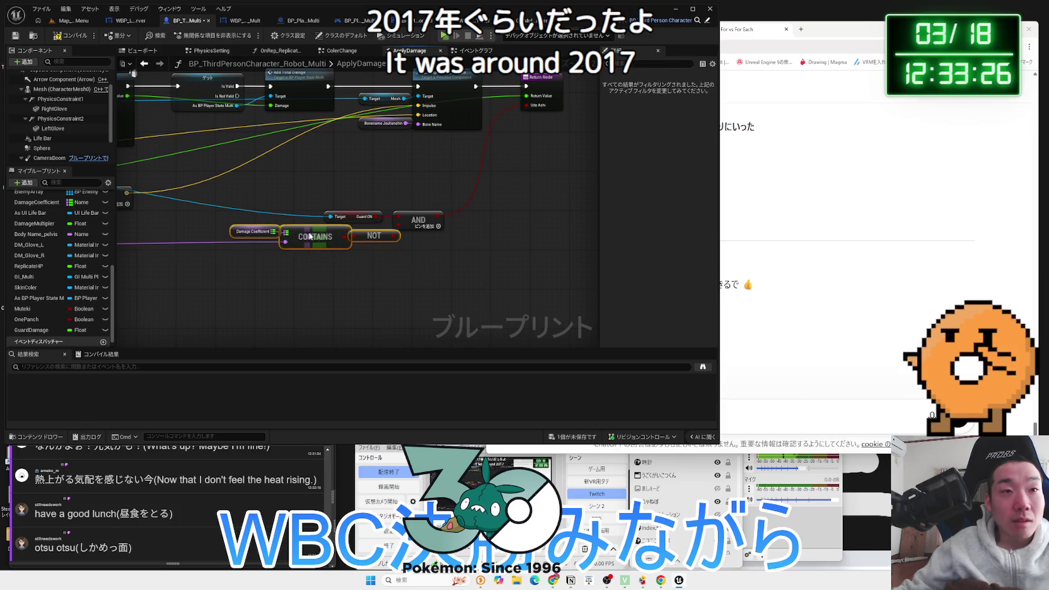
{"action": "left_click_drag", "start_coordinate": [310, 232], "coordinate": [296, 232]}
{"action": "left_click", "coordinate": [236, 227]}
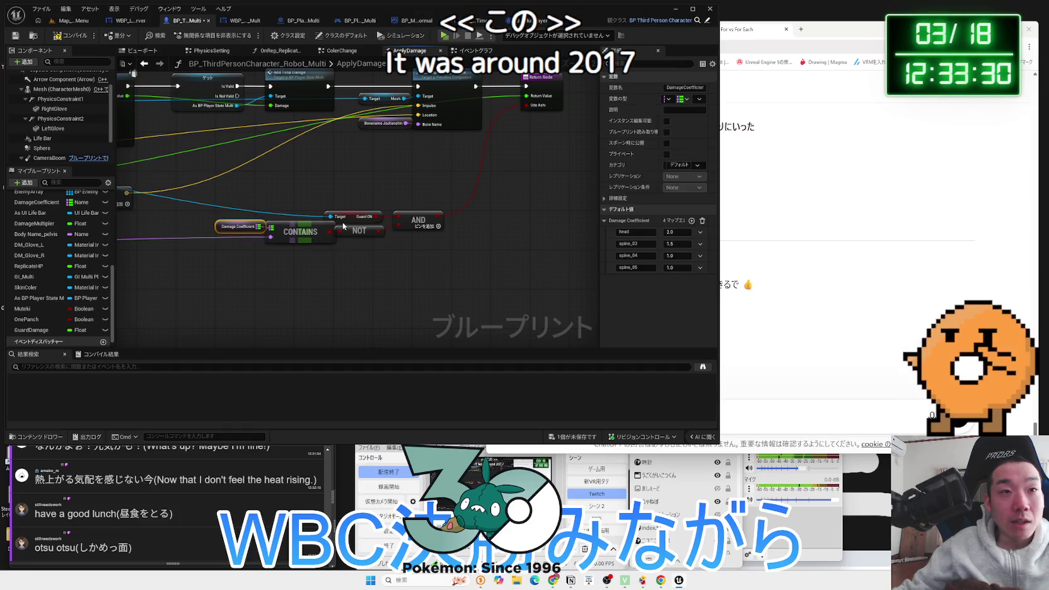
{"action": "left_click", "coordinate": [345, 249]}
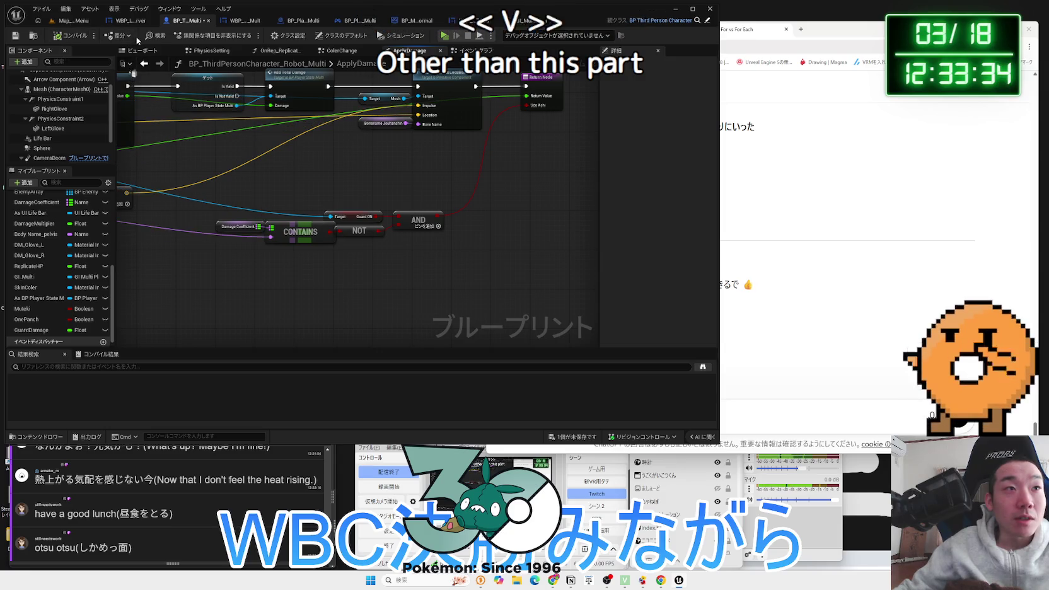
Save the modified character blueprint and switch back to the Map_MainMenu level
{"action": "left_click", "coordinate": [573, 435]}
{"action": "left_click", "coordinate": [578, 377]}
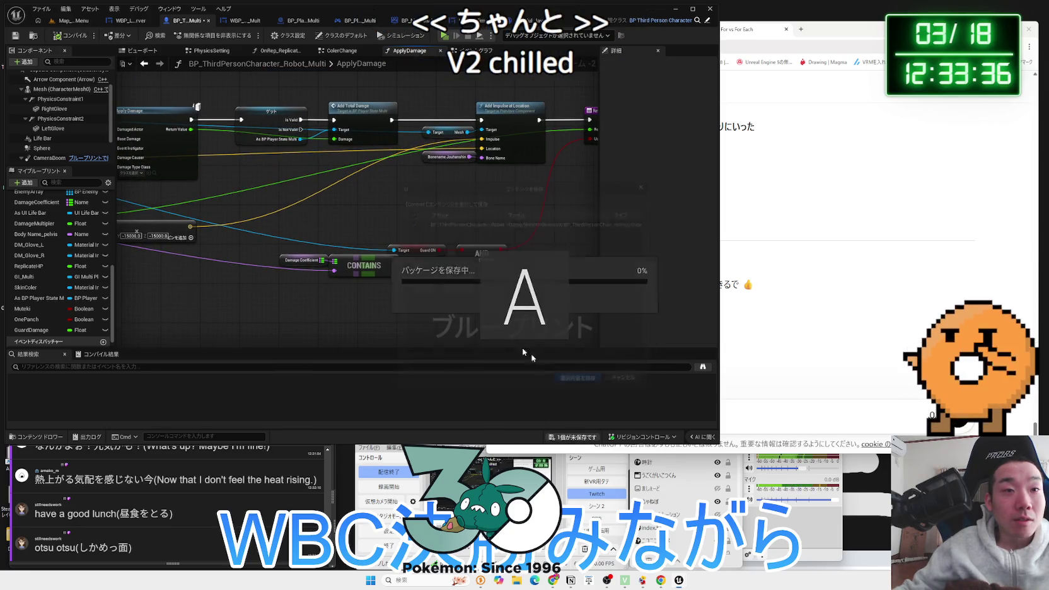
{"action": "left_click", "coordinate": [96, 23]}
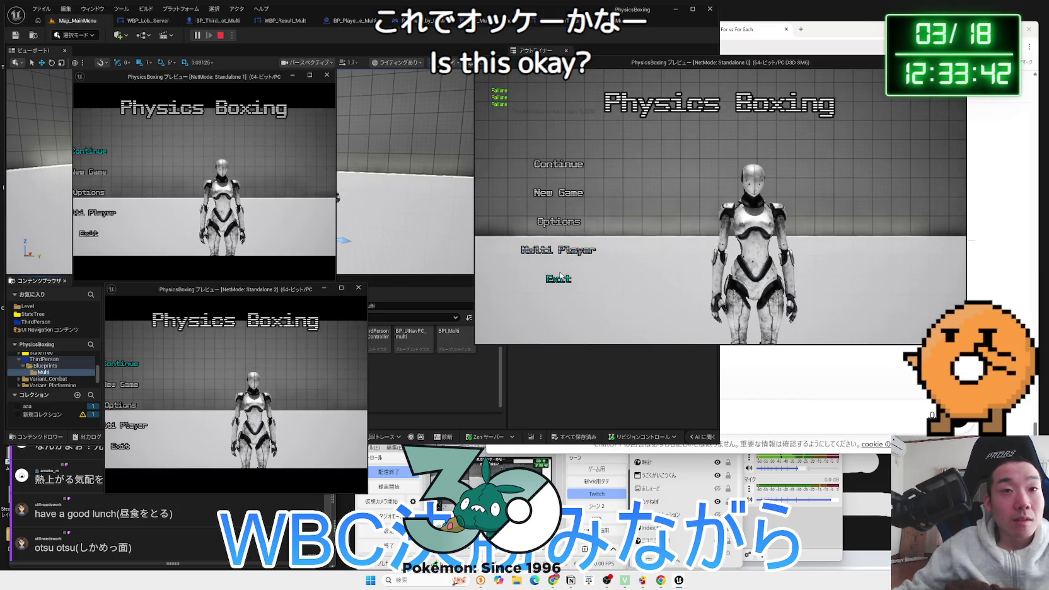
Quit the Physics Boxing preview and browse the Examples/Multi widget blueprint folder
{"action": "left_click", "coordinate": [560, 276]}
{"action": "left_click", "coordinate": [755, 227]}
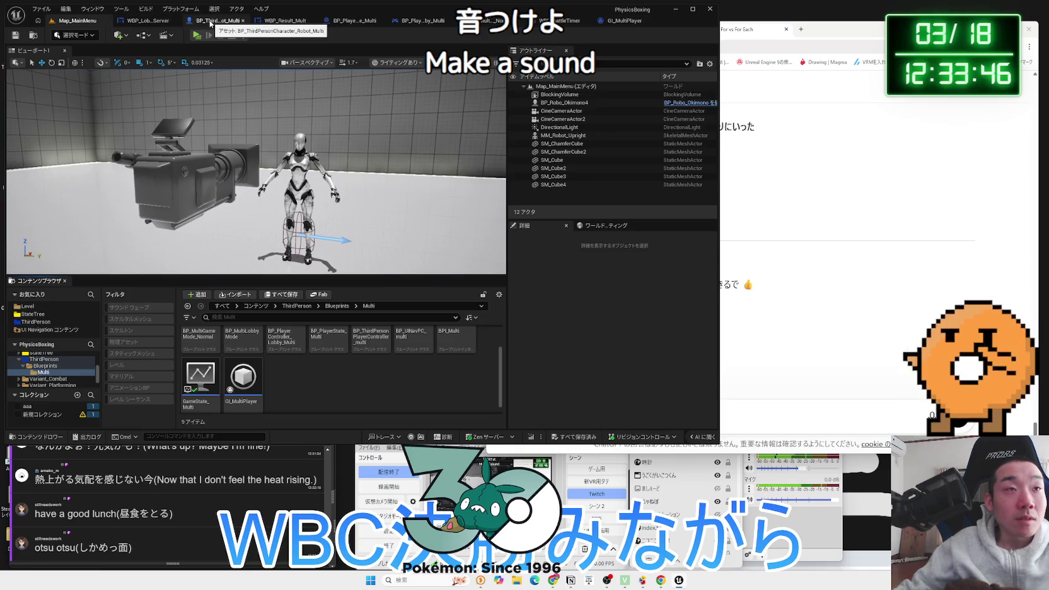
{"action": "left_click", "coordinate": [187, 306]}
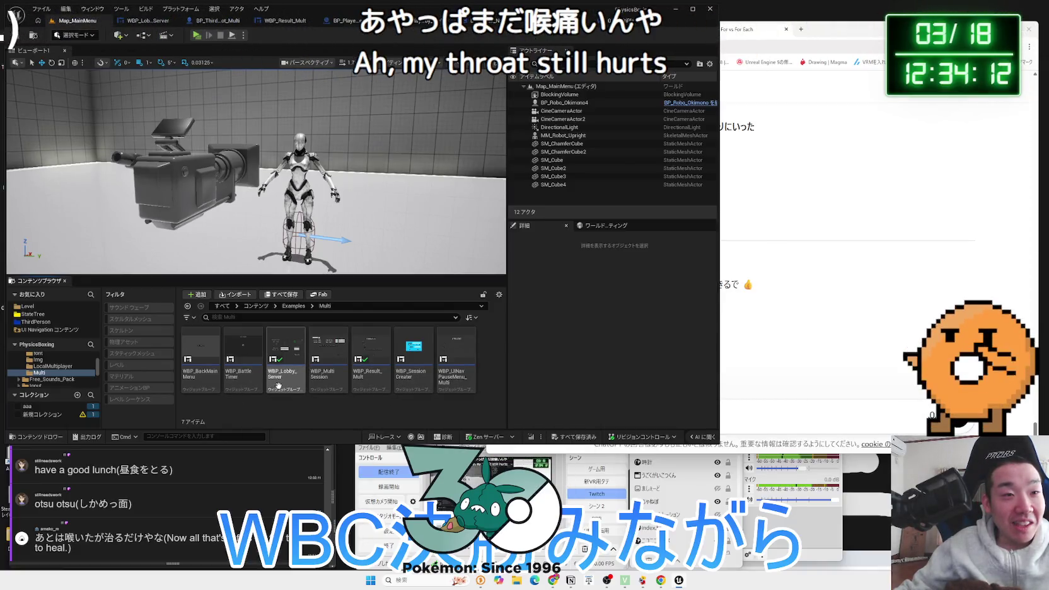
{"action": "key", "text": "alt+Left"}
{"action": "key", "text": "alt+Right"}
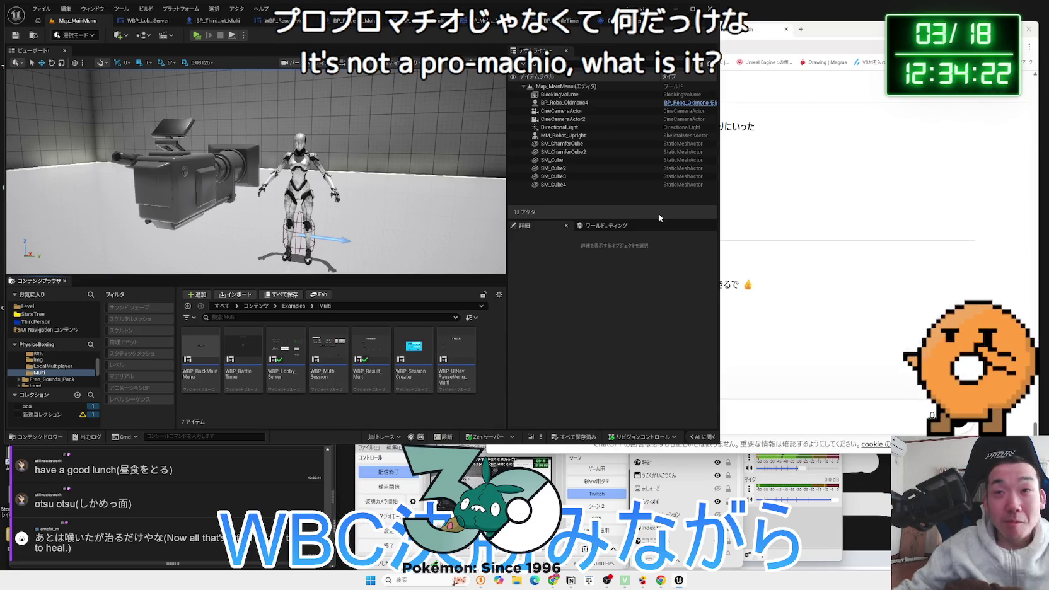
{"action": "left_click", "coordinate": [801, 29]}
{"action": "type", "text": "ぷろていんm"}
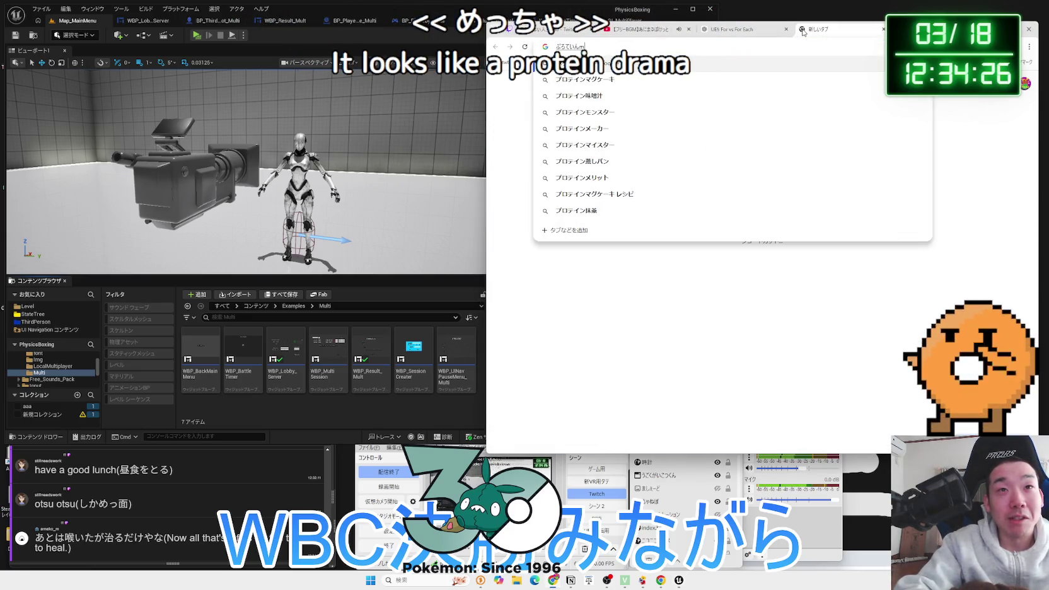
{"action": "type", "text": "のどあ"}
{"action": "key", "text": "space"}
{"action": "key", "text": "Return"}
{"action": "key", "text": "Return"}
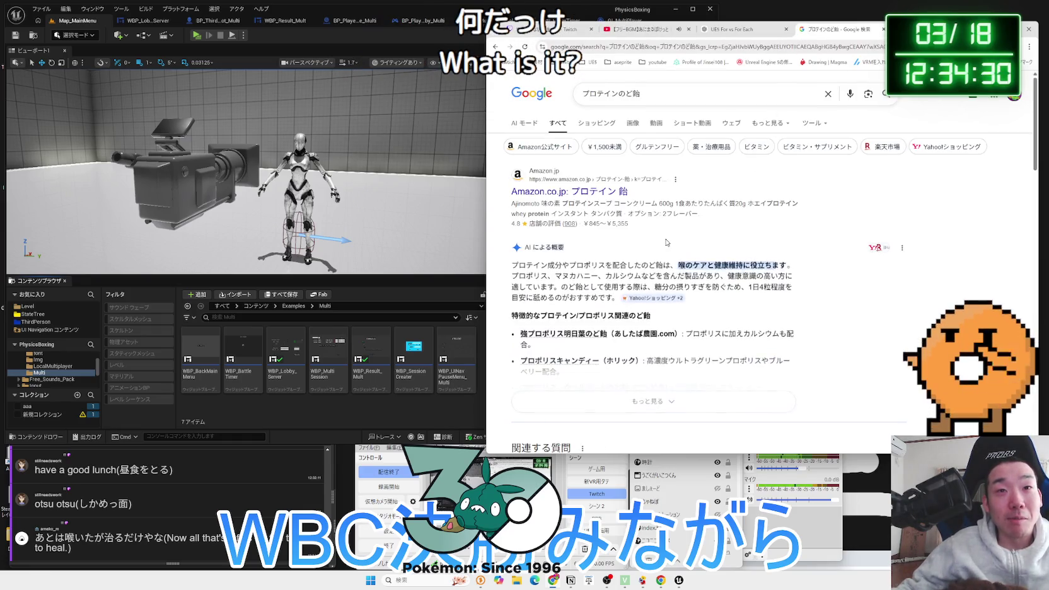
{"action": "scroll", "coordinate": [672, 241], "scroll_direction": "down", "scroll_amount": 10}
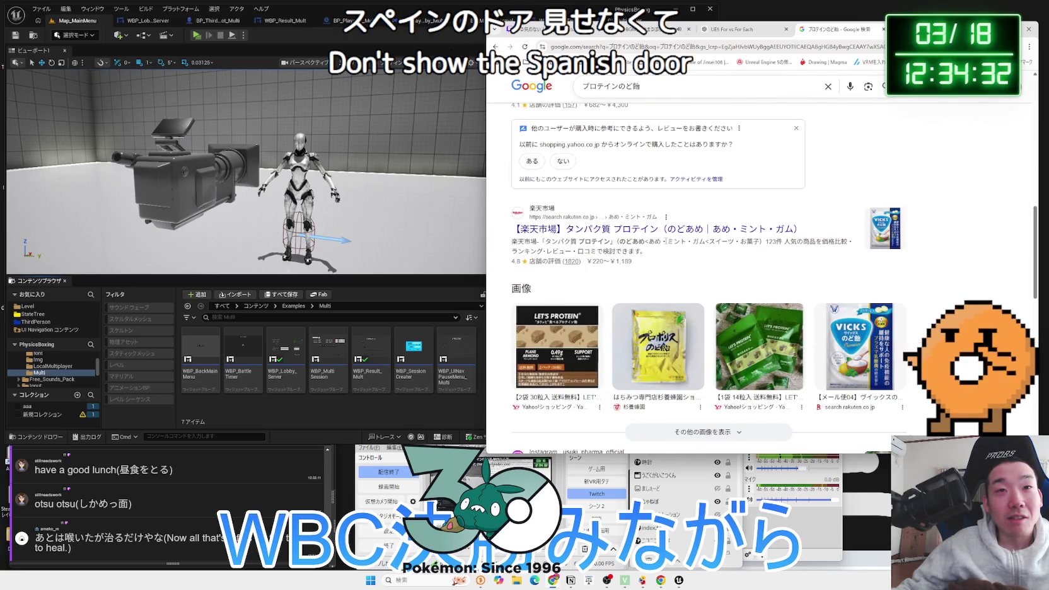
{"action": "scroll", "coordinate": [666, 244], "scroll_direction": "down", "scroll_amount": 3}
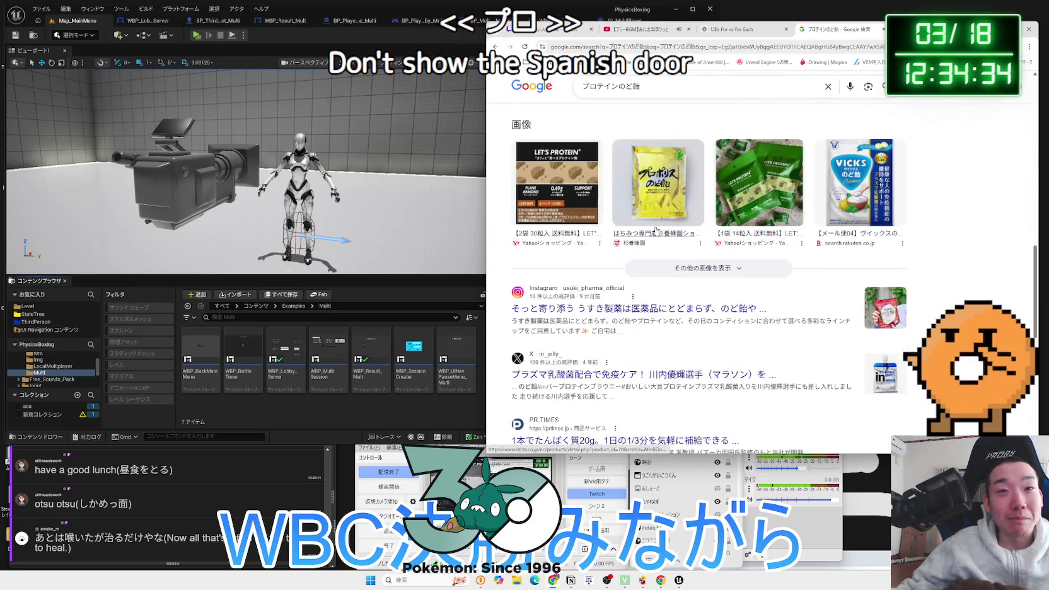
{"action": "scroll", "coordinate": [670, 240], "scroll_direction": "down", "scroll_amount": 3}
{"action": "scroll", "coordinate": [670, 240], "scroll_direction": "down", "scroll_amount": 4}
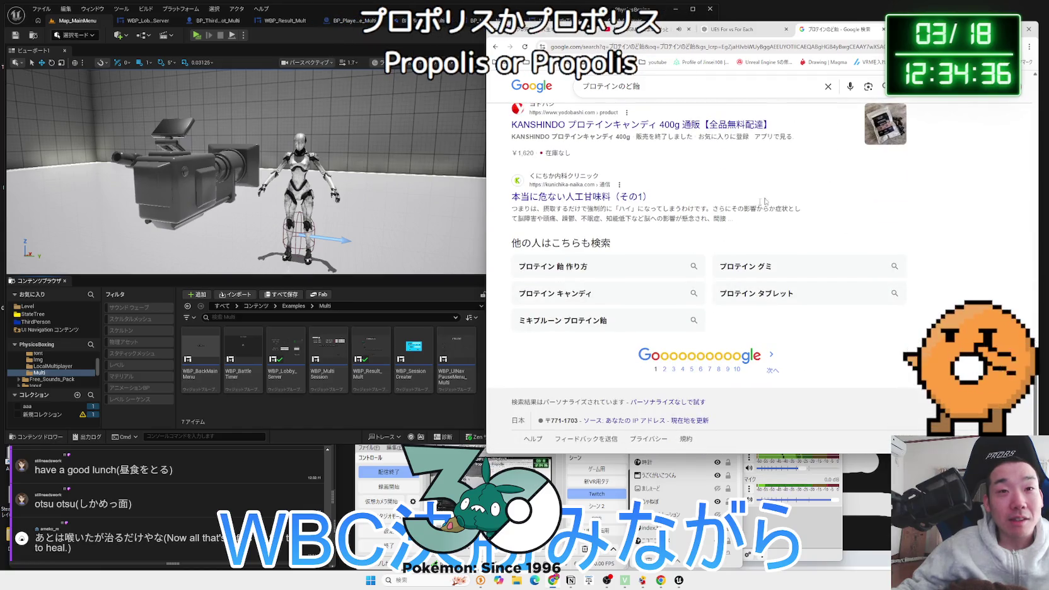
{"action": "left_click", "coordinate": [883, 29]}
{"action": "left_click", "coordinate": [405, 268]}
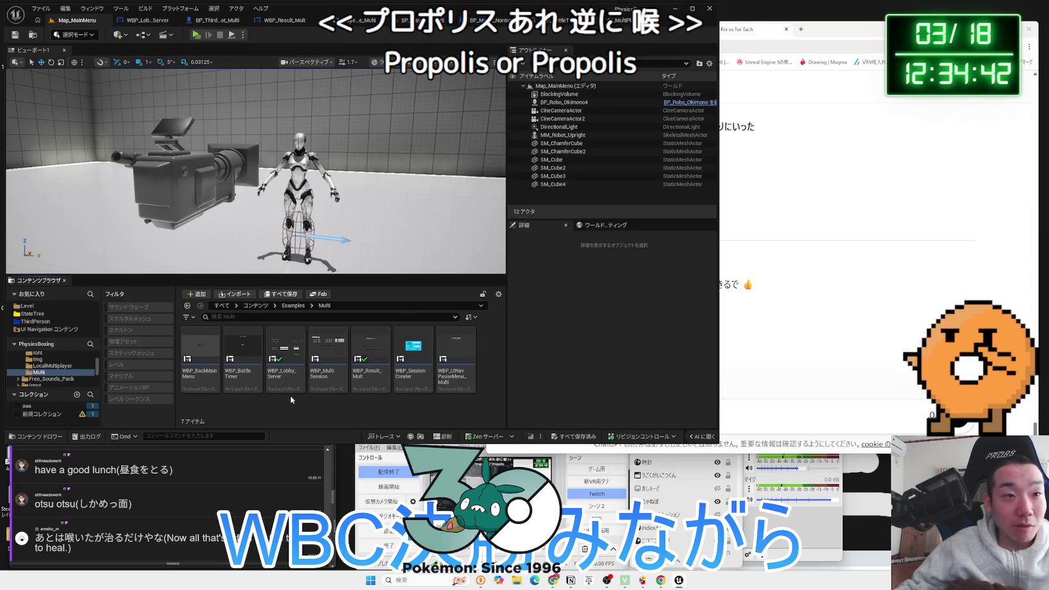
Navigate the Examples folders and open the WBP_UINavOptionsMenu widget blueprint
{"action": "key", "text": "alt+Left"}
{"action": "scroll", "coordinate": [363, 370], "scroll_direction": "down", "scroll_amount": 2}
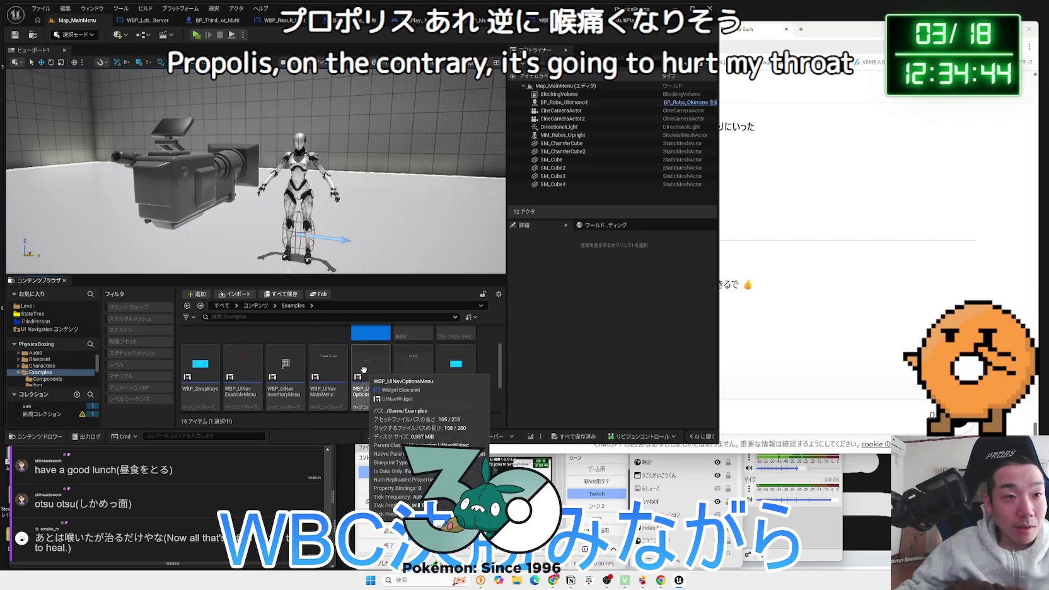
{"action": "scroll", "coordinate": [364, 372], "scroll_direction": "up", "scroll_amount": 2}
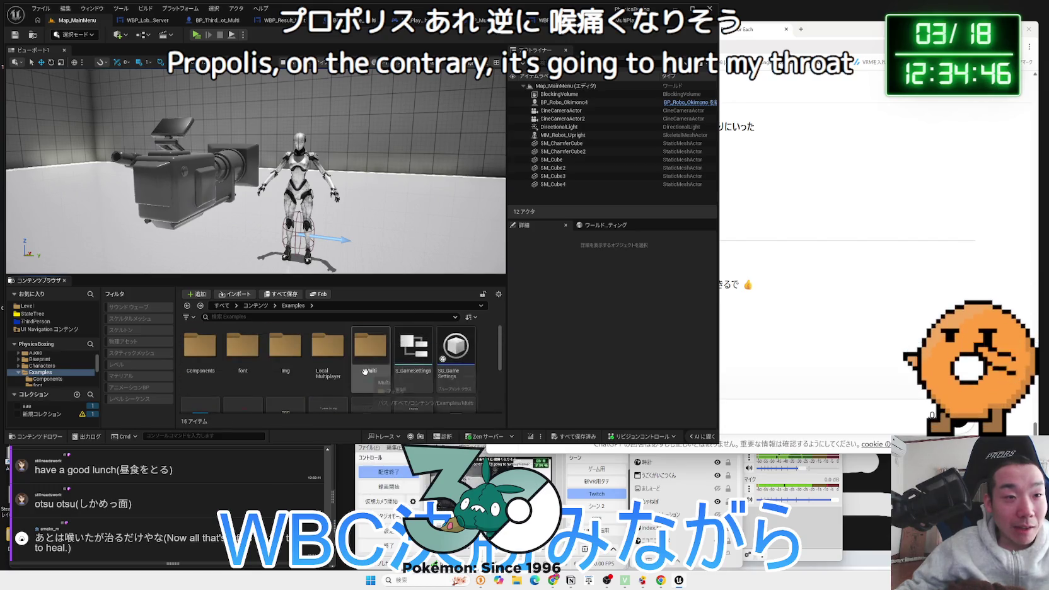
{"action": "double_click", "coordinate": [286, 361]}
{"action": "key", "text": "alt+Left"}
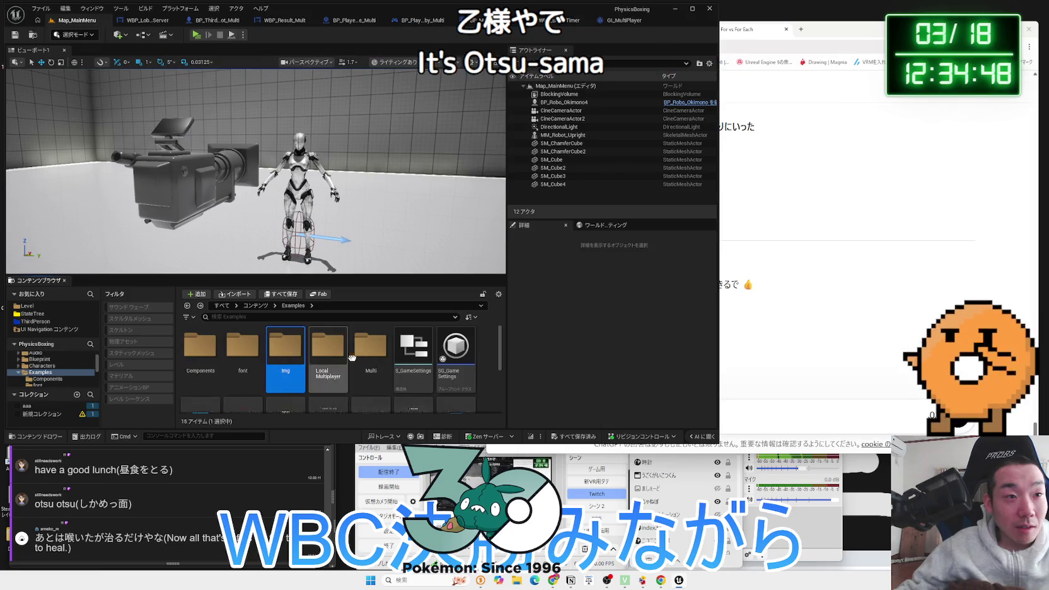
{"action": "left_click", "coordinate": [364, 357]}
{"action": "scroll", "coordinate": [364, 357], "scroll_direction": "down", "scroll_amount": 2}
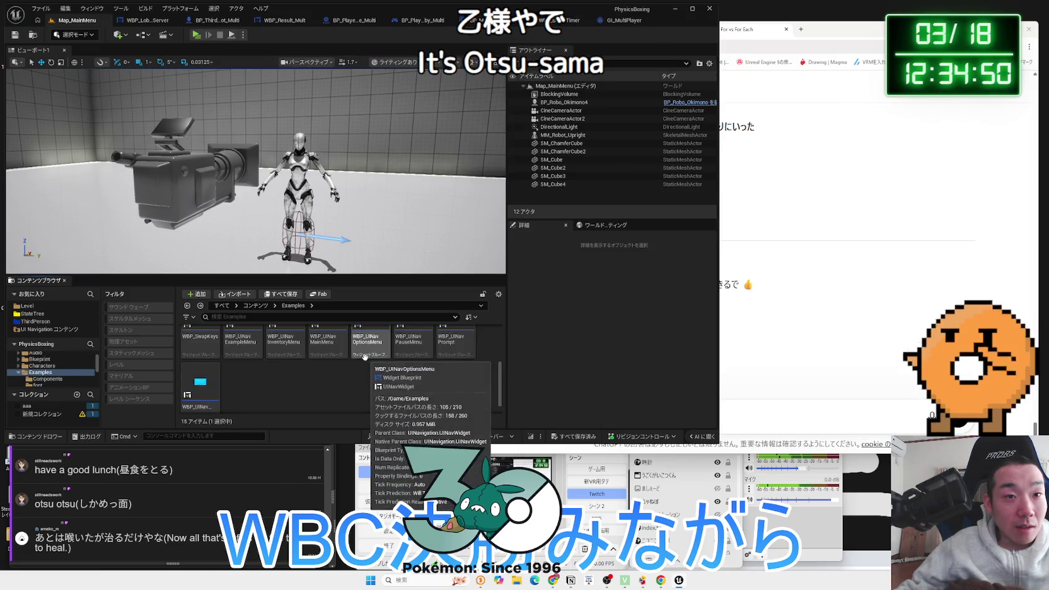
{"action": "double_click", "coordinate": [366, 350]}
Select the Video button, filter its properties for 'audio', then select the Invert Y box
{"action": "scroll", "coordinate": [336, 193], "scroll_direction": "up", "scroll_amount": 1}
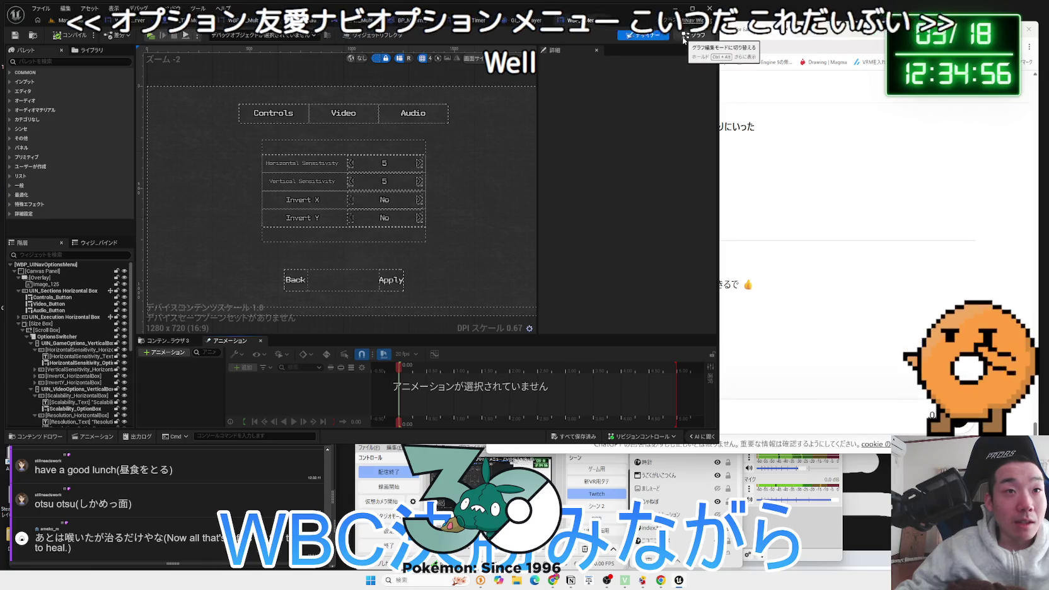
{"action": "left_click", "coordinate": [348, 111]}
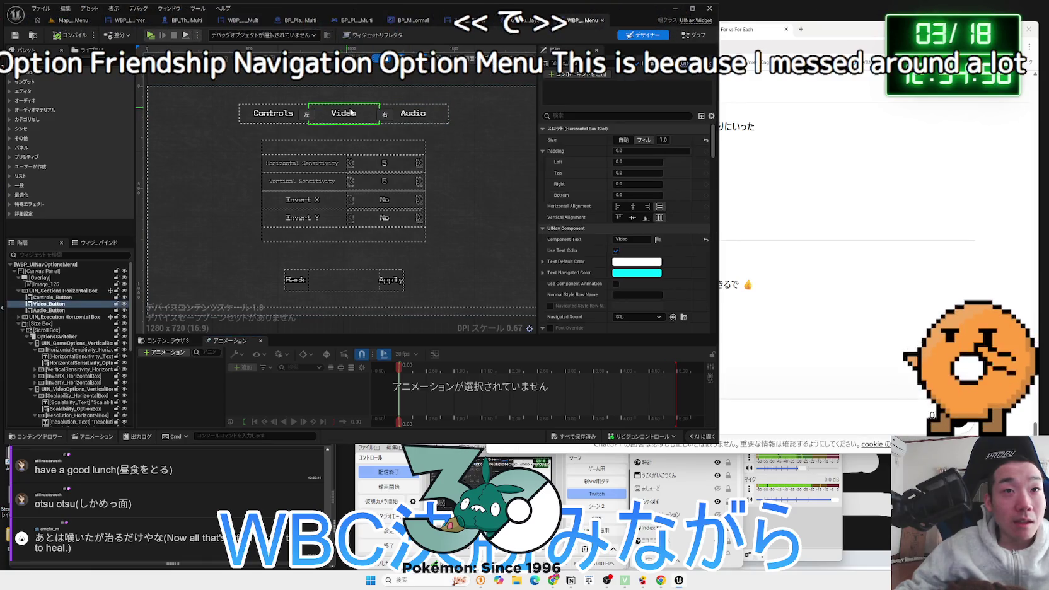
{"action": "scroll", "coordinate": [610, 203], "scroll_direction": "down", "scroll_amount": 1}
{"action": "left_click", "coordinate": [601, 116]}
{"action": "type", "text": "audio"}
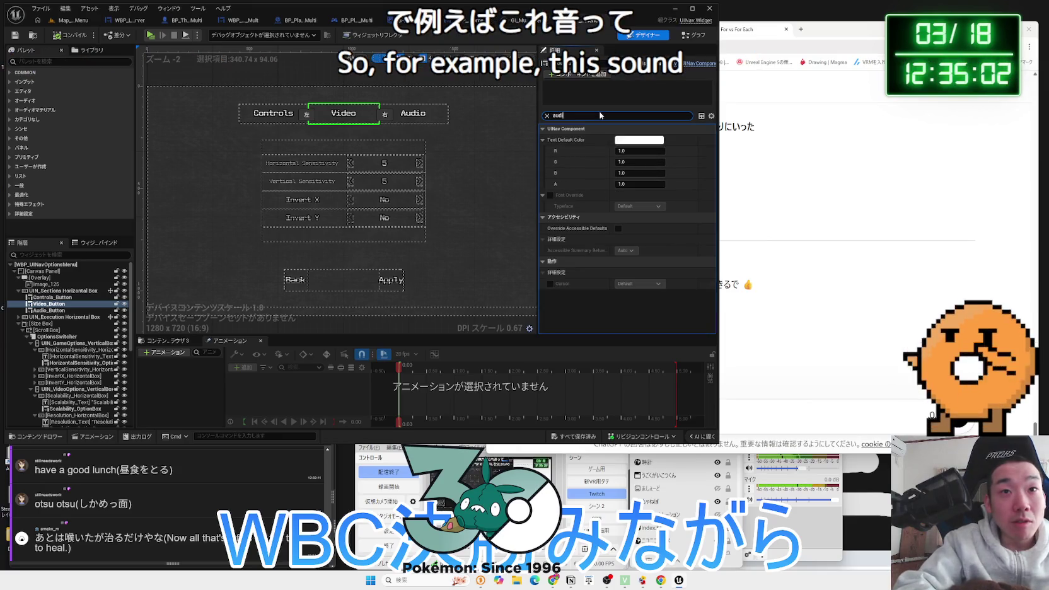
{"action": "key", "text": "BackSpace"}
{"action": "key", "text": "BackSpace"}
{"action": "key", "text": "BackSpace"}
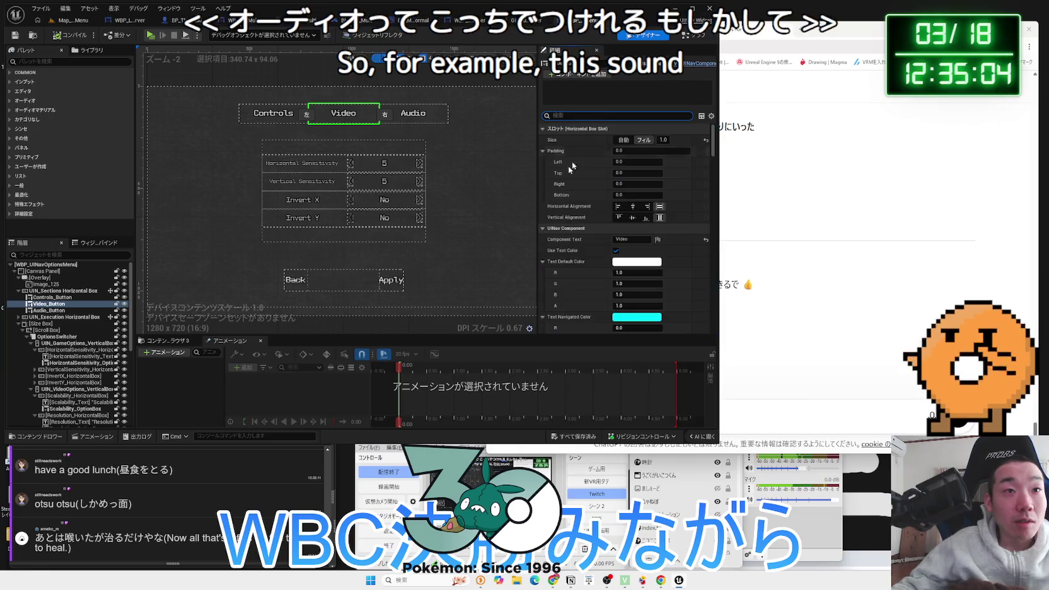
{"action": "left_click", "coordinate": [386, 222]}
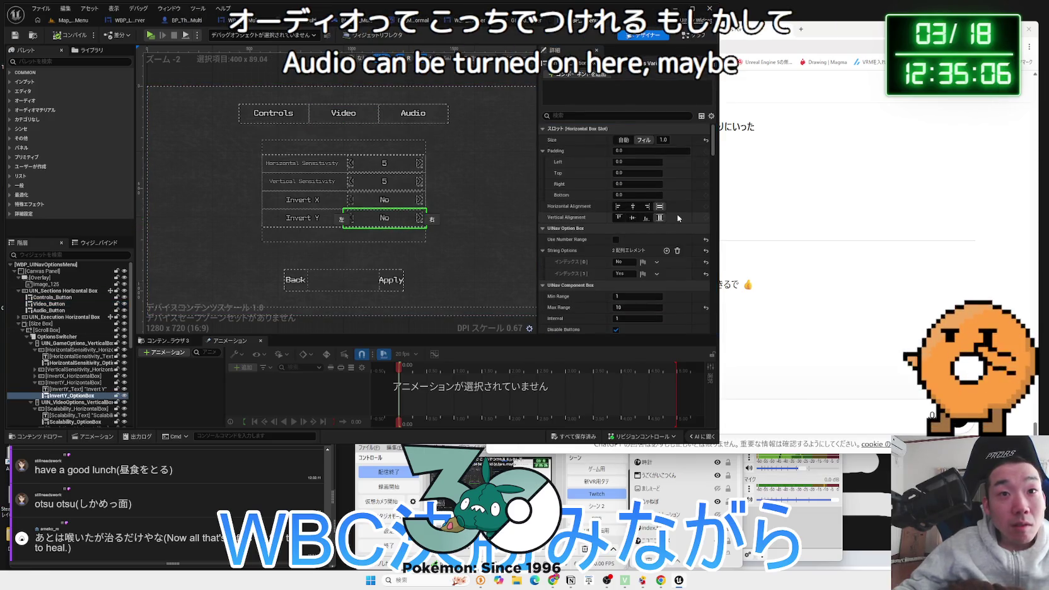
Review the Navigated Sound choices in Details, leaving them unchanged
{"action": "scroll", "coordinate": [678, 218], "scroll_direction": "down", "scroll_amount": 5}
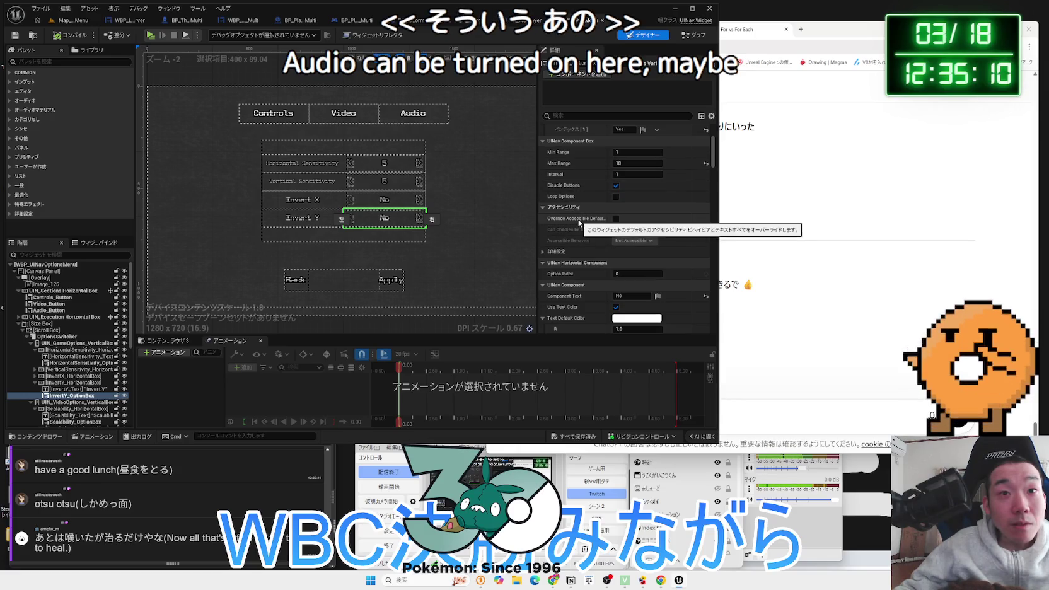
{"action": "scroll", "coordinate": [588, 264], "scroll_direction": "down", "scroll_amount": 6}
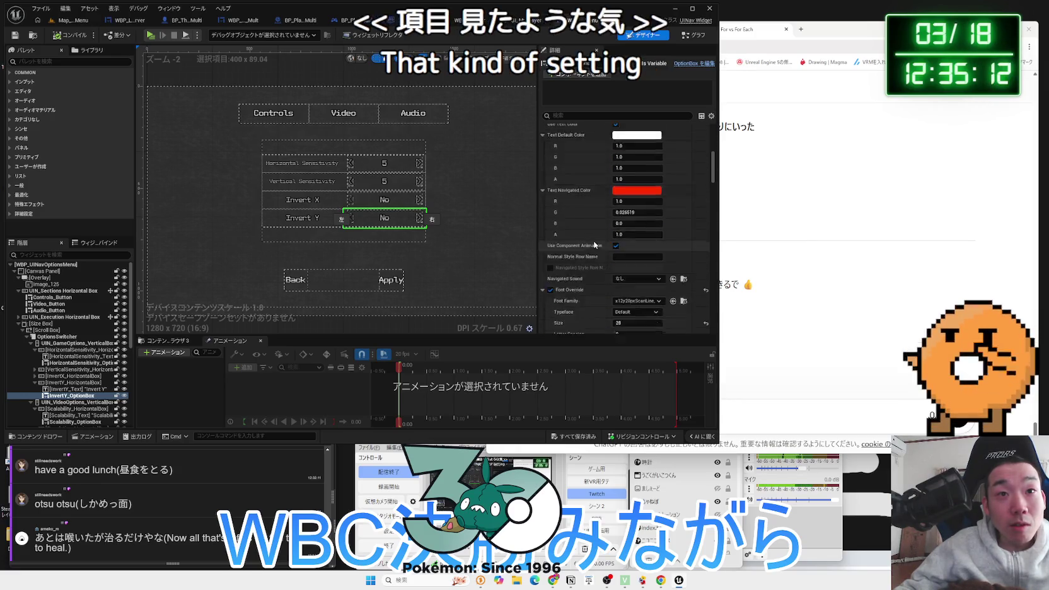
{"action": "scroll", "coordinate": [594, 245], "scroll_direction": "down", "scroll_amount": 3}
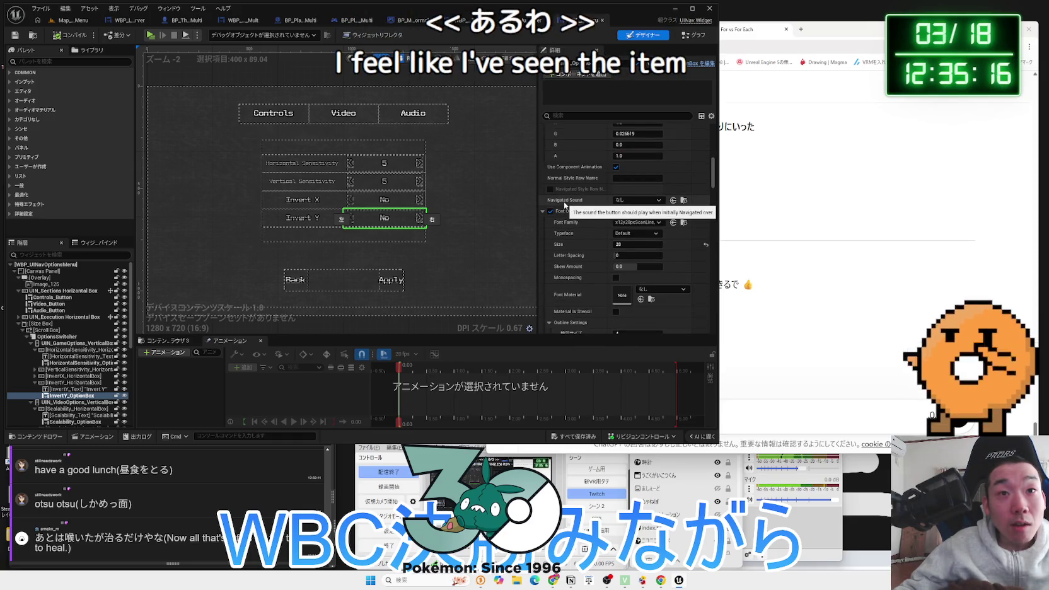
{"action": "left_click", "coordinate": [642, 200]}
{"action": "left_click", "coordinate": [642, 200]}
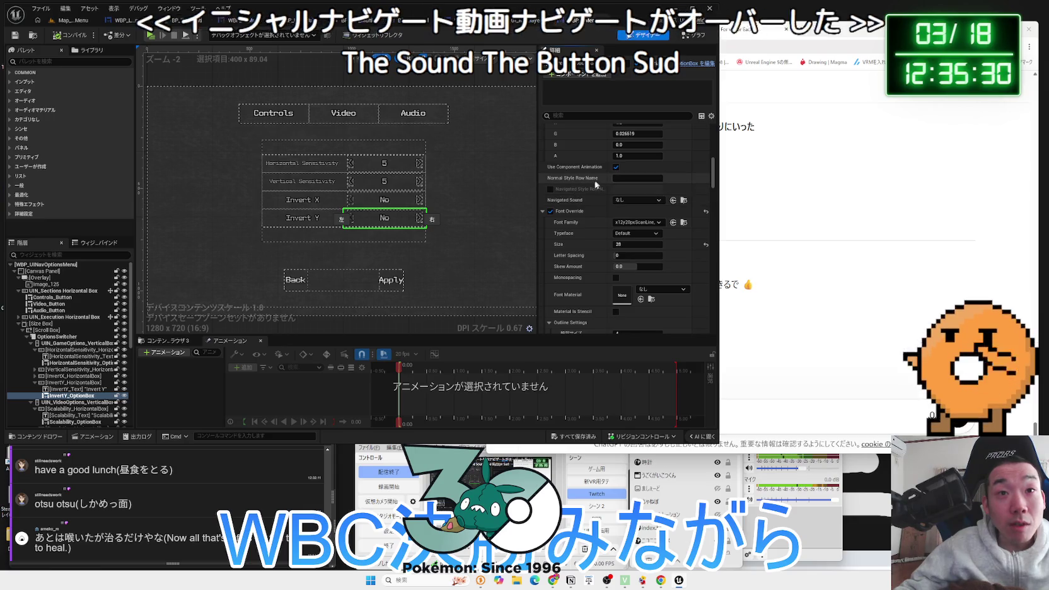
{"action": "scroll", "coordinate": [584, 239], "scroll_direction": "down", "scroll_amount": 5}
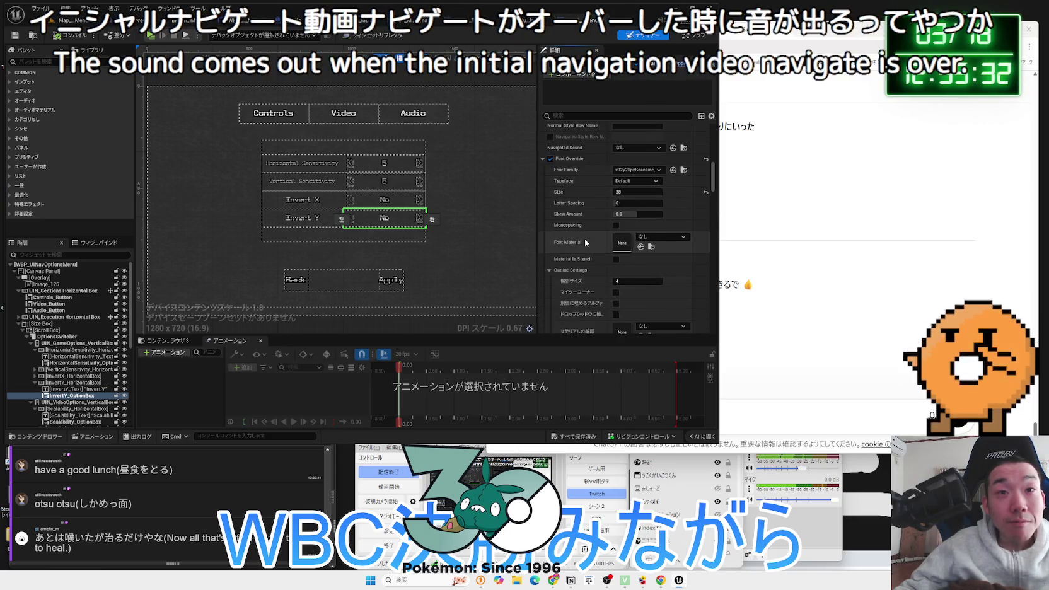
{"action": "scroll", "coordinate": [585, 239], "scroll_direction": "down", "scroll_amount": 4}
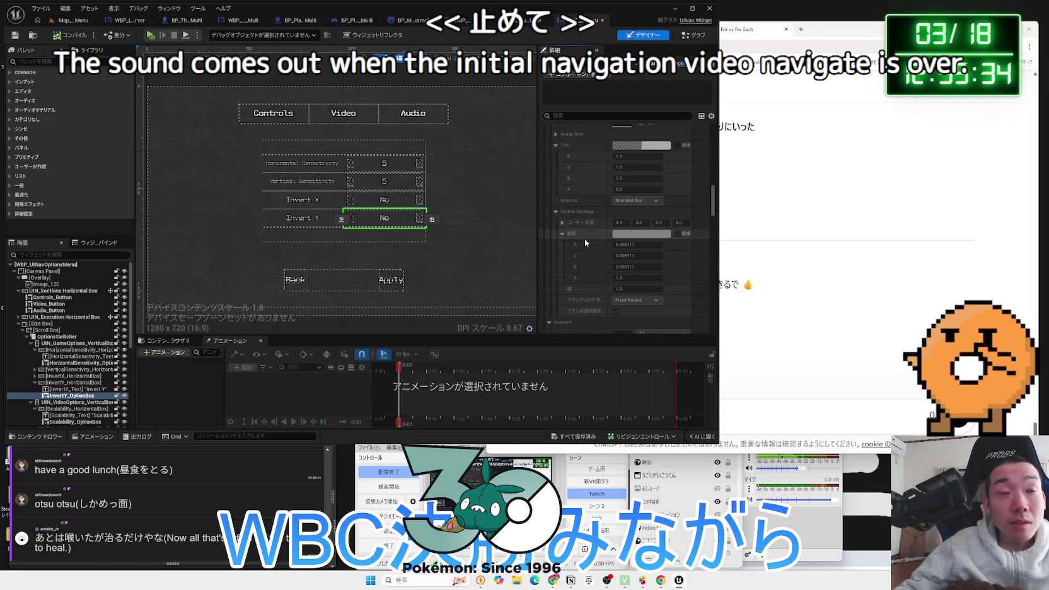
Back on Map_MainMenu, set Play options to 1 player and launch the preview
{"action": "left_click", "coordinate": [69, 22]}
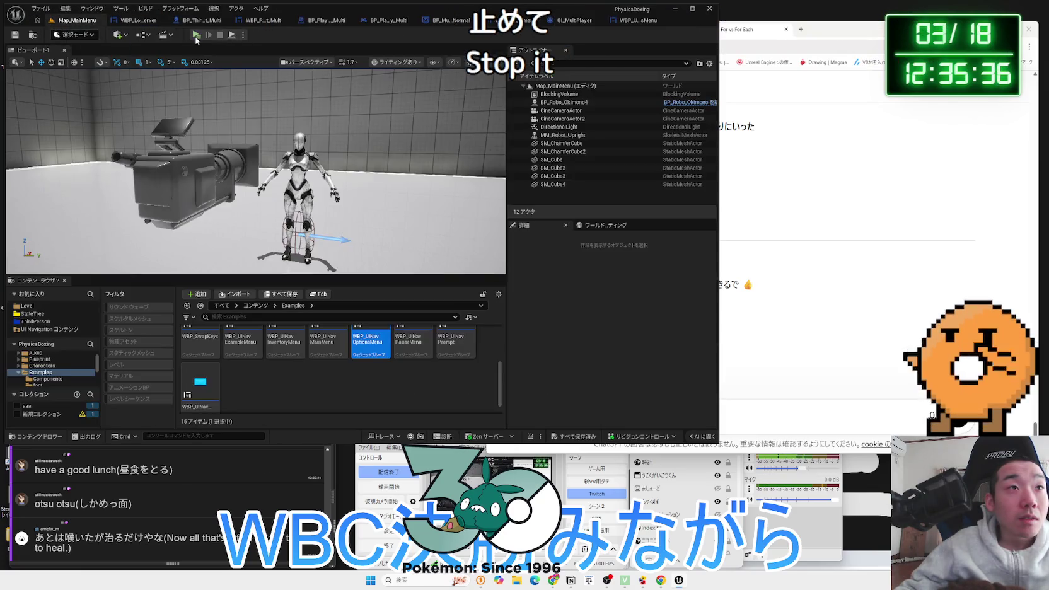
{"action": "left_click", "coordinate": [242, 35]}
{"action": "left_click_drag", "start_coordinate": [313, 191], "coordinate": [277, 191]}
{"action": "left_click", "coordinate": [196, 35]}
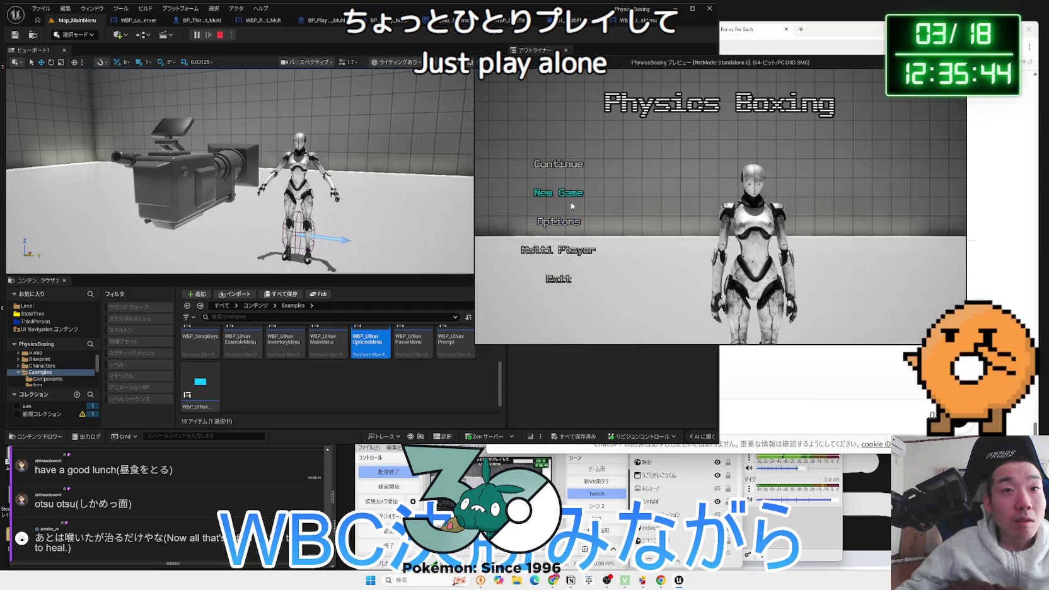
In Options, raise Horizontal Sensitivity from 5 to 6, then leave and discard the change
{"action": "left_click", "coordinate": [580, 220]}
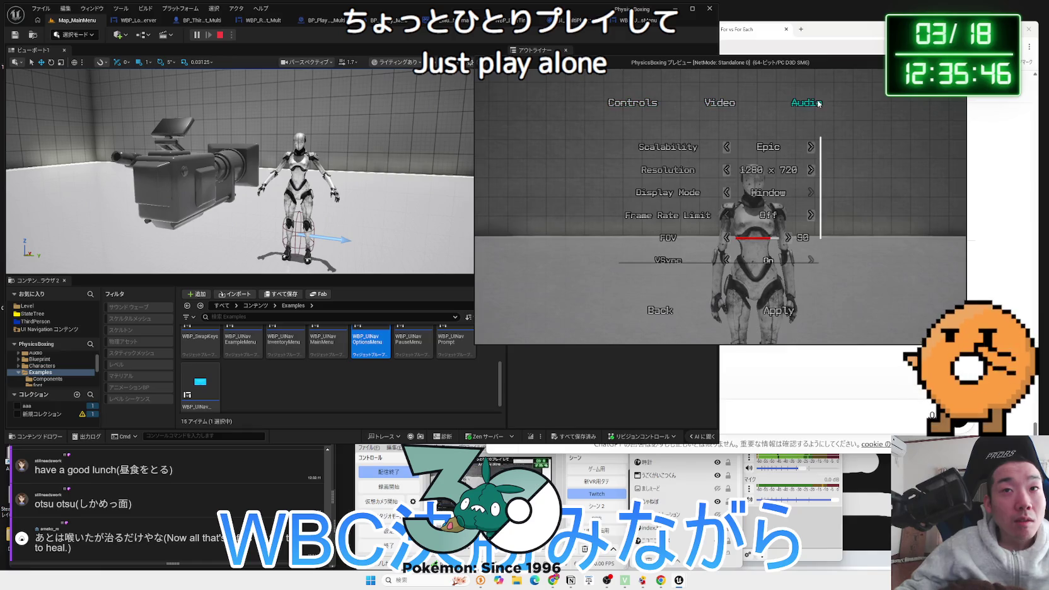
{"action": "left_click", "coordinate": [816, 165]}
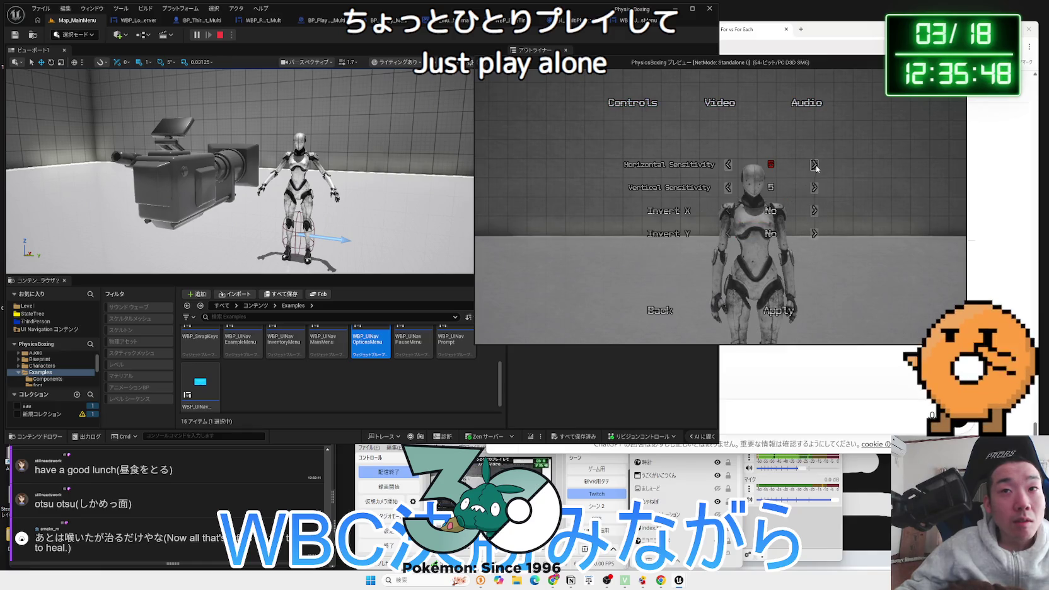
{"action": "left_click", "coordinate": [654, 308]}
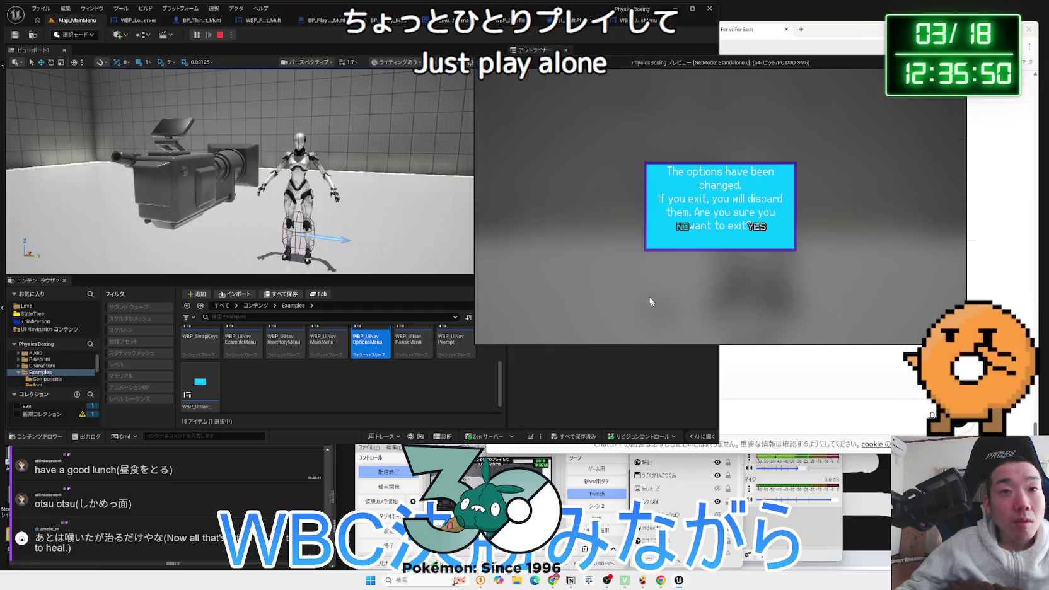
{"action": "left_click", "coordinate": [736, 230]}
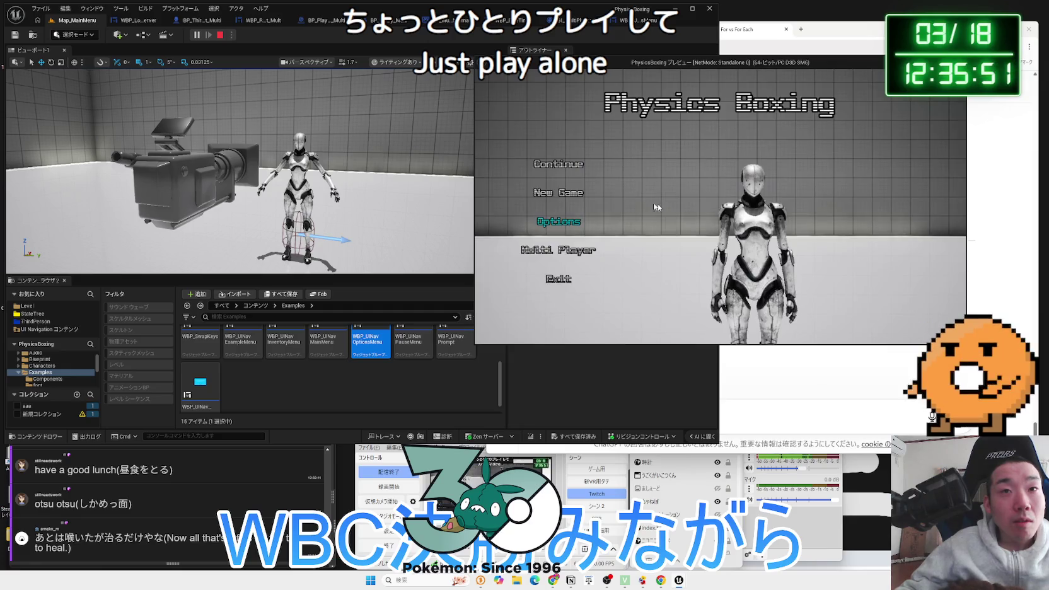
Open the Multi Player session search, then exit and confirm quitting the preview
{"action": "left_click", "coordinate": [568, 253]}
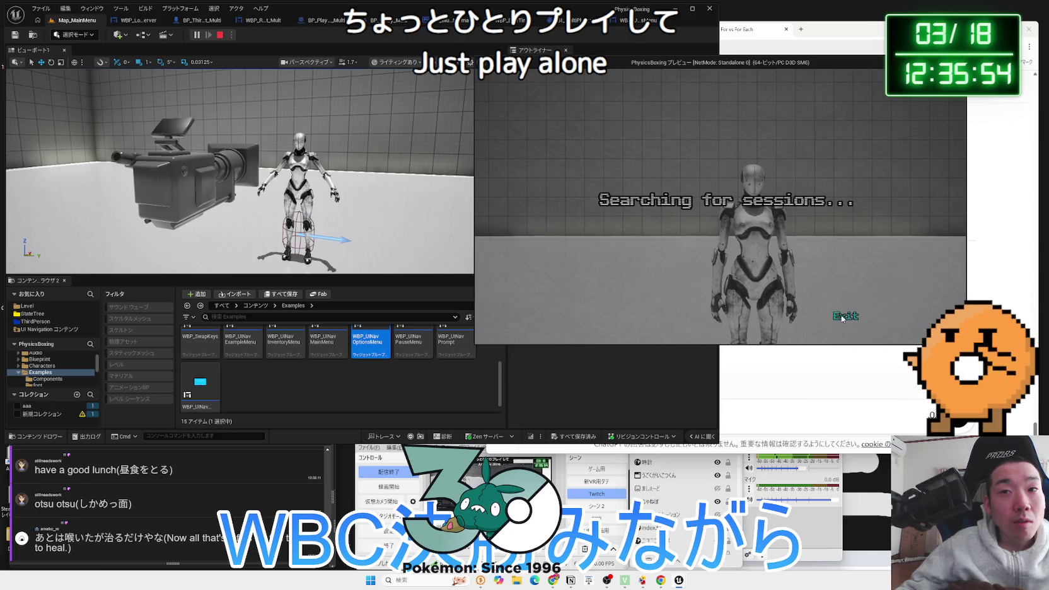
{"action": "left_click", "coordinate": [557, 279]}
{"action": "left_click", "coordinate": [683, 227]}
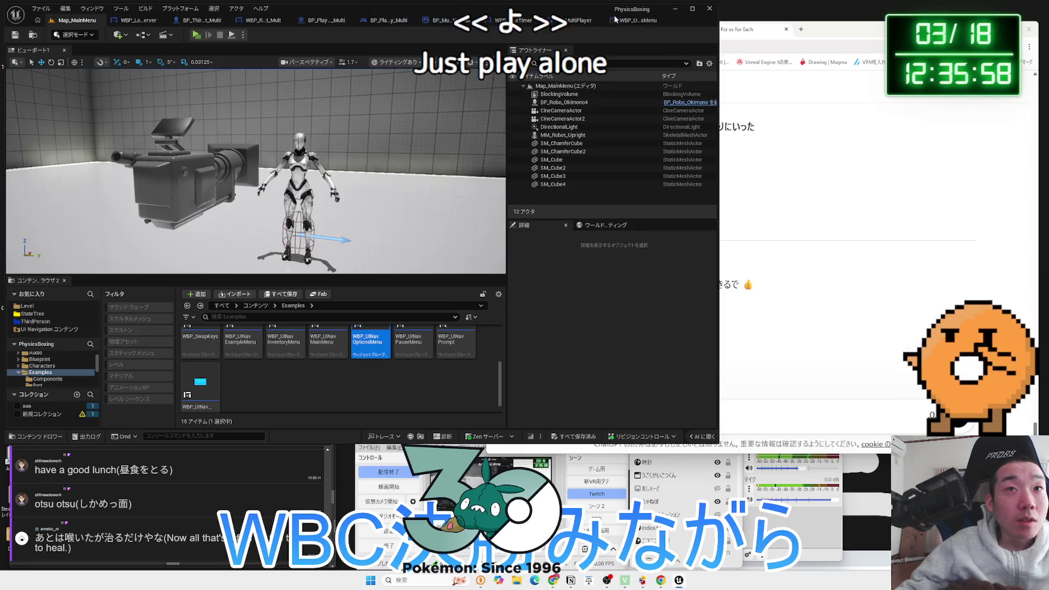
In WBP_BattleTimer, select the {min}:{sec} timer text and nudge it toward top centre
{"action": "left_click", "coordinate": [579, 20]}
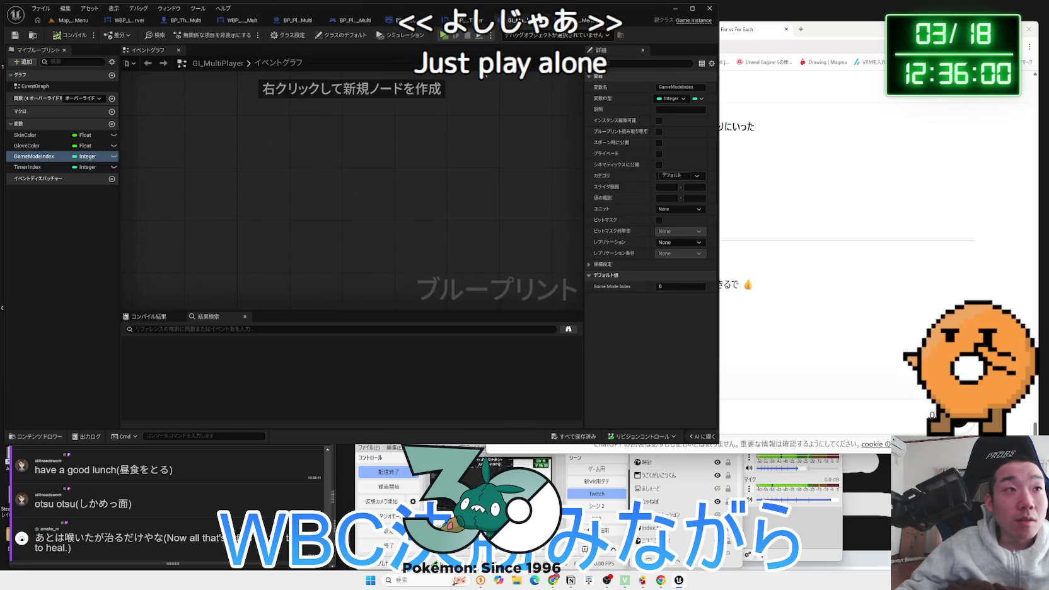
{"action": "left_click", "coordinate": [586, 20]}
{"action": "left_click", "coordinate": [523, 20]}
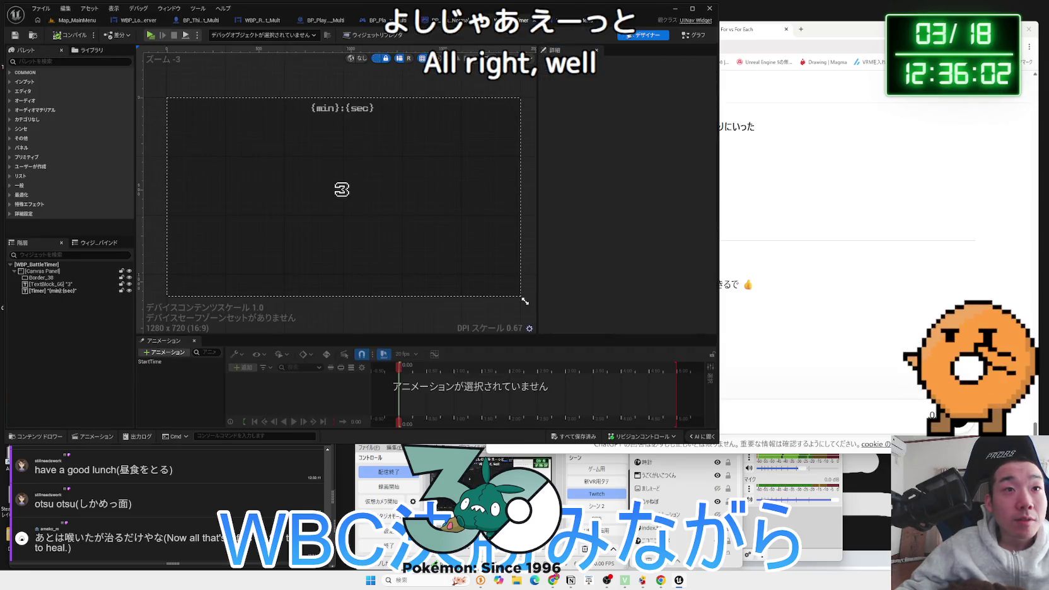
{"action": "left_click", "coordinate": [350, 114]}
{"action": "left_click_drag", "start_coordinate": [344, 114], "coordinate": [354, 115]}
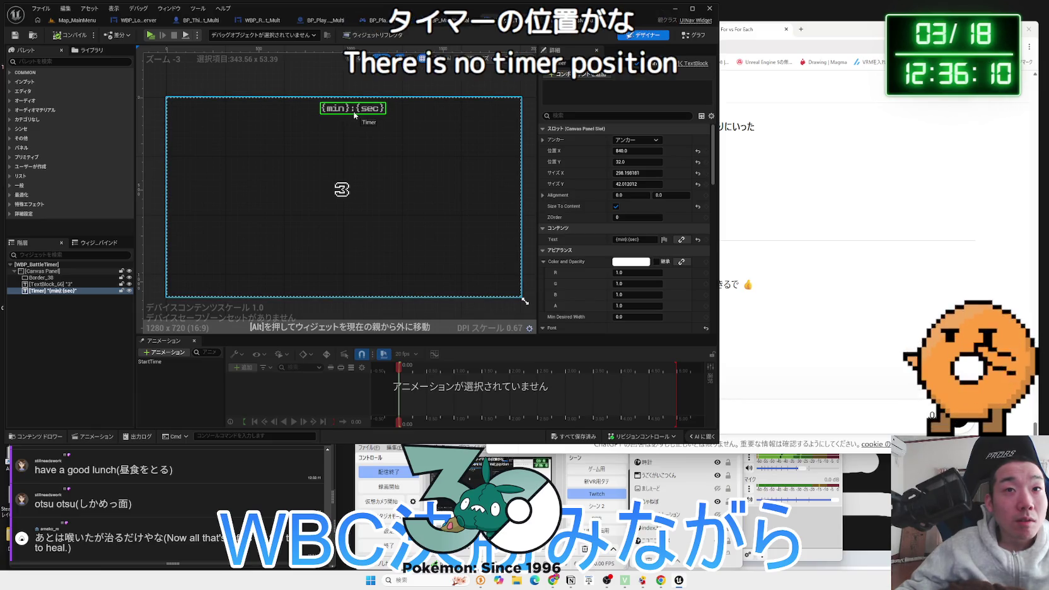
{"action": "left_click_drag", "start_coordinate": [350, 115], "coordinate": [350, 115]}
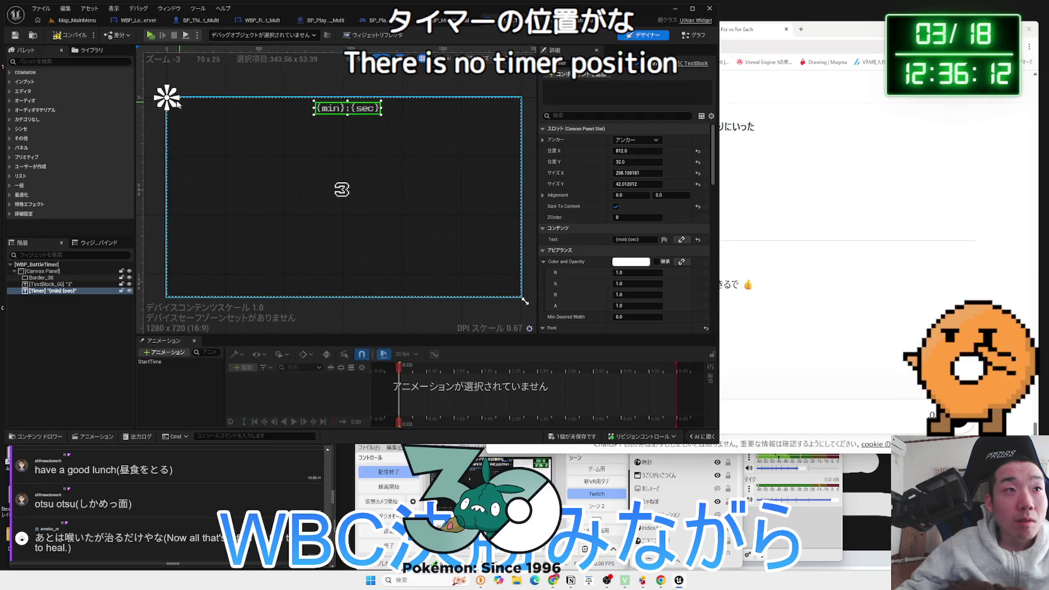
Anchor the timer text to top centre with zero offset and reset its width
{"action": "left_click", "coordinate": [654, 140]}
{"action": "left_click", "coordinate": [658, 156]}
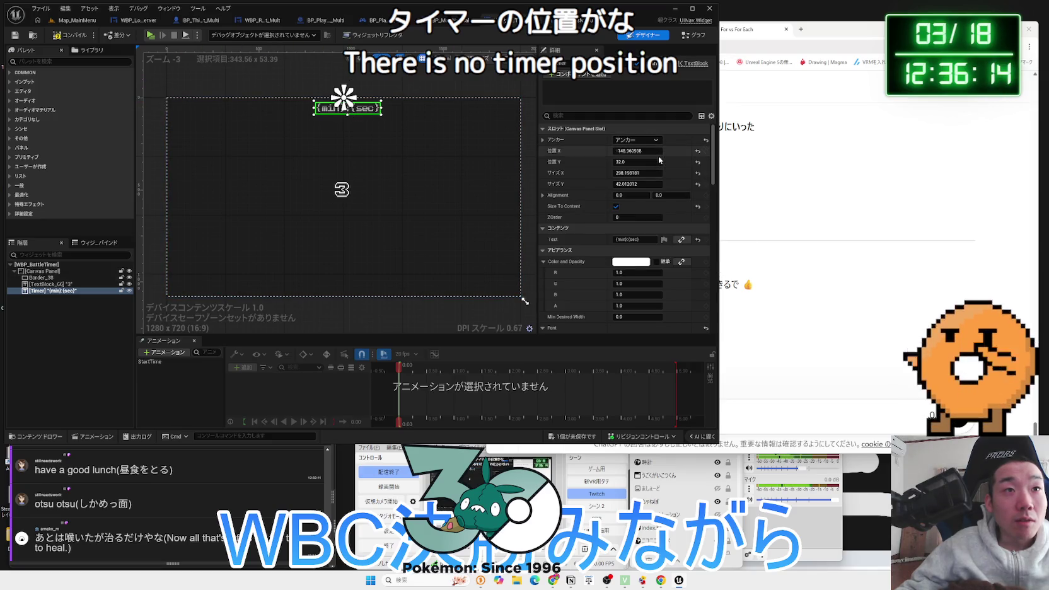
{"action": "left_click", "coordinate": [640, 143]}
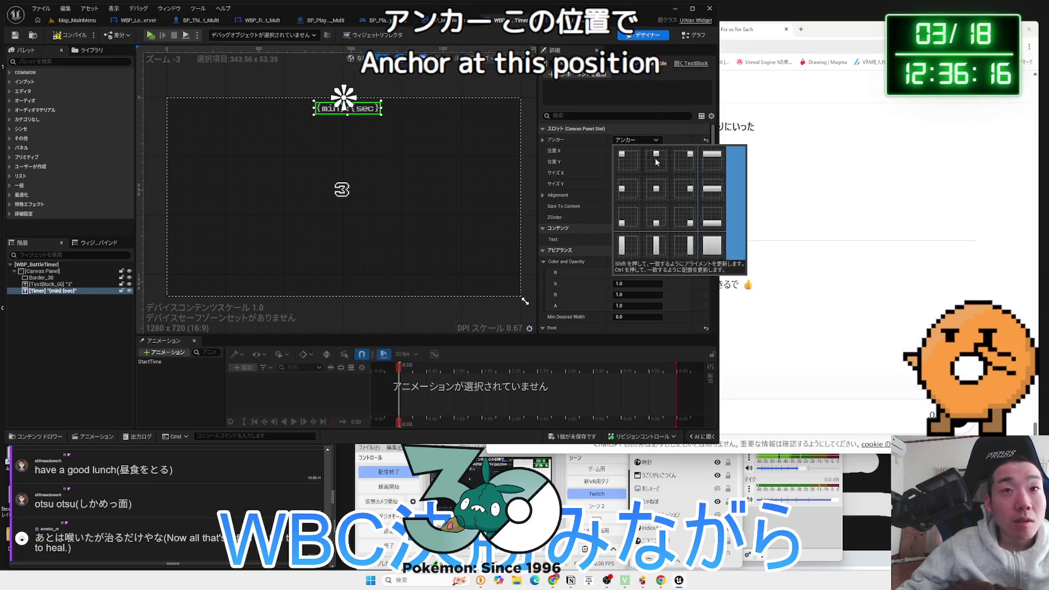
{"action": "left_click", "coordinate": [656, 164], "text": "ctrl"}
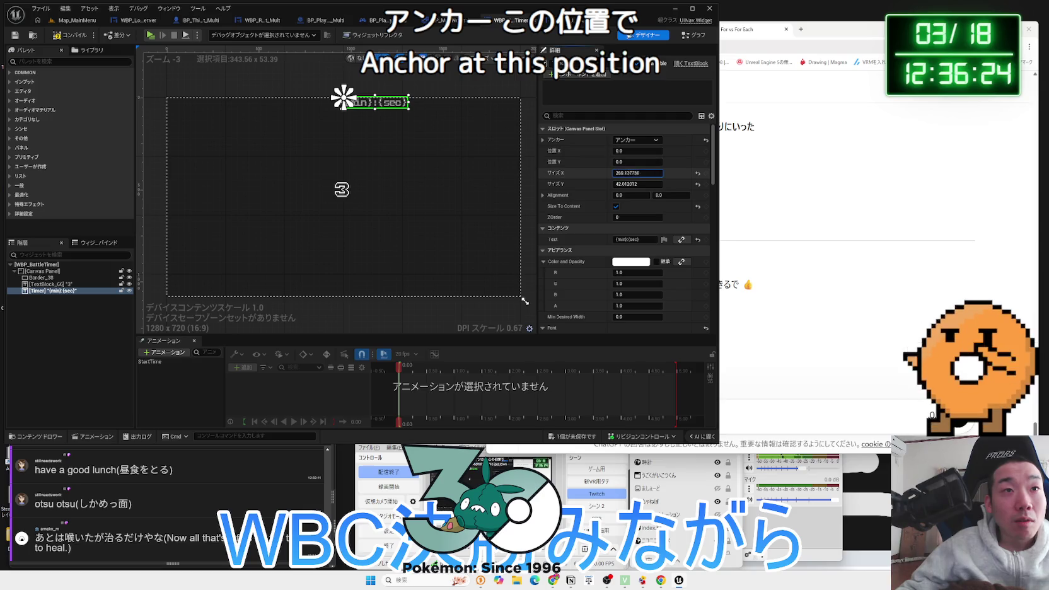
{"action": "left_click", "coordinate": [698, 173]}
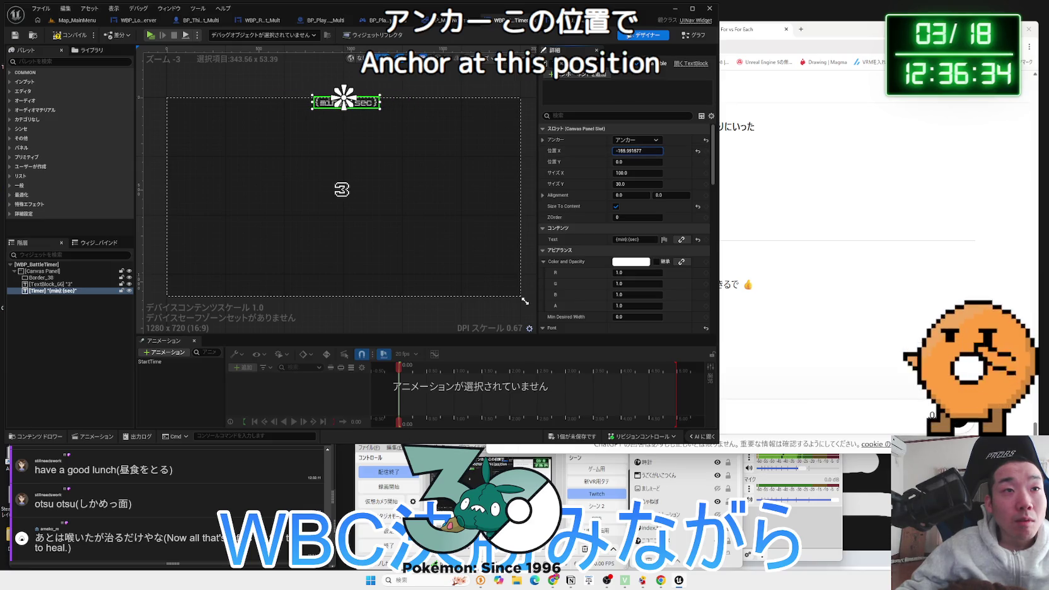
Save the WBP_BattleTimer widget and deselect the timer text to check its placement
{"action": "left_click", "coordinate": [586, 439]}
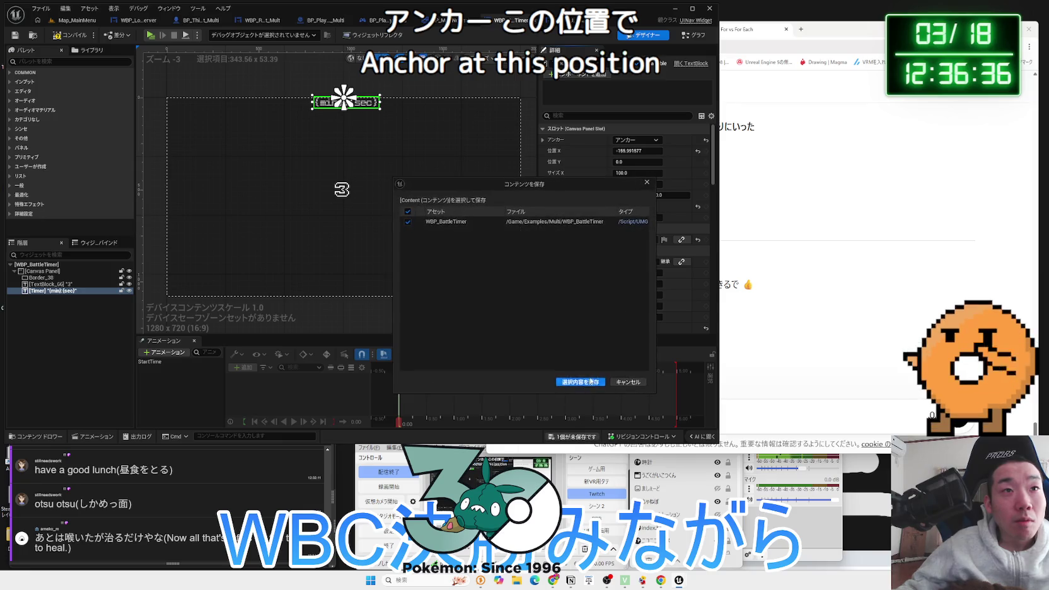
{"action": "left_click", "coordinate": [581, 382]}
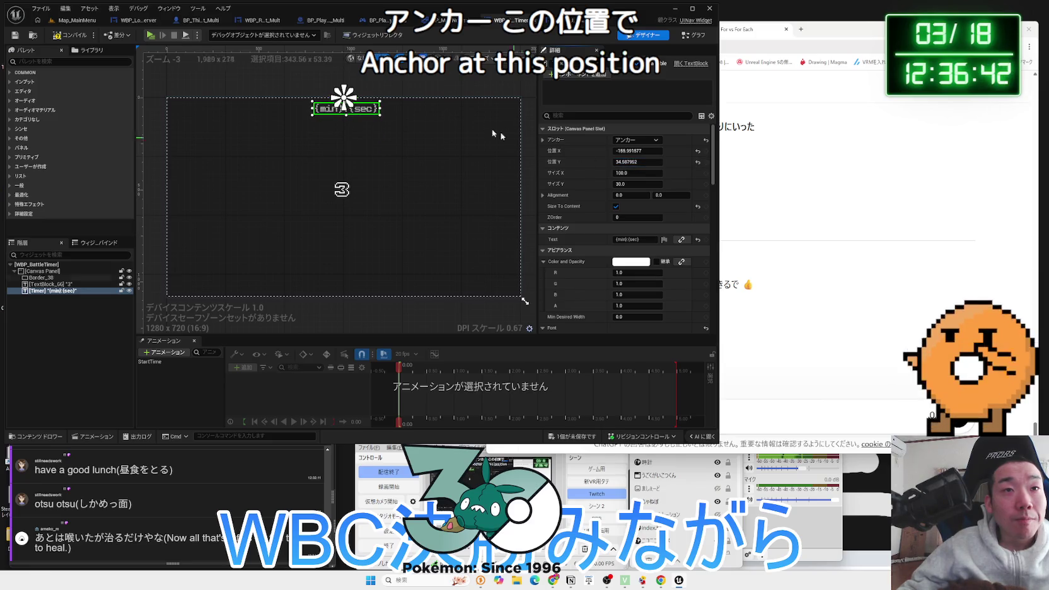
{"action": "left_click", "coordinate": [345, 87]}
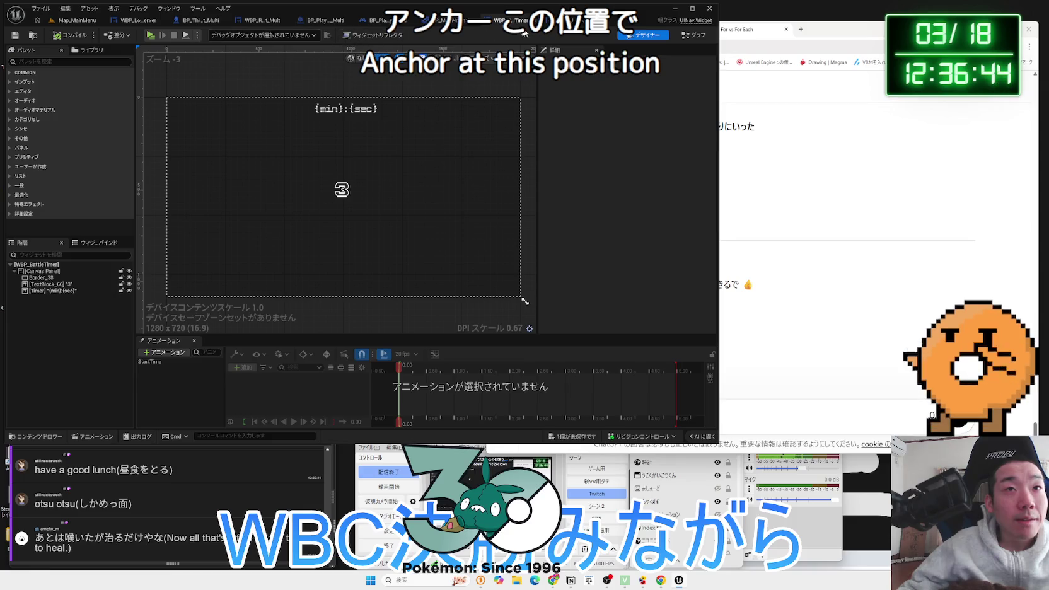
{"action": "left_click", "coordinate": [575, 20]}
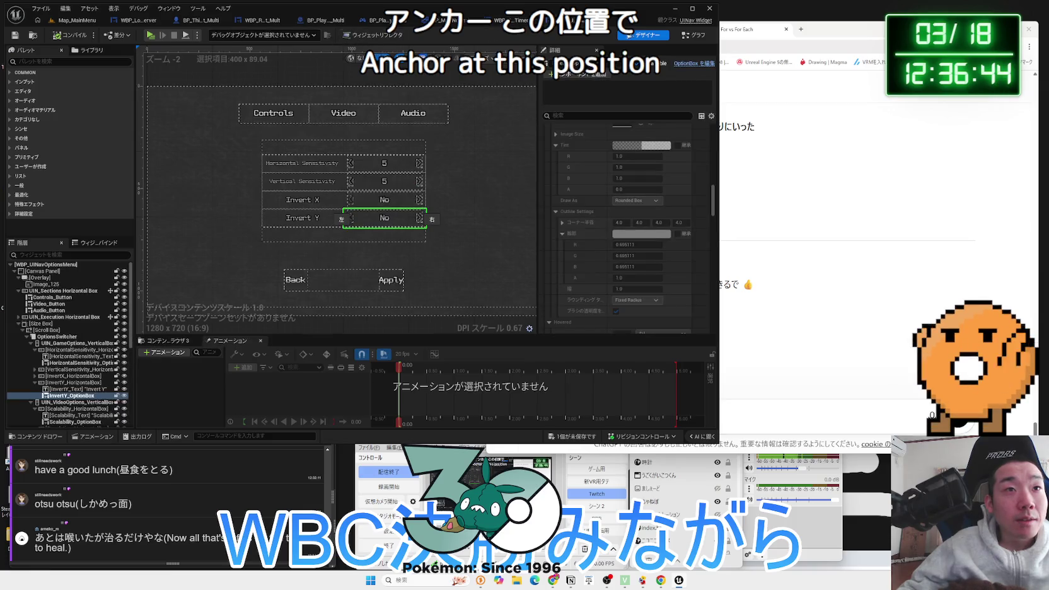
Save the options menu widget and zoom into its event graph
{"action": "left_click", "coordinate": [571, 441]}
{"action": "left_click", "coordinate": [593, 382]}
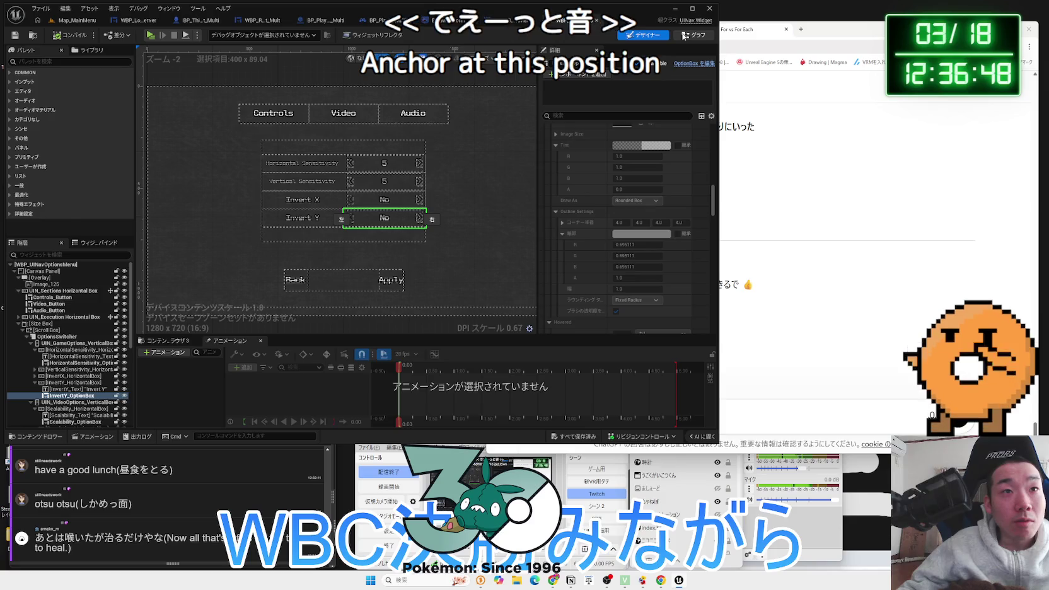
{"action": "left_click", "coordinate": [684, 36]}
{"action": "scroll", "coordinate": [334, 146], "scroll_direction": "up", "scroll_amount": 4}
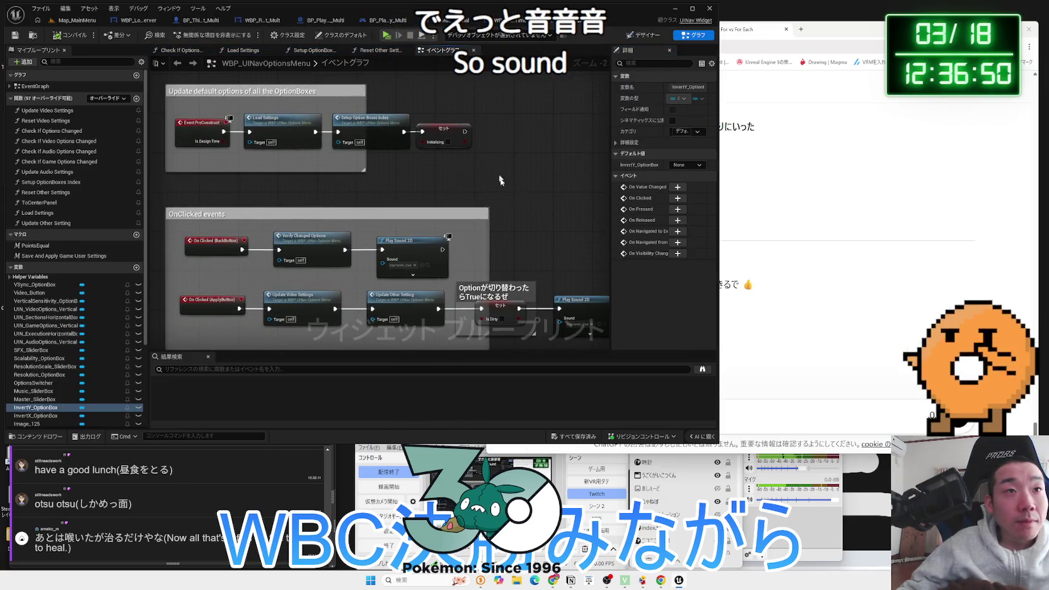
{"action": "scroll", "coordinate": [497, 172], "scroll_direction": "up", "scroll_amount": 3}
Inspect the Play Sound 2D node's sound, then return to Map_MainMenu
{"action": "left_click", "coordinate": [470, 152]}
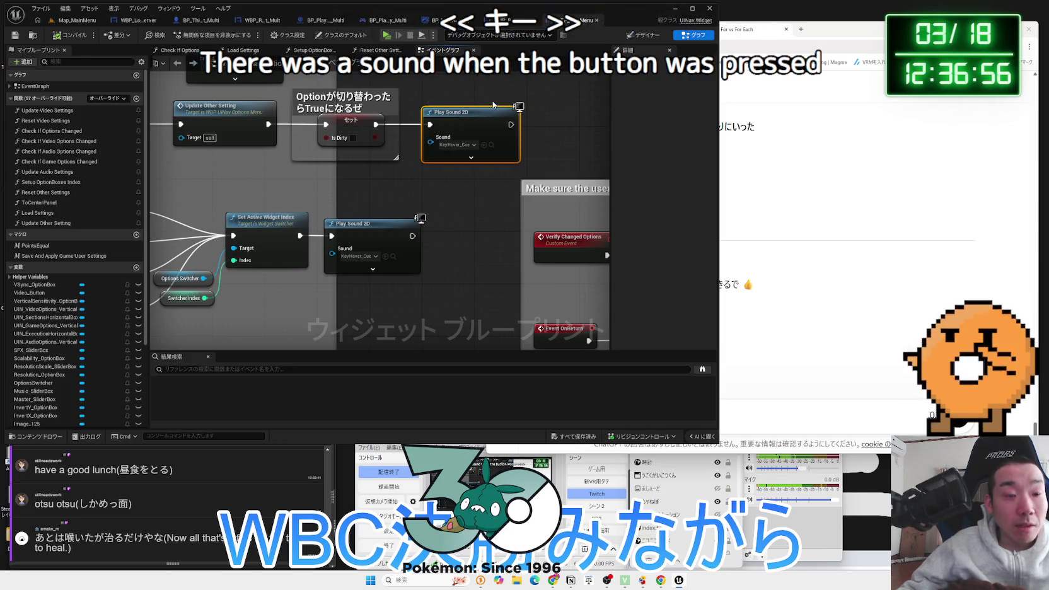
{"action": "left_click", "coordinate": [494, 265]}
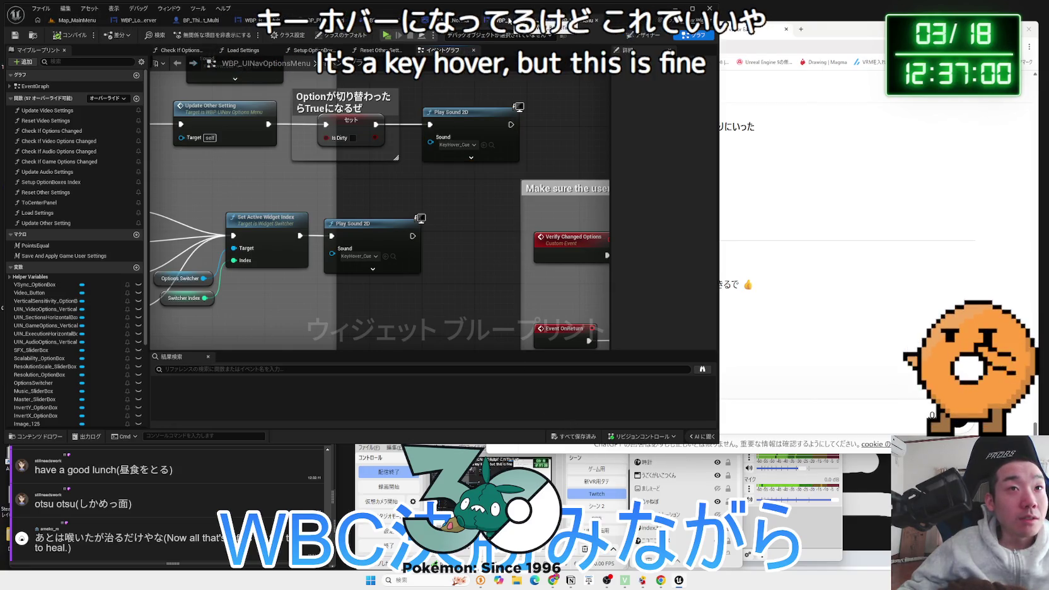
{"action": "left_click", "coordinate": [75, 20]}
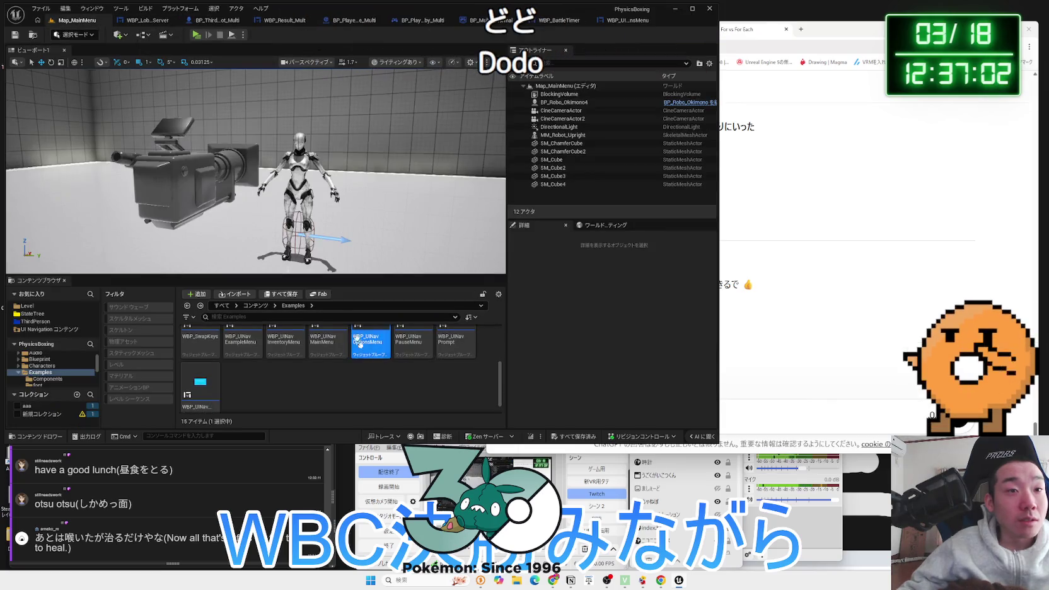
Scroll through the UINav example widgets and open the Multi folder
{"action": "scroll", "coordinate": [395, 377], "scroll_direction": "up", "scroll_amount": 5}
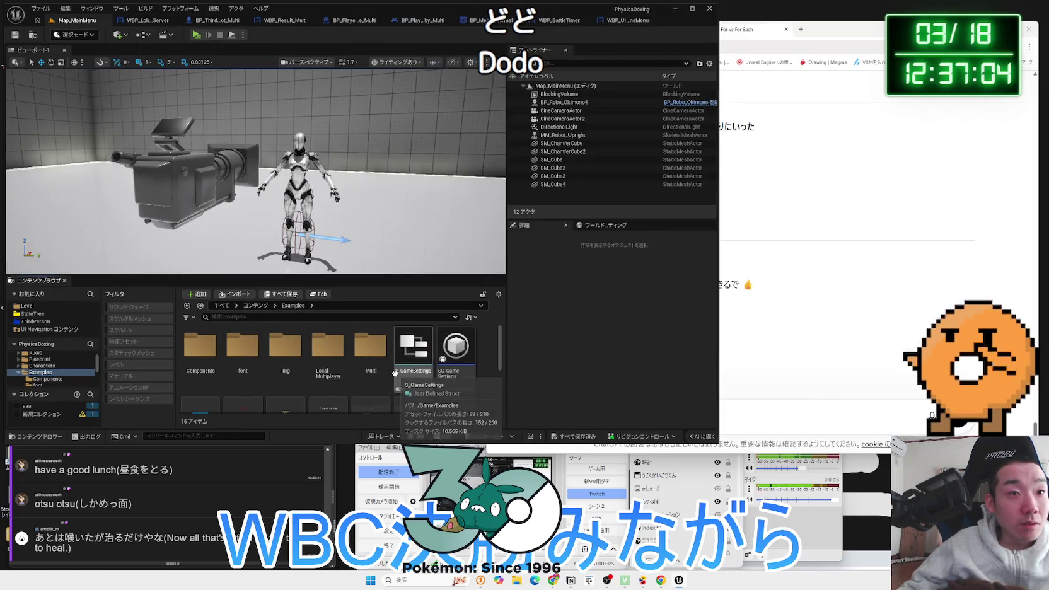
{"action": "scroll", "coordinate": [338, 355], "scroll_direction": "down", "scroll_amount": 5}
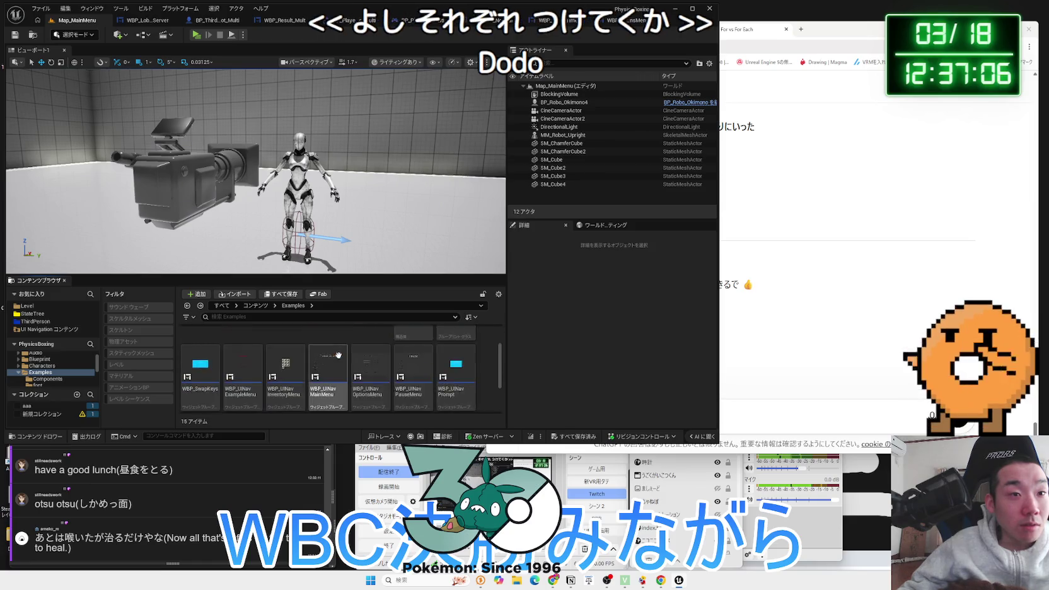
{"action": "left_click", "coordinate": [200, 383]}
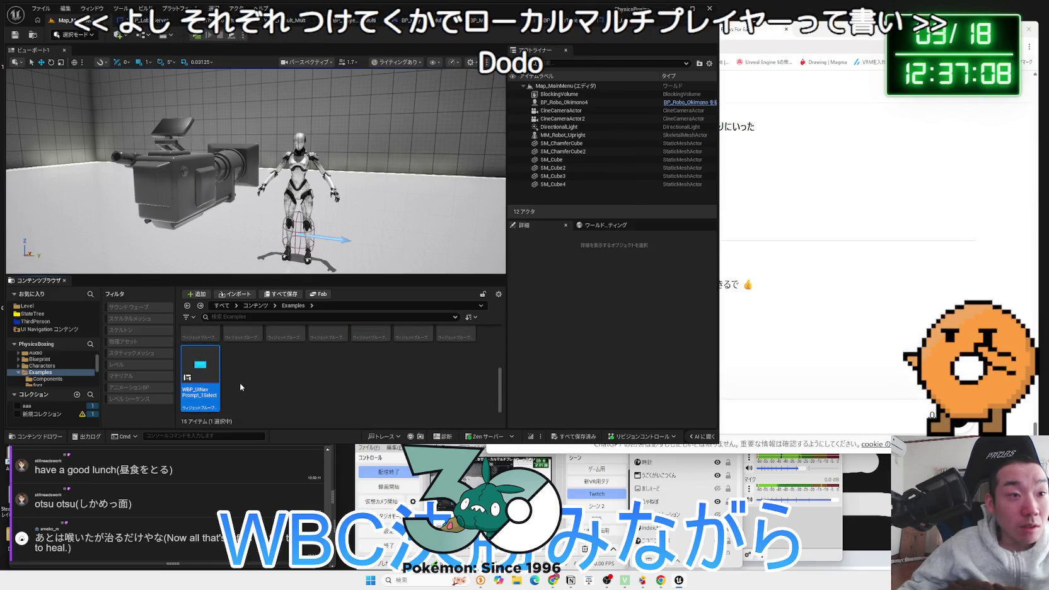
{"action": "scroll", "coordinate": [265, 384], "scroll_direction": "up", "scroll_amount": 1}
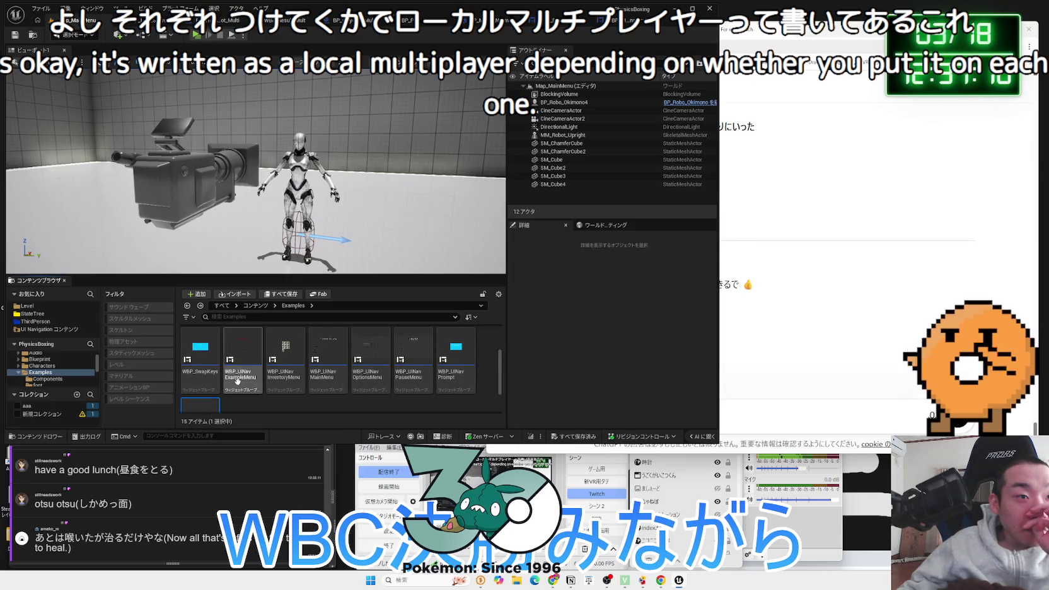
{"action": "scroll", "coordinate": [474, 388], "scroll_direction": "up", "scroll_amount": 1}
{"action": "scroll", "coordinate": [421, 383], "scroll_direction": "down", "scroll_amount": 1}
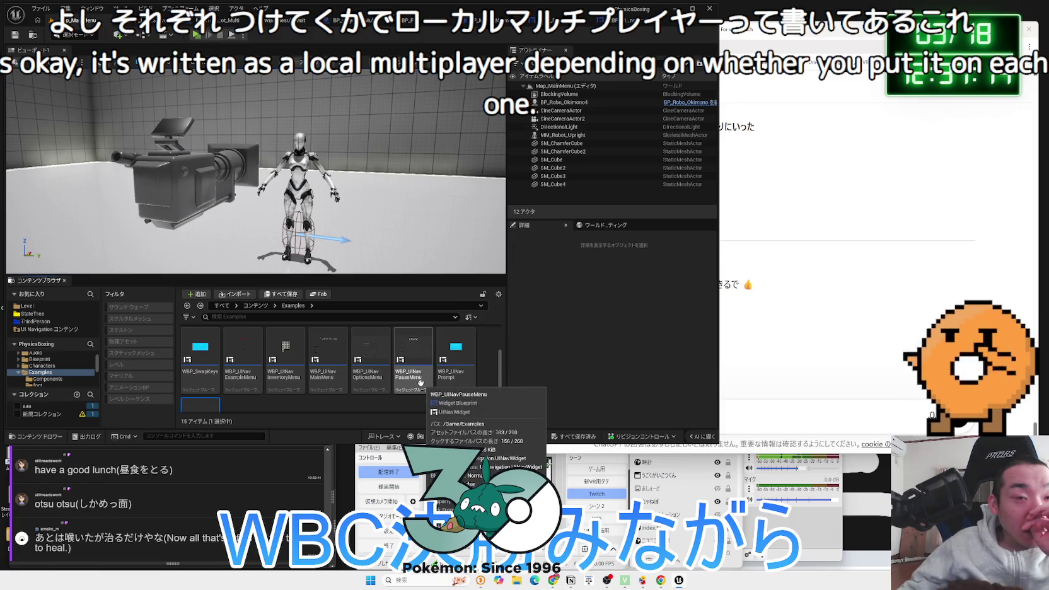
{"action": "scroll", "coordinate": [420, 382], "scroll_direction": "up", "scroll_amount": 3}
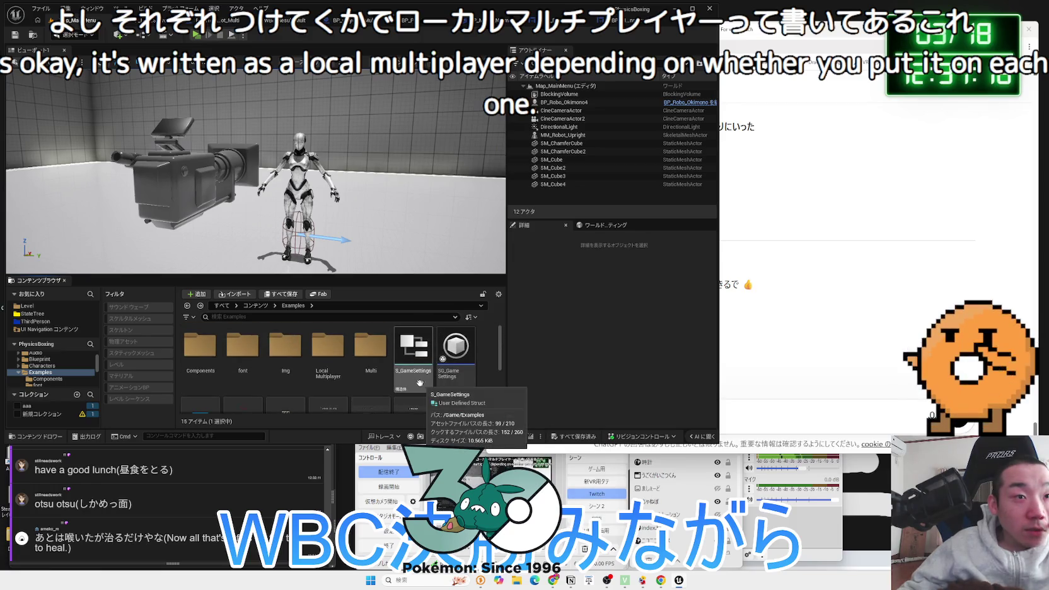
{"action": "left_click", "coordinate": [372, 361]}
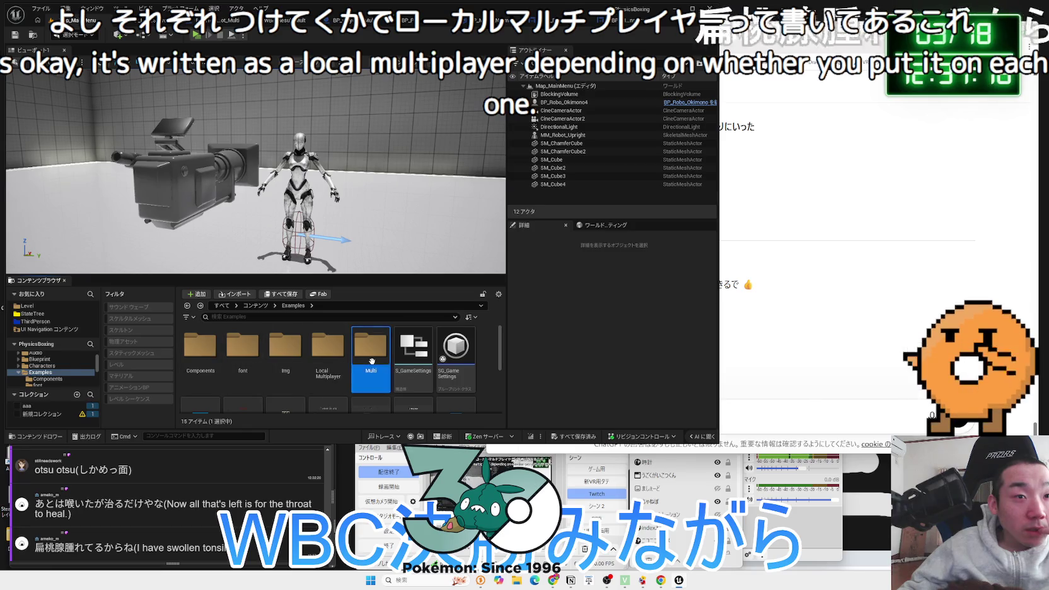
{"action": "double_click", "coordinate": [372, 361]}
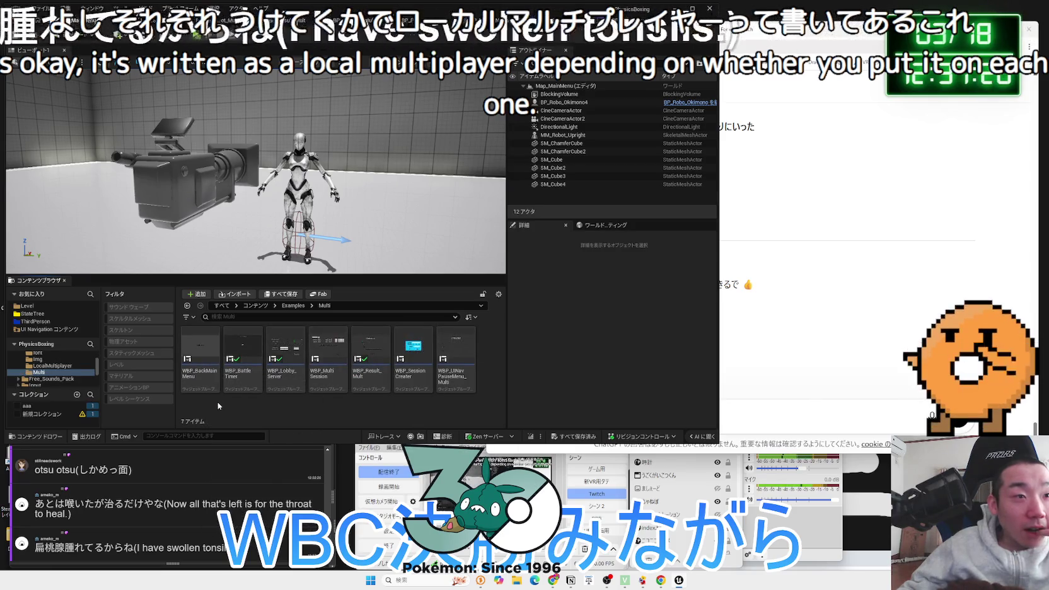
Select WBP_BackMainMenu, open and close WBP_BattleTimer, and return to Map_MainMenu
{"action": "left_click", "coordinate": [201, 353]}
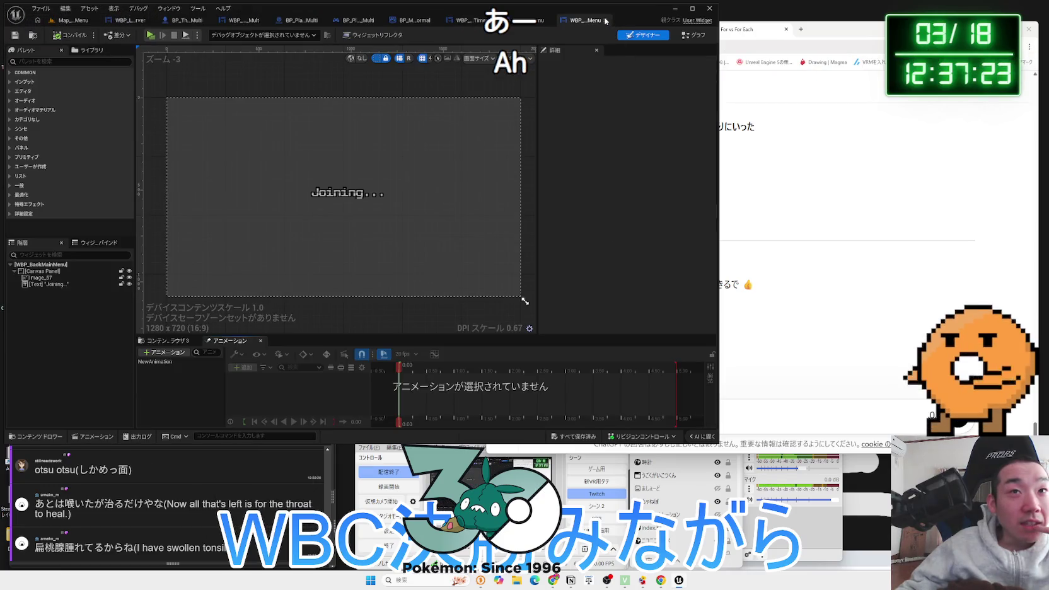
{"action": "left_click", "coordinate": [605, 22]}
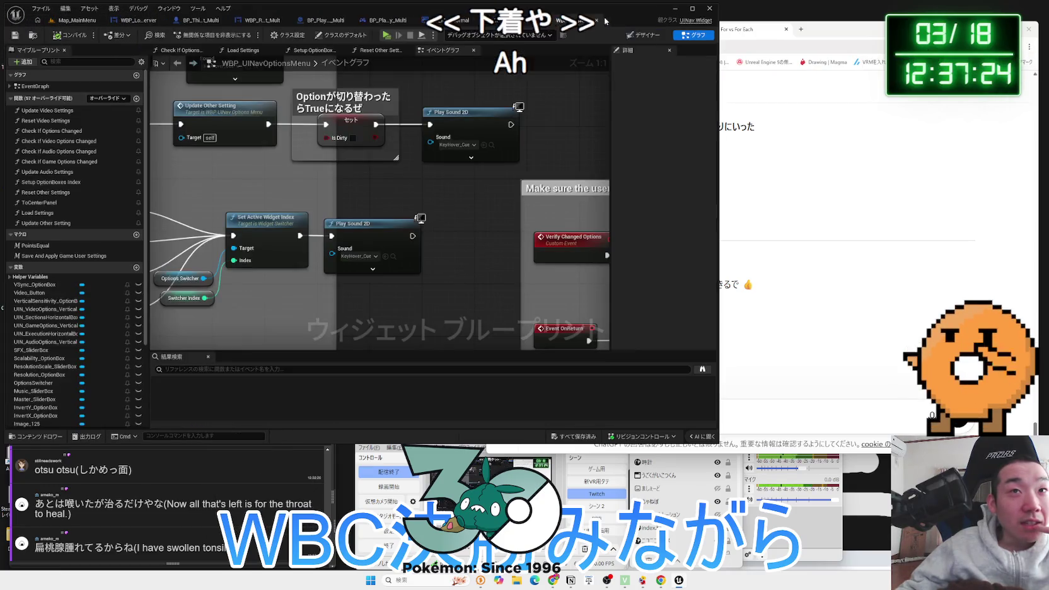
{"action": "left_click", "coordinate": [89, 20]}
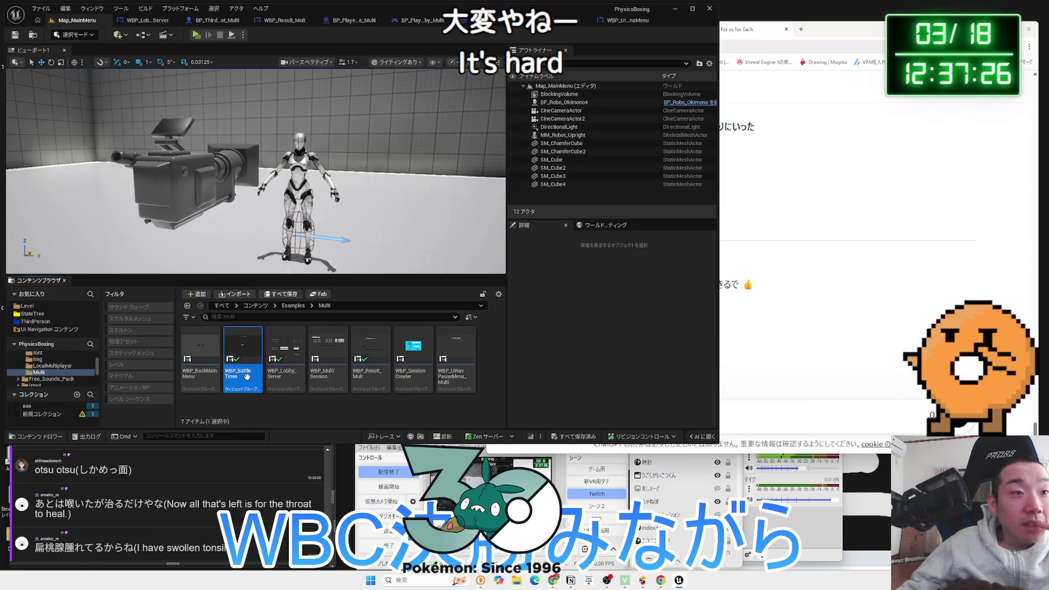
{"action": "double_click", "coordinate": [247, 377]}
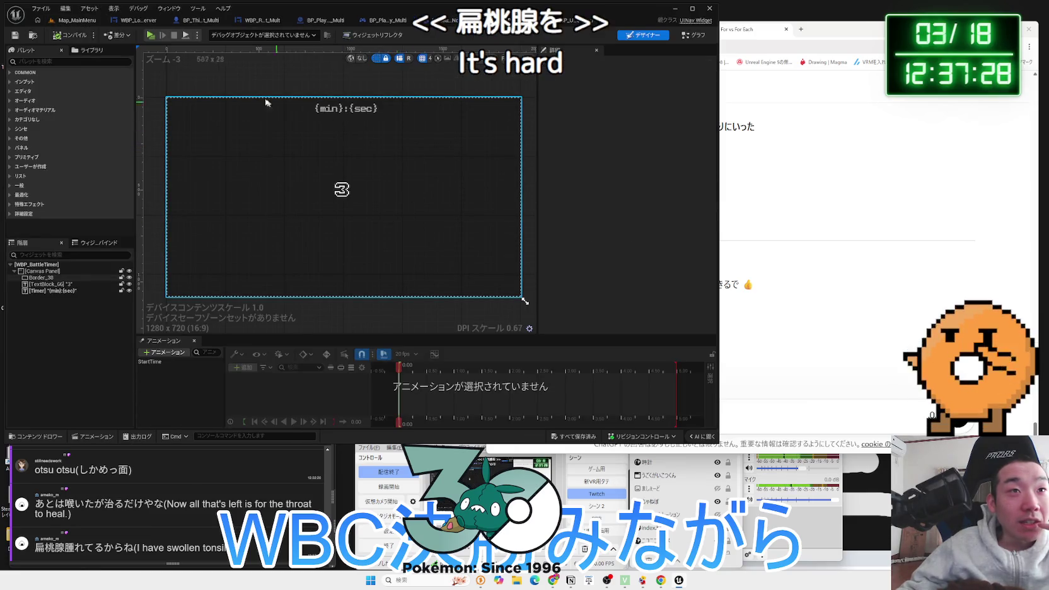
{"action": "left_click", "coordinate": [605, 20]}
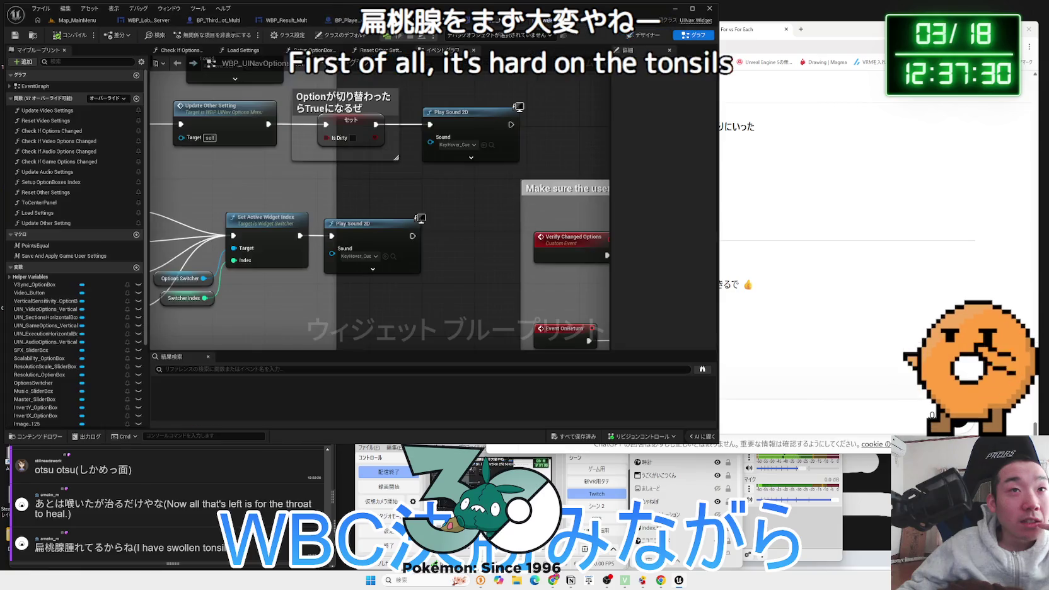
{"action": "left_click", "coordinate": [100, 27]}
Open WBP_Lobby_Server in the Designer and inspect its Ready button and StageSelectBox
{"action": "double_click", "coordinate": [284, 387]}
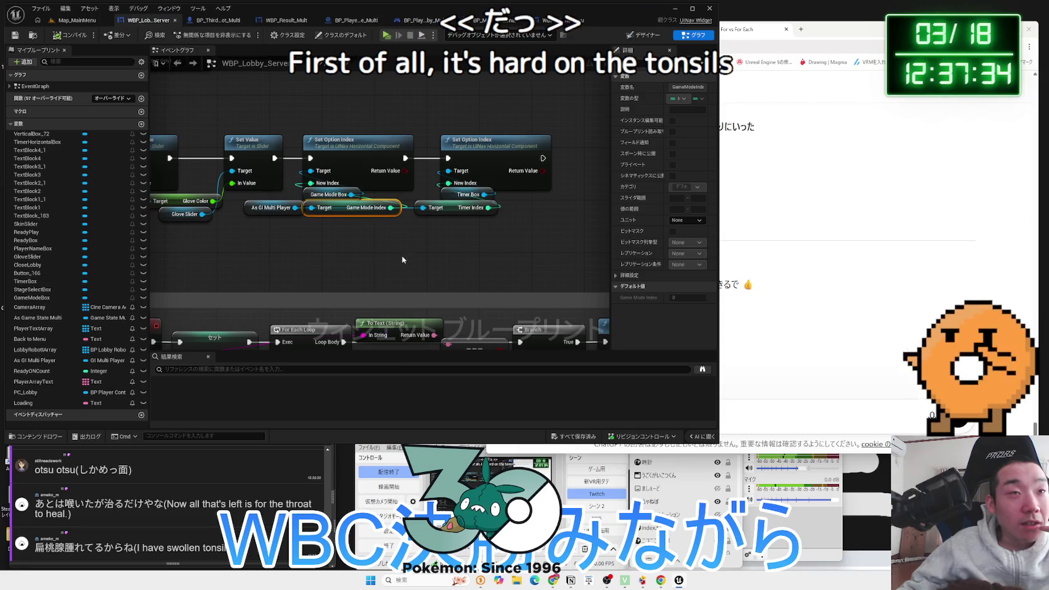
{"action": "left_click", "coordinate": [636, 35]}
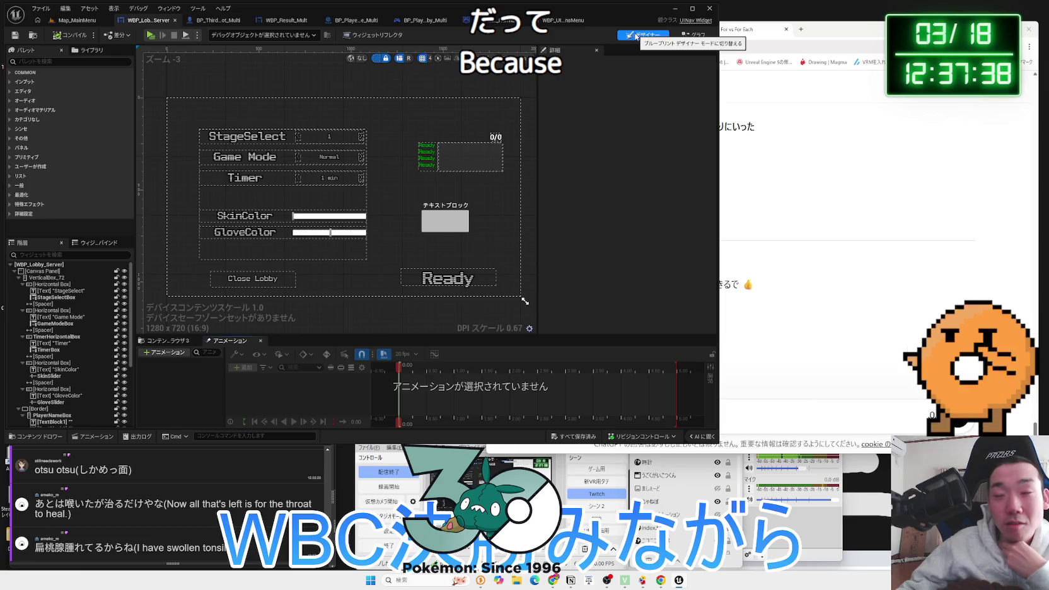
{"action": "left_click", "coordinate": [445, 284]}
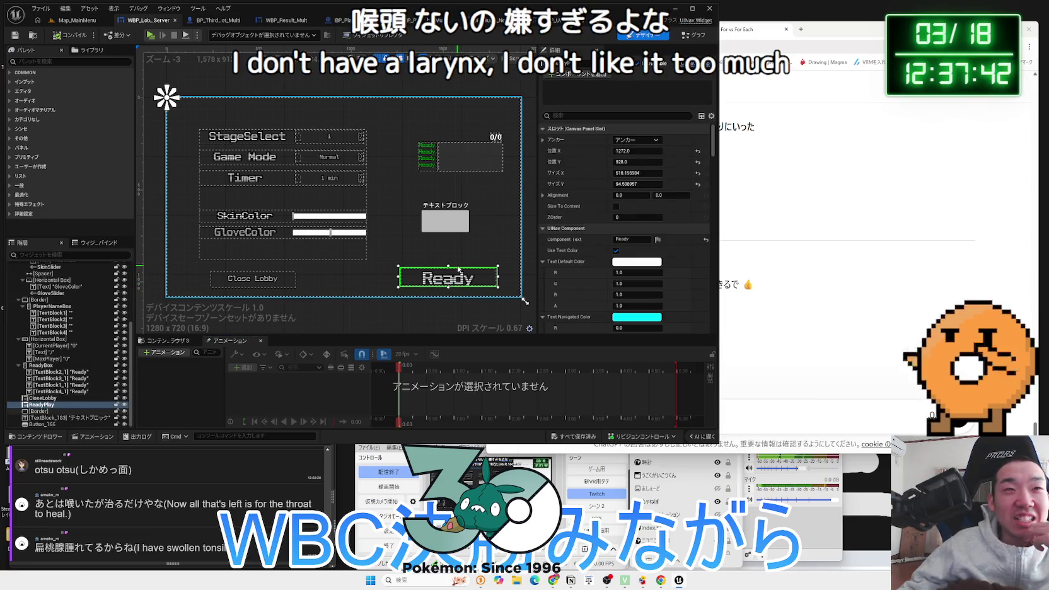
{"action": "left_click", "coordinate": [353, 137]}
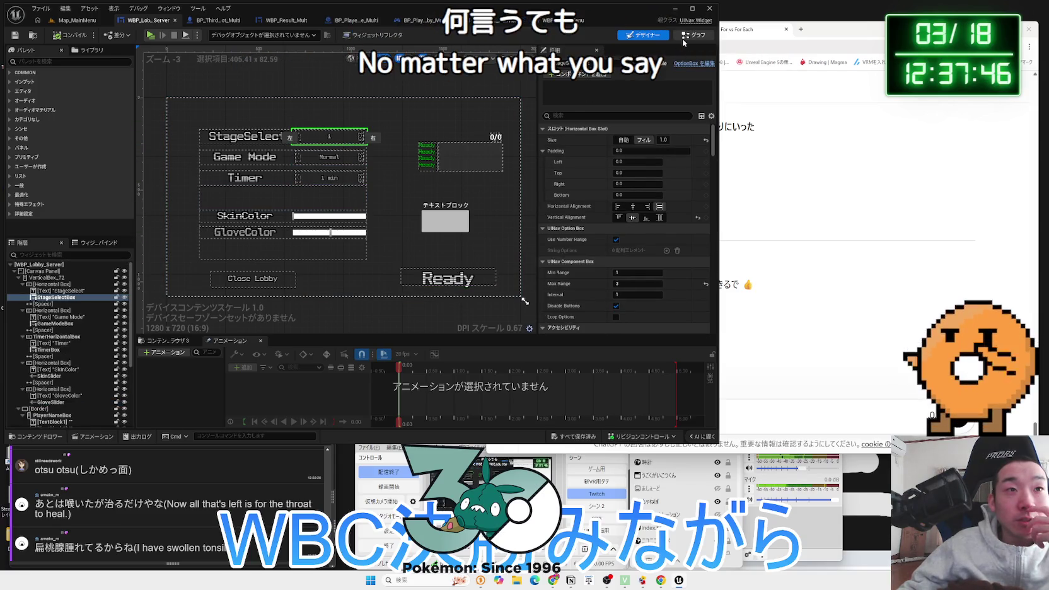
Bring the WBP_UINavOptionsMenu Controls, Video and Audio OnClicked events into view in its event graph
{"action": "left_click", "coordinate": [688, 36]}
{"action": "left_click", "coordinate": [555, 24]}
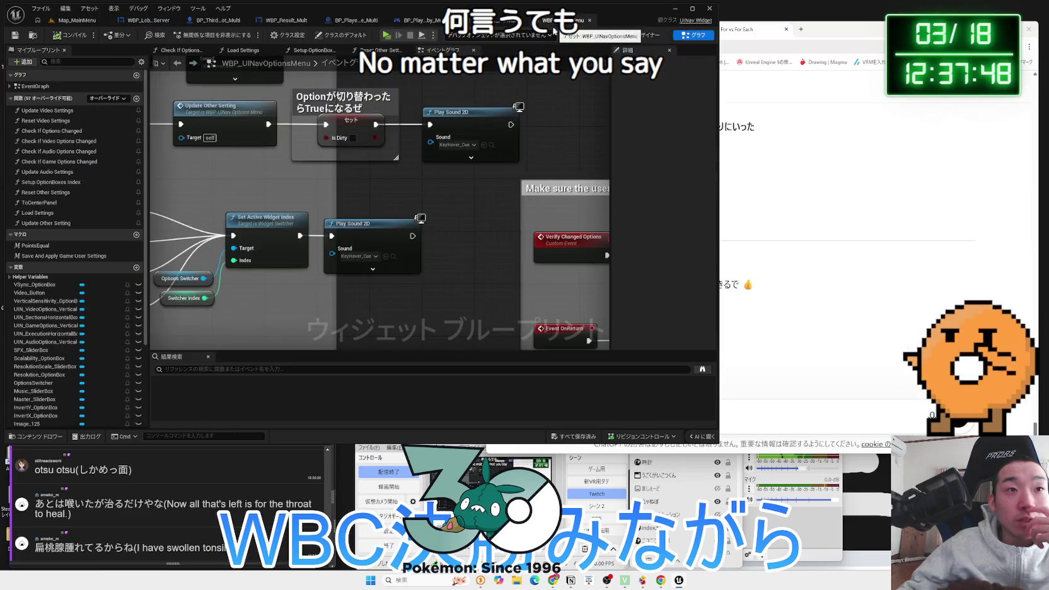
{"action": "scroll", "coordinate": [377, 262], "scroll_direction": "down", "scroll_amount": 4}
{"action": "scroll", "coordinate": [378, 262], "scroll_direction": "up", "scroll_amount": 1}
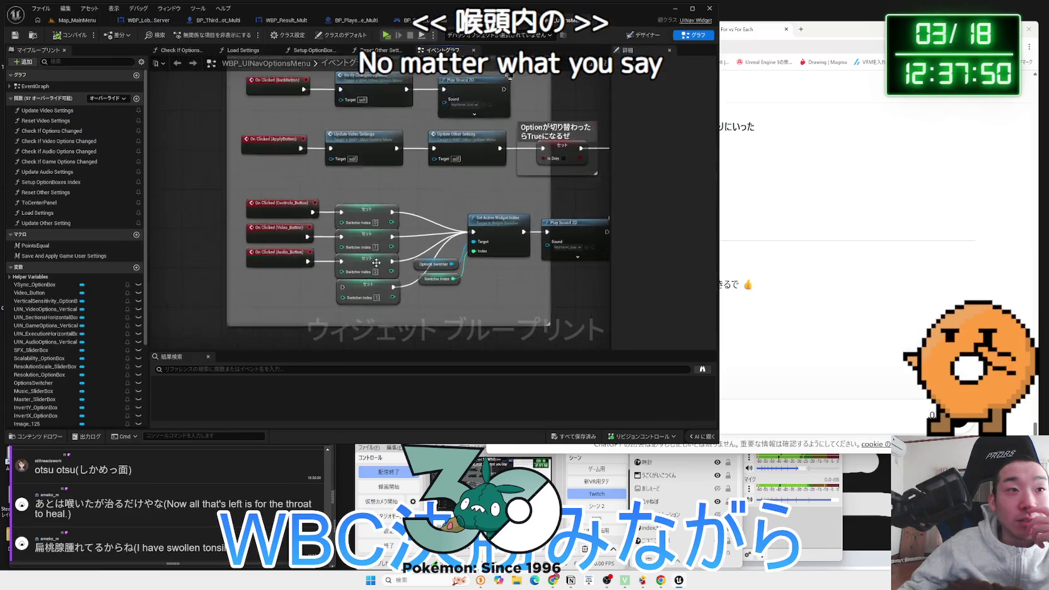
{"action": "scroll", "coordinate": [542, 282], "scroll_direction": "up", "scroll_amount": 2}
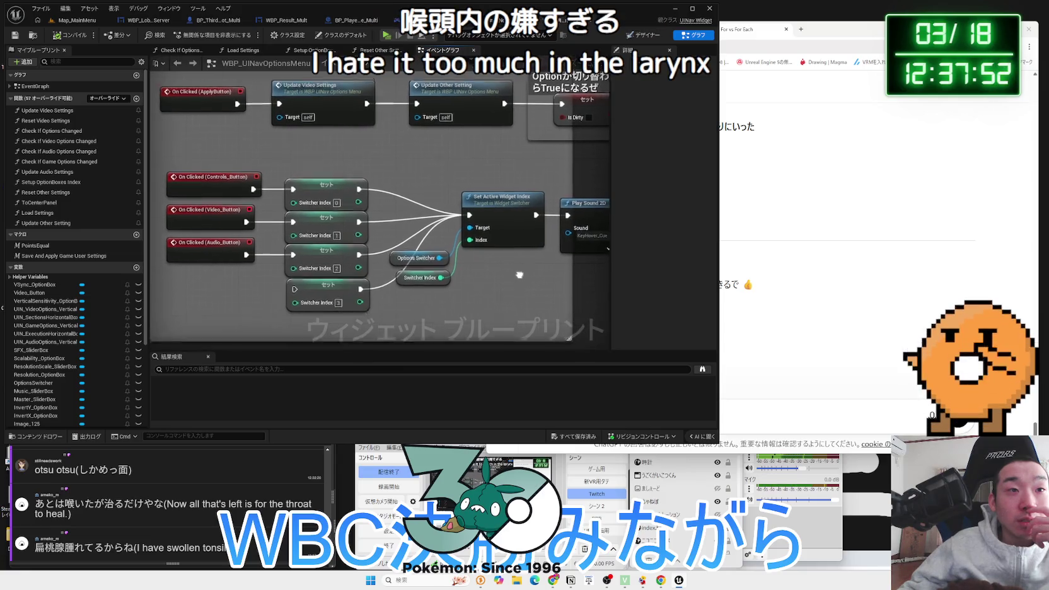
{"action": "left_click_drag", "start_coordinate": [520, 278], "coordinate": [520, 248]}
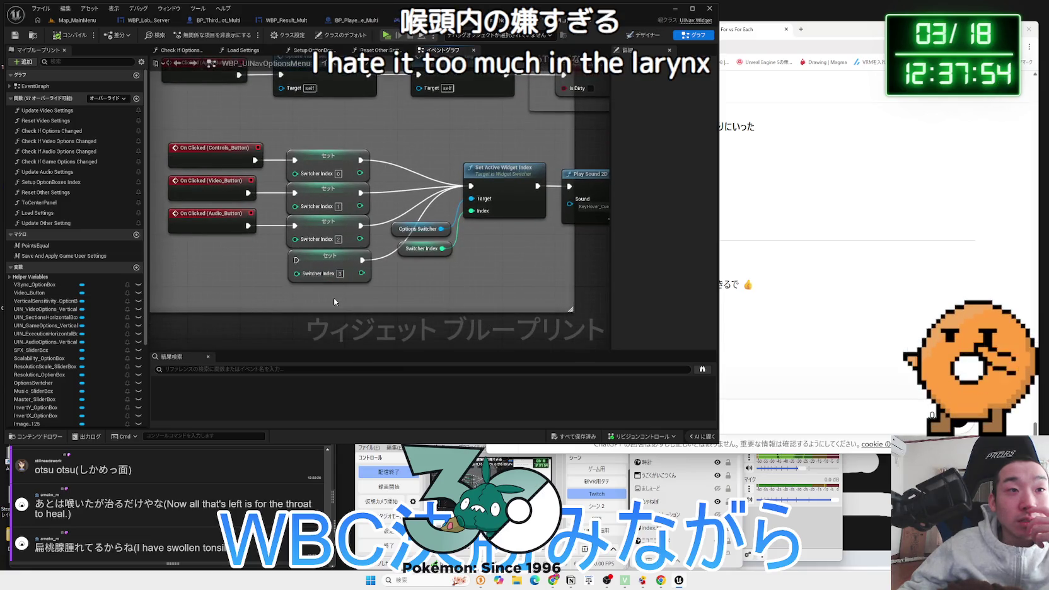
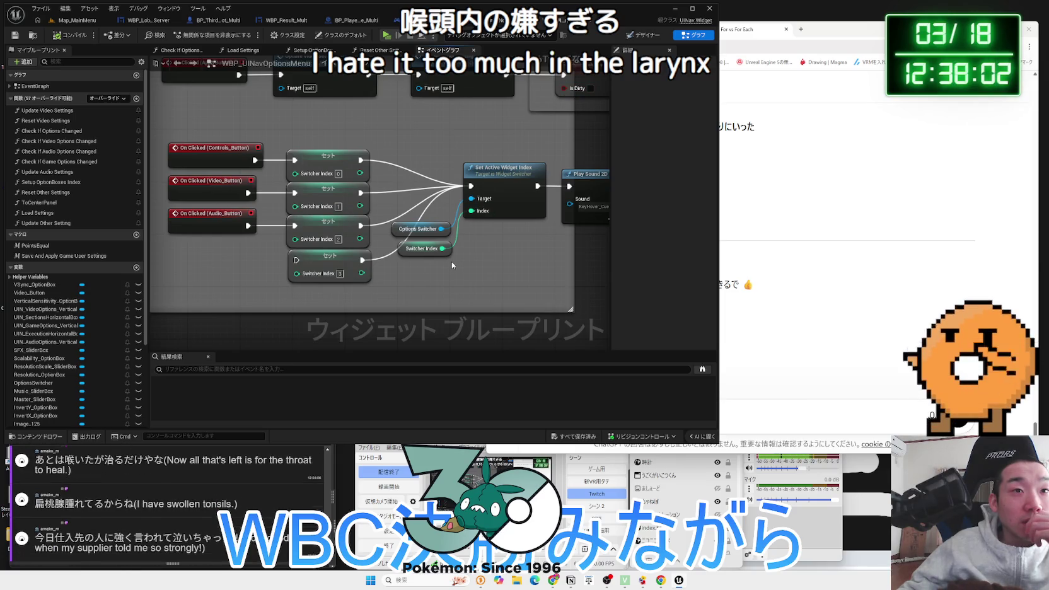
Review the scalability settings chain, nudging the Branch node slightly left
{"action": "scroll", "coordinate": [452, 265], "scroll_direction": "down", "scroll_amount": 6}
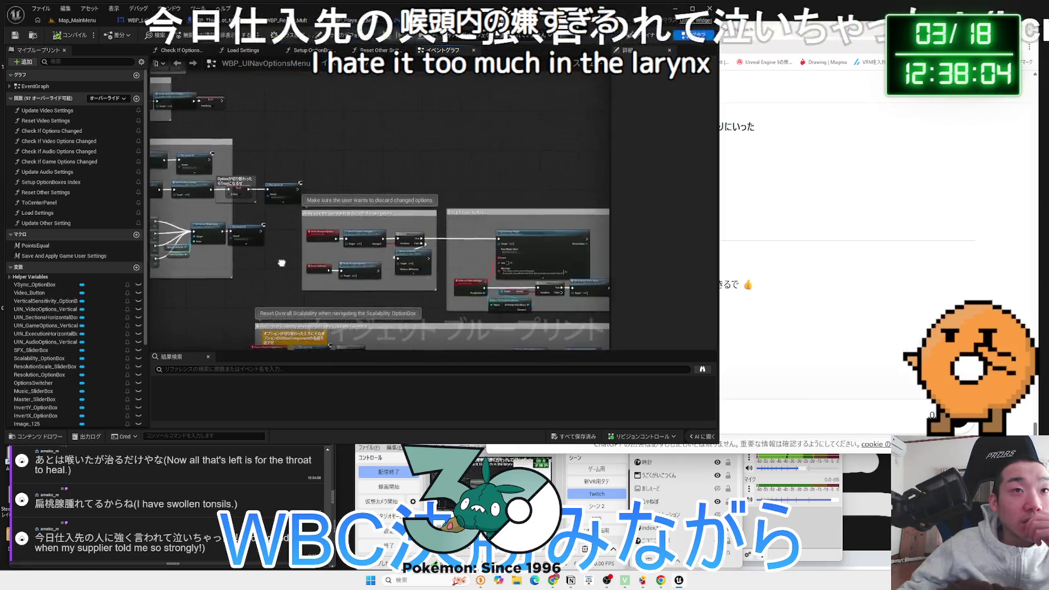
{"action": "left_click_drag", "start_coordinate": [380, 288], "coordinate": [331, 166]}
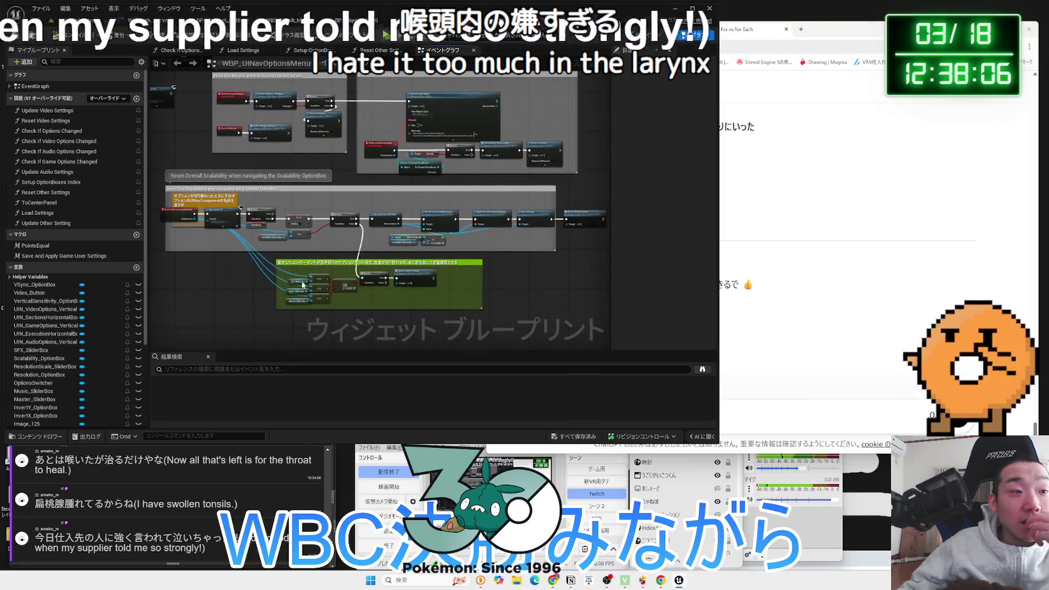
{"action": "scroll", "coordinate": [275, 292], "scroll_direction": "up", "scroll_amount": 3}
{"action": "mouse_move", "coordinate": [242, 271]}
{"action": "left_mouse_down"}
{"action": "mouse_move", "coordinate": [264, 214]}
{"action": "mouse_move", "coordinate": [257, 197]}
{"action": "left_mouse_up"}
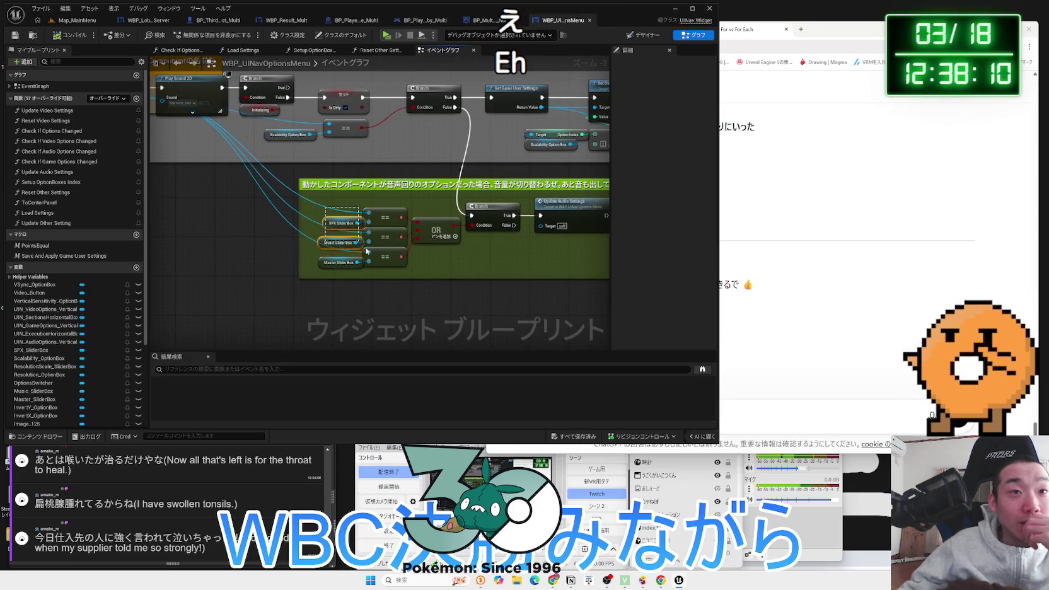
{"action": "left_click_drag", "start_coordinate": [435, 267], "coordinate": [389, 235]}
{"action": "left_click", "coordinate": [347, 204]}
{"action": "mouse_move", "coordinate": [410, 199]}
{"action": "left_mouse_down"}
{"action": "mouse_move", "coordinate": [272, 207]}
{"action": "mouse_move", "coordinate": [477, 221]}
{"action": "left_mouse_up"}
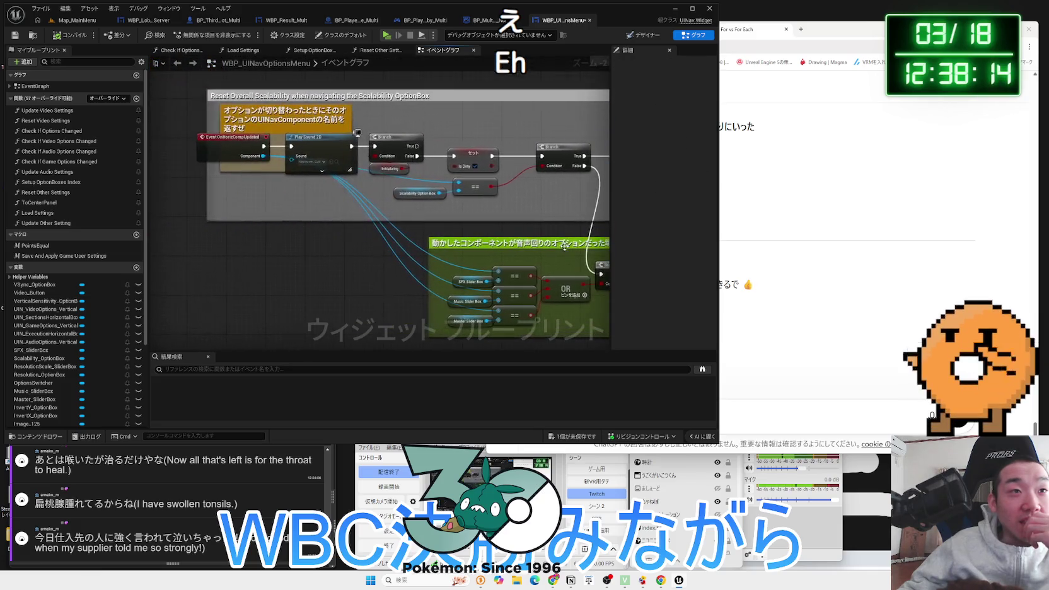
{"action": "mouse_move", "coordinate": [342, 206]}
{"action": "left_mouse_down"}
{"action": "mouse_move", "coordinate": [353, 214]}
{"action": "mouse_move", "coordinate": [214, 223]}
{"action": "left_mouse_up"}
{"action": "left_click_drag", "start_coordinate": [492, 246], "coordinate": [373, 250]}
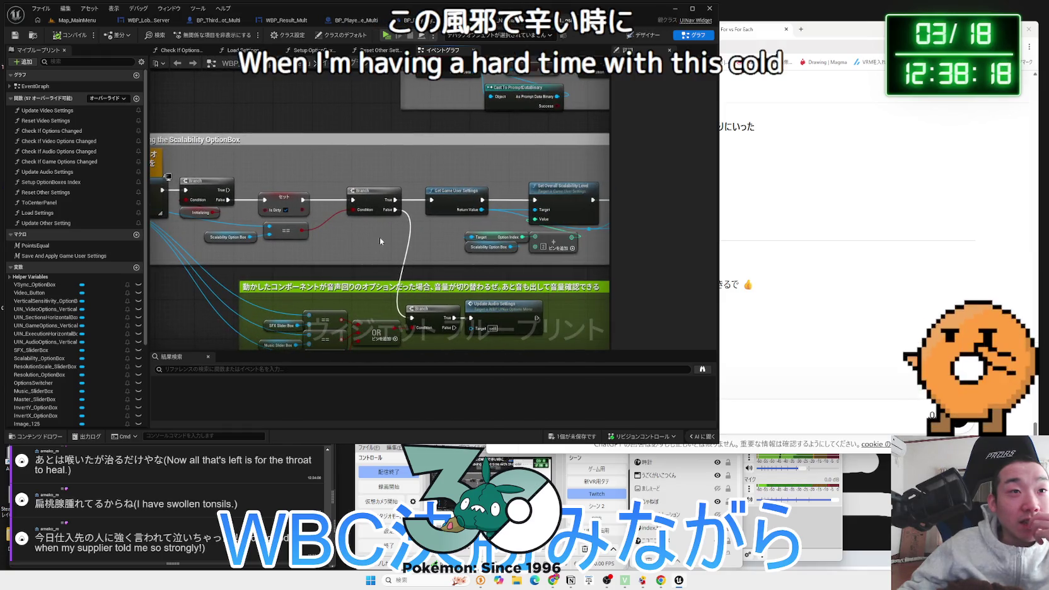
{"action": "left_click_drag", "start_coordinate": [378, 202], "coordinate": [357, 202]}
{"action": "left_click_drag", "start_coordinate": [405, 241], "coordinate": [273, 241]}
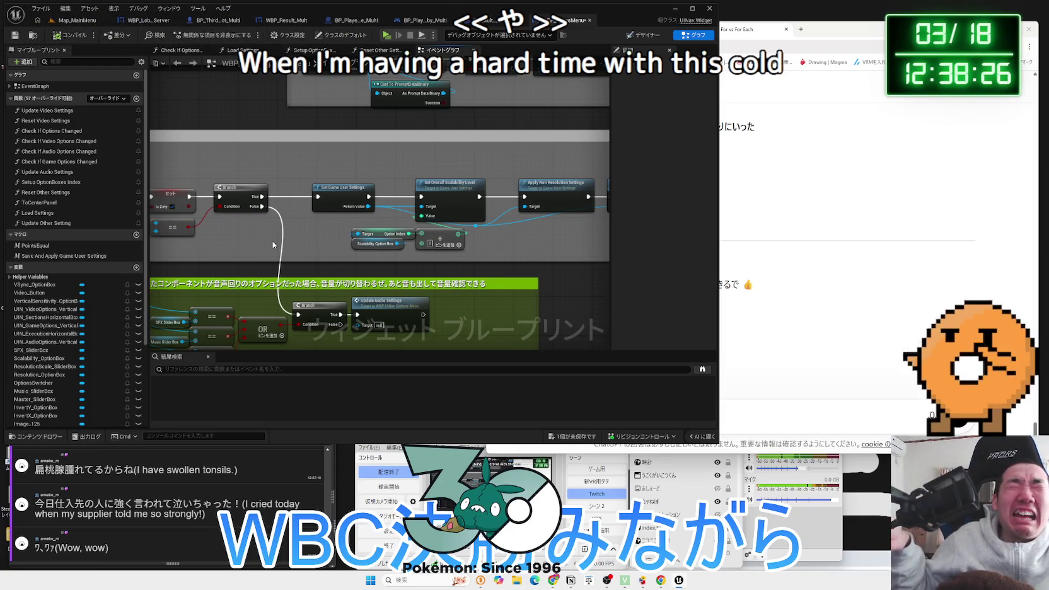
{"action": "left_click_drag", "start_coordinate": [339, 230], "coordinate": [305, 193]}
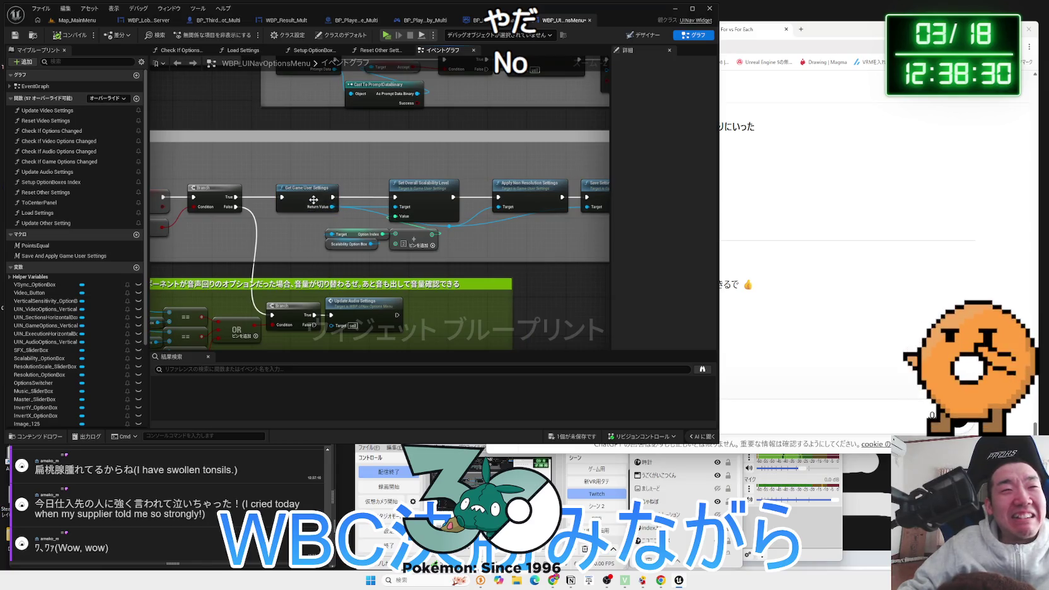
{"action": "scroll", "coordinate": [317, 241], "scroll_direction": "up", "scroll_amount": 2}
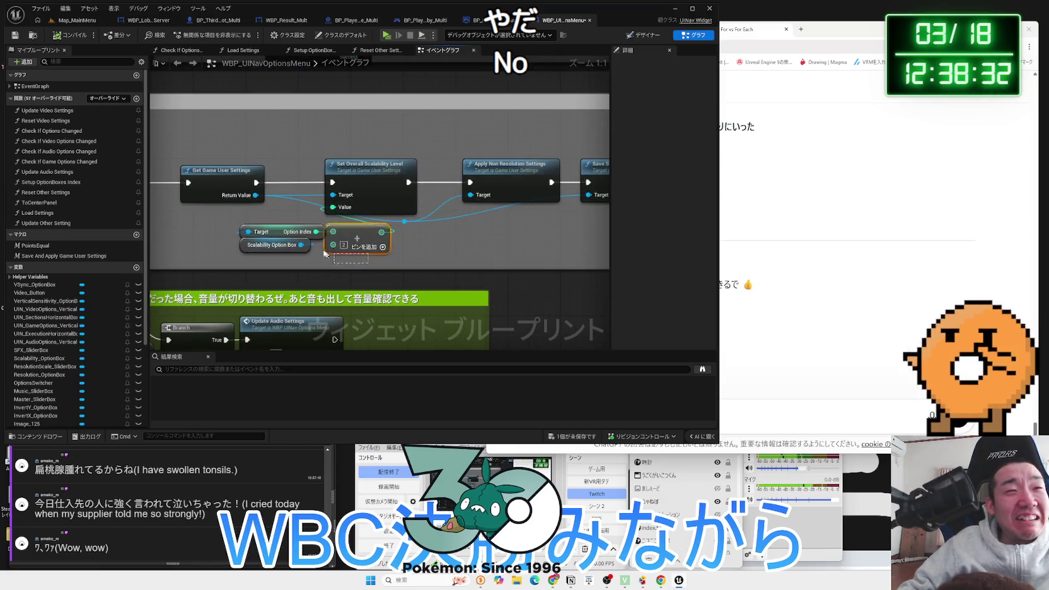
Shift the option index, option box and array nodes slightly right, then view the discard-confirmation area
{"action": "mouse_move", "coordinate": [357, 264]}
{"action": "left_mouse_down"}
{"action": "mouse_move", "coordinate": [375, 264]}
{"action": "mouse_move", "coordinate": [326, 238]}
{"action": "mouse_move", "coordinate": [224, 224]}
{"action": "left_mouse_up"}
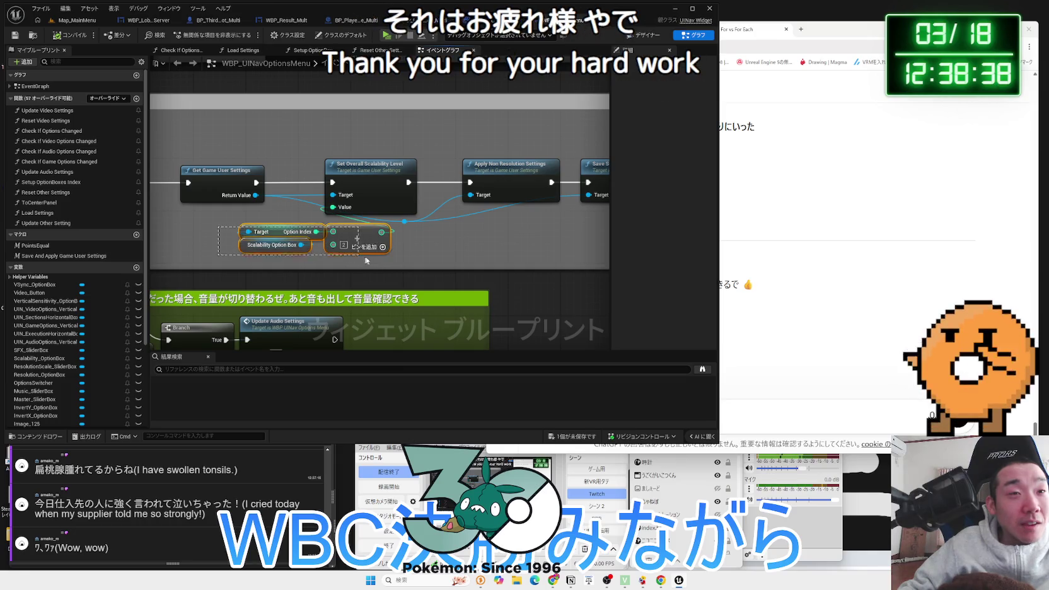
{"action": "left_click_drag", "start_coordinate": [406, 255], "coordinate": [348, 251]}
{"action": "mouse_move", "coordinate": [237, 238]}
{"action": "left_mouse_down"}
{"action": "mouse_move", "coordinate": [217, 231]}
{"action": "mouse_move", "coordinate": [281, 233]}
{"action": "left_mouse_up"}
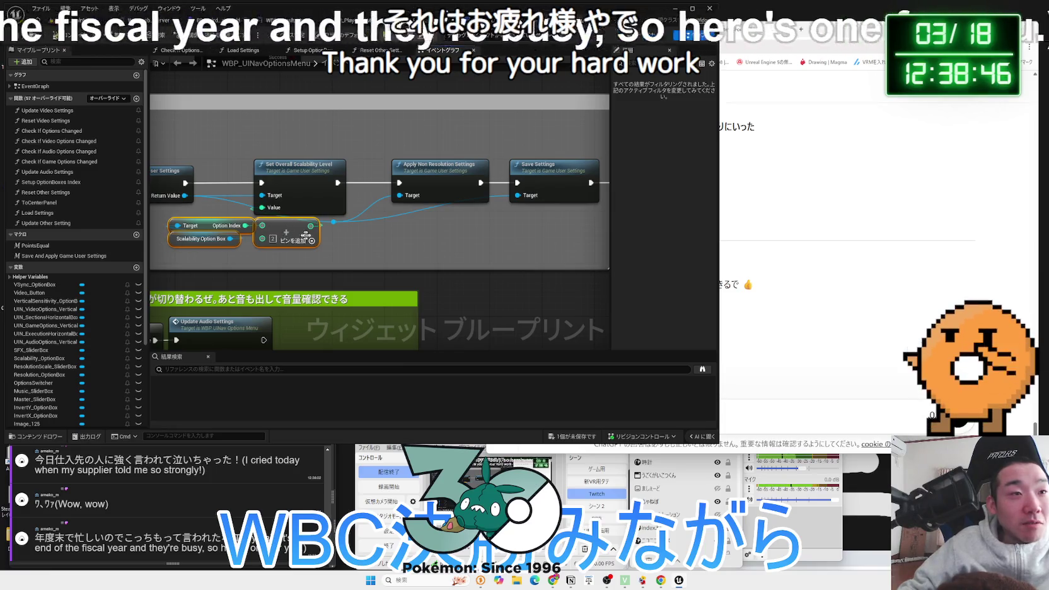
{"action": "left_click", "coordinate": [342, 242]}
{"action": "left_click_drag", "start_coordinate": [341, 240], "coordinate": [461, 258]}
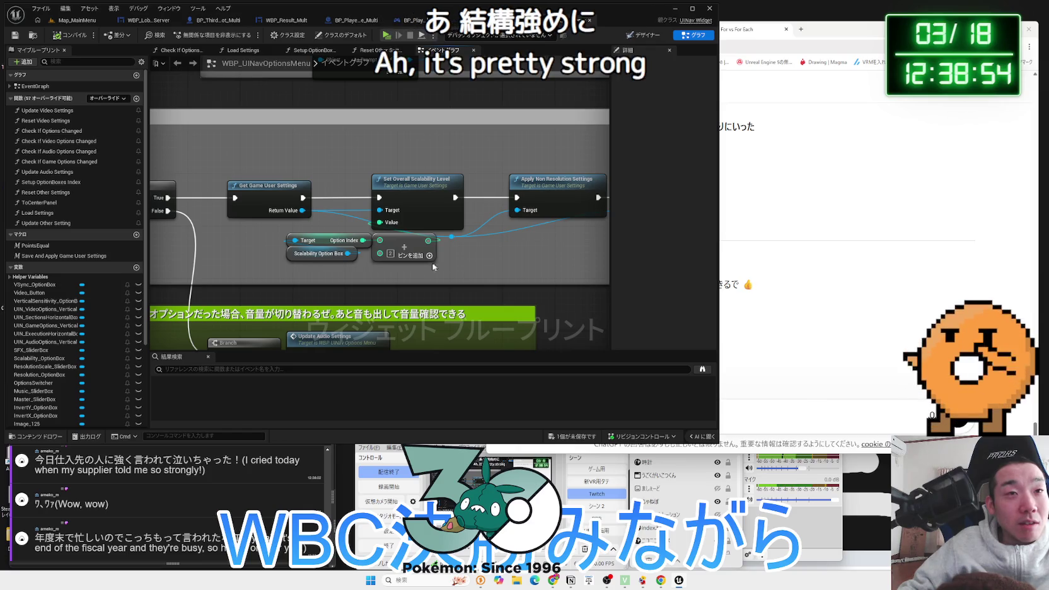
{"action": "left_click_drag", "start_coordinate": [406, 246], "coordinate": [411, 249]}
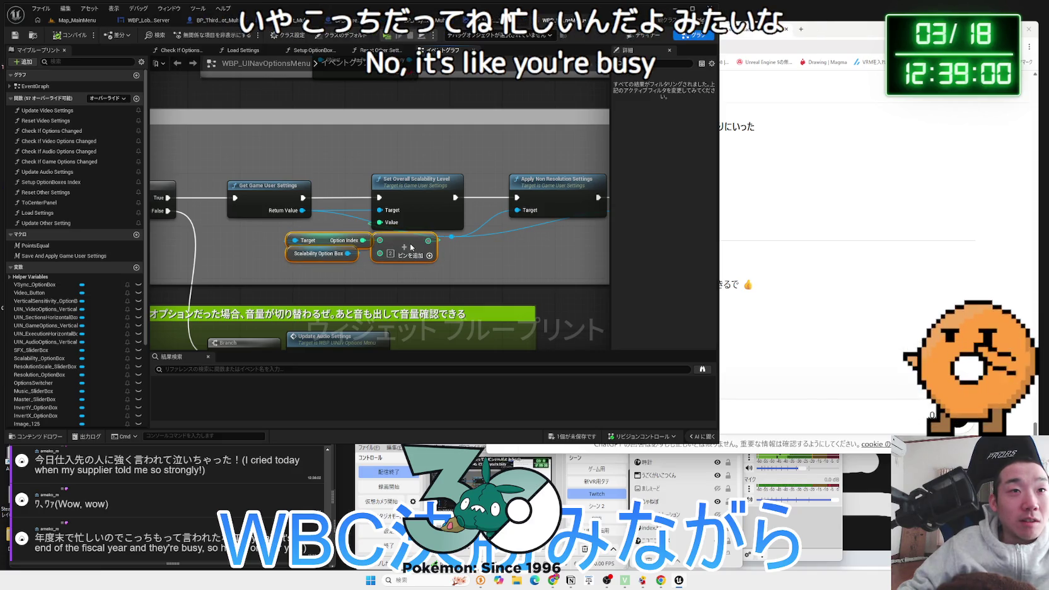
{"action": "left_click", "coordinate": [476, 255]}
{"action": "left_click_drag", "start_coordinate": [425, 254], "coordinate": [347, 398]}
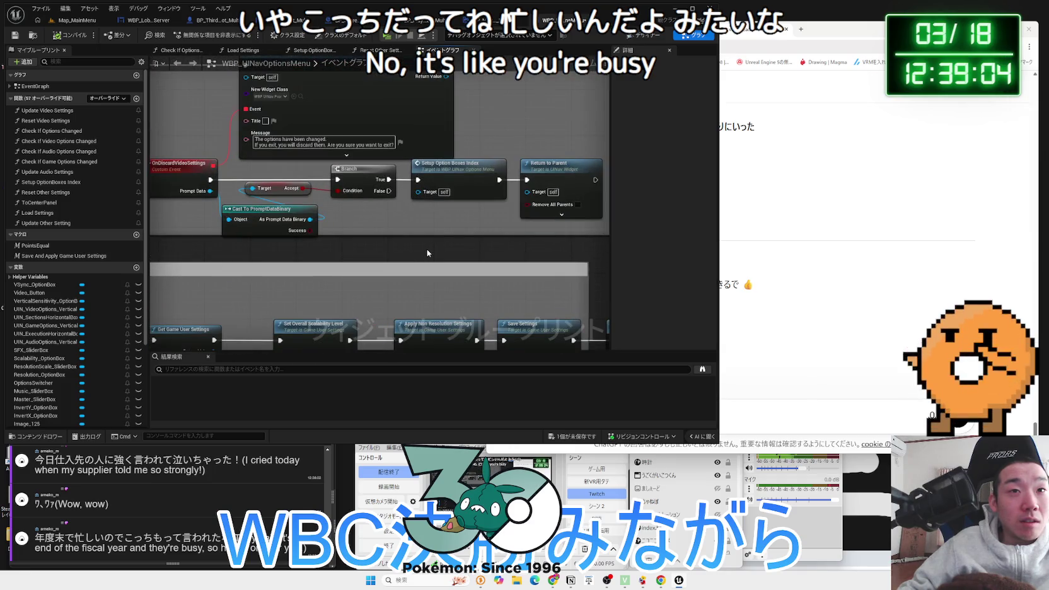
{"action": "mouse_move", "coordinate": [427, 252]}
{"action": "left_mouse_down"}
{"action": "mouse_move", "coordinate": [484, 276]}
{"action": "mouse_move", "coordinate": [379, 280]}
{"action": "mouse_move", "coordinate": [420, 274]}
{"action": "mouse_move", "coordinate": [341, 391]}
{"action": "left_mouse_up"}
{"action": "scroll", "coordinate": [300, 178], "scroll_direction": "up", "scroll_amount": 2}
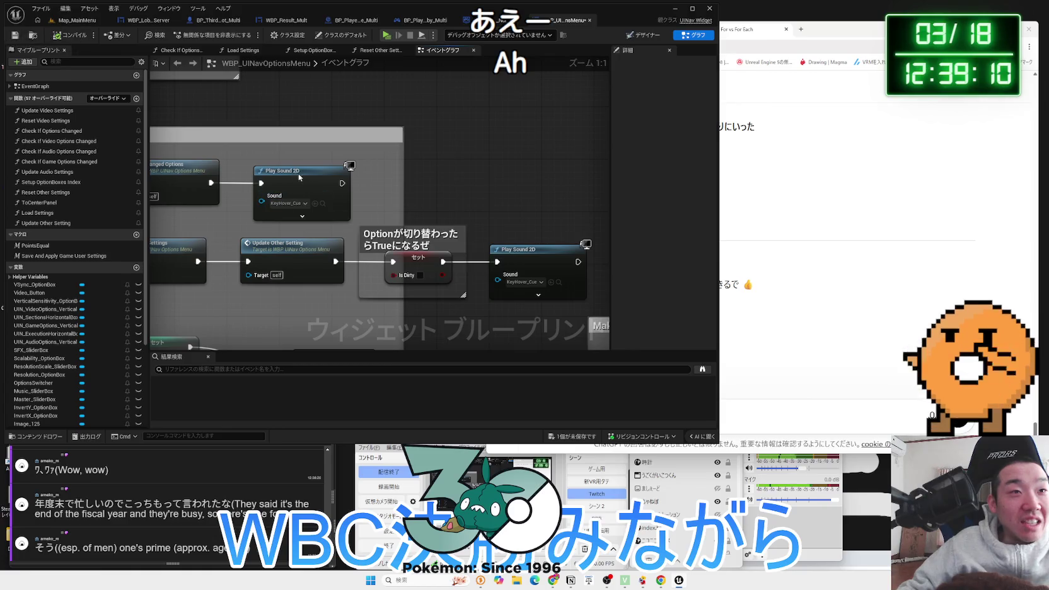
Select the back button's Play Sound 2D node, then bring up WBP_Lobby_Server's event graph
{"action": "left_click", "coordinate": [299, 178]}
{"action": "scroll", "coordinate": [300, 178], "scroll_direction": "down", "scroll_amount": 3}
{"action": "scroll", "coordinate": [499, 234], "scroll_direction": "up", "scroll_amount": 3}
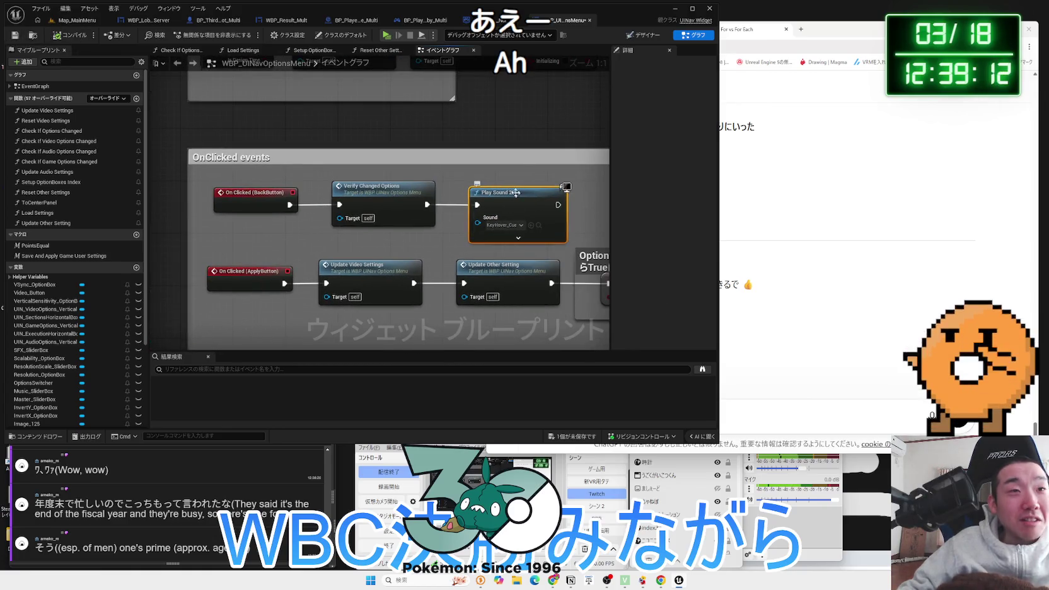
{"action": "left_click", "coordinate": [498, 20]}
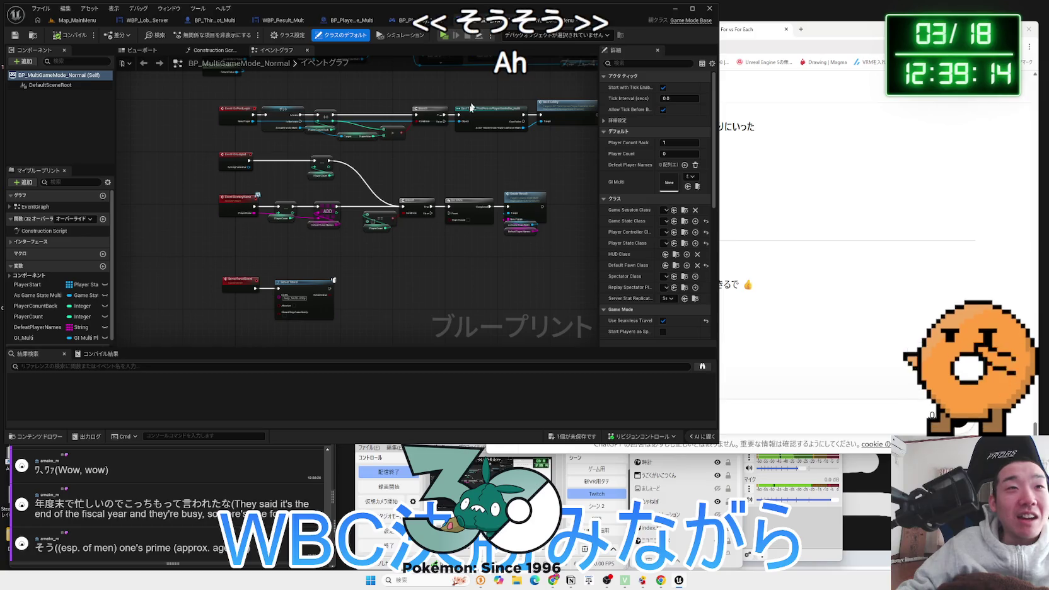
{"action": "left_click", "coordinate": [407, 20]}
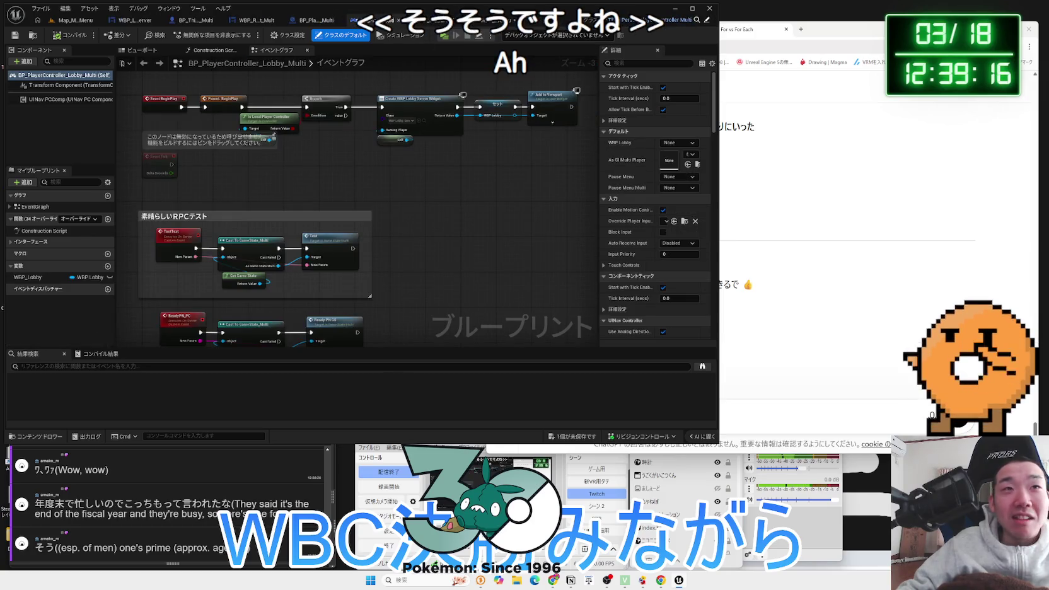
{"action": "left_click", "coordinate": [135, 20]}
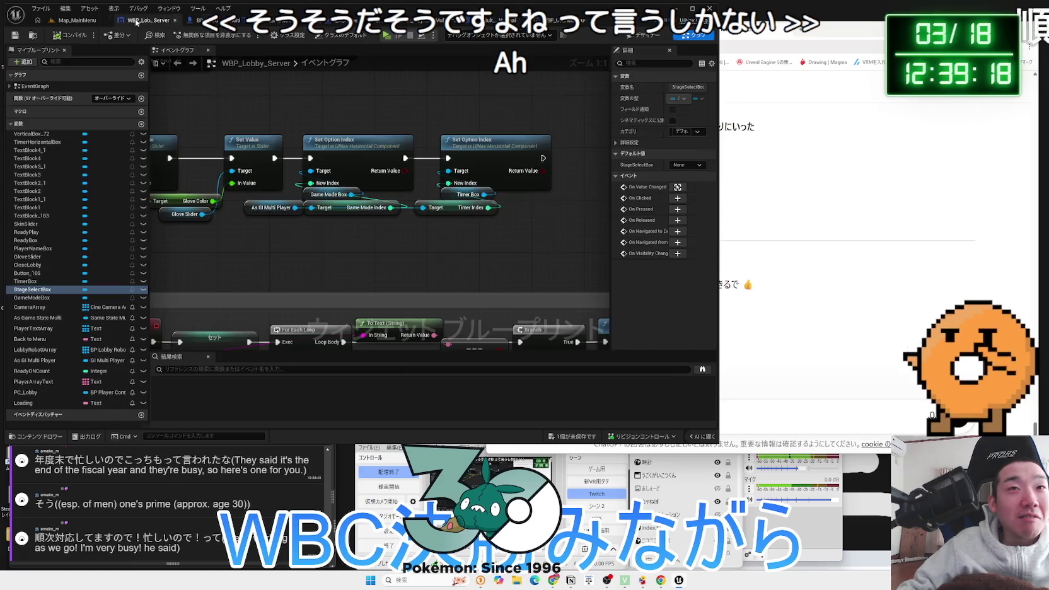
{"action": "scroll", "coordinate": [416, 251], "scroll_direction": "down", "scroll_amount": 3}
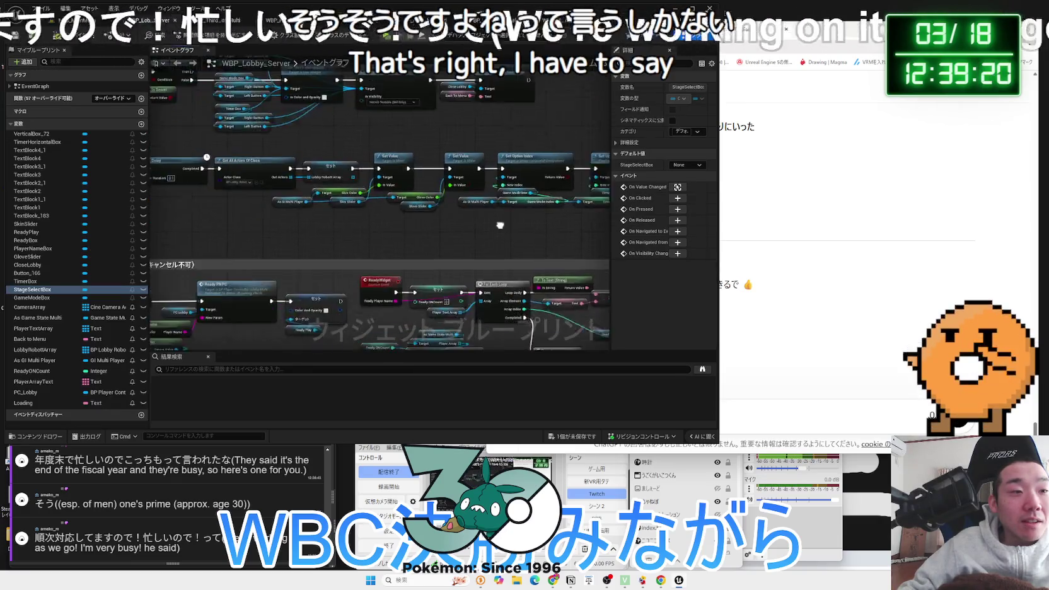
{"action": "scroll", "coordinate": [515, 237], "scroll_direction": "down", "scroll_amount": 2}
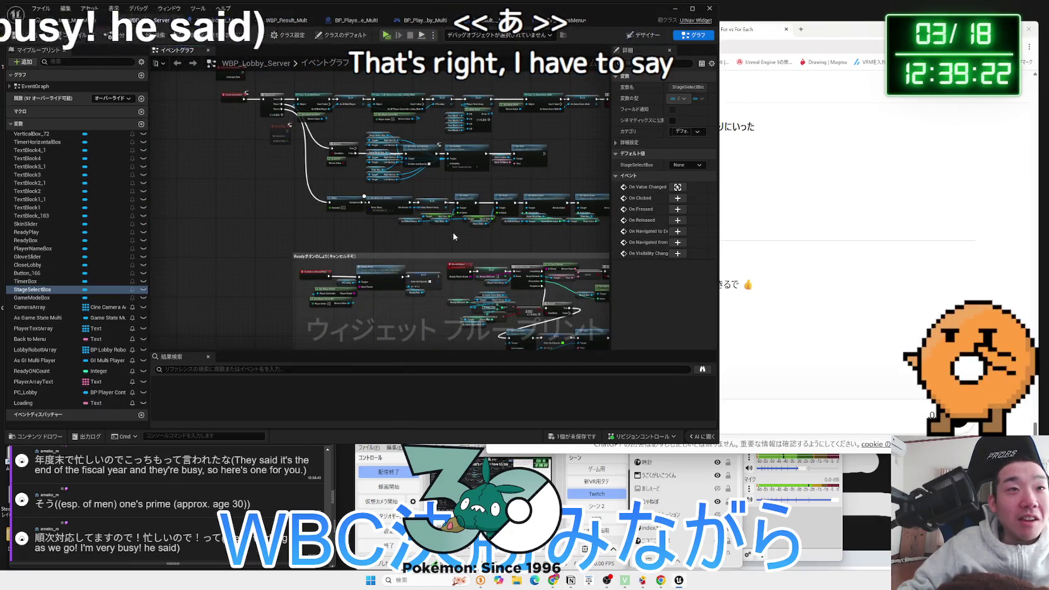
{"action": "left_click", "coordinate": [639, 33]}
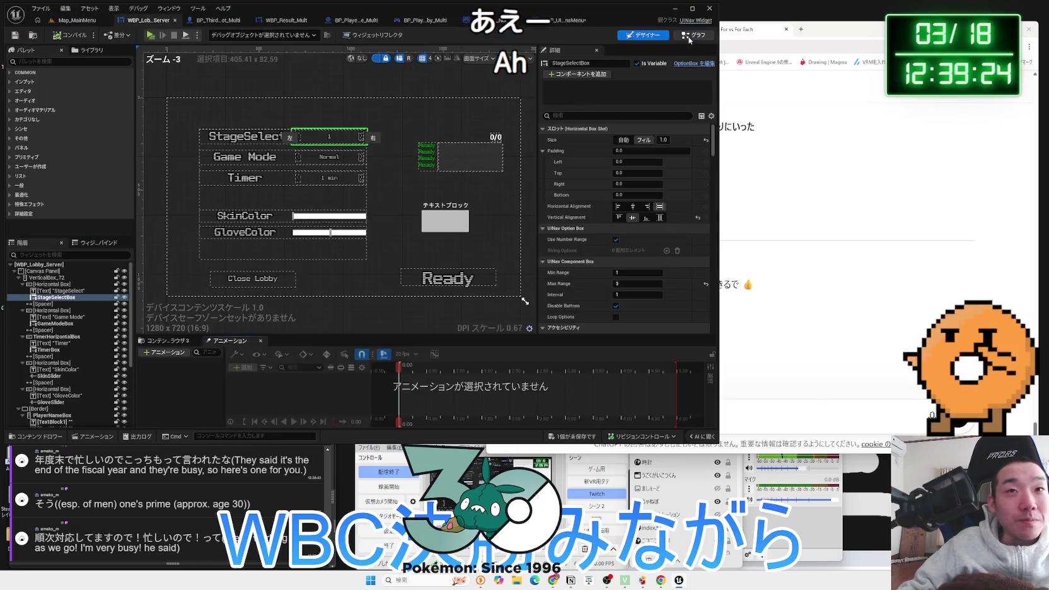
{"action": "left_click", "coordinate": [693, 34]}
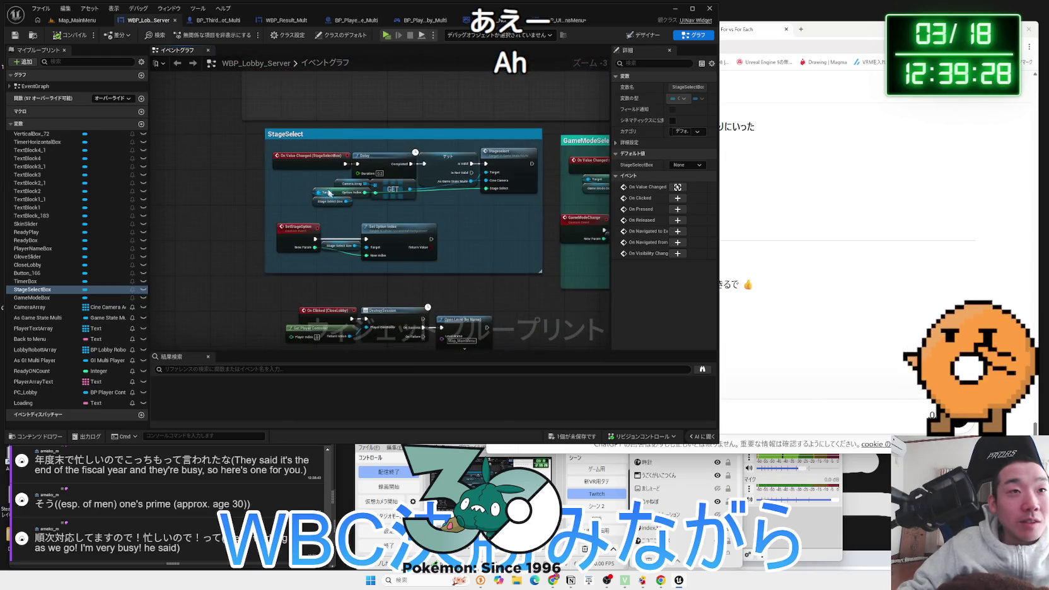
Move StageSelectBox's On Value Changed into the StageSelect block and paste a Play Sound 2D after it
{"action": "left_click", "coordinate": [219, 163]}
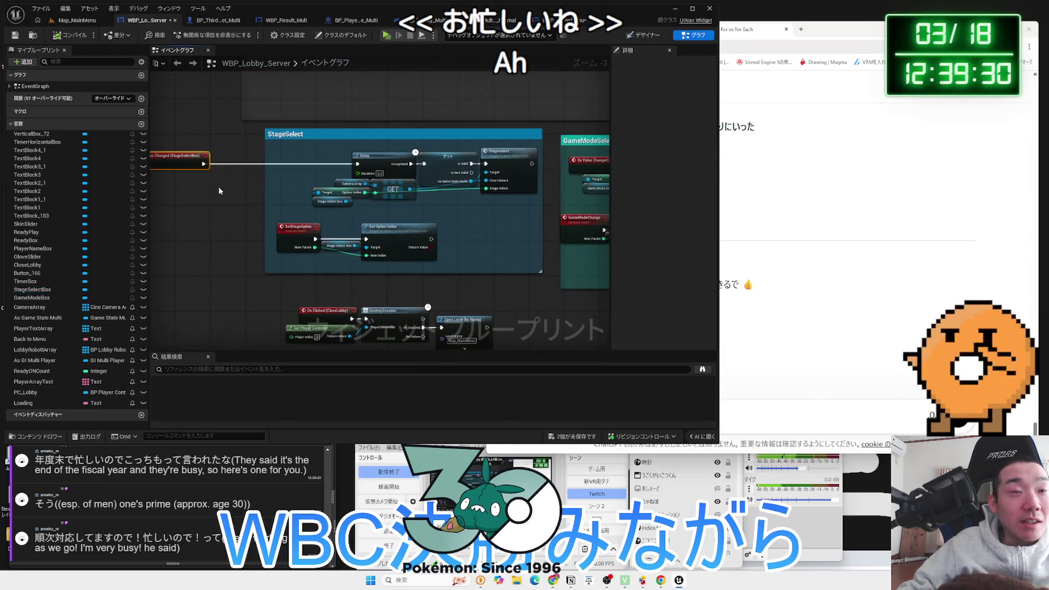
{"action": "left_click_drag", "start_coordinate": [190, 163], "coordinate": [358, 164]}
{"action": "key", "text": "ctrl+v"}
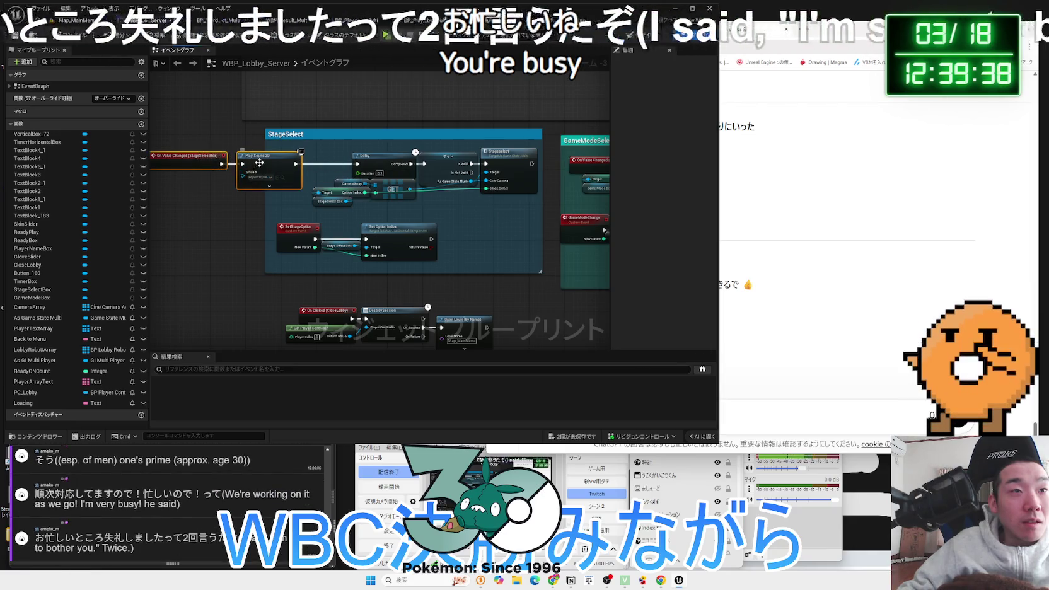
Move the GameModeSelect comment block right and widen it to the left
{"action": "left_click_drag", "start_coordinate": [563, 189], "coordinate": [361, 184]}
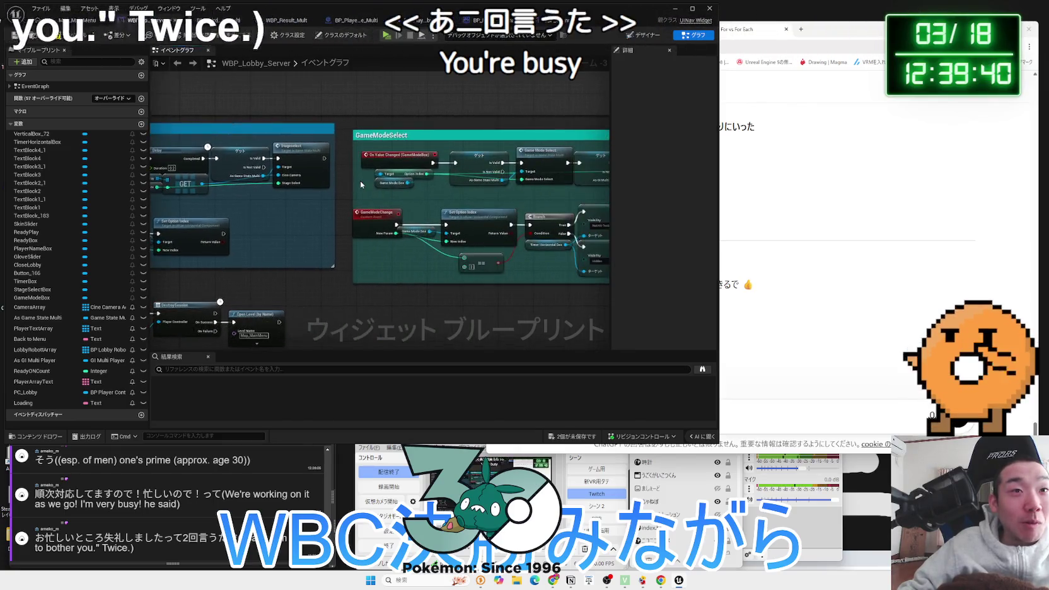
{"action": "scroll", "coordinate": [361, 184], "scroll_direction": "down", "scroll_amount": 3}
{"action": "left_click", "coordinate": [304, 124]}
{"action": "left_click_drag", "start_coordinate": [305, 124], "coordinate": [416, 124]}
{"action": "scroll", "coordinate": [370, 169], "scroll_direction": "up", "scroll_amount": 2}
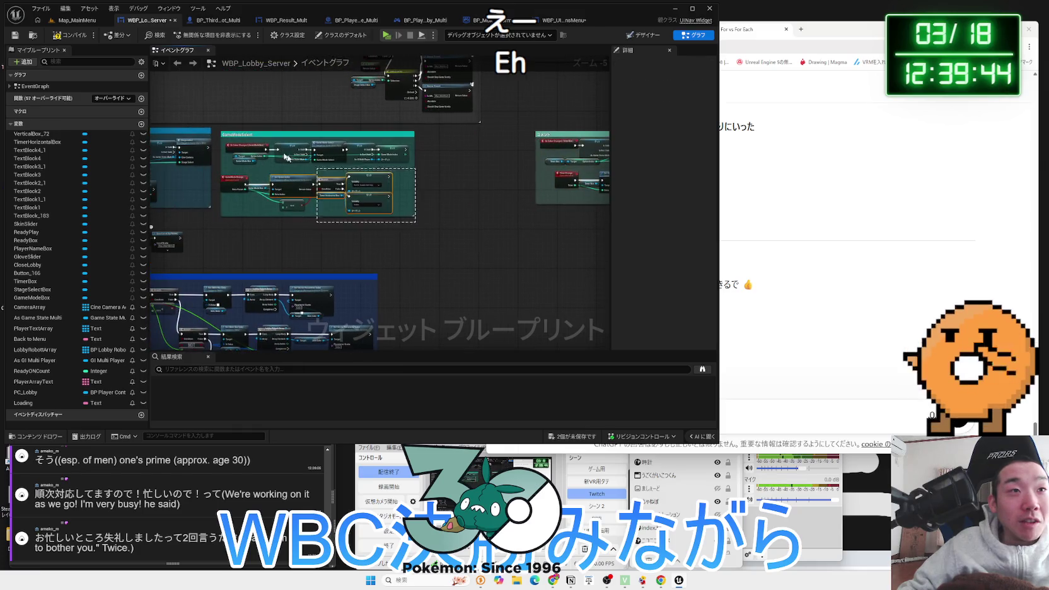
{"action": "left_click_drag", "start_coordinate": [252, 135], "coordinate": [298, 136]}
{"action": "left_click", "coordinate": [316, 136]}
{"action": "scroll", "coordinate": [312, 139], "scroll_direction": "up", "scroll_amount": 3}
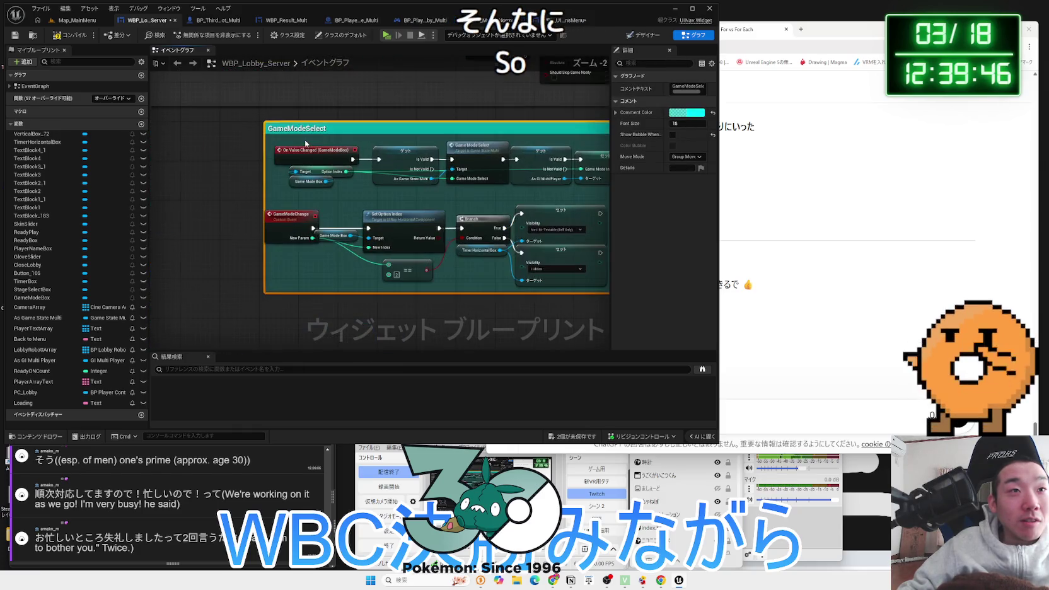
{"action": "scroll", "coordinate": [264, 145], "scroll_direction": "down", "scroll_amount": 2}
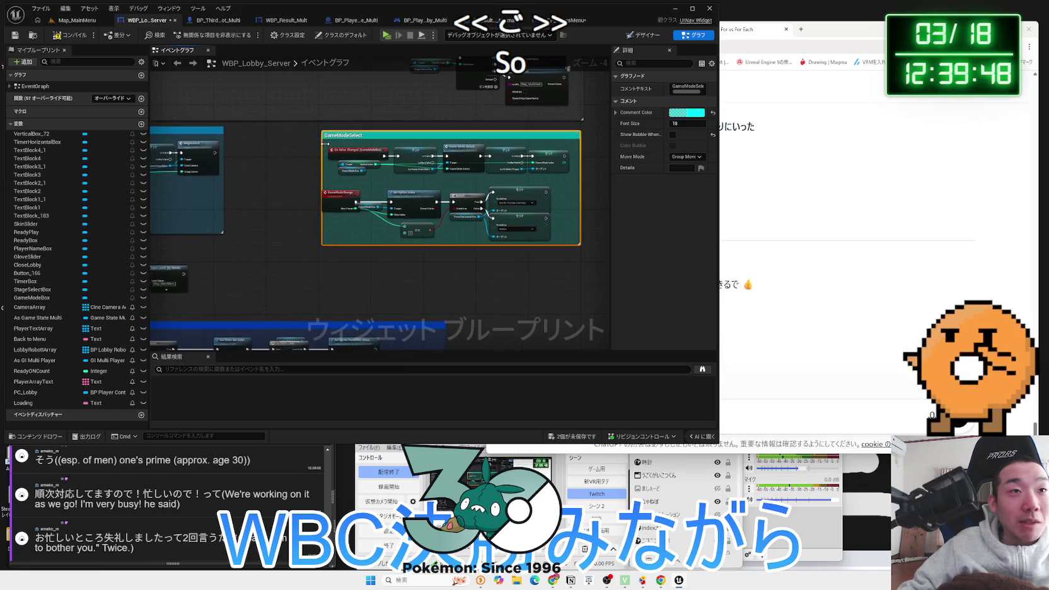
{"action": "left_click_drag", "start_coordinate": [324, 144], "coordinate": [241, 143]}
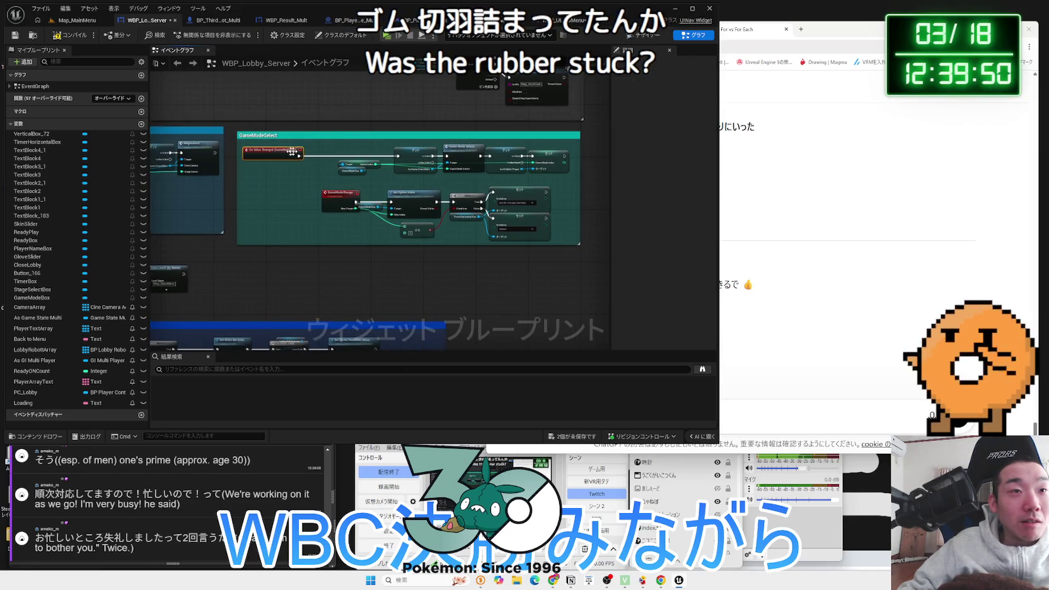
{"action": "scroll", "coordinate": [312, 154], "scroll_direction": "up", "scroll_amount": 2}
Move the Target and Game Mode Box nodes down-right and place a Play Sound 2D after the event
{"action": "right_click", "coordinate": [370, 182]}
{"action": "key", "text": "Escape"}
{"action": "left_click_drag", "start_coordinate": [375, 183], "coordinate": [453, 206]}
{"action": "left_click", "coordinate": [370, 179]}
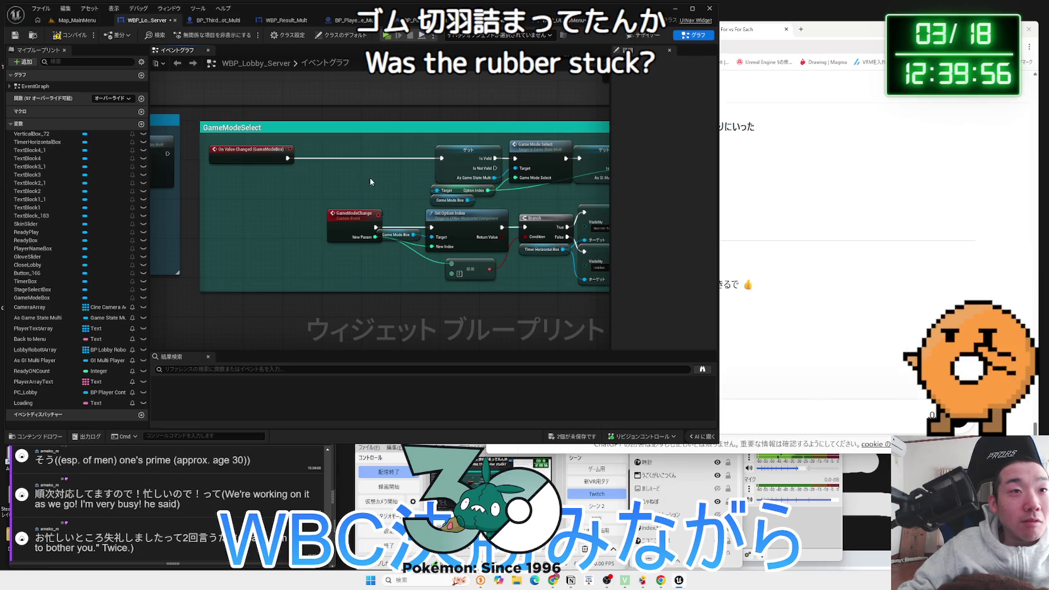
{"action": "scroll", "coordinate": [370, 179], "scroll_direction": "up", "scroll_amount": 2}
{"action": "key", "text": "ctrl+z"}
{"action": "left_click_drag", "start_coordinate": [396, 152], "coordinate": [465, 151]}
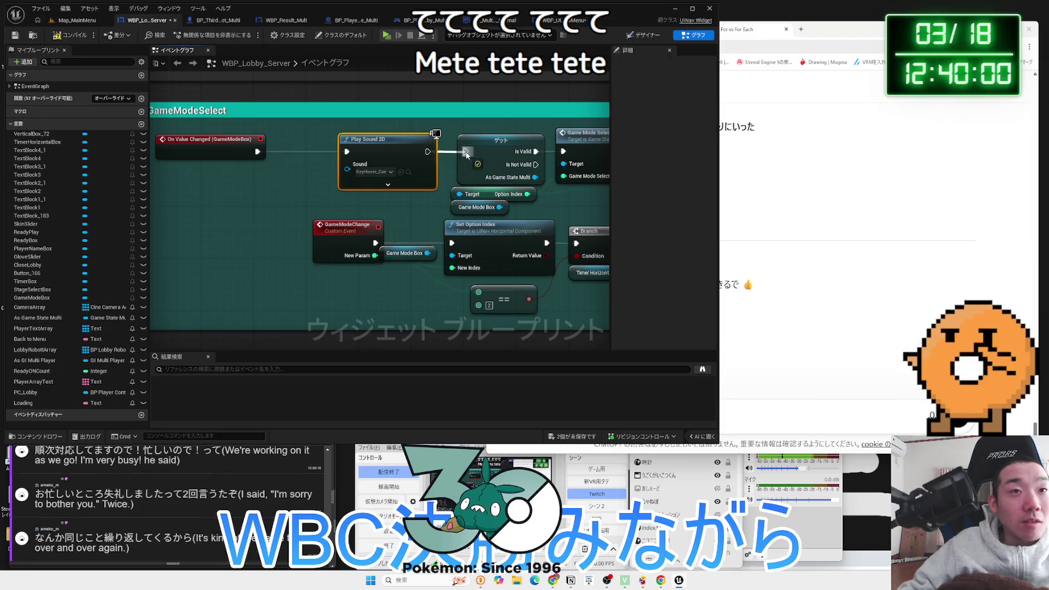
Link the sound into the GameModeSelect chain and add a connected Play Sound 2D after TimerBox's On Value Changed
{"action": "left_click_drag", "start_coordinate": [173, 139], "coordinate": [238, 139]}
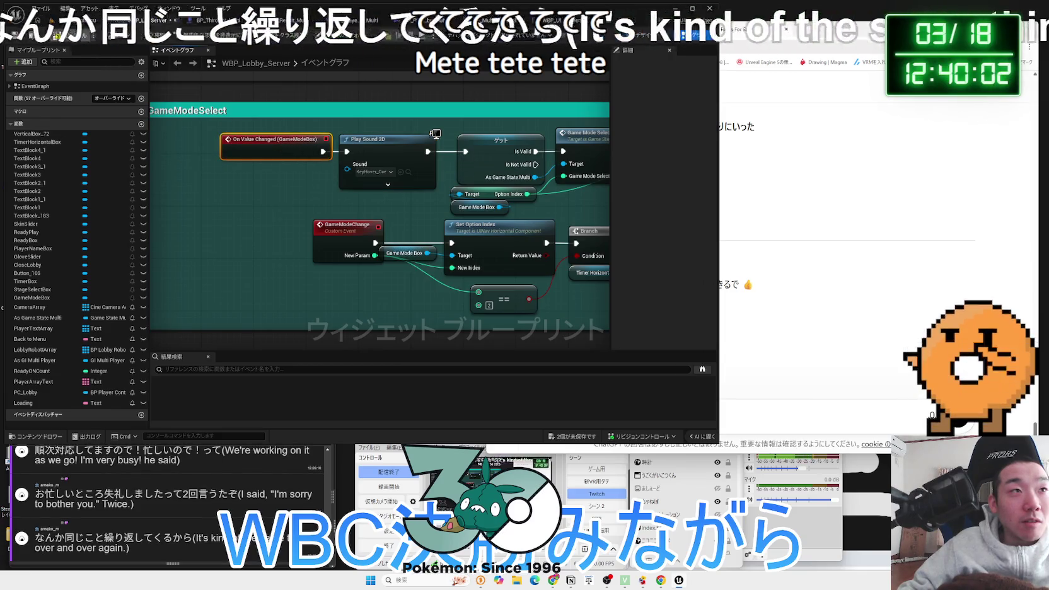
{"action": "scroll", "coordinate": [324, 196], "scroll_direction": "down", "scroll_amount": 4}
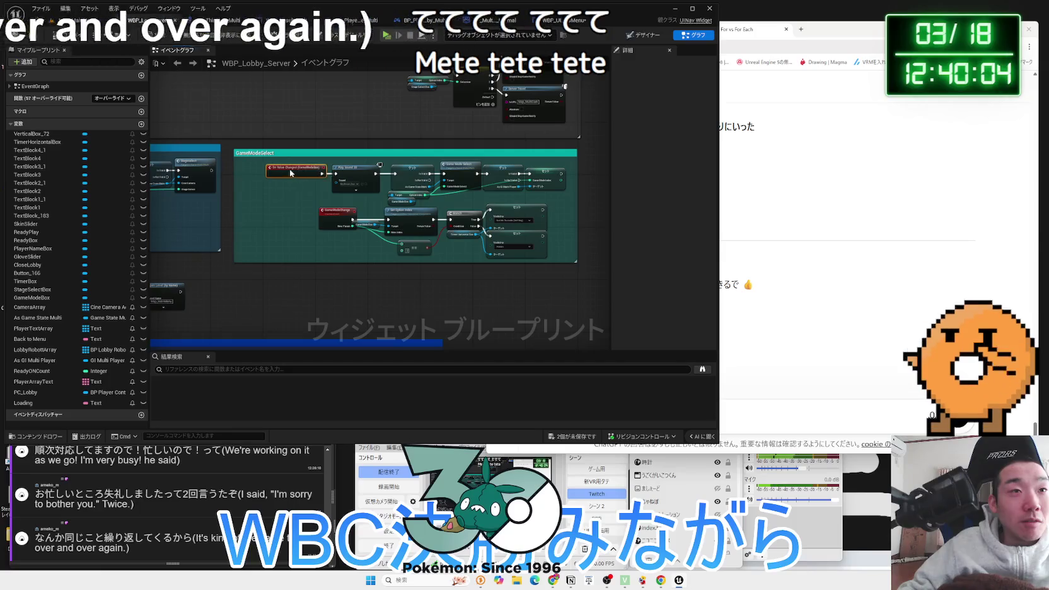
{"action": "scroll", "coordinate": [389, 169], "scroll_direction": "up", "scroll_amount": 4}
{"action": "mouse_move", "coordinate": [389, 169]}
{"action": "left_mouse_down"}
{"action": "mouse_move", "coordinate": [296, 161]}
{"action": "mouse_move", "coordinate": [385, 154]}
{"action": "mouse_move", "coordinate": [373, 169]}
{"action": "left_mouse_up"}
{"action": "key", "text": "ctrl+v"}
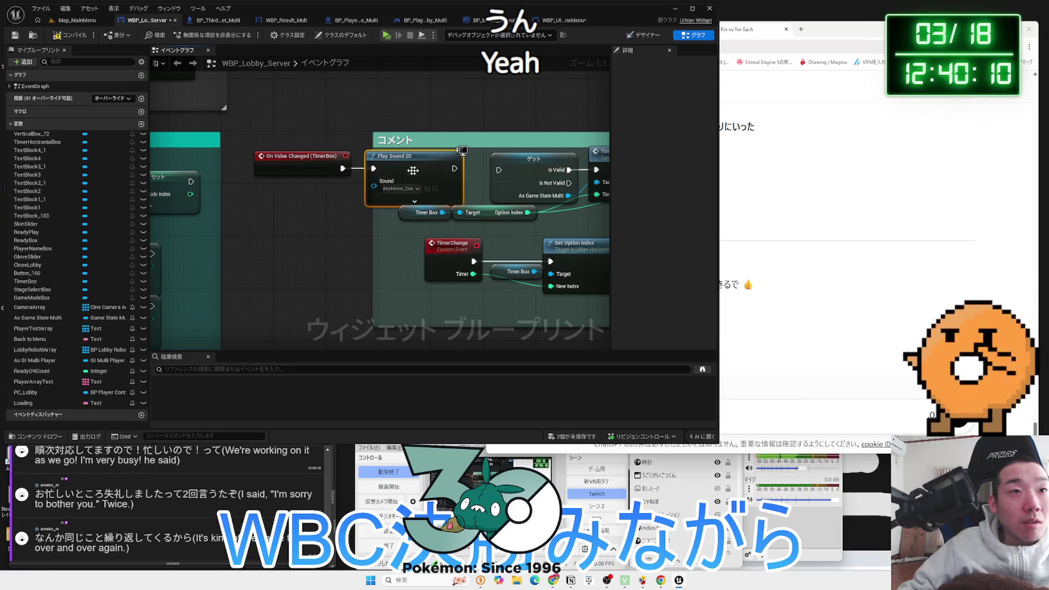
{"action": "left_click", "coordinate": [298, 123]}
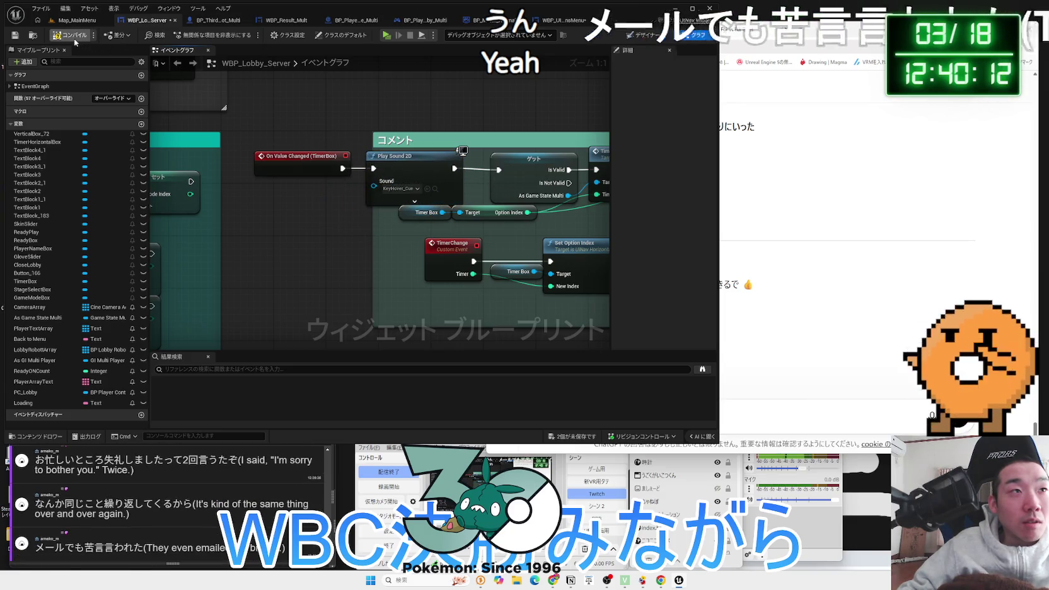
Save the modified blueprint from the unsaved-assets list
{"action": "left_click", "coordinate": [564, 436]}
{"action": "left_click", "coordinate": [575, 372]}
{"action": "scroll", "coordinate": [322, 273], "scroll_direction": "down", "scroll_amount": 4}
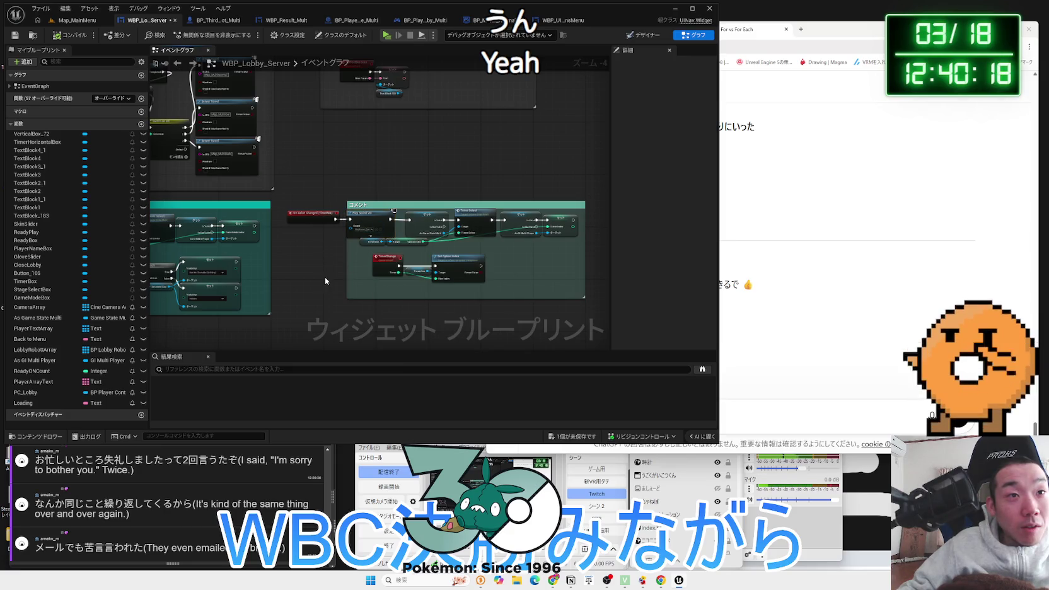
{"action": "scroll", "coordinate": [324, 276], "scroll_direction": "down", "scroll_amount": 2}
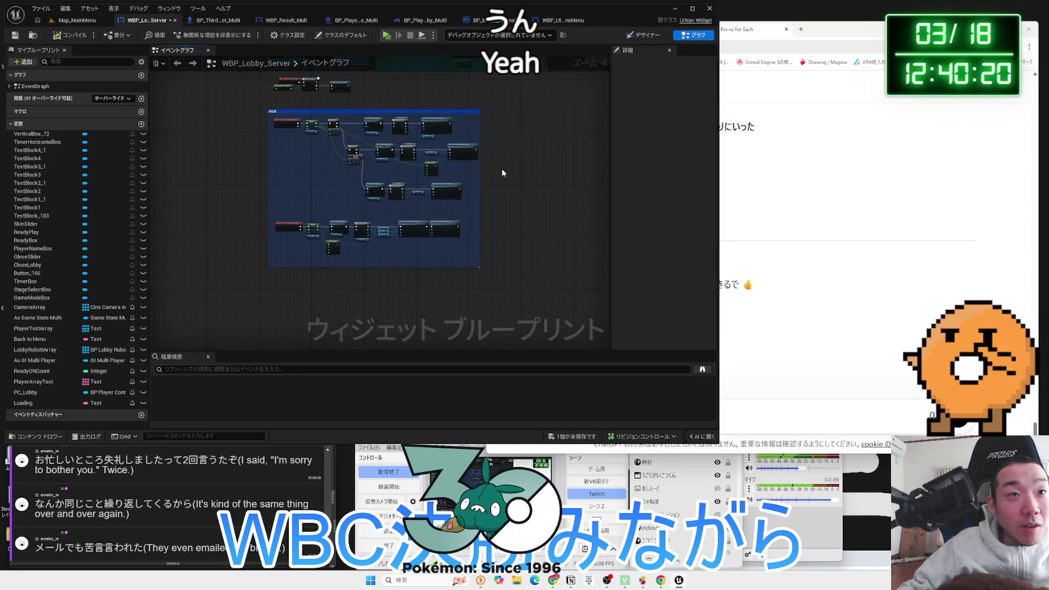
{"action": "left_click", "coordinate": [434, 35]}
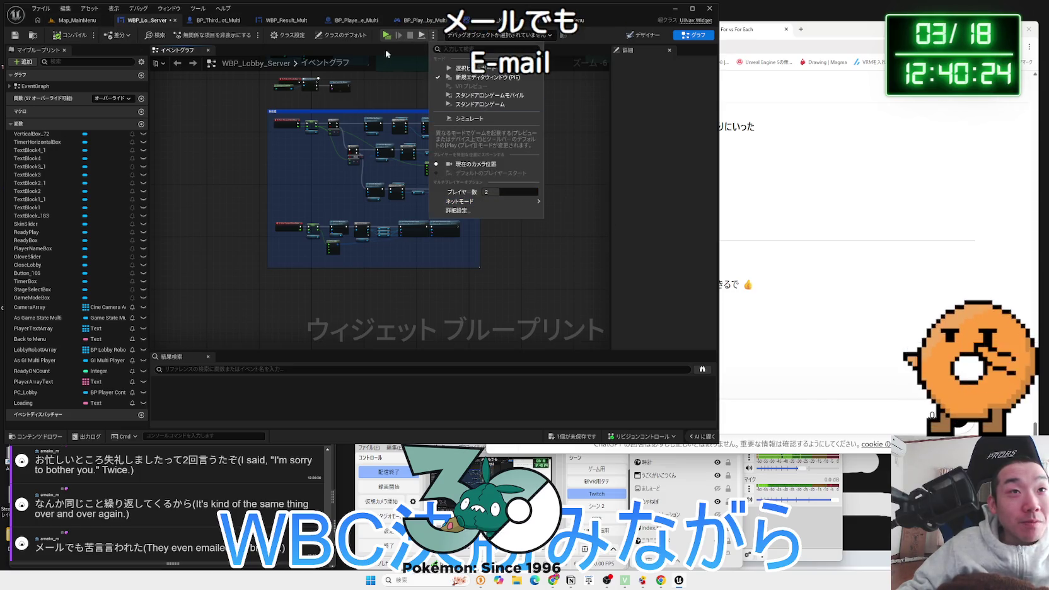
Set the play preview's Number of Players to 2
{"action": "mouse_move", "coordinate": [522, 192]}
{"action": "left_mouse_down"}
{"action": "mouse_move", "coordinate": [494, 181]}
{"action": "mouse_move", "coordinate": [498, 192]}
{"action": "left_mouse_up"}
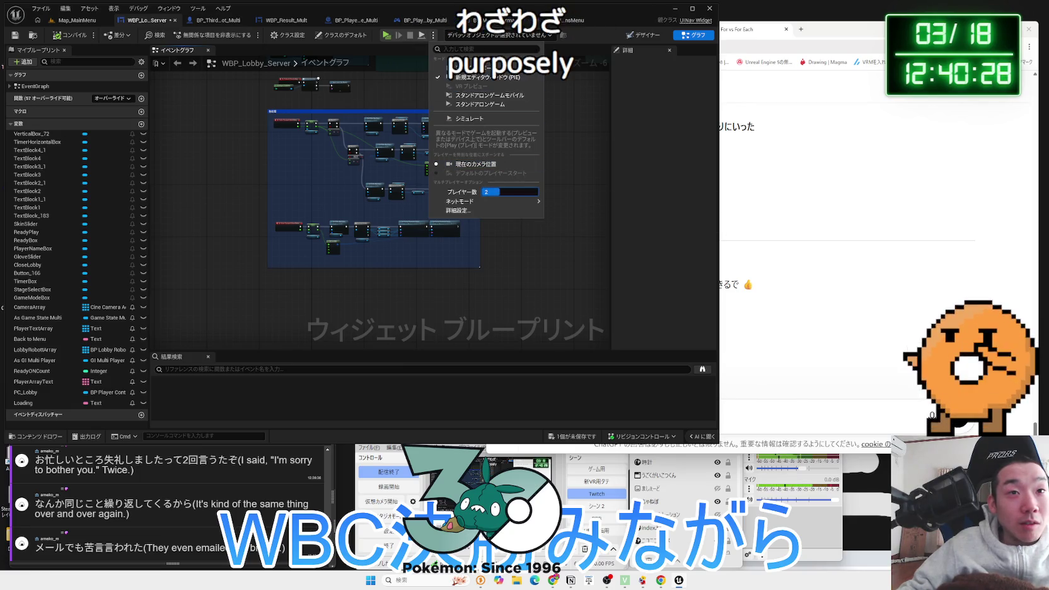
{"action": "left_click_drag", "start_coordinate": [253, 133], "coordinate": [232, 271]}
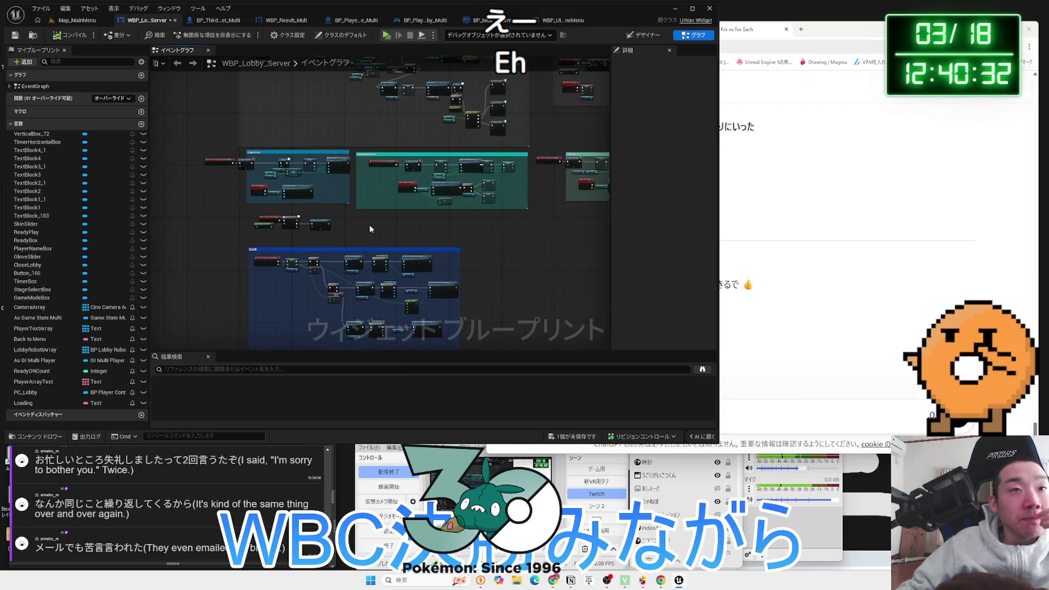
{"action": "scroll", "coordinate": [370, 208], "scroll_direction": "up", "scroll_amount": 3}
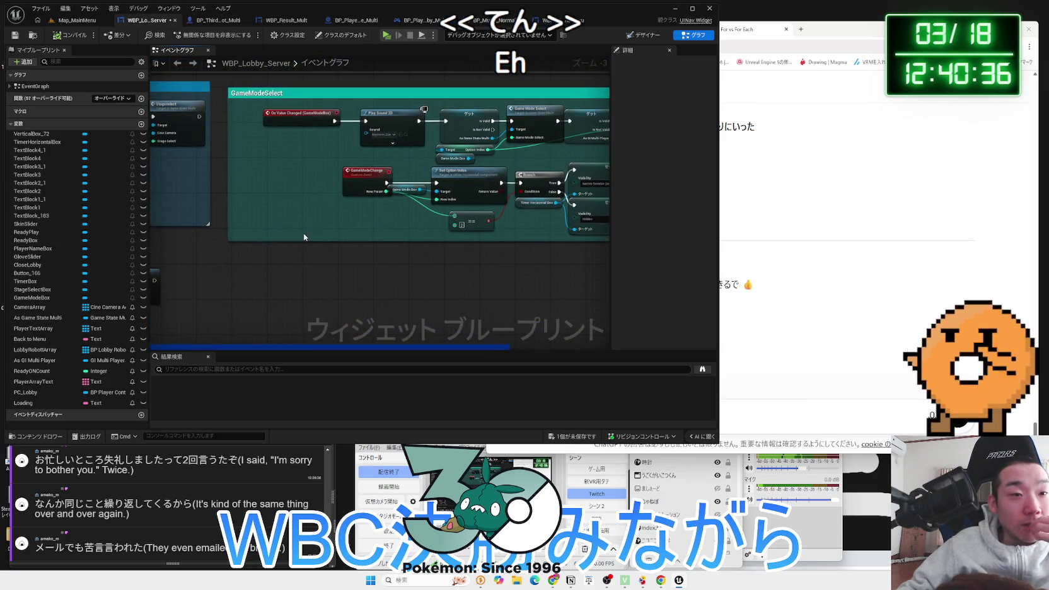
{"action": "scroll", "coordinate": [304, 235], "scroll_direction": "down", "scroll_amount": 3}
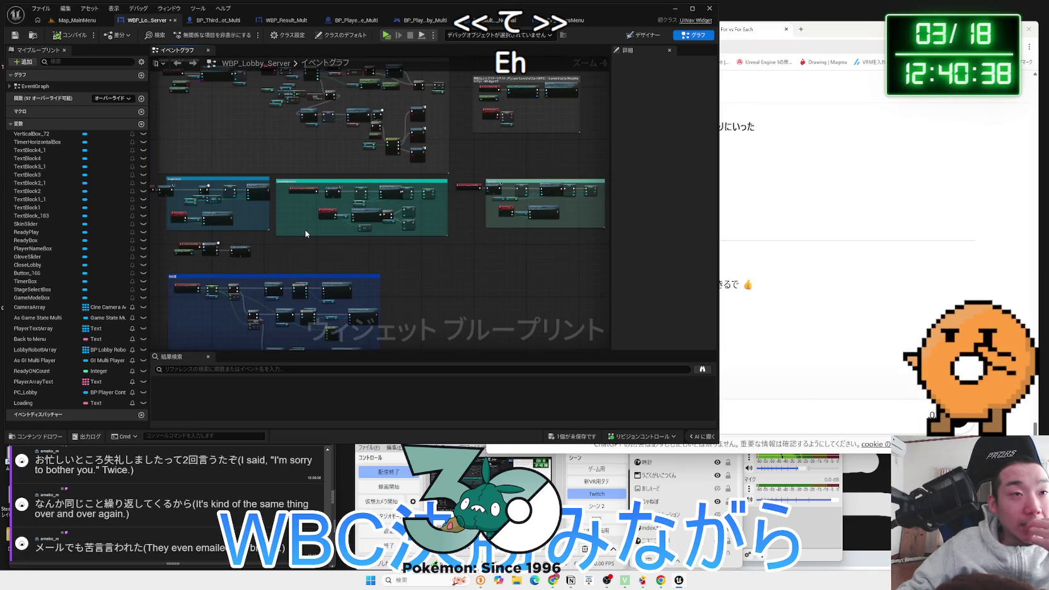
Stretch the TimerBox comment box to enclose the On Value Changed (TimerBox) event node
{"action": "scroll", "coordinate": [306, 233], "scroll_direction": "up", "scroll_amount": 3}
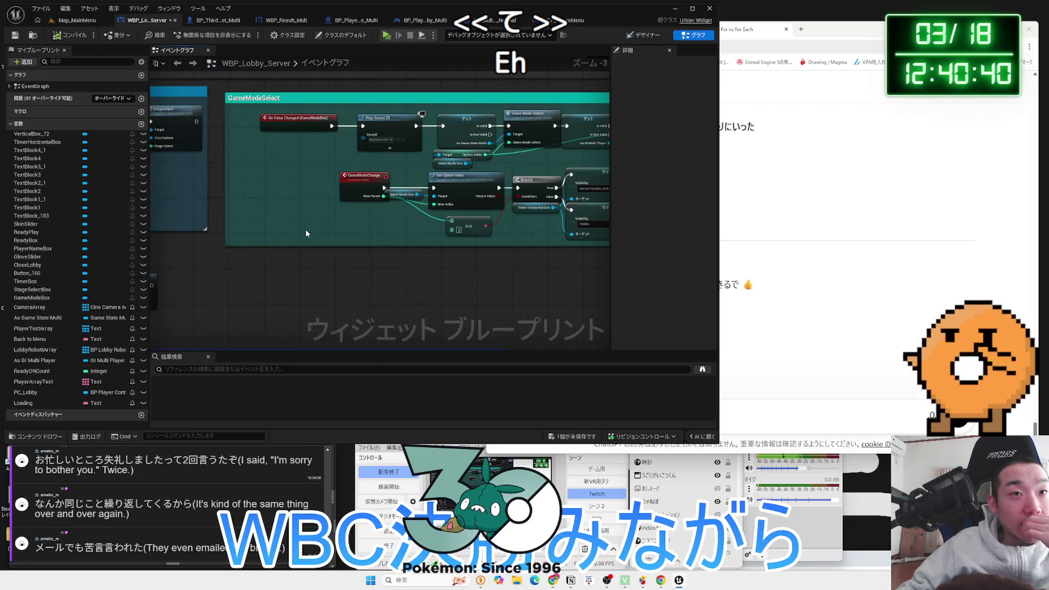
{"action": "scroll", "coordinate": [357, 225], "scroll_direction": "up", "scroll_amount": 2}
{"action": "left_click_drag", "start_coordinate": [422, 225], "coordinate": [263, 261]}
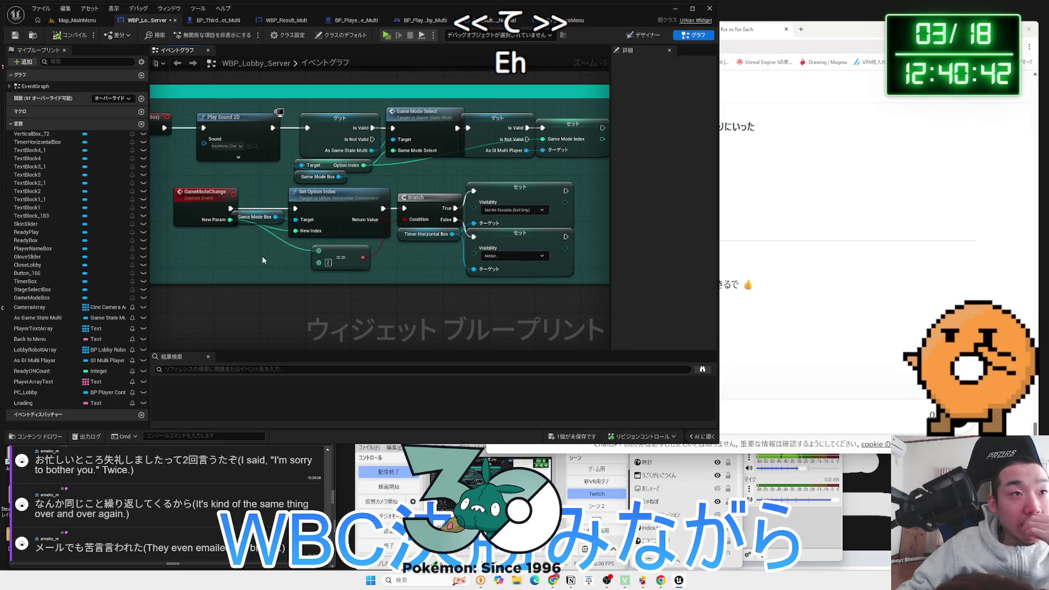
{"action": "scroll", "coordinate": [264, 261], "scroll_direction": "down", "scroll_amount": 3}
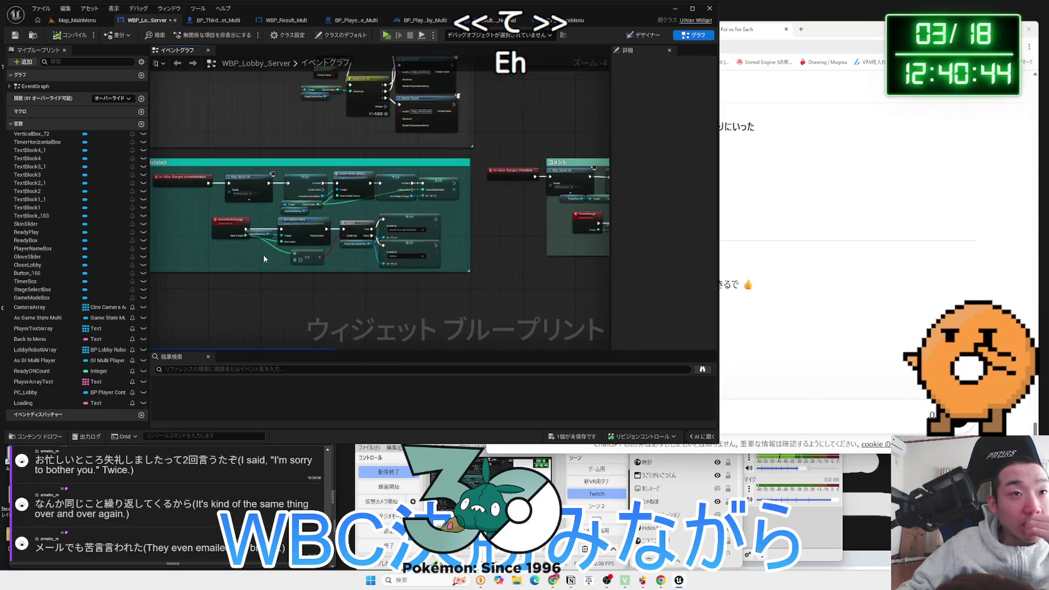
{"action": "left_click_drag", "start_coordinate": [508, 238], "coordinate": [401, 237]}
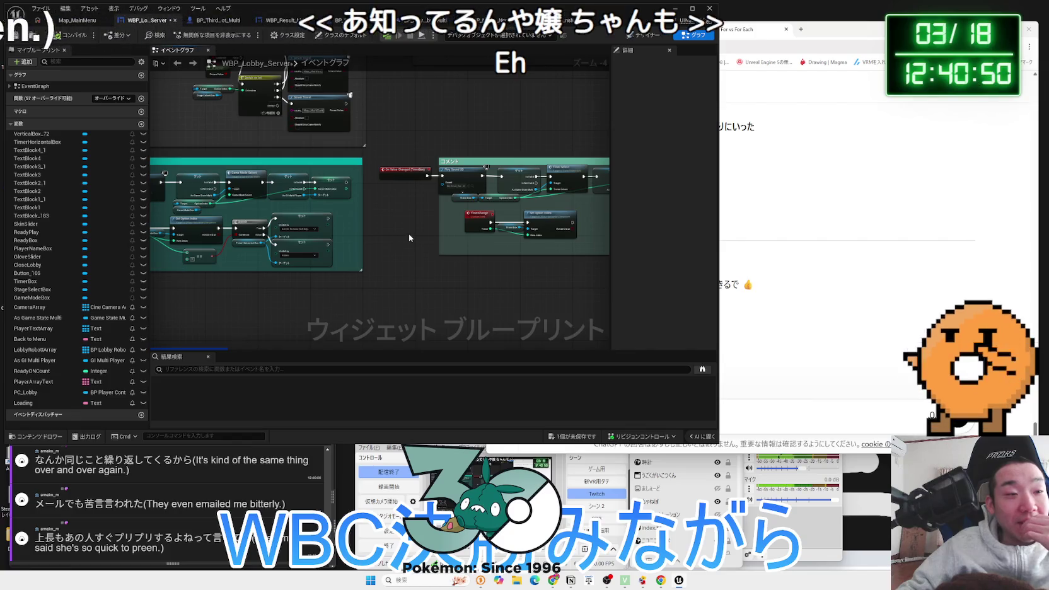
{"action": "left_click_drag", "start_coordinate": [400, 240], "coordinate": [326, 265]}
{"action": "mouse_move", "coordinate": [356, 228]}
{"action": "left_mouse_down"}
{"action": "mouse_move", "coordinate": [299, 229]}
{"action": "mouse_move", "coordinate": [351, 227]}
{"action": "mouse_move", "coordinate": [361, 274]}
{"action": "left_mouse_up"}
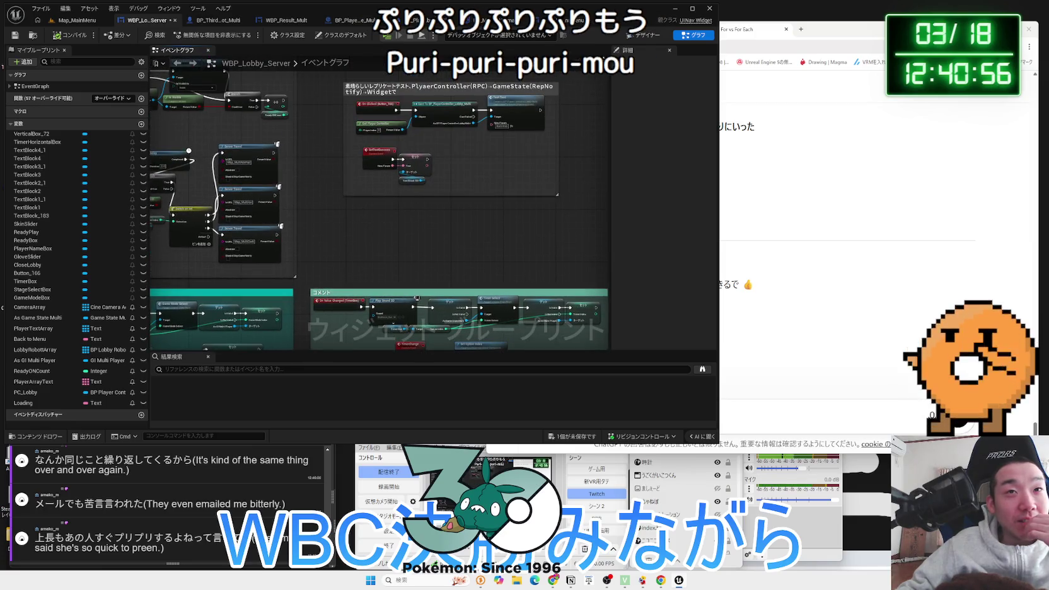
Select the Close Lobby button in Designer and go to its On Clicked event in the graph
{"action": "left_click", "coordinate": [645, 37]}
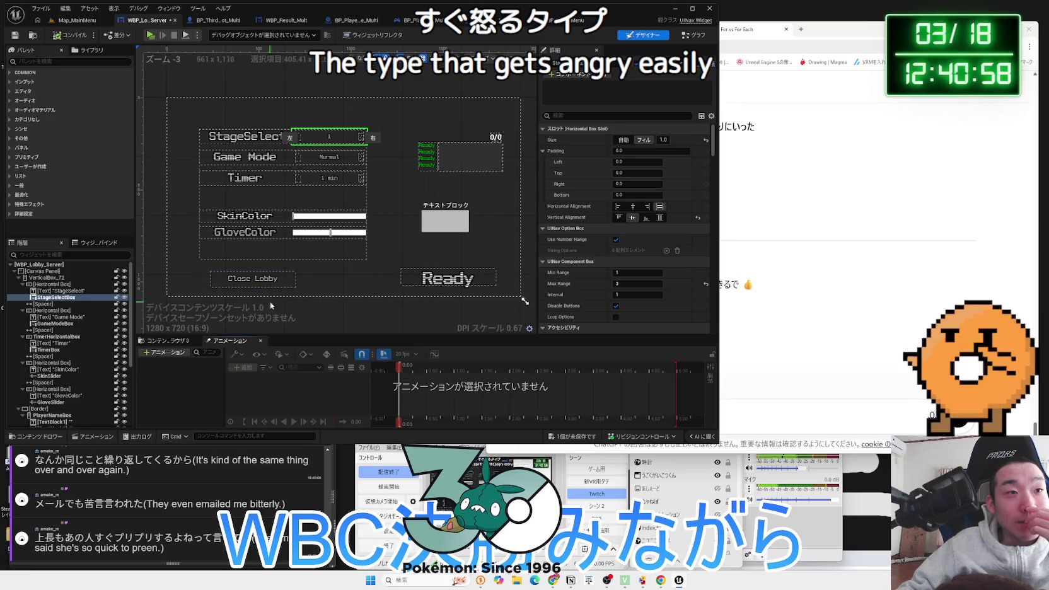
{"action": "left_click", "coordinate": [265, 281]}
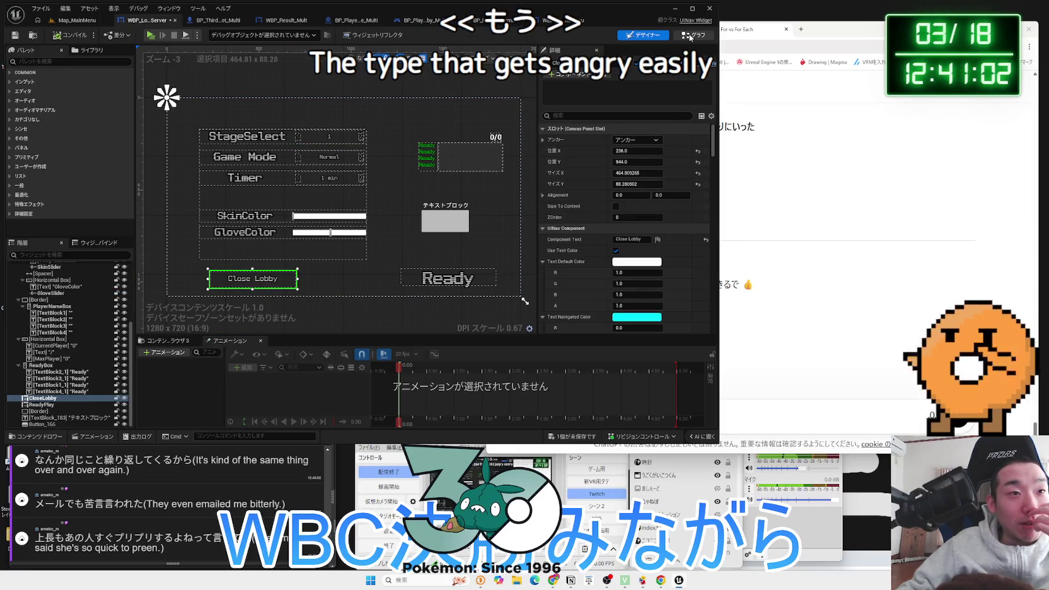
{"action": "left_click", "coordinate": [690, 37]}
{"action": "scroll", "coordinate": [375, 244], "scroll_direction": "down", "scroll_amount": 5}
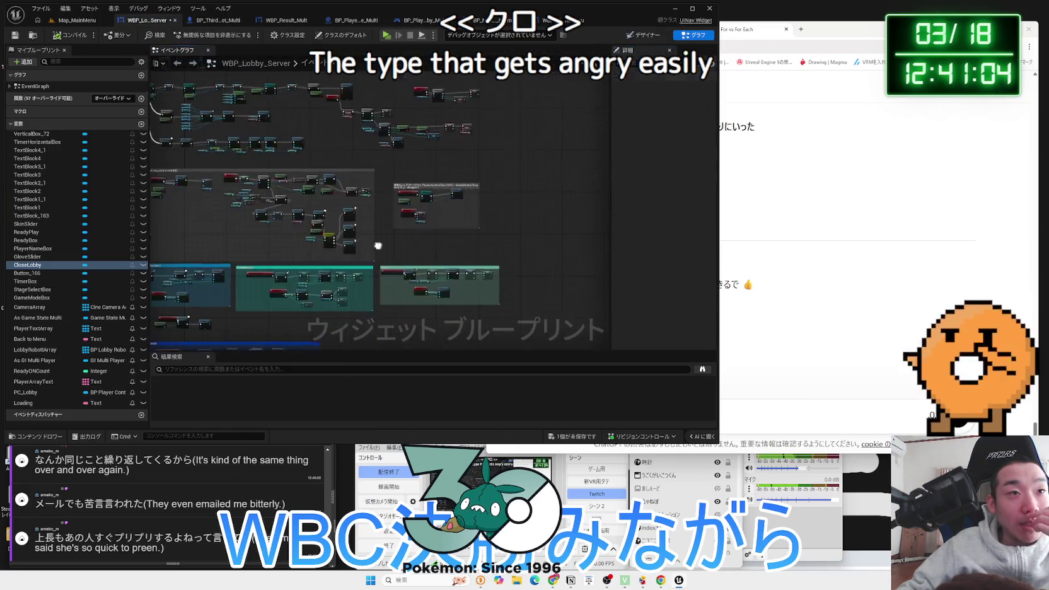
{"action": "scroll", "coordinate": [252, 236], "scroll_direction": "up", "scroll_amount": 8}
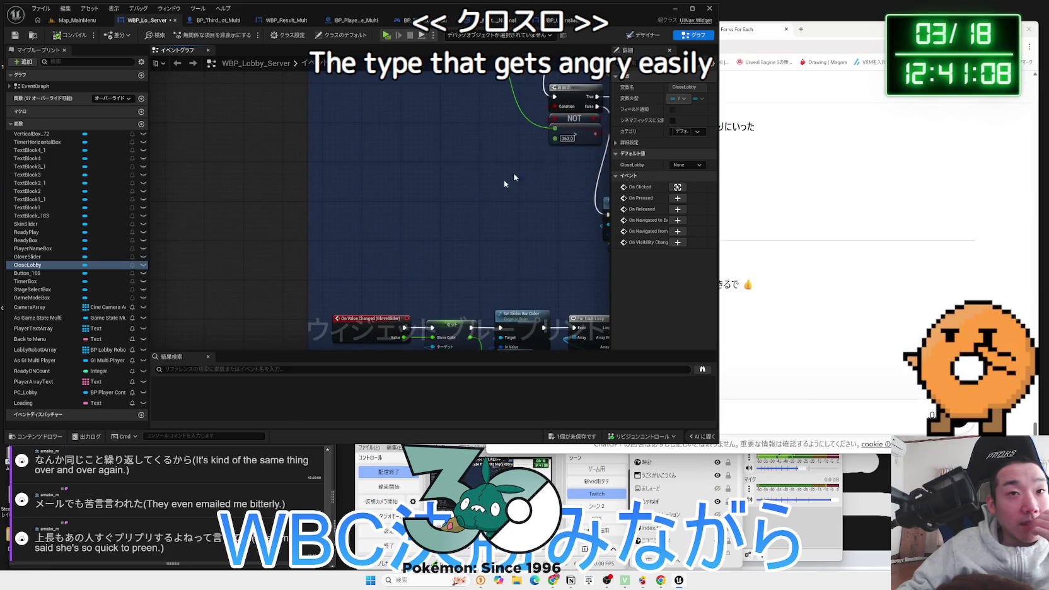
{"action": "mouse_move", "coordinate": [457, 146]}
{"action": "left_mouse_down"}
{"action": "mouse_move", "coordinate": [353, 319]}
{"action": "mouse_move", "coordinate": [307, 143]}
{"action": "left_mouse_up"}
{"action": "scroll", "coordinate": [353, 319], "scroll_direction": "down", "scroll_amount": 2}
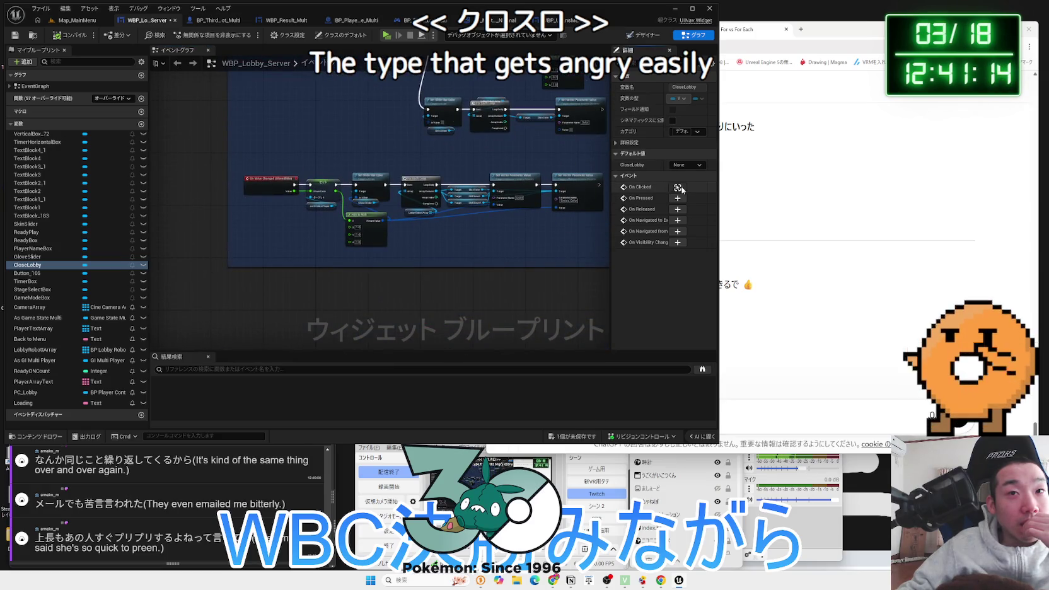
{"action": "left_click", "coordinate": [678, 188]}
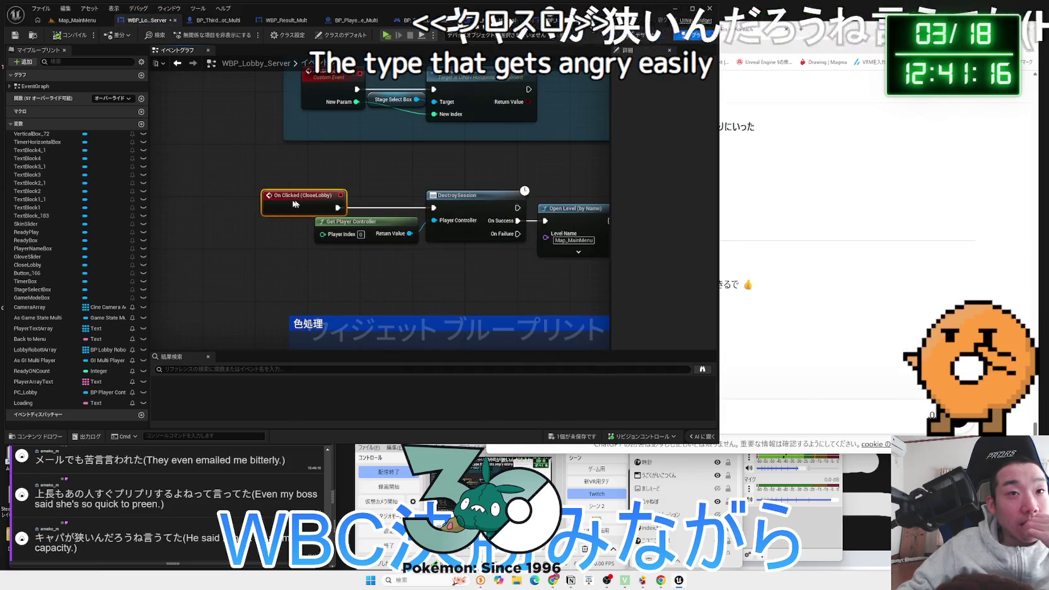
Insert a wired Play Sound 2D node before DestroySession and save WBP_Lobby_Server
{"action": "left_click_drag", "start_coordinate": [300, 203], "coordinate": [221, 203]}
{"action": "key", "text": "ctrl+v"}
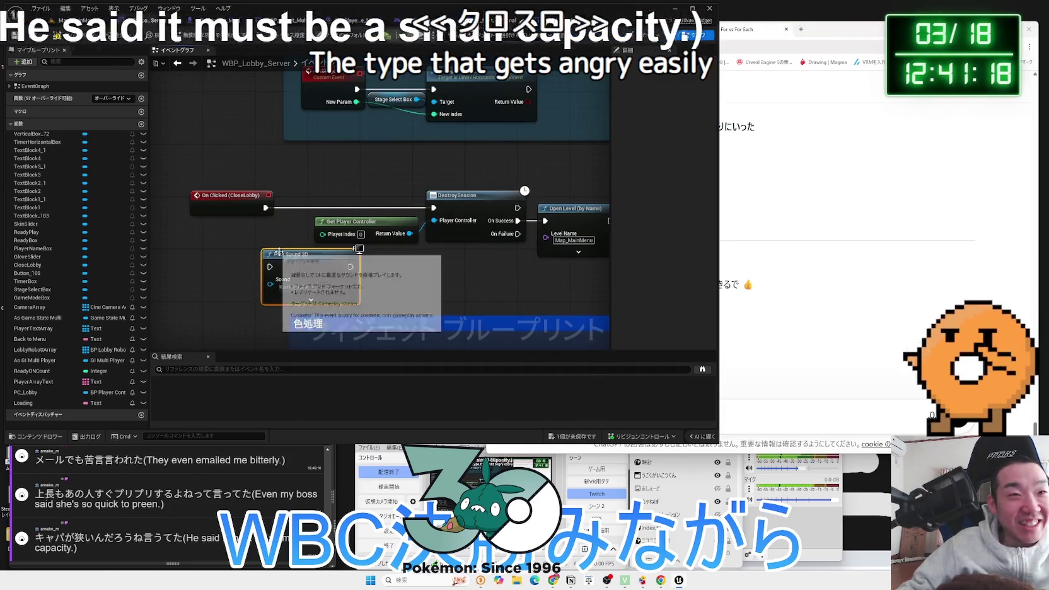
{"action": "mouse_move", "coordinate": [276, 251]}
{"action": "left_mouse_down"}
{"action": "mouse_move", "coordinate": [274, 200]}
{"action": "mouse_move", "coordinate": [231, 208]}
{"action": "left_mouse_up"}
{"action": "left_click_drag", "start_coordinate": [340, 186], "coordinate": [466, 196]}
{"action": "left_click", "coordinate": [295, 199]}
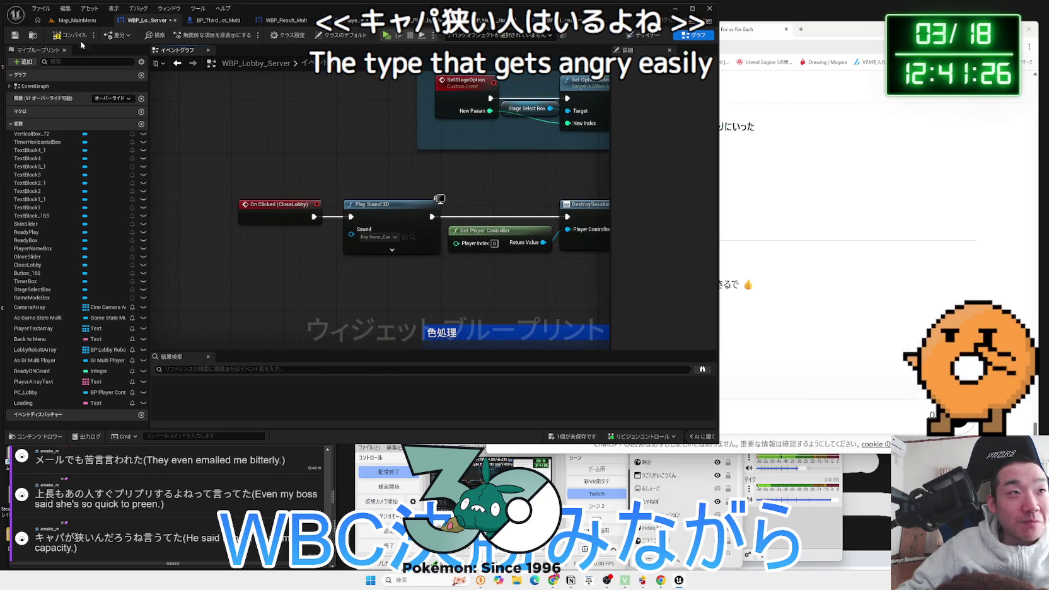
{"action": "left_click", "coordinate": [586, 436]}
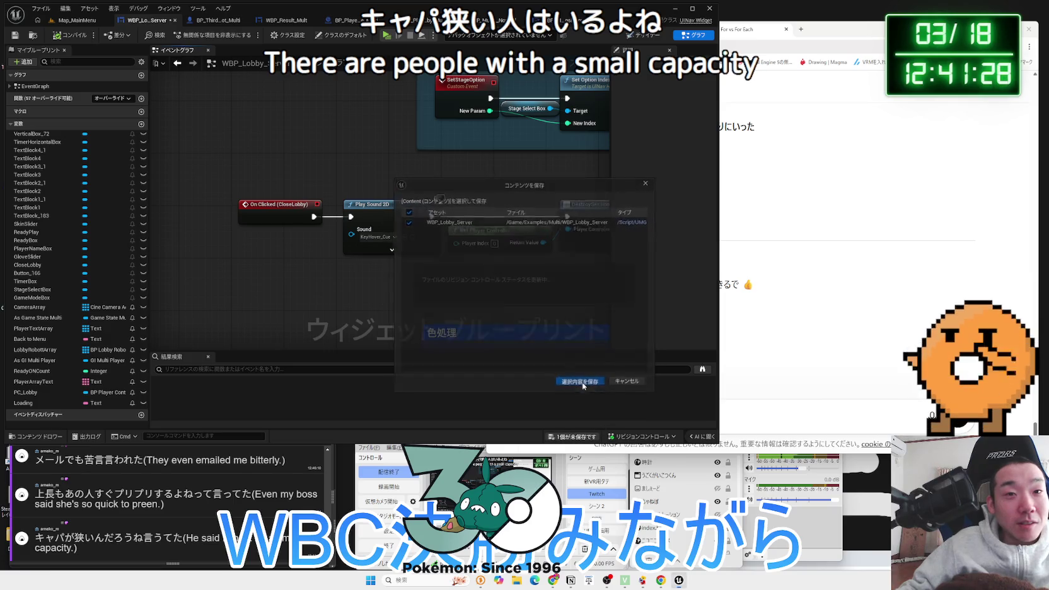
{"action": "left_click", "coordinate": [580, 381]}
{"action": "scroll", "coordinate": [329, 311], "scroll_direction": "down", "scroll_amount": 1}
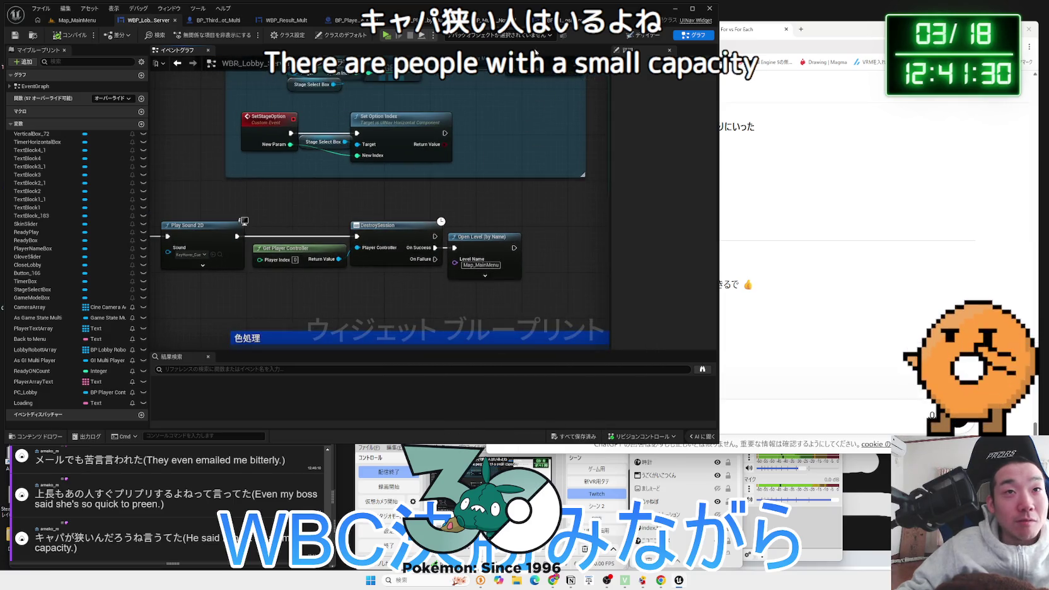
In the character's ApplyDamage graph, shift the DamageCoefficient, CONTAINS, NOT, AND group and Return Node left
{"action": "key", "text": "ctrl+Tab"}
{"action": "key", "text": "ctrl+Tab"}
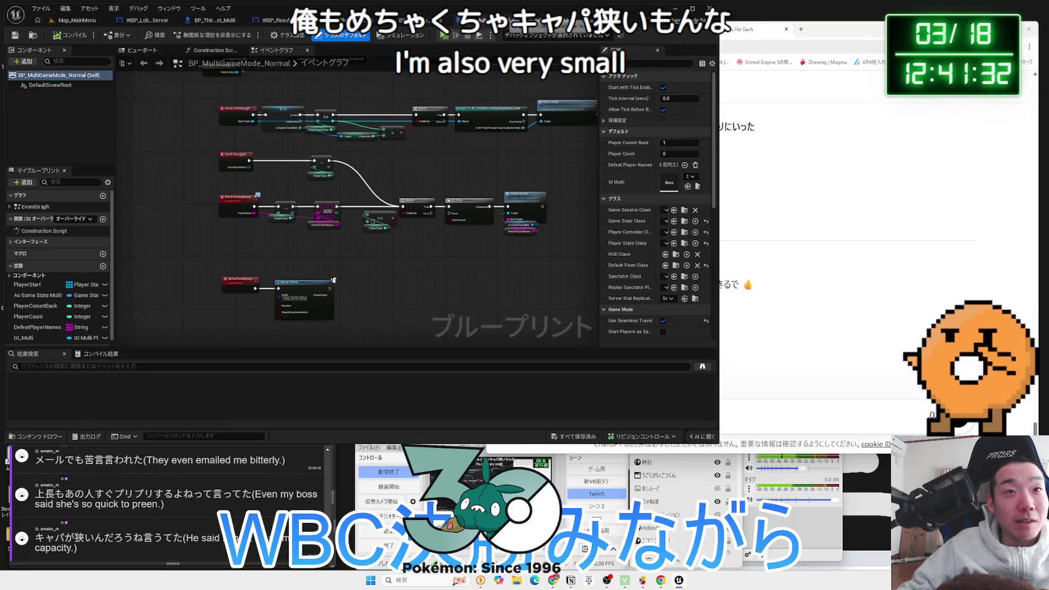
{"action": "key", "text": "ctrl+Tab"}
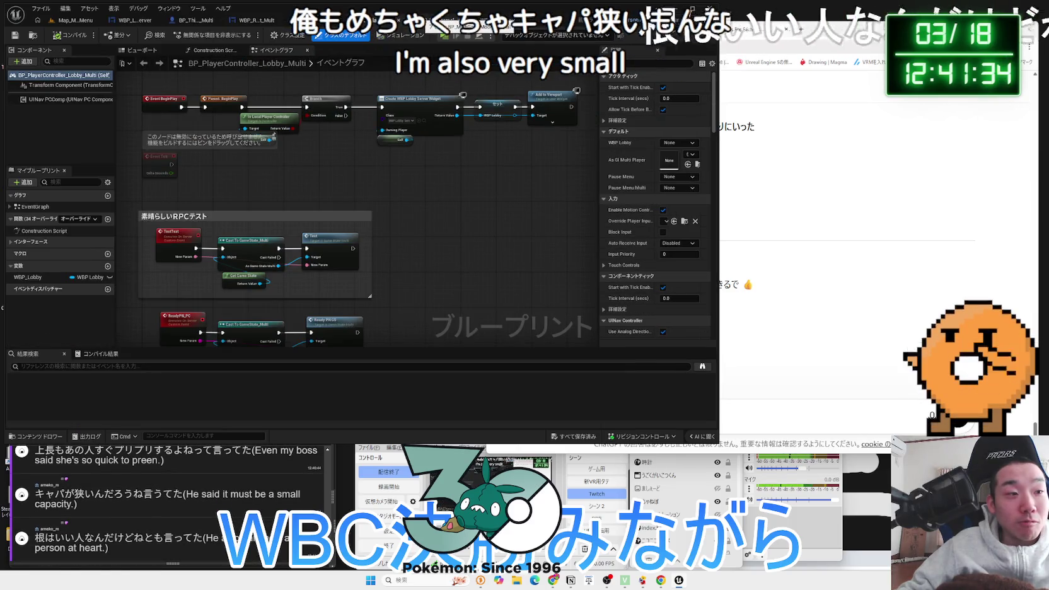
{"action": "key", "text": "ctrl+Tab"}
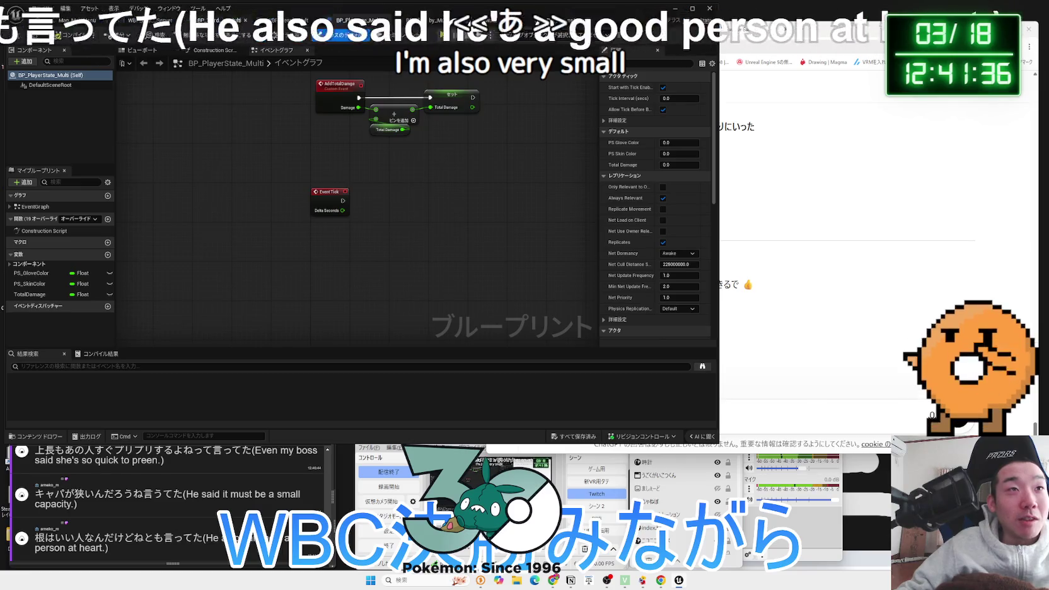
{"action": "key", "text": "ctrl+Tab"}
{"action": "scroll", "coordinate": [485, 208], "scroll_direction": "down", "scroll_amount": 4}
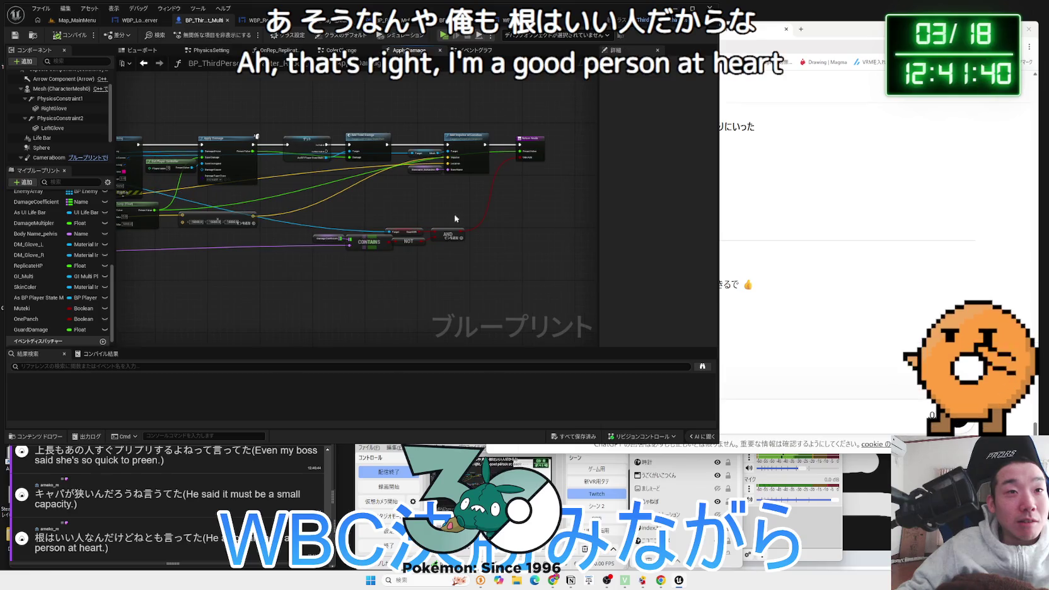
{"action": "left_click_drag", "start_coordinate": [466, 222], "coordinate": [312, 249]}
{"action": "left_click_drag", "start_coordinate": [532, 138], "coordinate": [515, 139]}
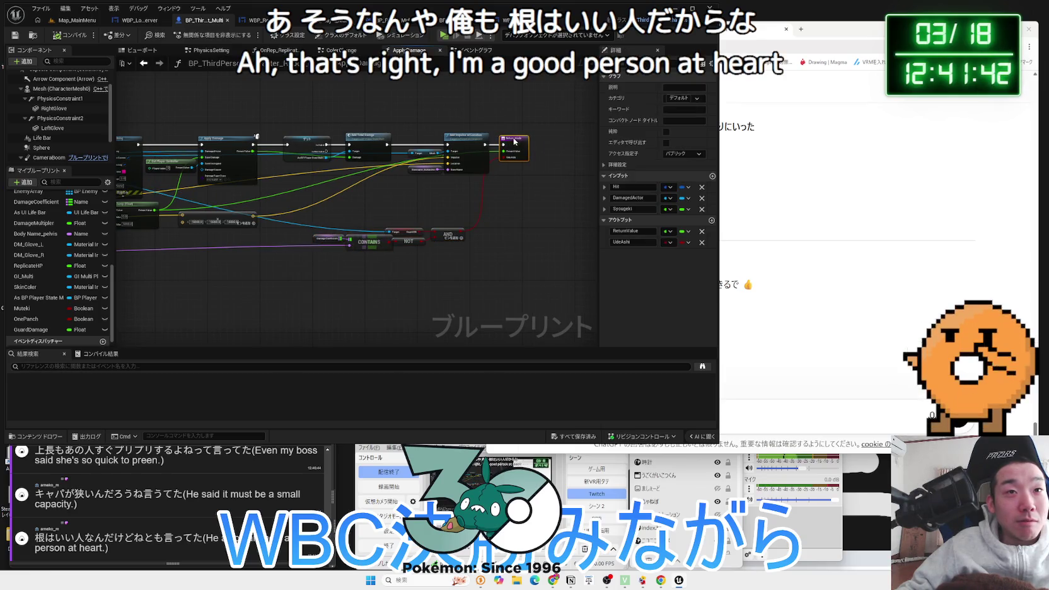
{"action": "left_click_drag", "start_coordinate": [447, 235], "coordinate": [425, 236]}
Nudge the Break Hit Result node up, save the blueprint, and inspect the Return Node
{"action": "left_click", "coordinate": [387, 233]}
{"action": "mouse_move", "coordinate": [351, 252]}
{"action": "left_mouse_down"}
{"action": "mouse_move", "coordinate": [344, 242]}
{"action": "mouse_move", "coordinate": [547, 239]}
{"action": "left_mouse_up"}
{"action": "left_click", "coordinate": [425, 263]}
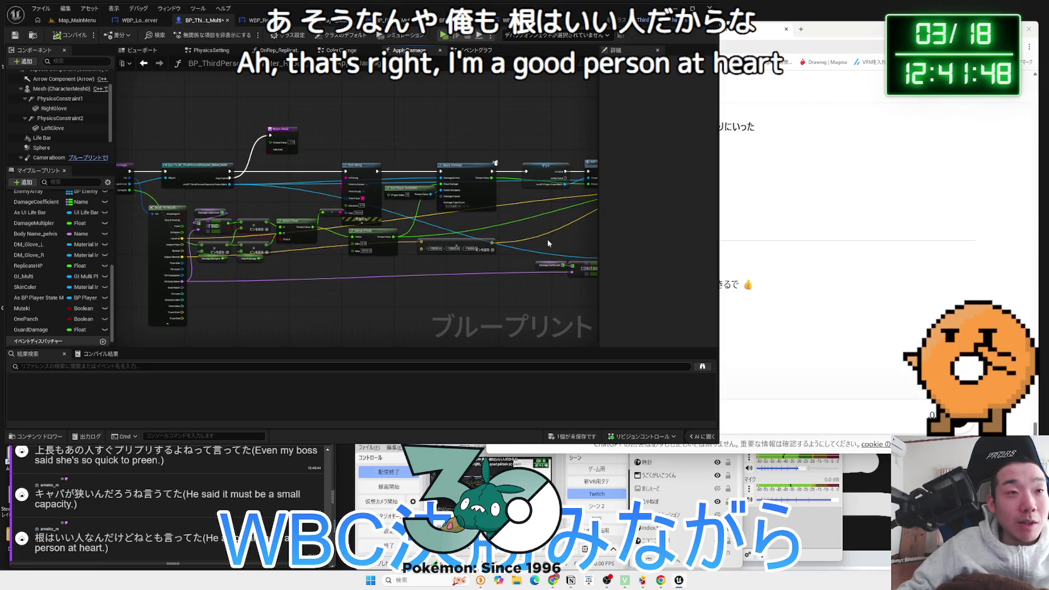
{"action": "scroll", "coordinate": [410, 230], "scroll_direction": "down", "scroll_amount": 1}
{"action": "left_click_drag", "start_coordinate": [182, 211], "coordinate": [180, 203]}
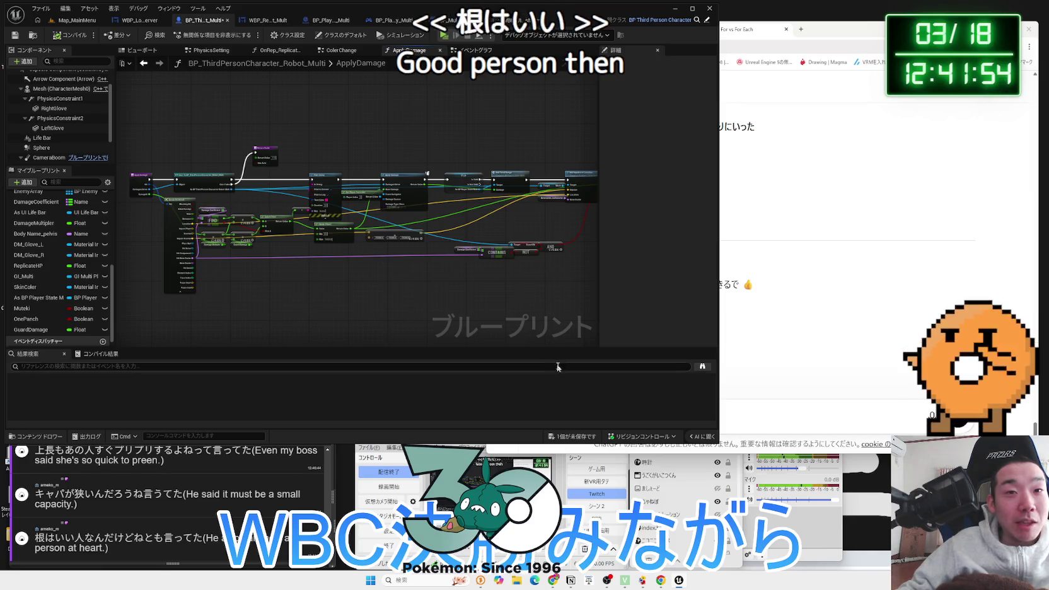
{"action": "key", "text": "ctrl+s"}
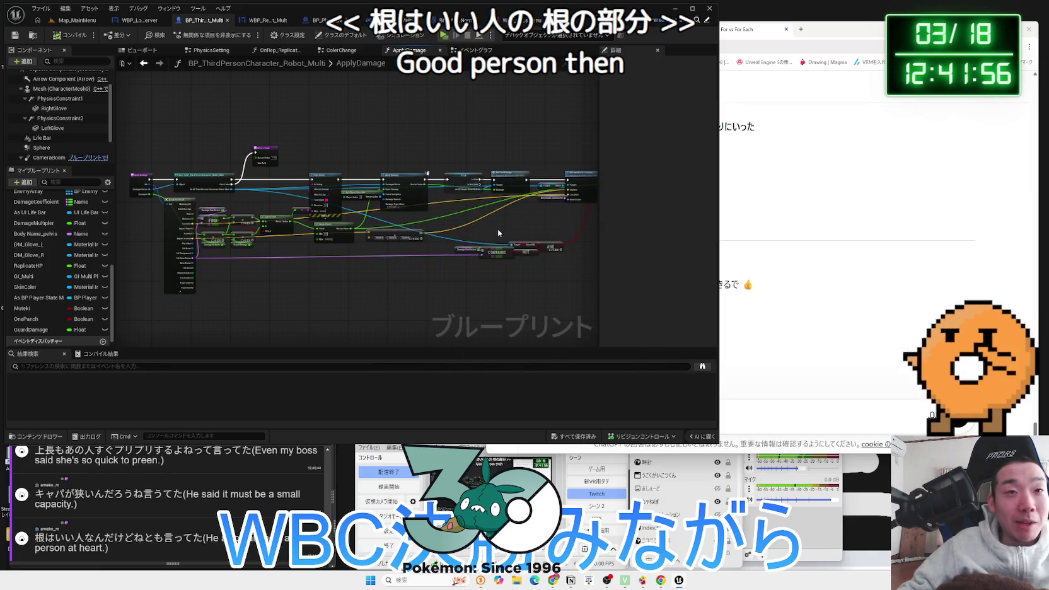
{"action": "scroll", "coordinate": [409, 233], "scroll_direction": "up", "scroll_amount": 3}
{"action": "left_click", "coordinate": [488, 124]}
{"action": "scroll", "coordinate": [328, 240], "scroll_direction": "down", "scroll_amount": 1}
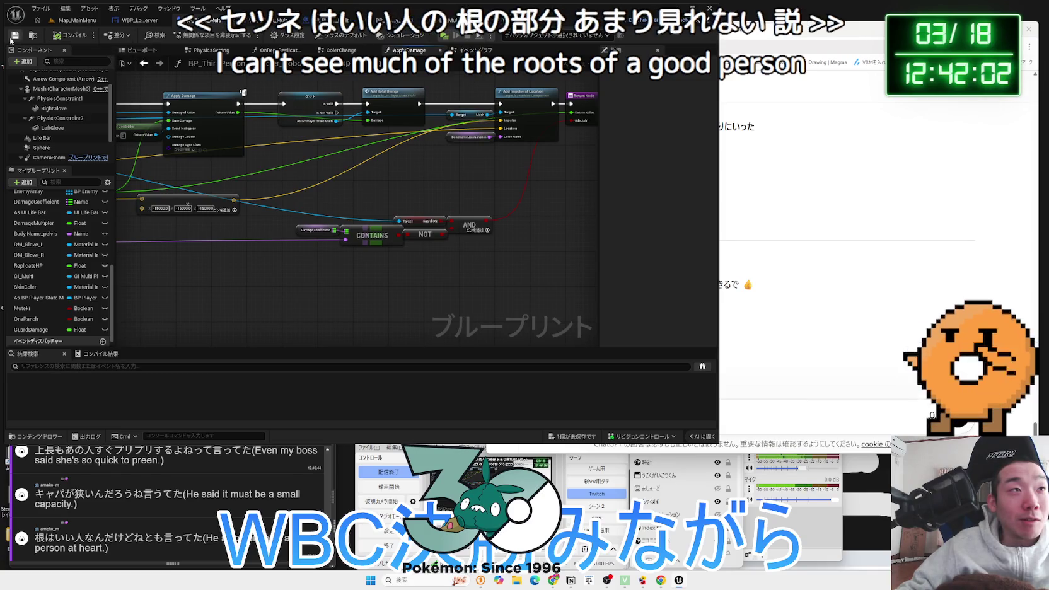
Move WBP_Lobby_Server's Play Sound, DestroySession and Open Level row right, then save it
{"action": "left_click", "coordinate": [128, 23]}
{"action": "scroll", "coordinate": [256, 163], "scroll_direction": "down", "scroll_amount": 4}
{"action": "mouse_move", "coordinate": [481, 246]}
{"action": "left_mouse_down"}
{"action": "mouse_move", "coordinate": [445, 230]}
{"action": "mouse_move", "coordinate": [200, 195]}
{"action": "mouse_move", "coordinate": [352, 198]}
{"action": "left_mouse_up"}
{"action": "mouse_move", "coordinate": [298, 147]}
{"action": "left_mouse_down"}
{"action": "mouse_move", "coordinate": [330, 210]}
{"action": "mouse_move", "coordinate": [232, 175]}
{"action": "left_mouse_up"}
{"action": "scroll", "coordinate": [285, 306], "scroll_direction": "down", "scroll_amount": 5}
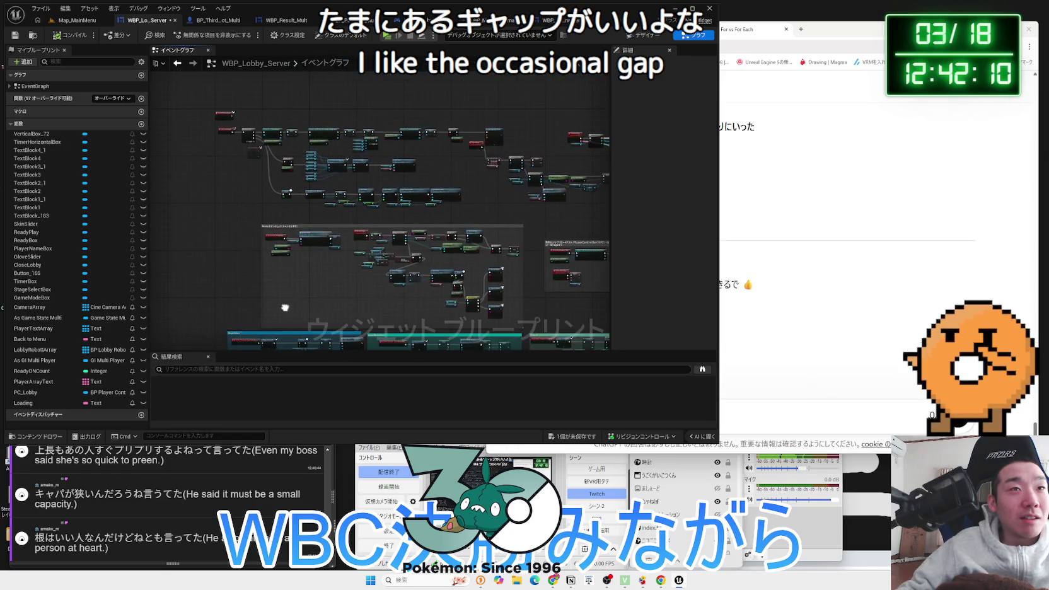
{"action": "scroll", "coordinate": [350, 326], "scroll_direction": "up", "scroll_amount": 3}
{"action": "scroll", "coordinate": [293, 259], "scroll_direction": "down", "scroll_amount": 2}
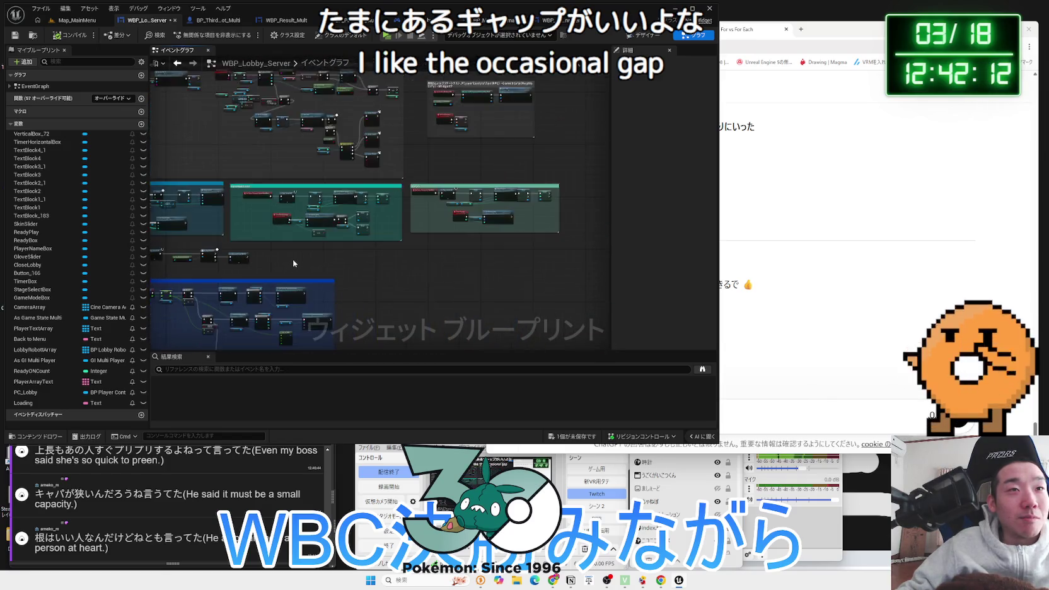
{"action": "left_click_drag", "start_coordinate": [420, 270], "coordinate": [454, 170]}
{"action": "left_click", "coordinate": [570, 437]}
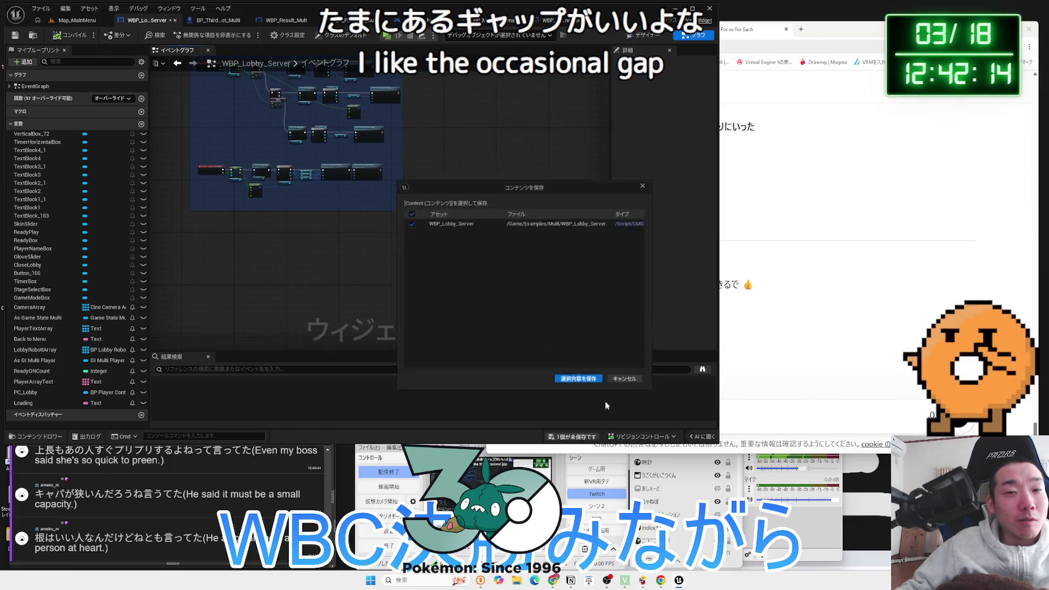
{"action": "left_click", "coordinate": [583, 385]}
Look over the other open blueprints, then return to the Map_MainMenu level editor
{"action": "left_click", "coordinate": [319, 20]}
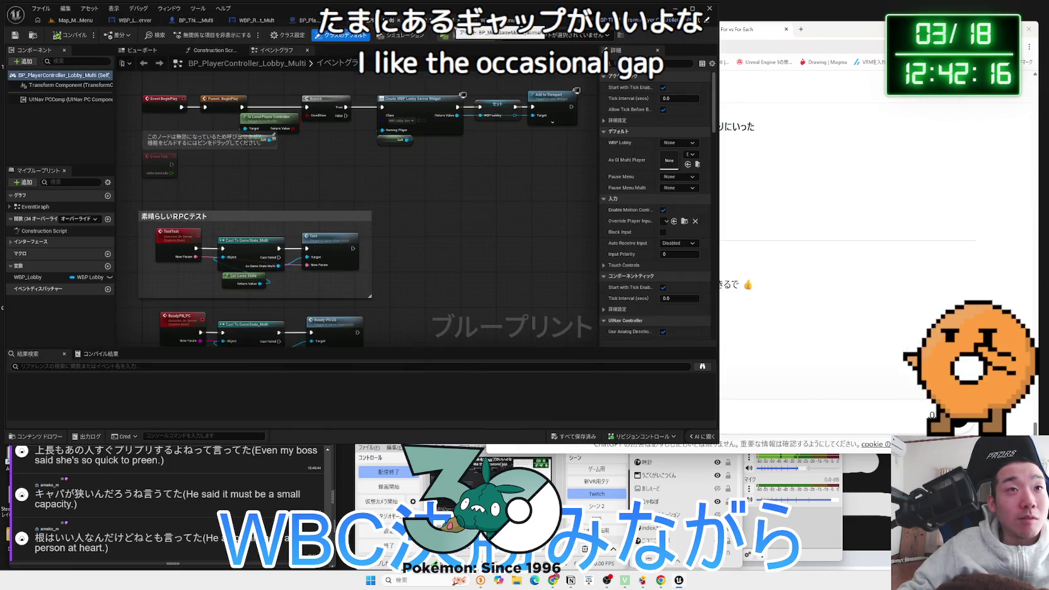
{"action": "left_click", "coordinate": [259, 20]}
{"action": "left_click", "coordinate": [201, 21]}
{"action": "left_click", "coordinate": [308, 20]}
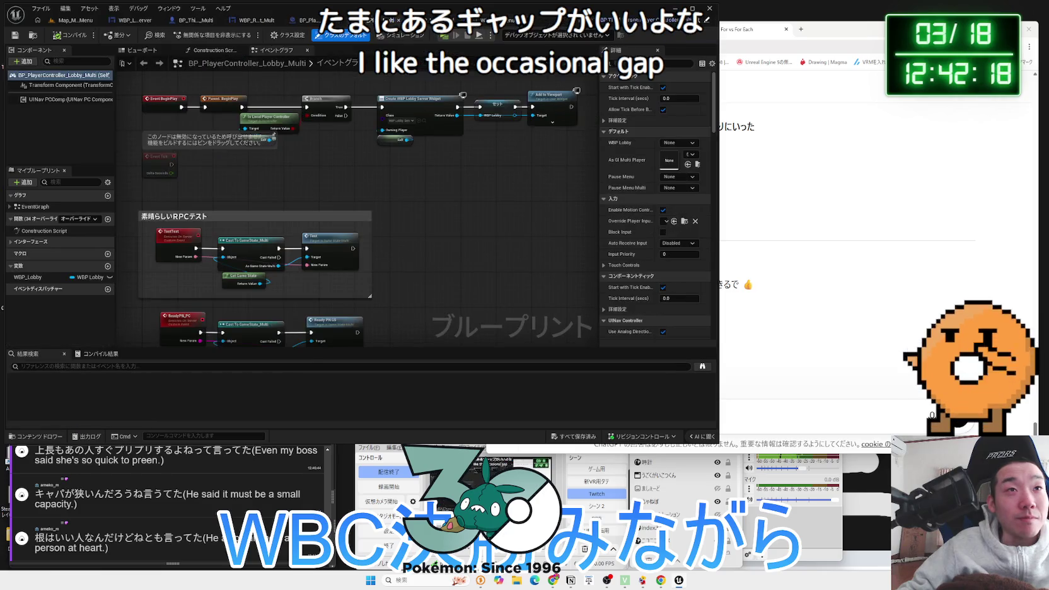
{"action": "left_click", "coordinate": [303, 23]}
{"action": "left_click", "coordinate": [218, 20]}
{"action": "left_click", "coordinate": [148, 20]}
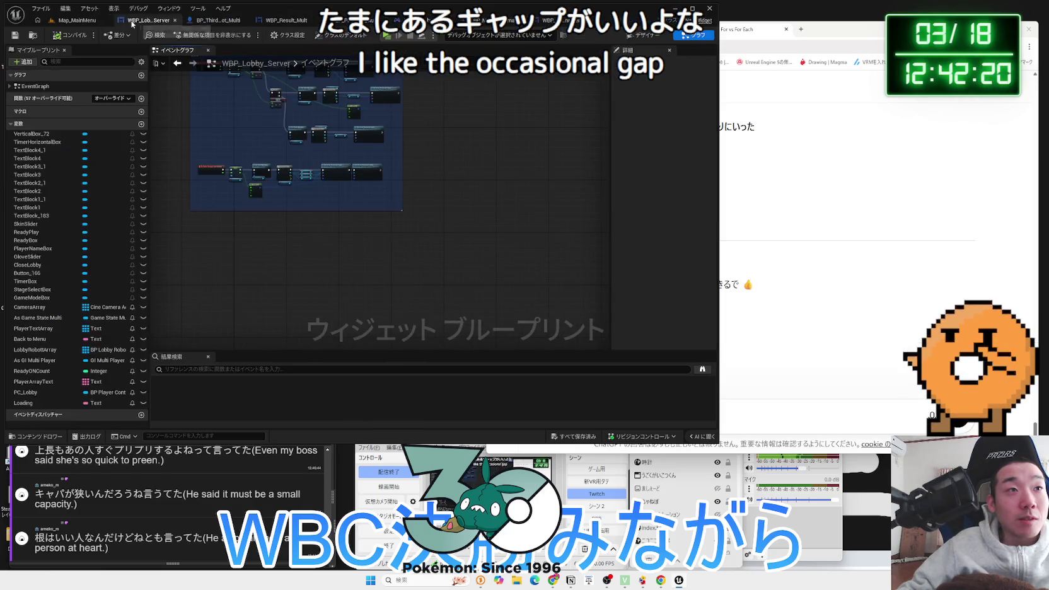
{"action": "left_click_drag", "start_coordinate": [291, 168], "coordinate": [343, 225]}
{"action": "key", "text": "ctrl+b"}
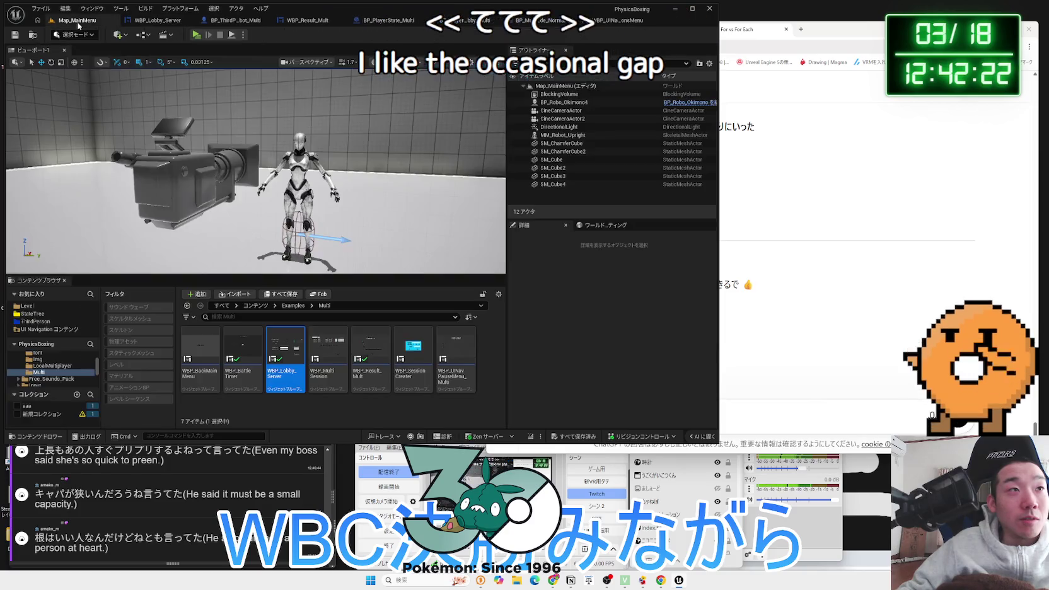
Open WBP_MultiSession and edit the SessionSection_84 widget blueprint
{"action": "right_click", "coordinate": [333, 337]}
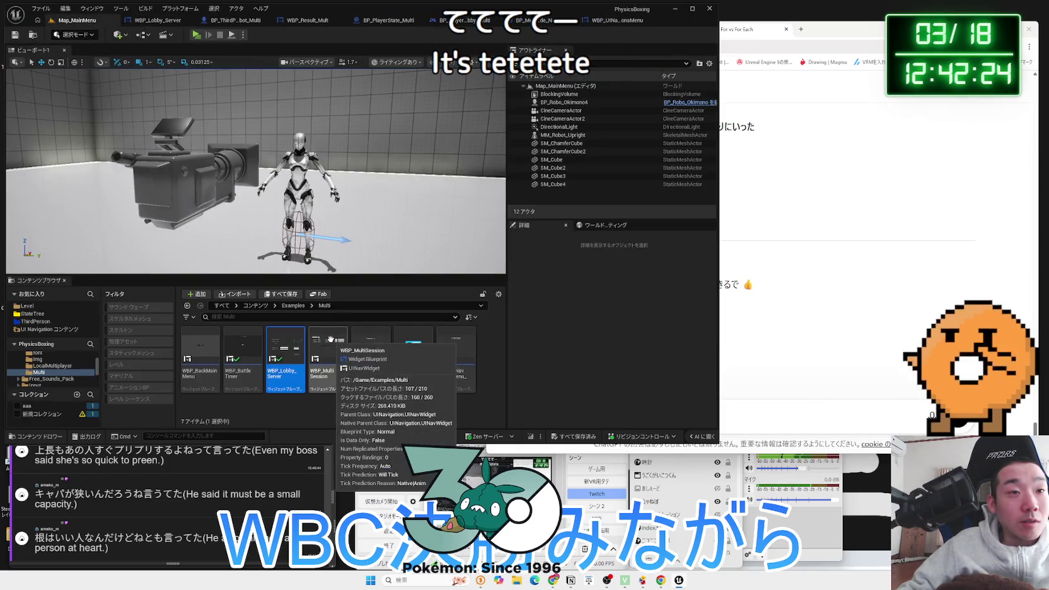
{"action": "left_click", "coordinate": [336, 353]}
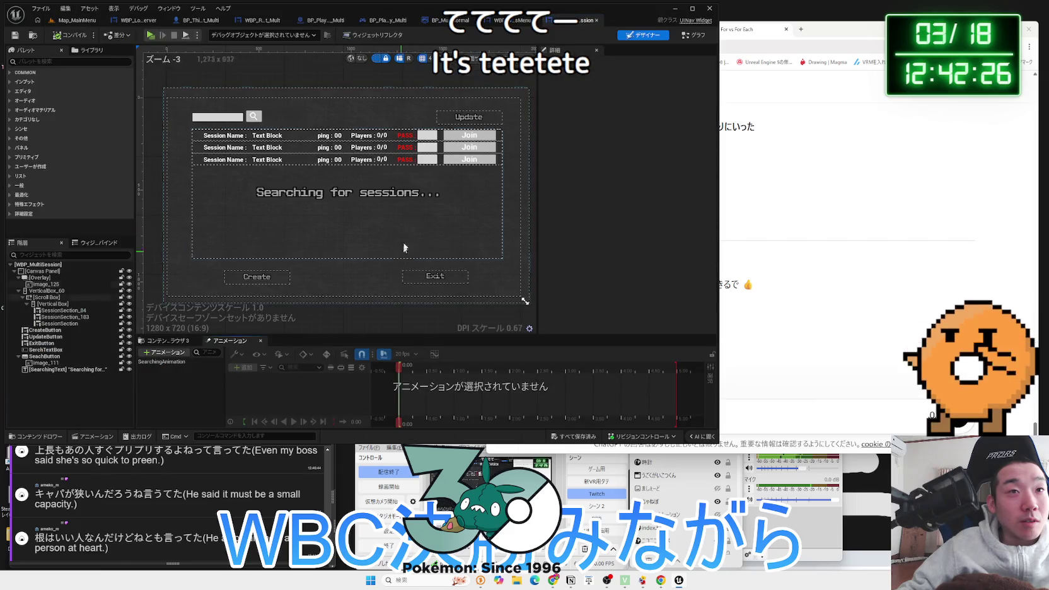
{"action": "left_click", "coordinate": [395, 143]}
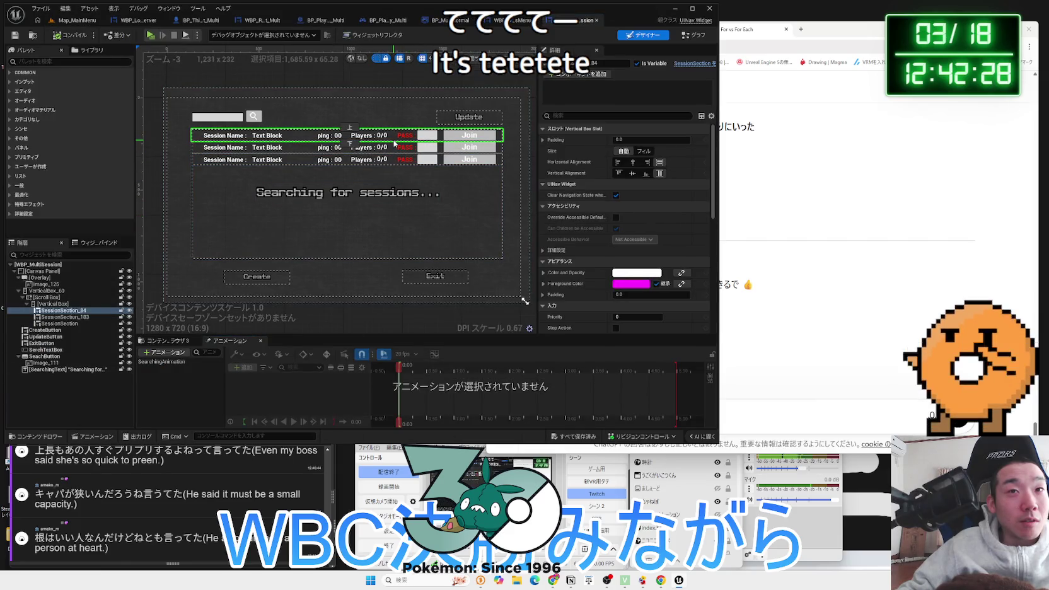
{"action": "right_click", "coordinate": [62, 312]}
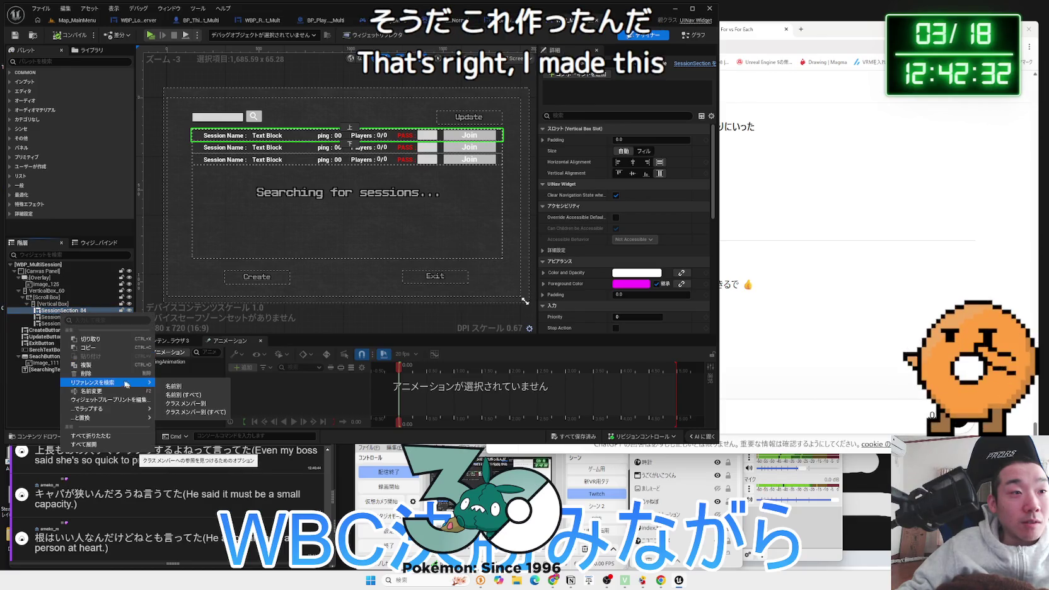
{"action": "left_click", "coordinate": [104, 401]}
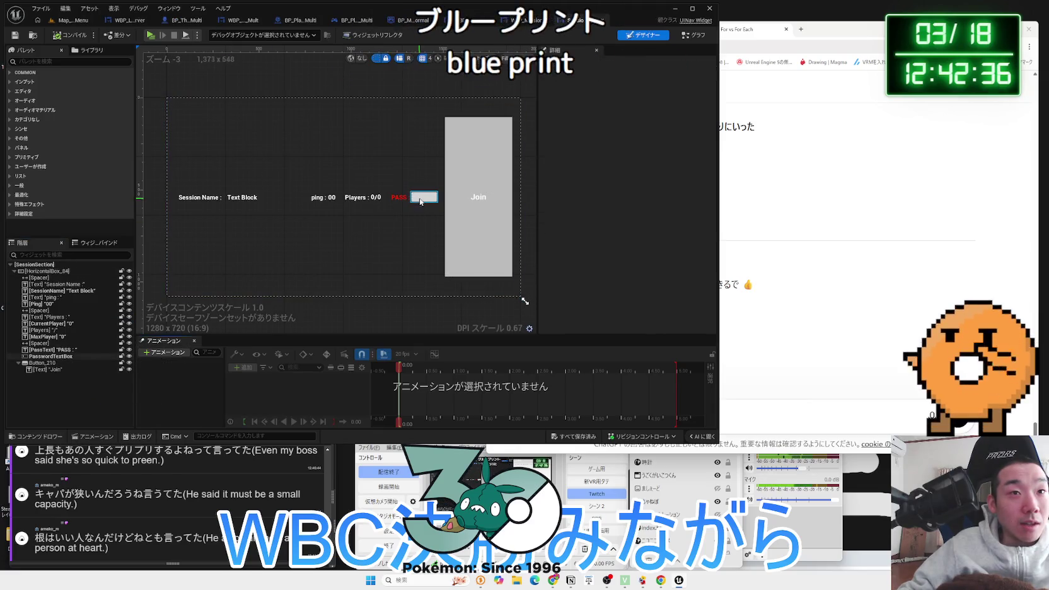
Select the Join button and find its On Clicked (Button_210) node in the Graph
{"action": "left_click", "coordinate": [420, 201]}
{"action": "left_click", "coordinate": [488, 164]}
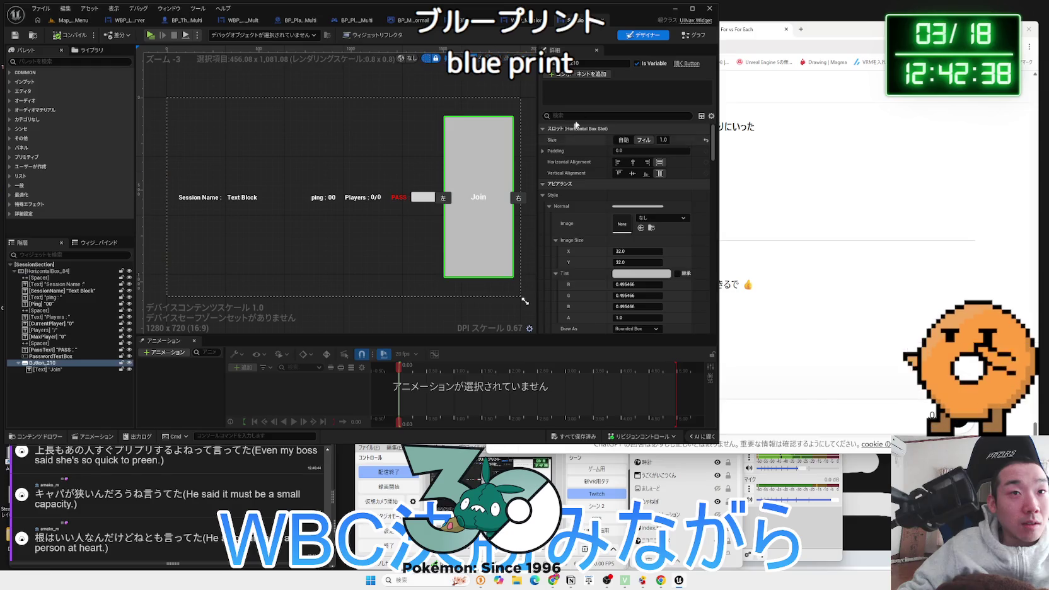
{"action": "left_click", "coordinate": [692, 36]}
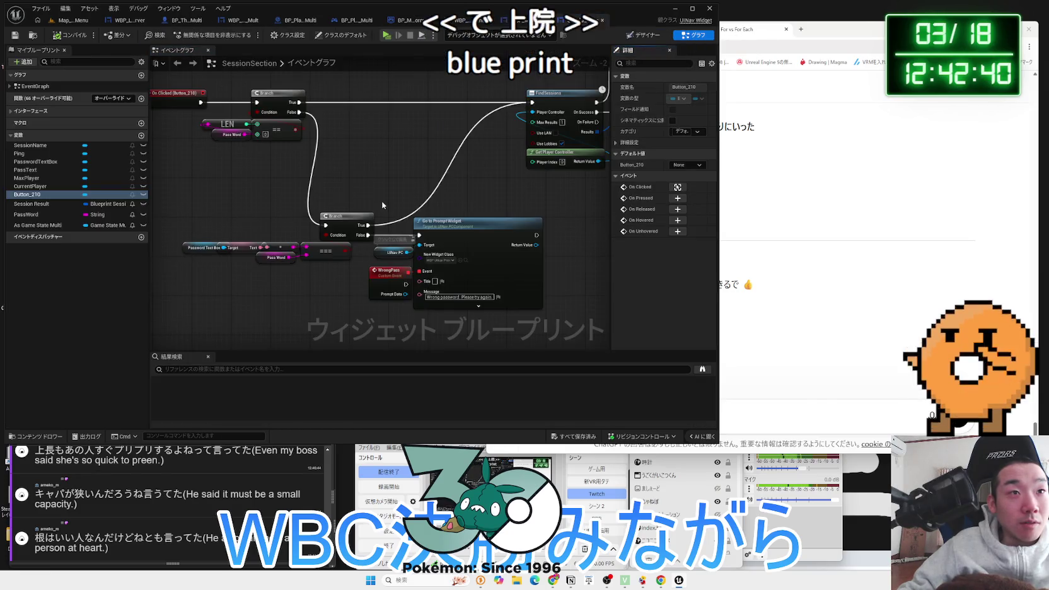
{"action": "scroll", "coordinate": [324, 208], "scroll_direction": "up", "scroll_amount": 4}
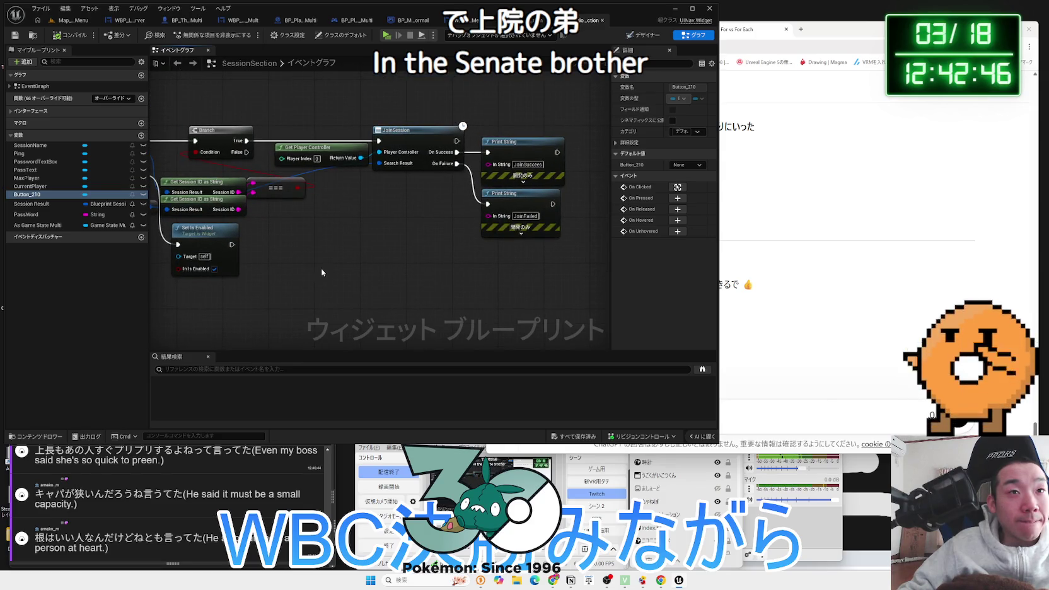
{"action": "scroll", "coordinate": [321, 272], "scroll_direction": "down", "scroll_amount": 2}
{"action": "left_click_drag", "start_coordinate": [321, 268], "coordinate": [486, 264]}
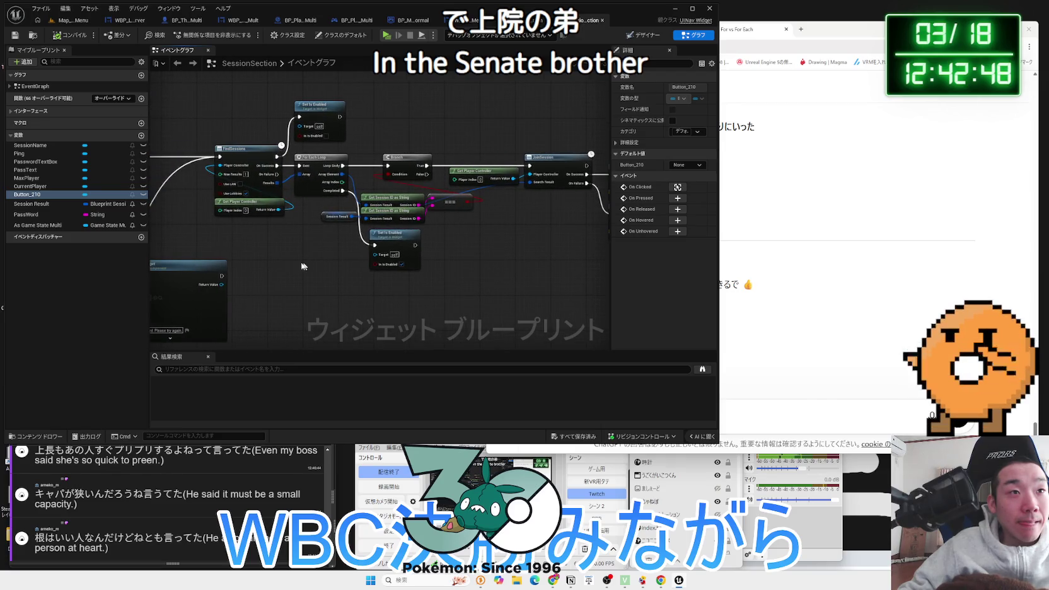
{"action": "left_click_drag", "start_coordinate": [292, 262], "coordinate": [561, 271]}
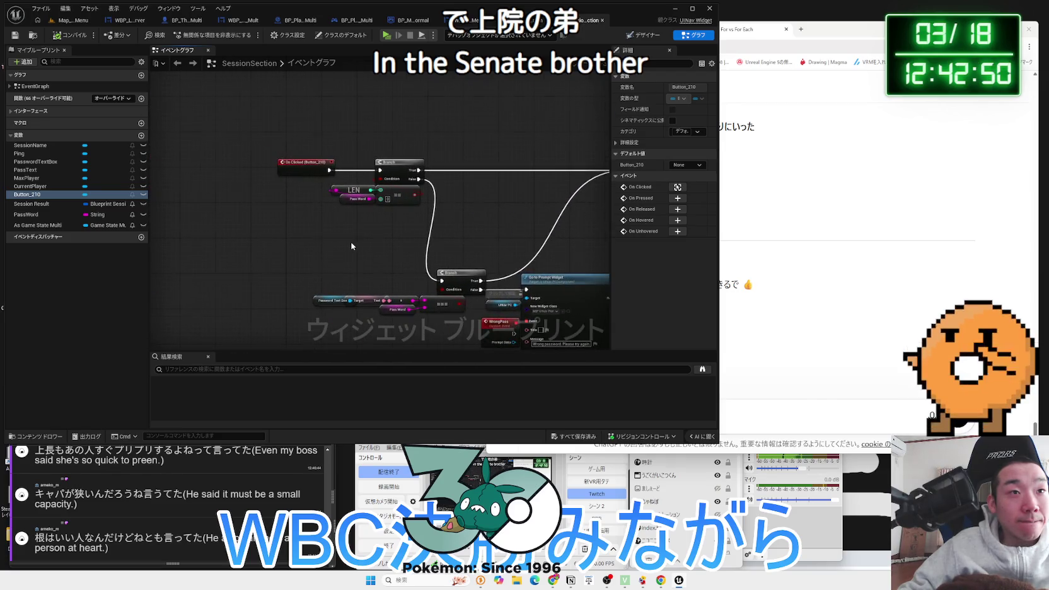
{"action": "scroll", "coordinate": [352, 246], "scroll_direction": "up", "scroll_amount": 2}
{"action": "left_click", "coordinate": [319, 161]}
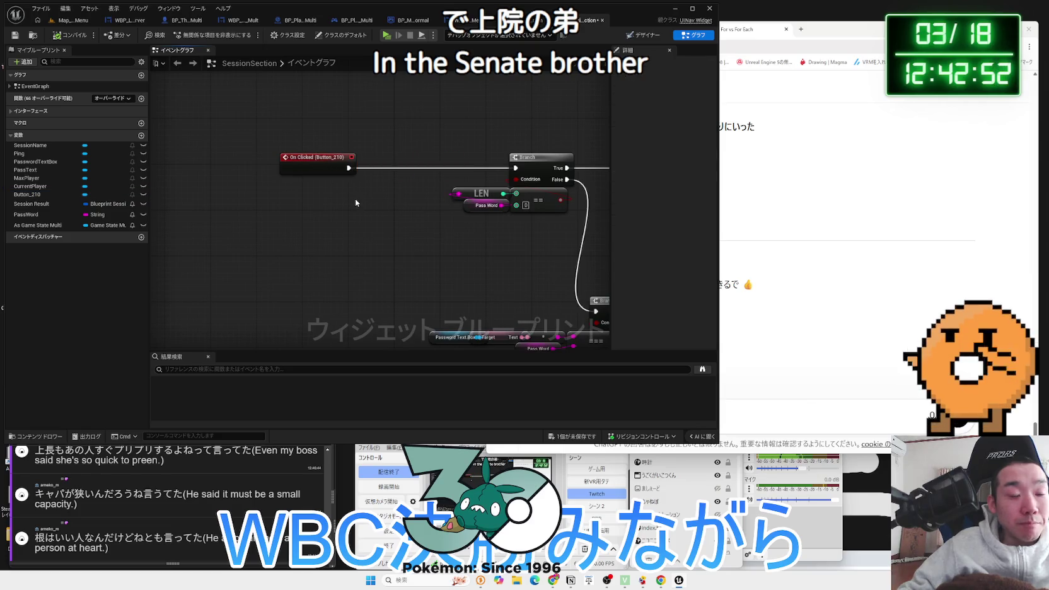
Insert a pasted Play Sound 2D node between On Clicked (Button_210) and Branch, and compile
{"action": "mouse_move", "coordinate": [321, 161]}
{"action": "left_mouse_down"}
{"action": "mouse_move", "coordinate": [407, 161]}
{"action": "mouse_move", "coordinate": [252, 159]}
{"action": "left_mouse_up"}
{"action": "key", "text": "ctrl+v"}
{"action": "mouse_move", "coordinate": [357, 209]}
{"action": "left_mouse_down"}
{"action": "mouse_move", "coordinate": [359, 168]}
{"action": "mouse_move", "coordinate": [517, 167]}
{"action": "left_mouse_up"}
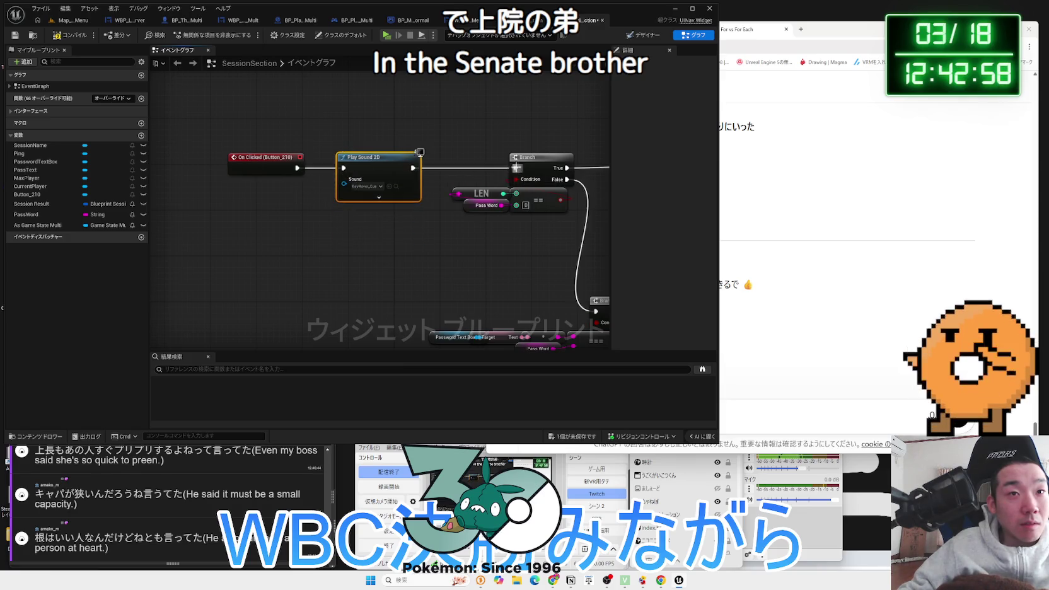
{"action": "left_click", "coordinate": [79, 38]}
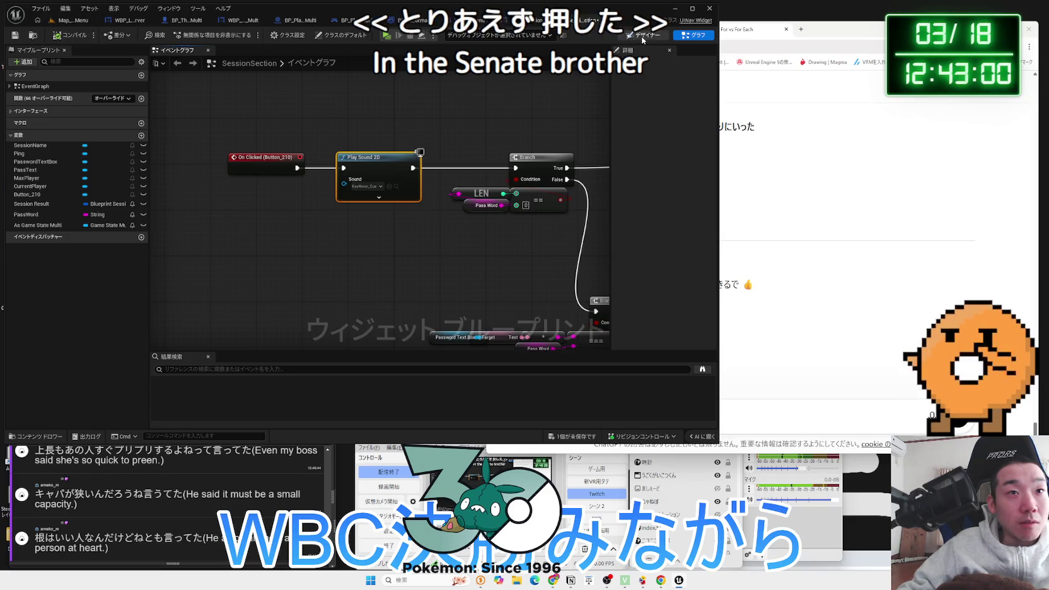
{"action": "left_click", "coordinate": [640, 36]}
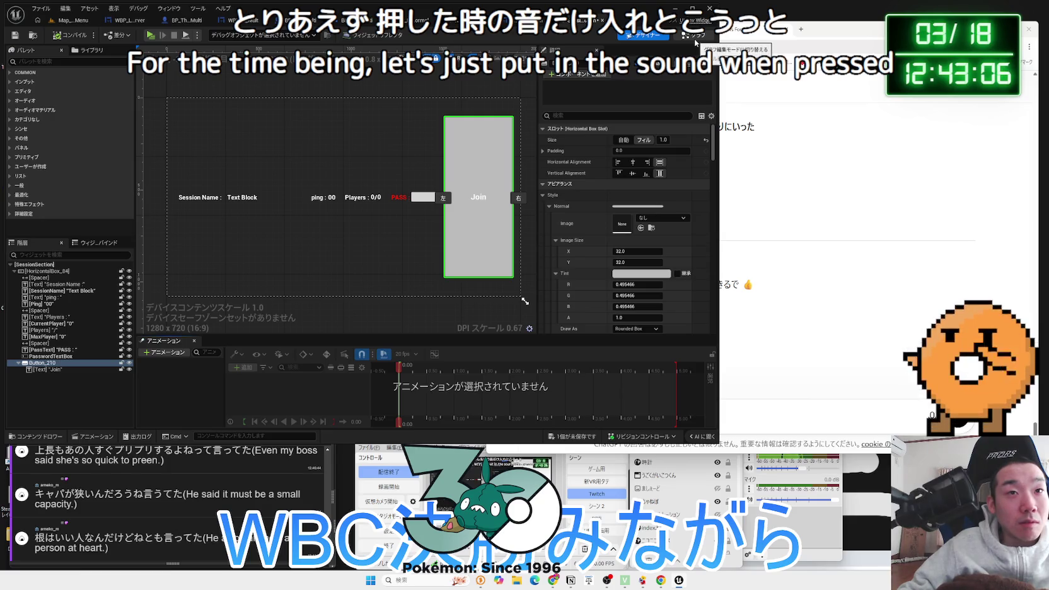
{"action": "left_click", "coordinate": [694, 39]}
Align the Play Sound 2D node in the On Clicked (Button_210) chain
{"action": "scroll", "coordinate": [358, 247], "scroll_direction": "down", "scroll_amount": 4}
{"action": "scroll", "coordinate": [358, 247], "scroll_direction": "up", "scroll_amount": 5}
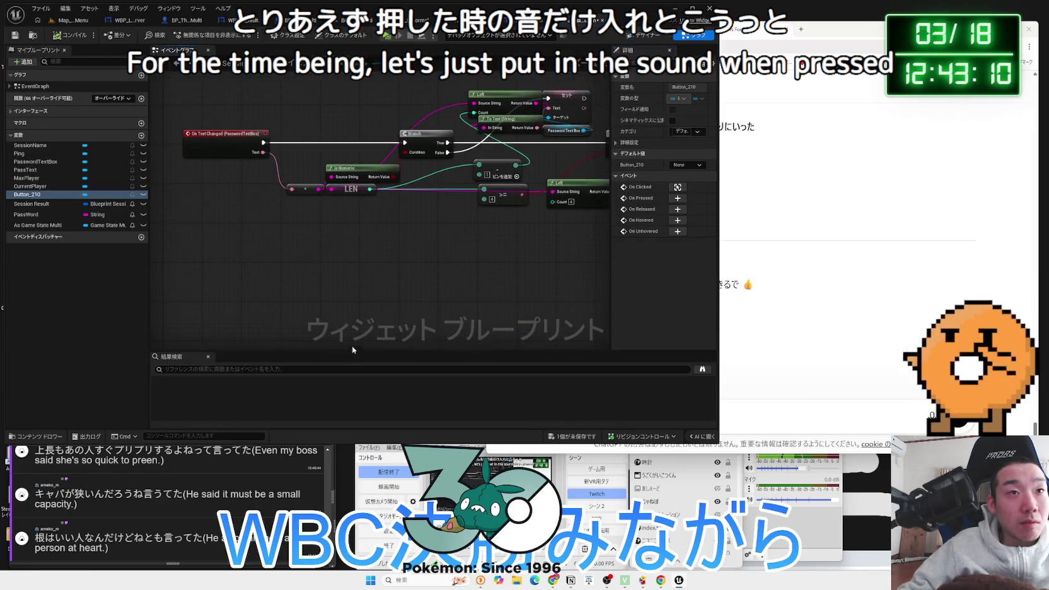
{"action": "scroll", "coordinate": [354, 337], "scroll_direction": "down", "scroll_amount": 2}
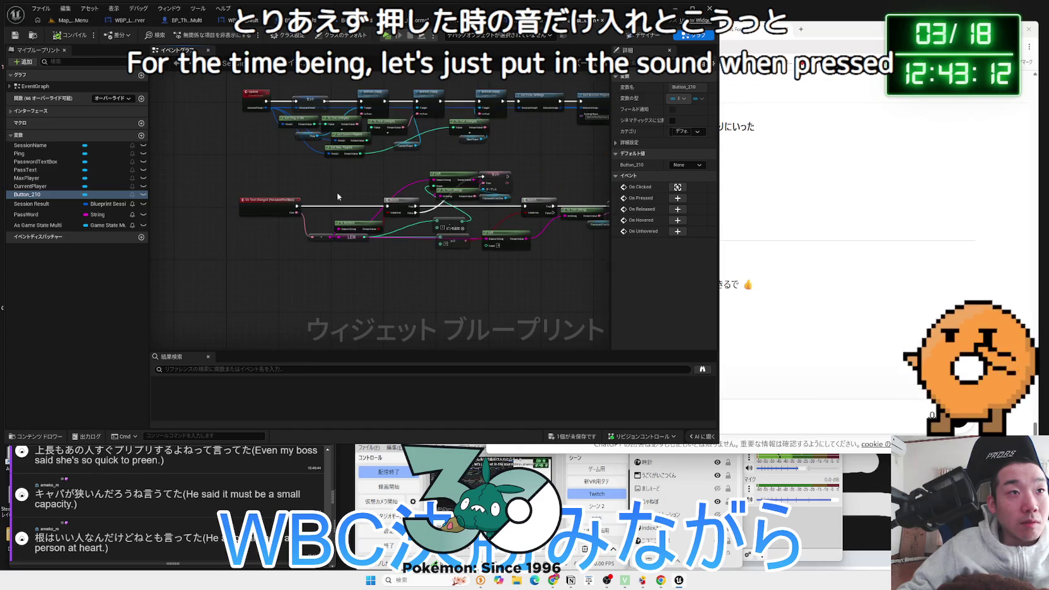
{"action": "left_click_drag", "start_coordinate": [338, 196], "coordinate": [309, 214]}
{"action": "scroll", "coordinate": [317, 322], "scroll_direction": "up", "scroll_amount": 3}
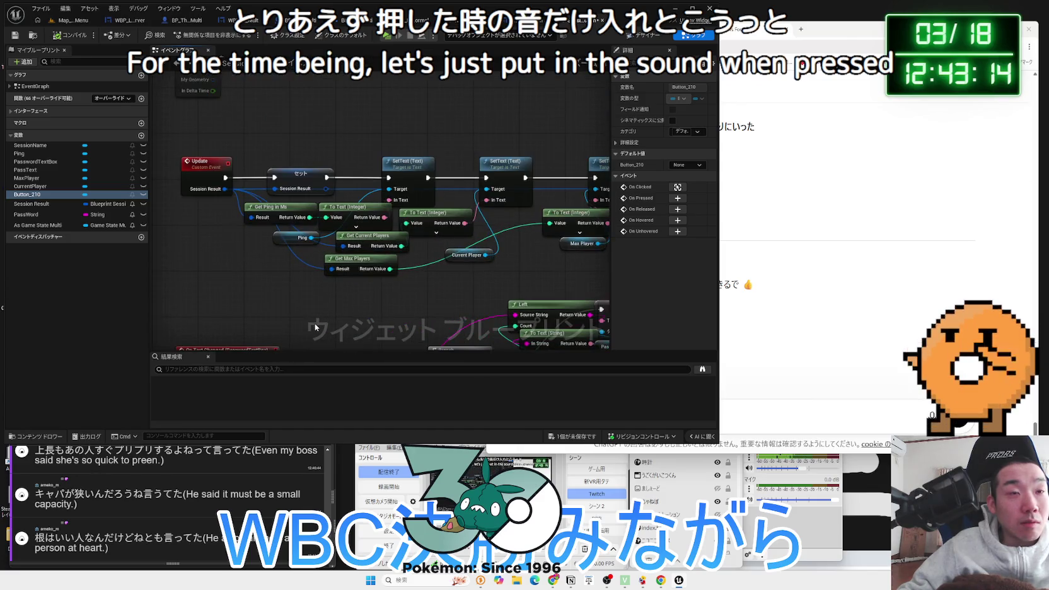
{"action": "scroll", "coordinate": [315, 327], "scroll_direction": "down", "scroll_amount": 2}
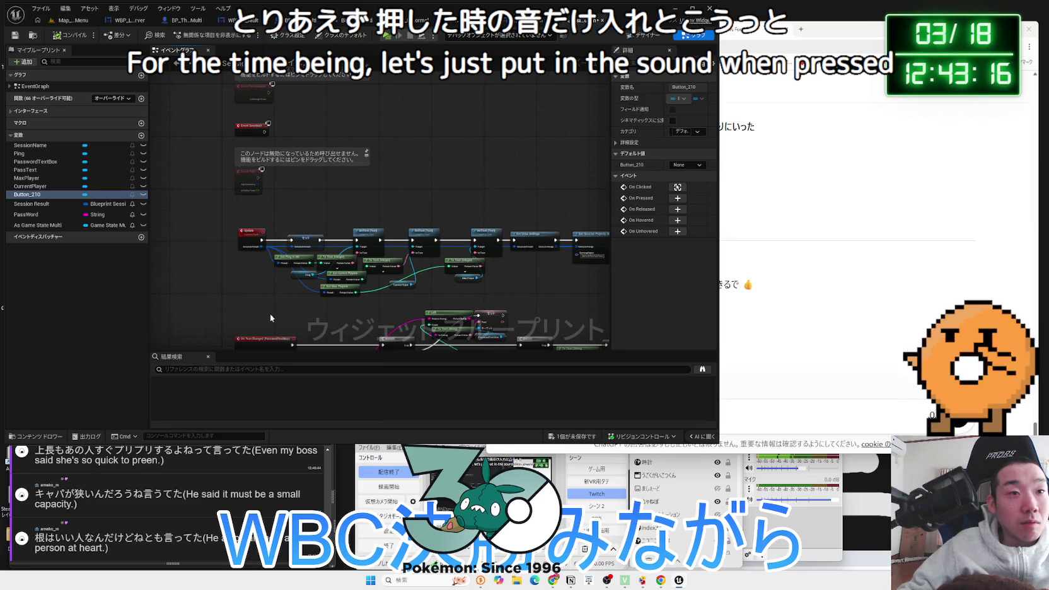
{"action": "scroll", "coordinate": [266, 323], "scroll_direction": "down", "scroll_amount": 2}
{"action": "left_click_drag", "start_coordinate": [265, 323], "coordinate": [271, 145]}
{"action": "scroll", "coordinate": [293, 244], "scroll_direction": "up", "scroll_amount": 2}
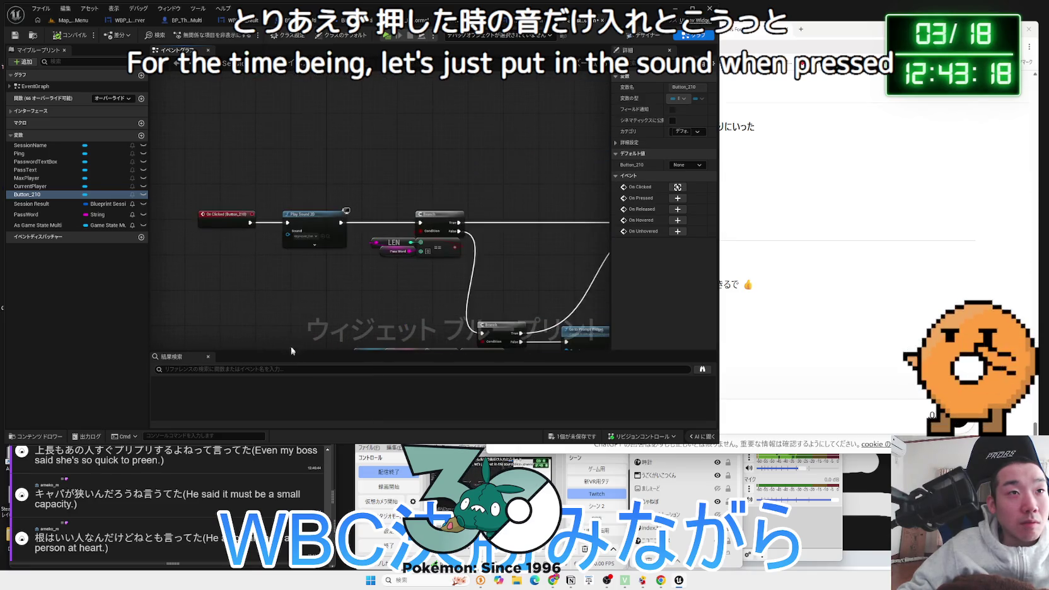
{"action": "left_click_drag", "start_coordinate": [301, 218], "coordinate": [319, 216]}
{"action": "left_click", "coordinate": [318, 291]}
{"action": "left_click_drag", "start_coordinate": [318, 291], "coordinate": [264, 286]}
Check the FindSessions, wrong-password and JoinSession nodes, then save SessionSection
{"action": "left_click_drag", "start_coordinate": [447, 294], "coordinate": [298, 295]}
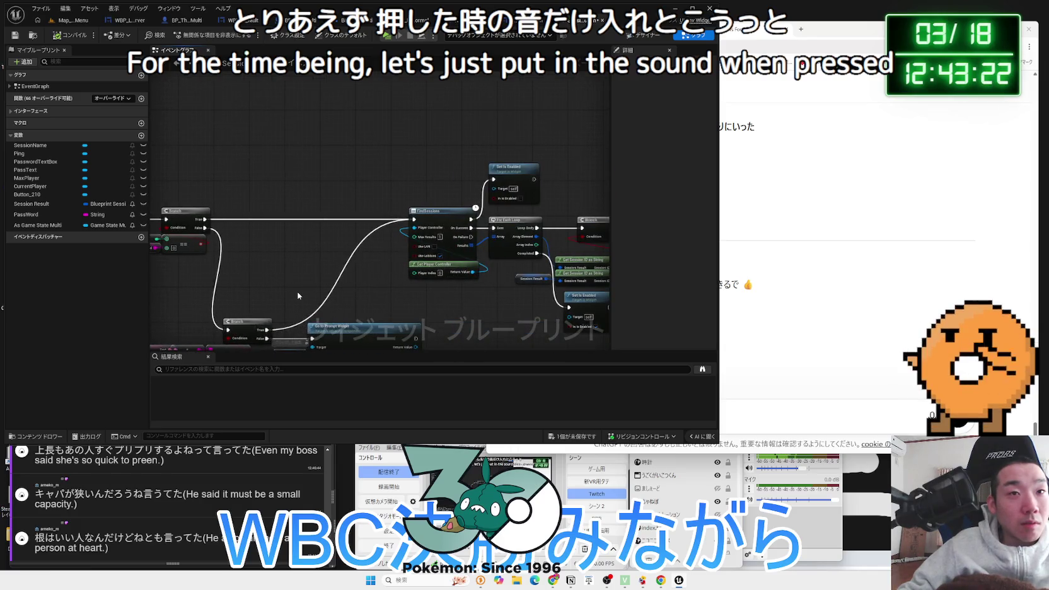
{"action": "scroll", "coordinate": [306, 296], "scroll_direction": "down", "scroll_amount": 2}
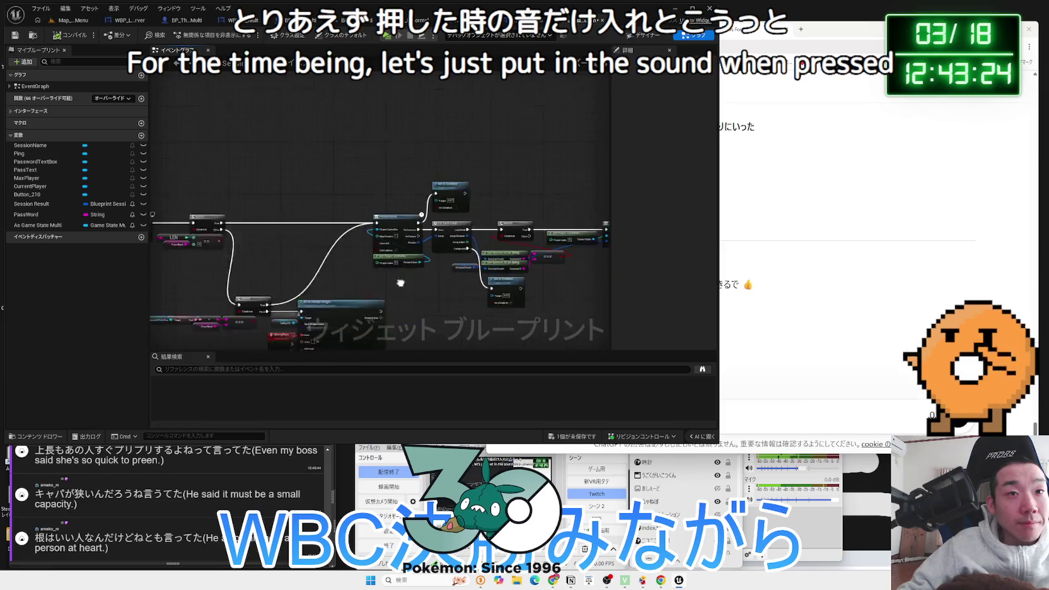
{"action": "left_click_drag", "start_coordinate": [435, 347], "coordinate": [479, 232]}
{"action": "scroll", "coordinate": [449, 270], "scroll_direction": "up", "scroll_amount": 3}
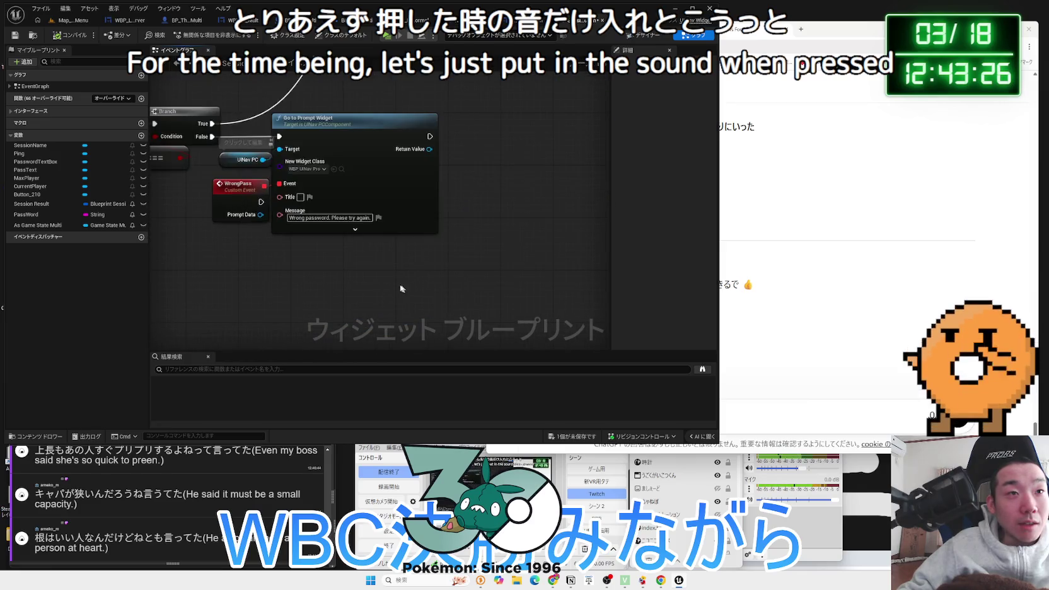
{"action": "left_click_drag", "start_coordinate": [592, 151], "coordinate": [333, 322]}
{"action": "scroll", "coordinate": [412, 303], "scroll_direction": "down", "scroll_amount": 1}
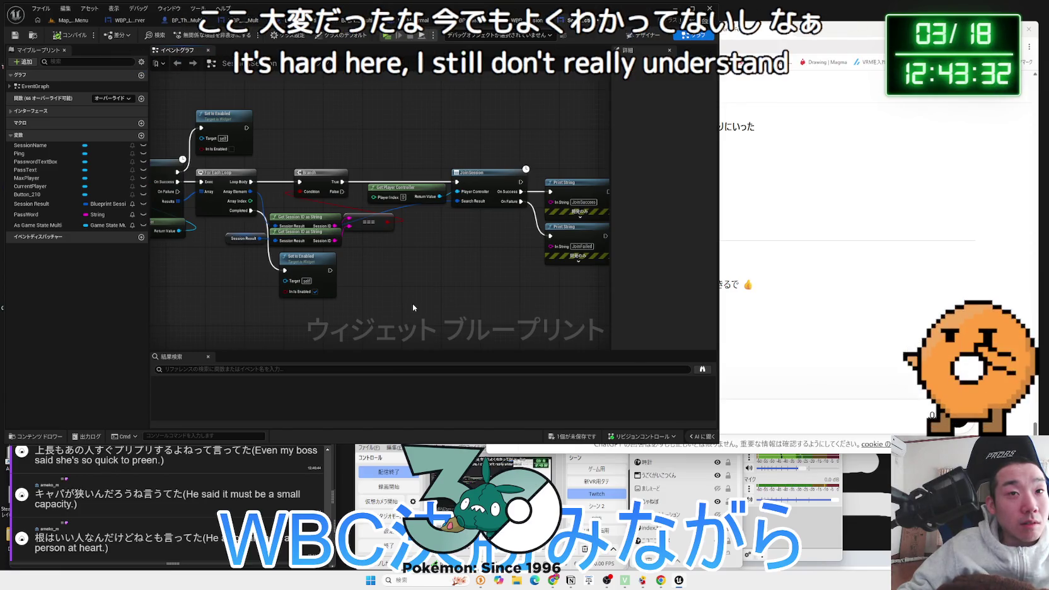
{"action": "scroll", "coordinate": [412, 303], "scroll_direction": "down", "scroll_amount": 2}
{"action": "left_click_drag", "start_coordinate": [412, 303], "coordinate": [461, 279]}
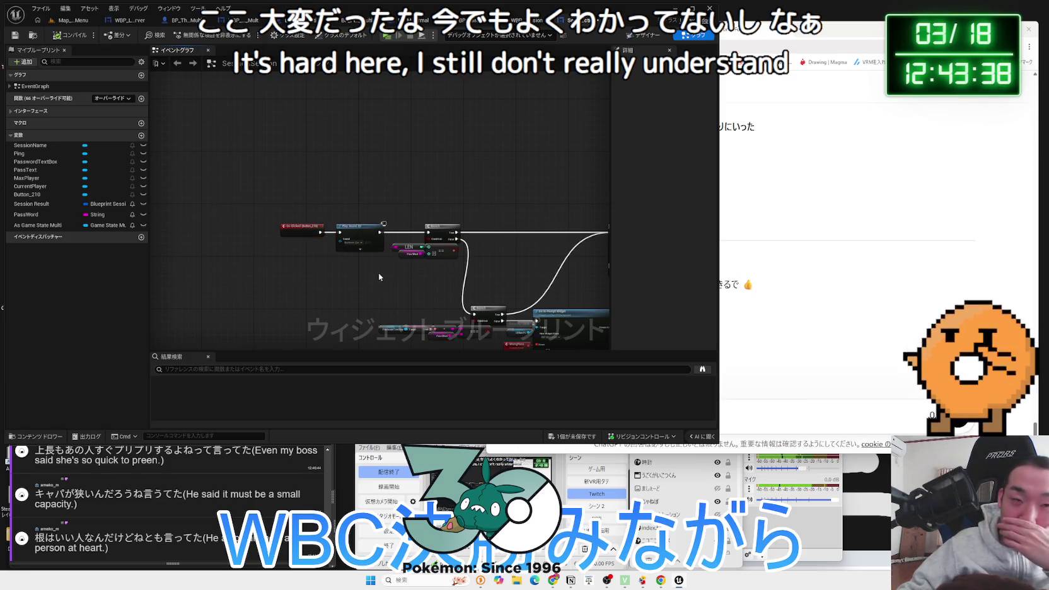
{"action": "scroll", "coordinate": [370, 276], "scroll_direction": "up", "scroll_amount": 2}
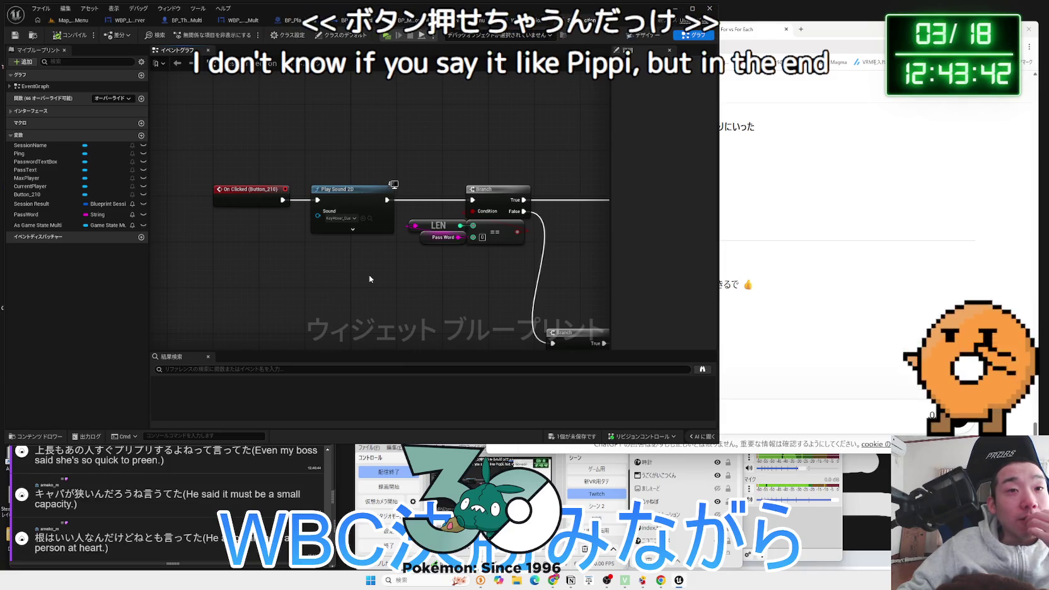
{"action": "key", "text": "ctrl+shift+s"}
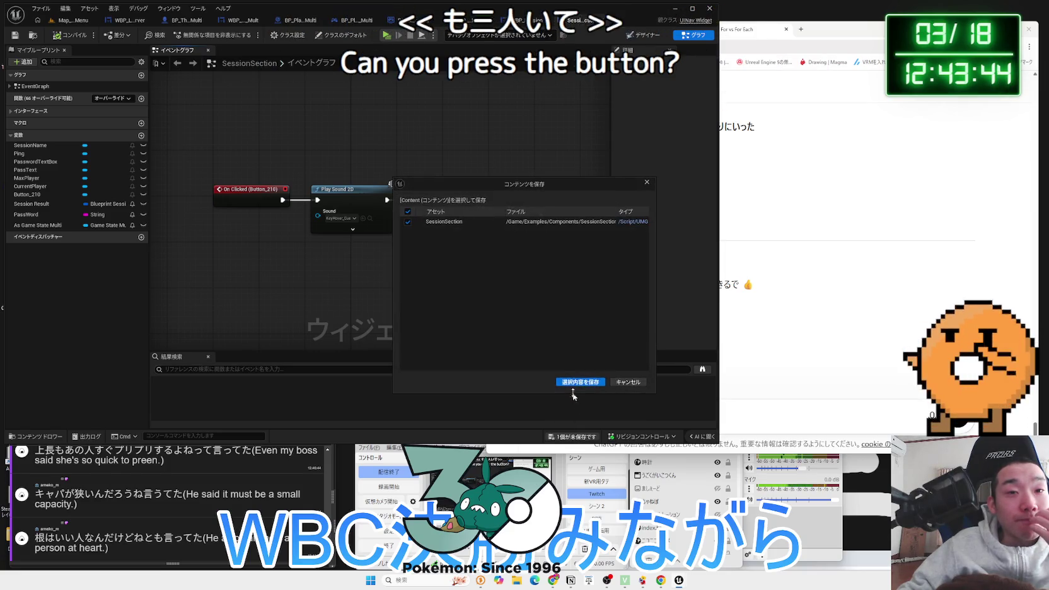
Save the SessionSection widget and set the play preview to 3 players
{"action": "left_click", "coordinate": [579, 384]}
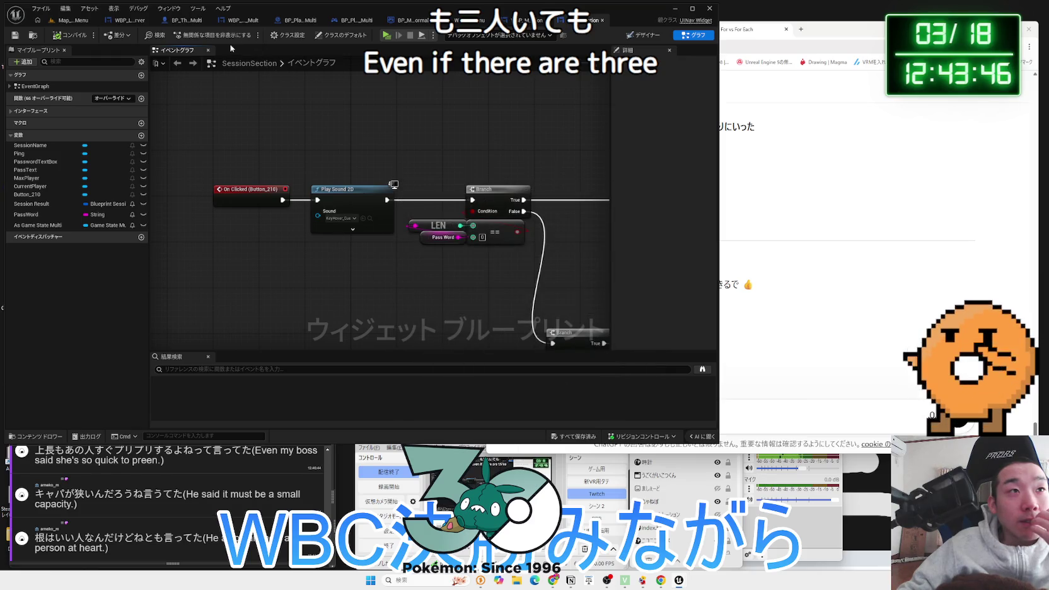
{"action": "left_click", "coordinate": [436, 37]}
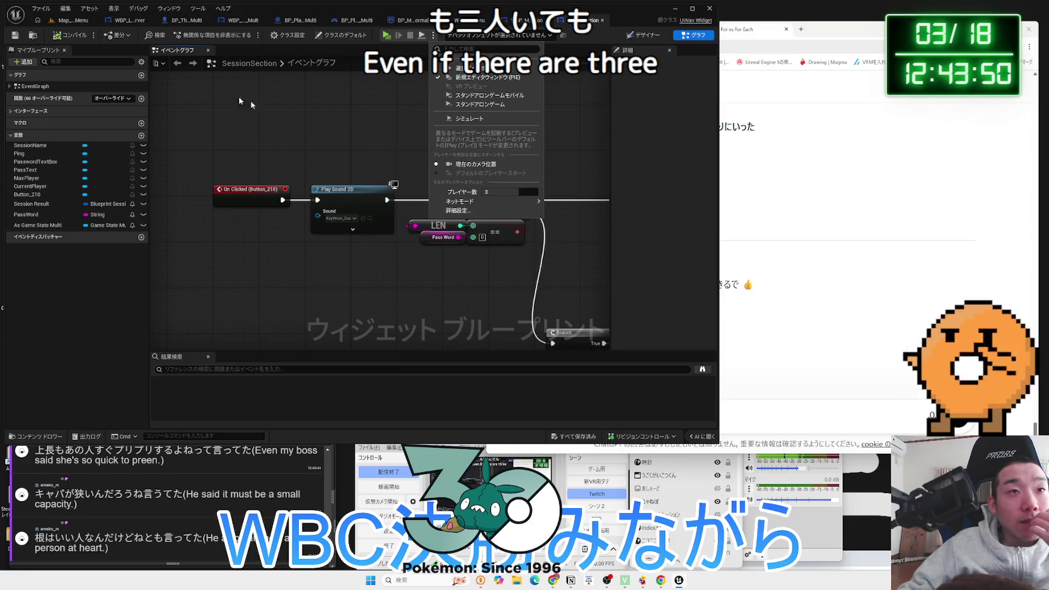
{"action": "left_click", "coordinate": [69, 22]}
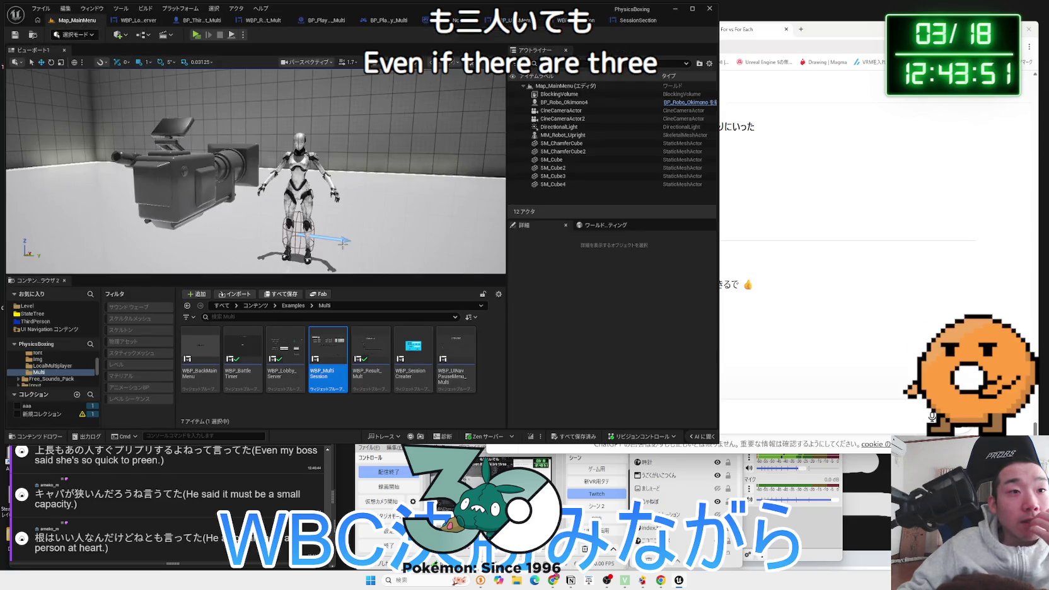
Open WBP_Result_Multi from the Content Browser and show its event graph
{"action": "double_click", "coordinate": [385, 379]}
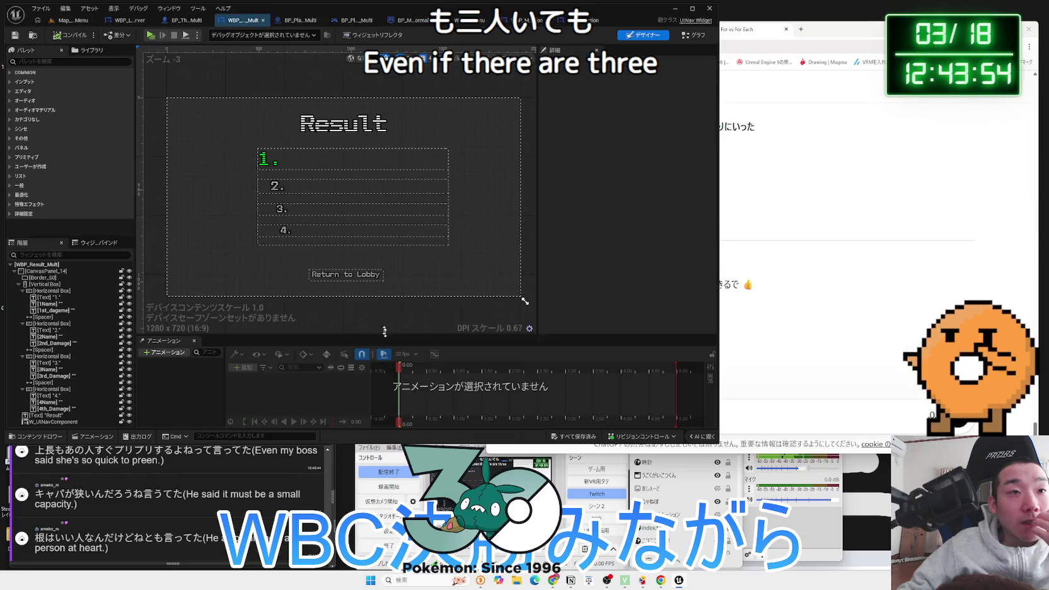
{"action": "left_click", "coordinate": [346, 274]}
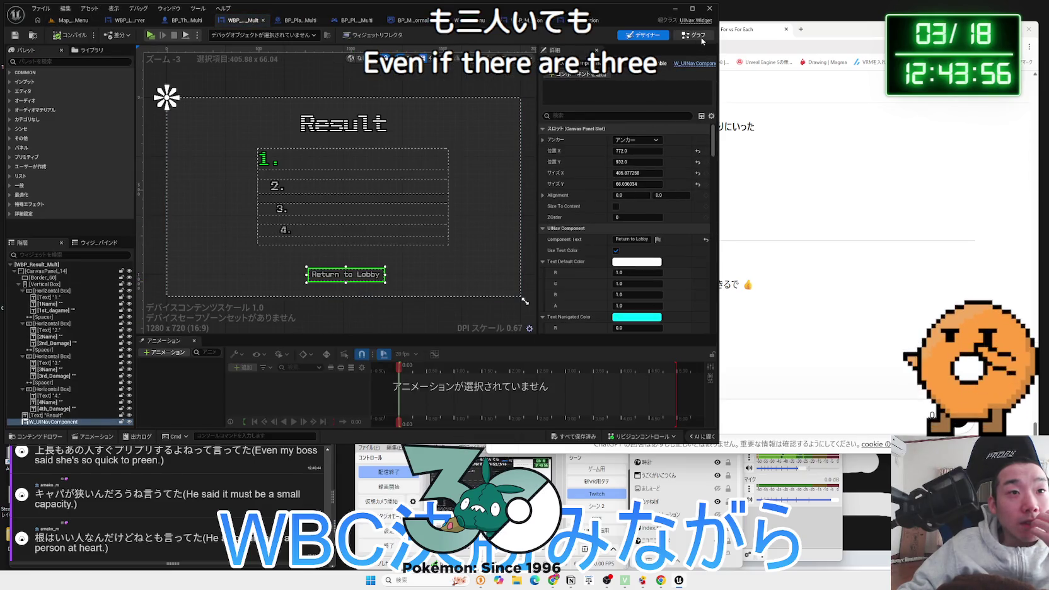
{"action": "left_click", "coordinate": [695, 35]}
{"action": "scroll", "coordinate": [329, 252], "scroll_direction": "up", "scroll_amount": 4}
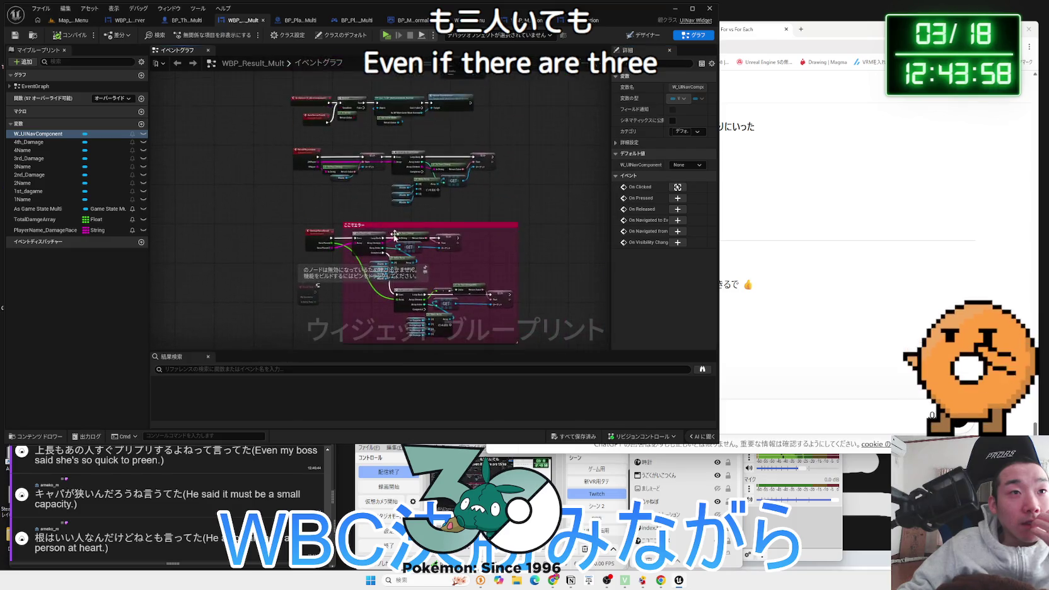
Paste a Play Sound 2D node right after On Clicked (W_UINavComponent)
{"action": "scroll", "coordinate": [306, 328], "scroll_direction": "down", "scroll_amount": 5}
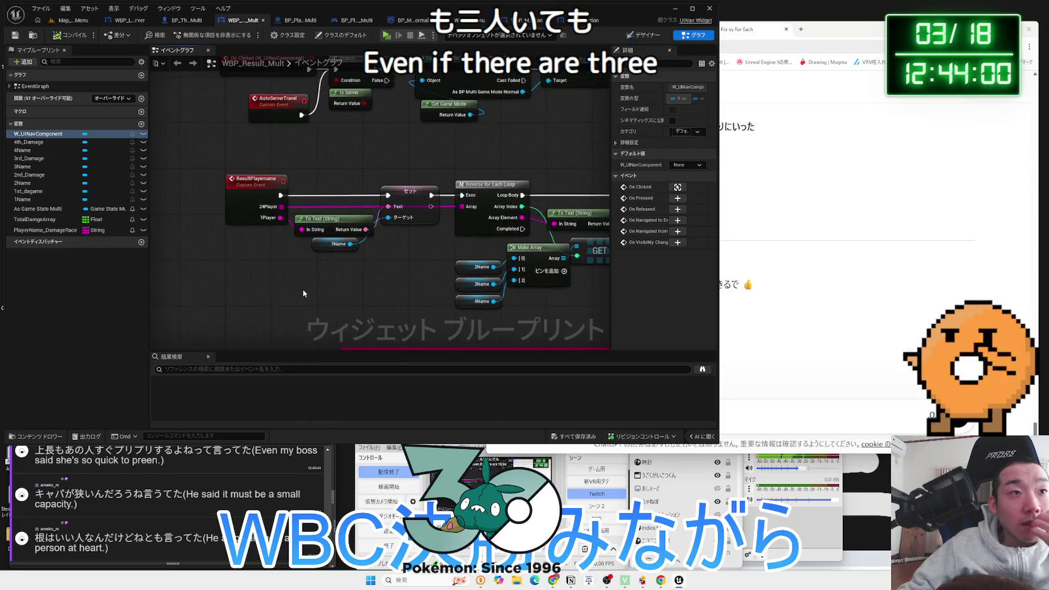
{"action": "scroll", "coordinate": [303, 288], "scroll_direction": "down", "scroll_amount": 2}
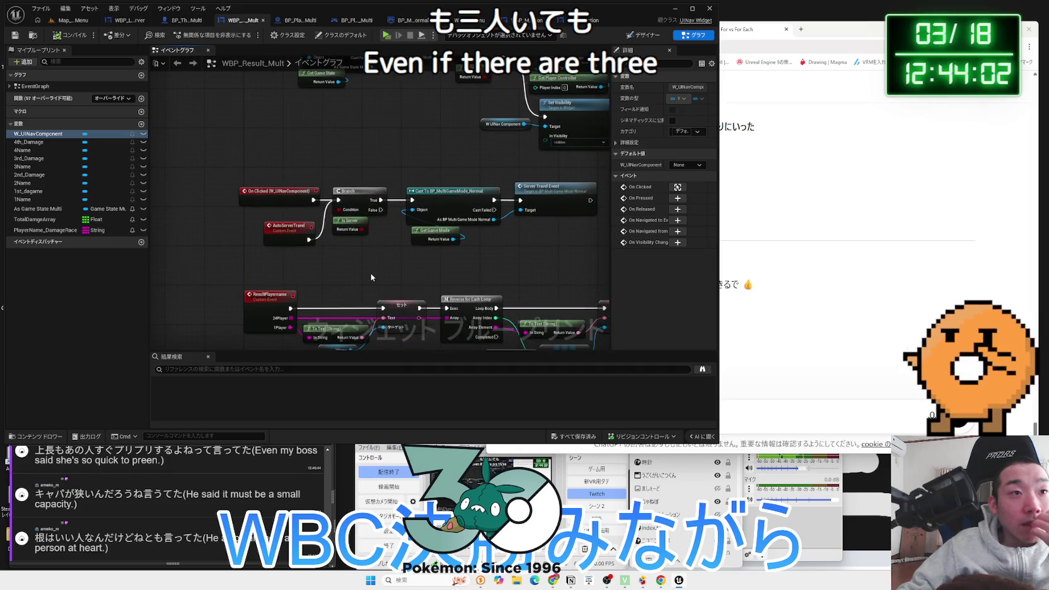
{"action": "scroll", "coordinate": [353, 265], "scroll_direction": "up", "scroll_amount": 2}
{"action": "left_click_drag", "start_coordinate": [379, 206], "coordinate": [250, 206]}
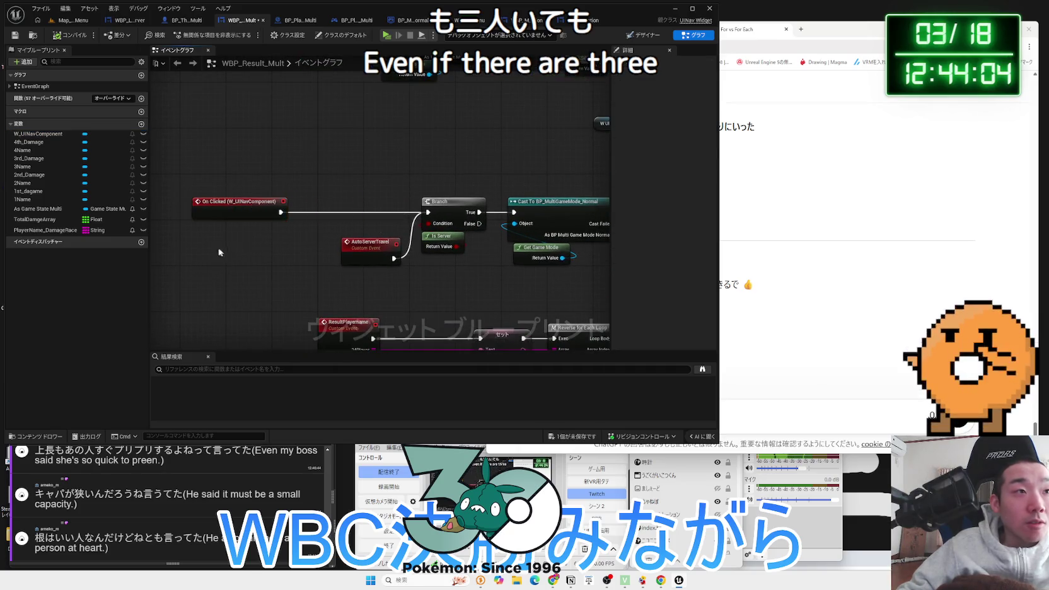
{"action": "key", "text": "ctrl+v"}
{"action": "mouse_move", "coordinate": [305, 262]}
{"action": "left_mouse_down"}
{"action": "mouse_move", "coordinate": [333, 213]}
{"action": "mouse_move", "coordinate": [268, 213]}
{"action": "mouse_move", "coordinate": [309, 207]}
{"action": "left_mouse_up"}
{"action": "left_click", "coordinate": [327, 314]}
Realign AutoServerTravel, Play Sound 2D and On Clicked before the Branch, then save
{"action": "scroll", "coordinate": [327, 314], "scroll_direction": "down", "scroll_amount": 1}
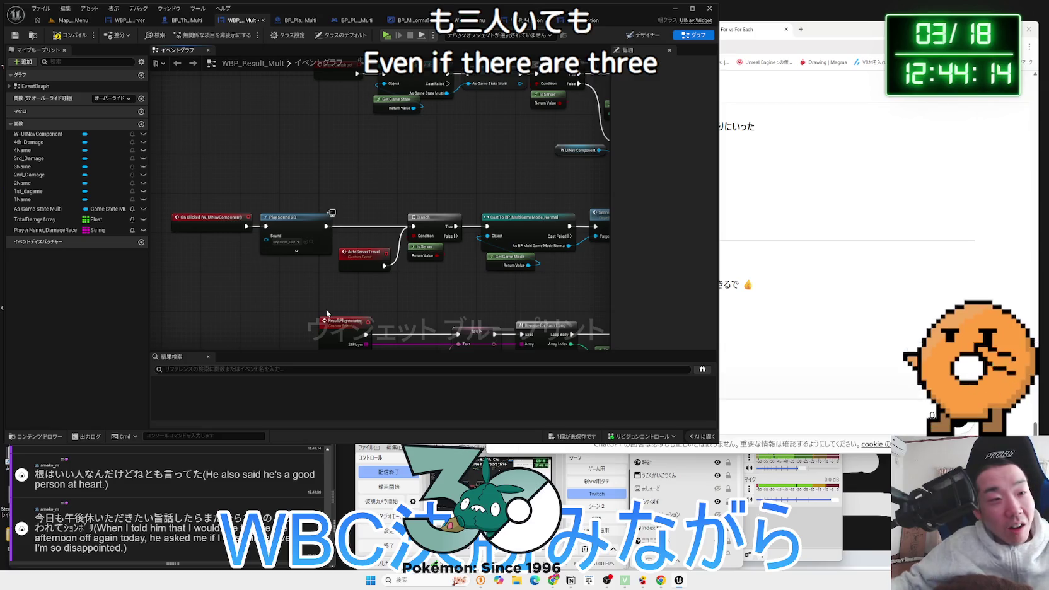
{"action": "scroll", "coordinate": [317, 306], "scroll_direction": "up", "scroll_amount": 1}
{"action": "left_click_drag", "start_coordinate": [366, 240], "coordinate": [358, 265]}
{"action": "left_click_drag", "start_coordinate": [249, 190], "coordinate": [327, 189]}
{"action": "left_click_drag", "start_coordinate": [208, 189], "coordinate": [283, 187]}
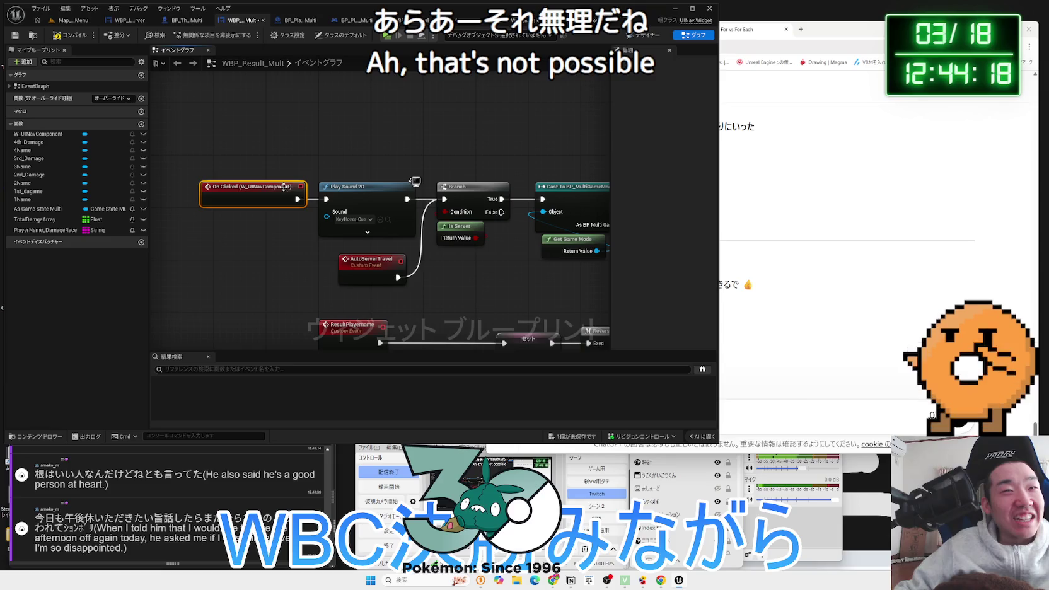
{"action": "key", "text": "ctrl+shift+s"}
{"action": "left_click", "coordinate": [587, 387]}
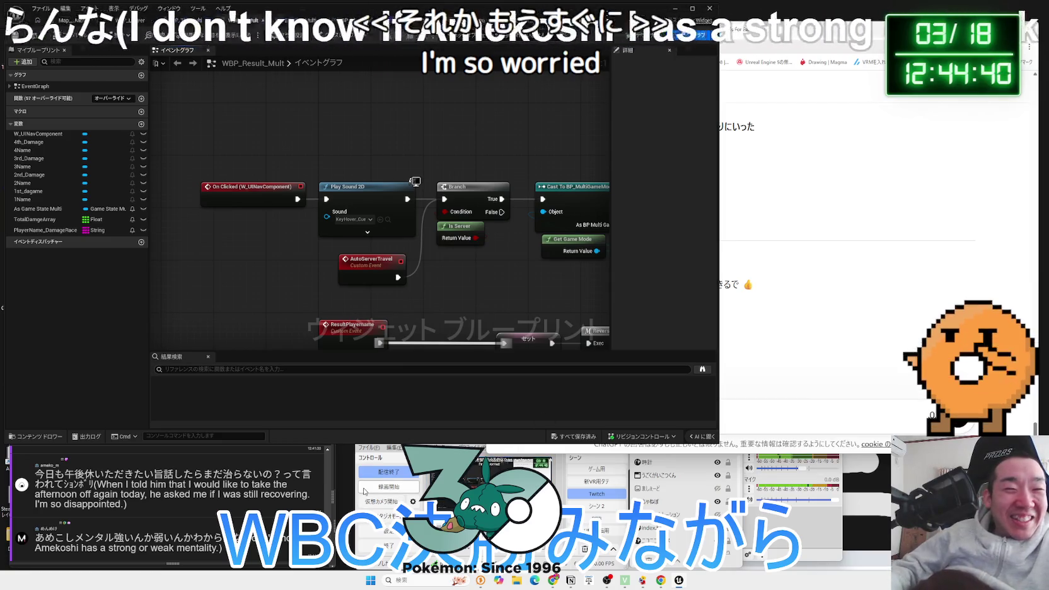
Line up On Clicked, Play Sound 2D and AutoServerTravel, then save the Result widget
{"action": "left_click", "coordinate": [120, 504]}
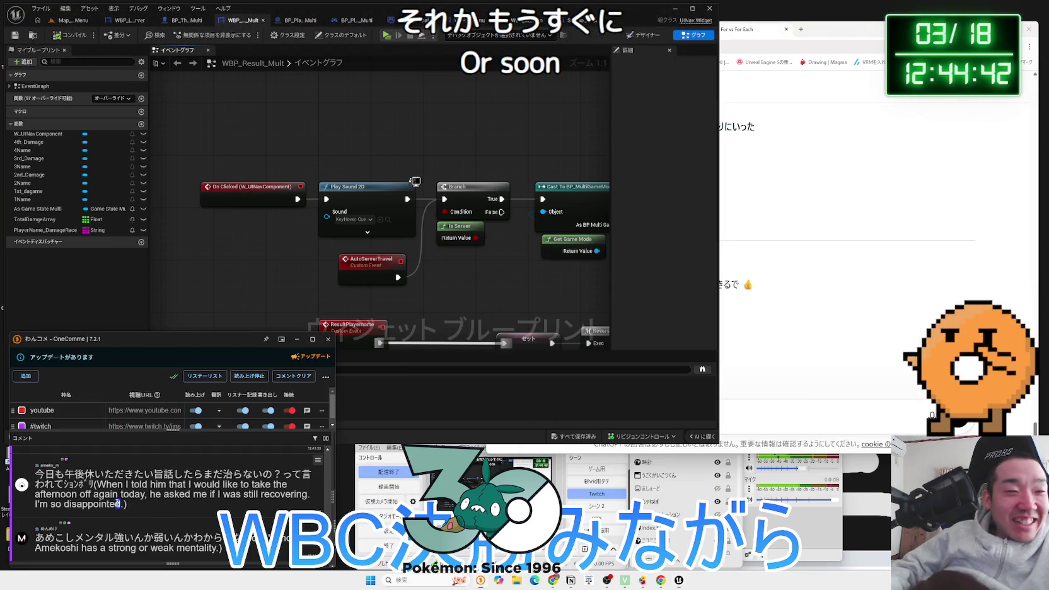
{"action": "left_click", "coordinate": [225, 301]}
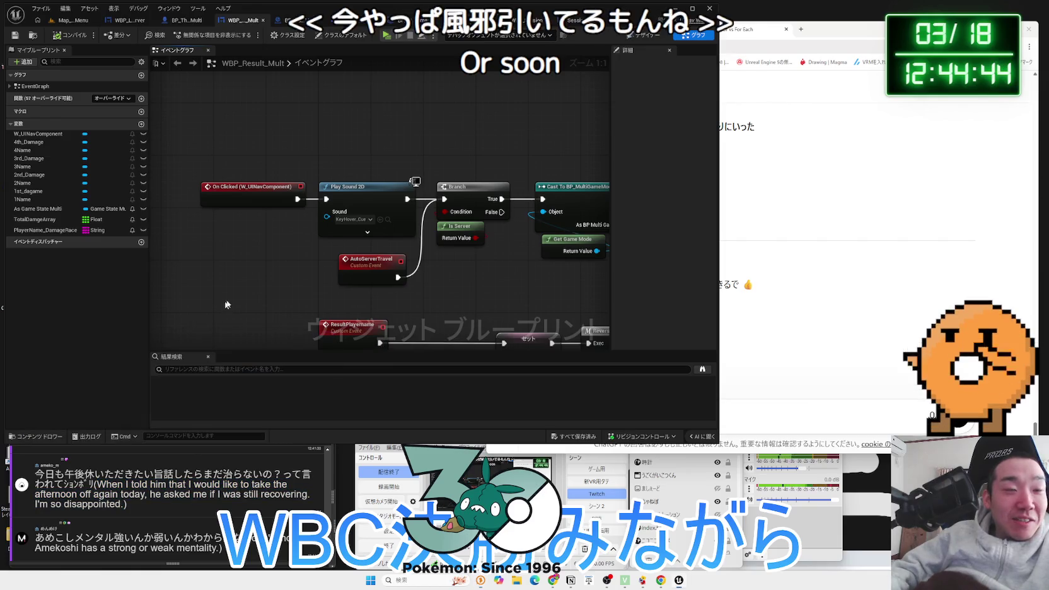
{"action": "scroll", "coordinate": [266, 271], "scroll_direction": "down", "scroll_amount": 1}
{"action": "left_click_drag", "start_coordinate": [351, 260], "coordinate": [347, 263]}
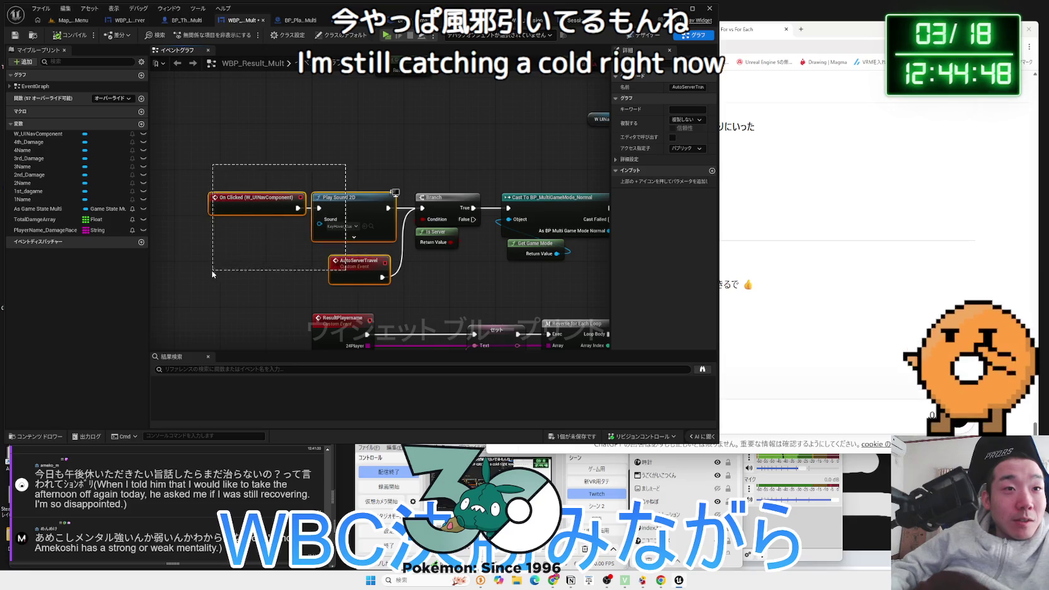
{"action": "left_click_drag", "start_coordinate": [252, 206], "coordinate": [265, 201]}
{"action": "left_click", "coordinate": [347, 183]}
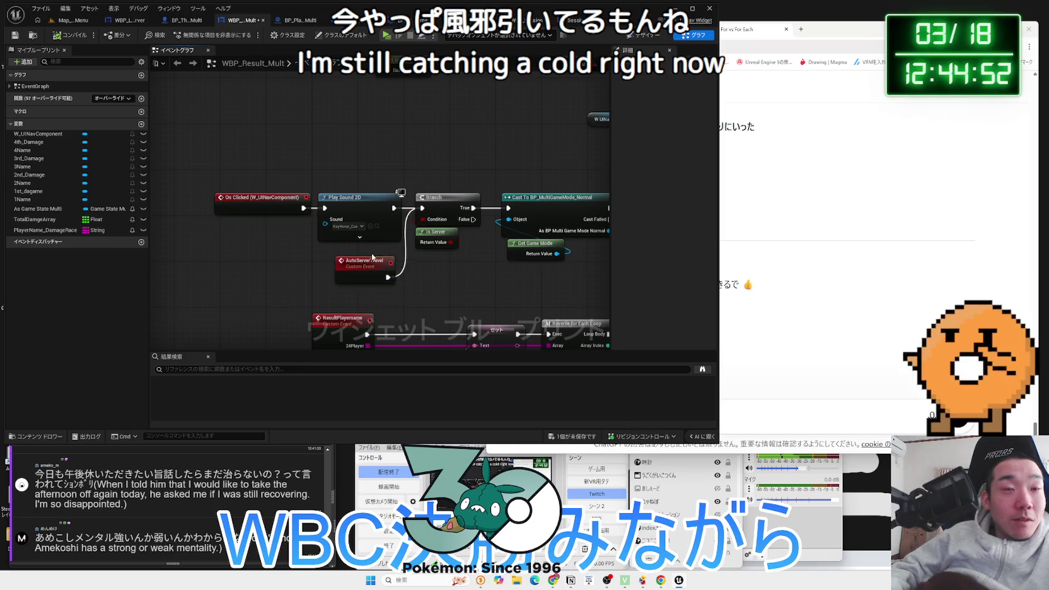
{"action": "left_click_drag", "start_coordinate": [373, 255], "coordinate": [373, 243]}
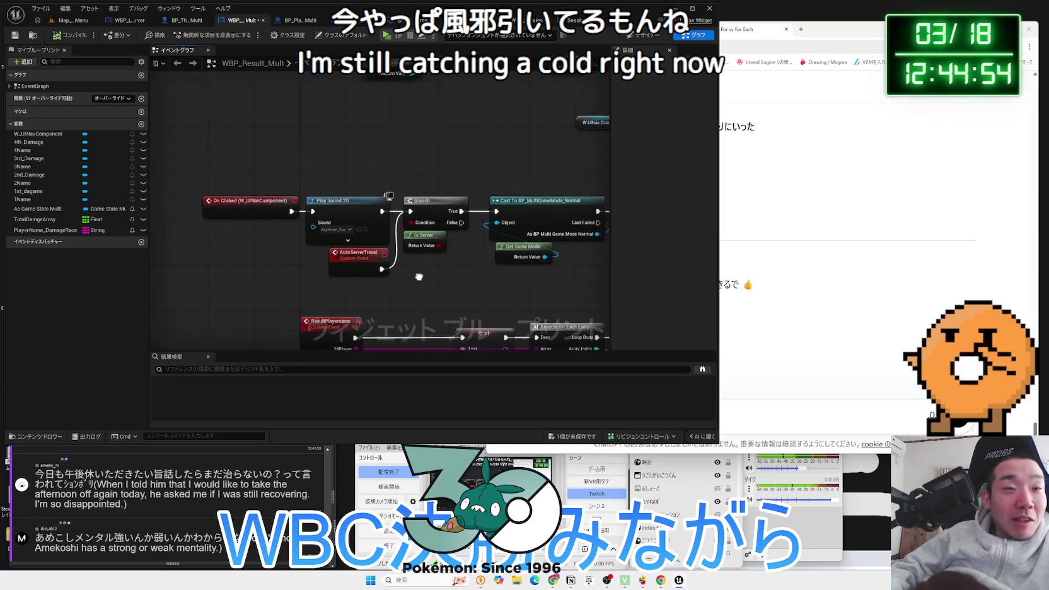
{"action": "left_click_drag", "start_coordinate": [384, 287], "coordinate": [248, 191]}
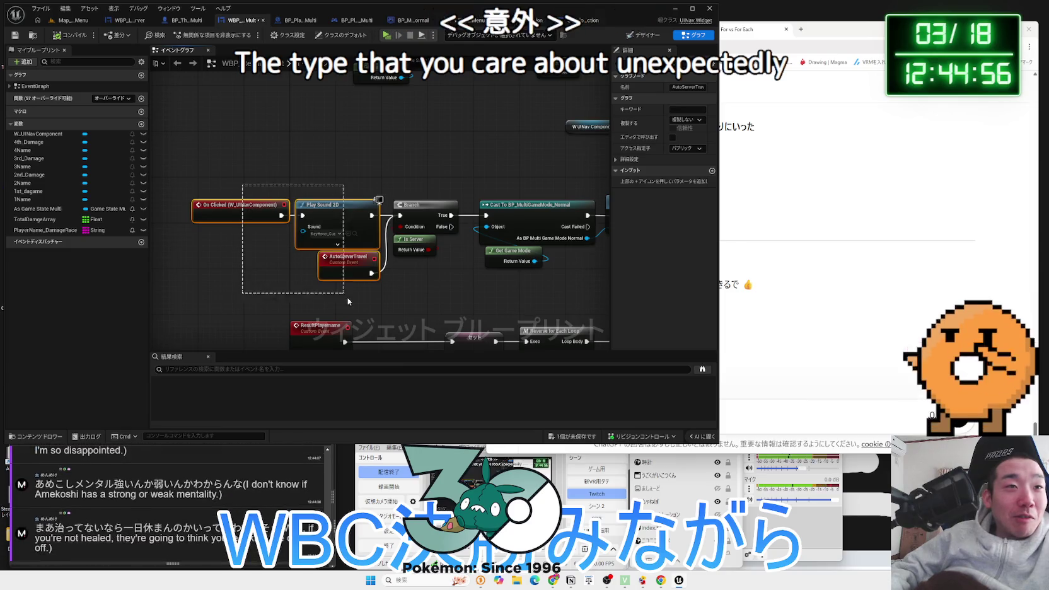
{"action": "left_click_drag", "start_coordinate": [334, 207], "coordinate": [340, 207]}
{"action": "left_click", "coordinate": [338, 188]}
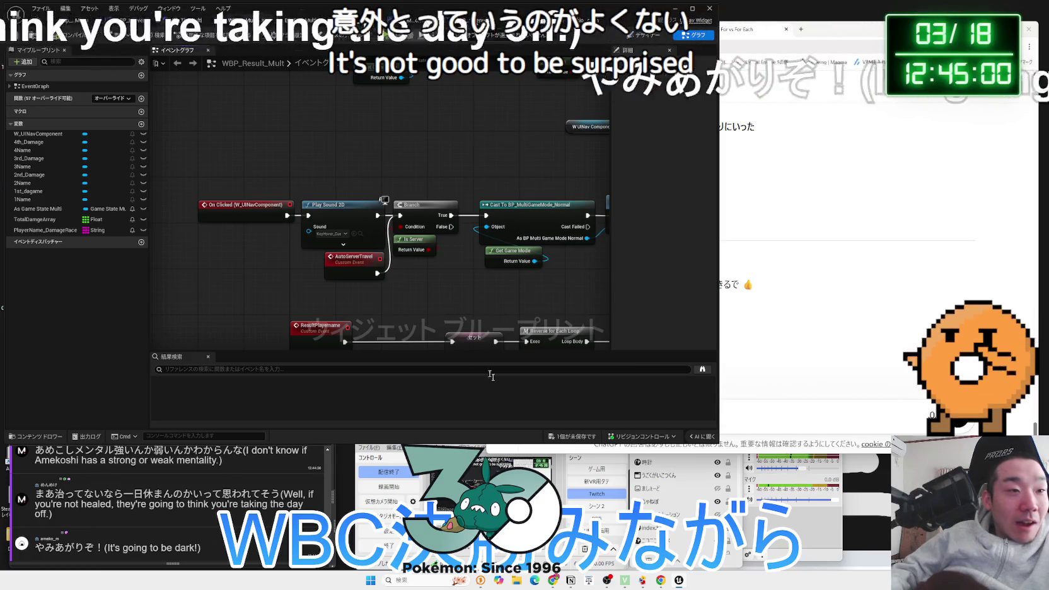
{"action": "key", "text": "ctrl+shift+s"}
{"action": "left_click", "coordinate": [563, 381]}
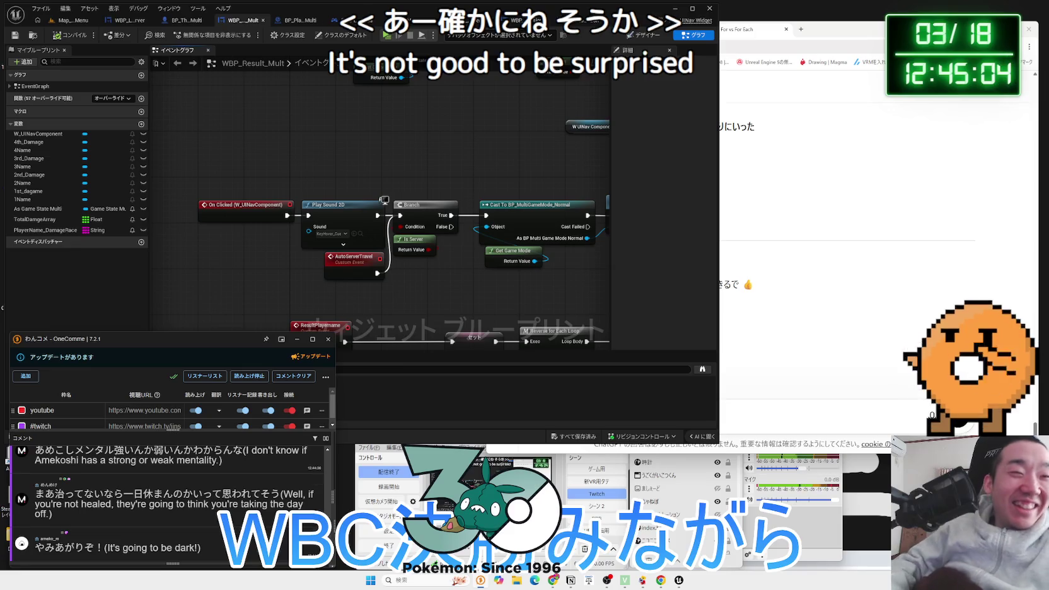
Look over the tidied Result graph, then bring up the WBP_Lobby_Server blueprint
{"action": "scroll", "coordinate": [170, 505], "scroll_direction": "up", "scroll_amount": 3}
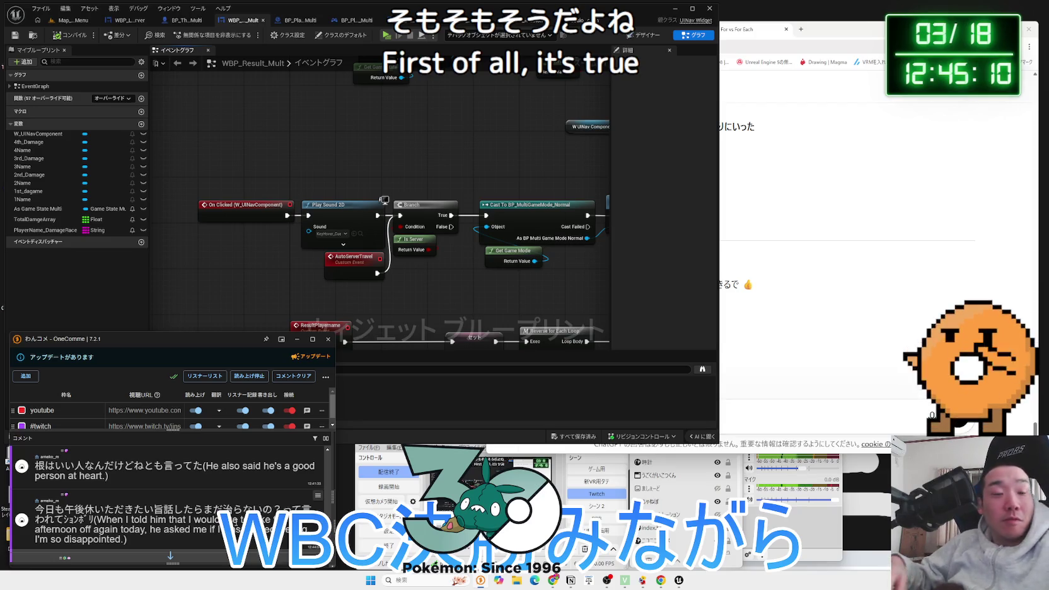
{"action": "left_click_drag", "start_coordinate": [282, 261], "coordinate": [313, 211]}
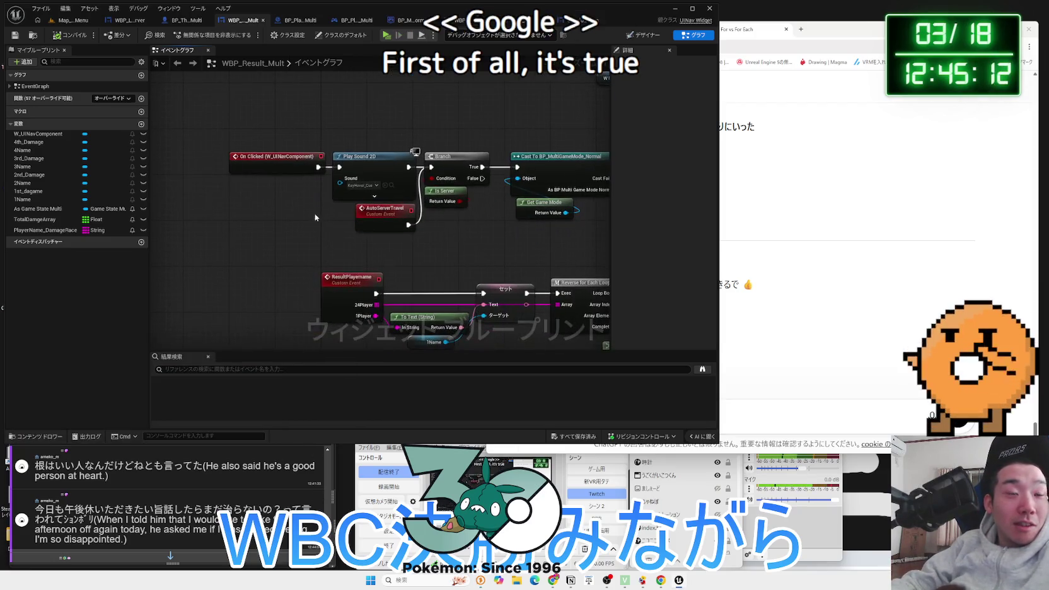
{"action": "scroll", "coordinate": [162, 484], "scroll_direction": "down", "scroll_amount": 5}
{"action": "scroll", "coordinate": [162, 484], "scroll_direction": "up", "scroll_amount": 2}
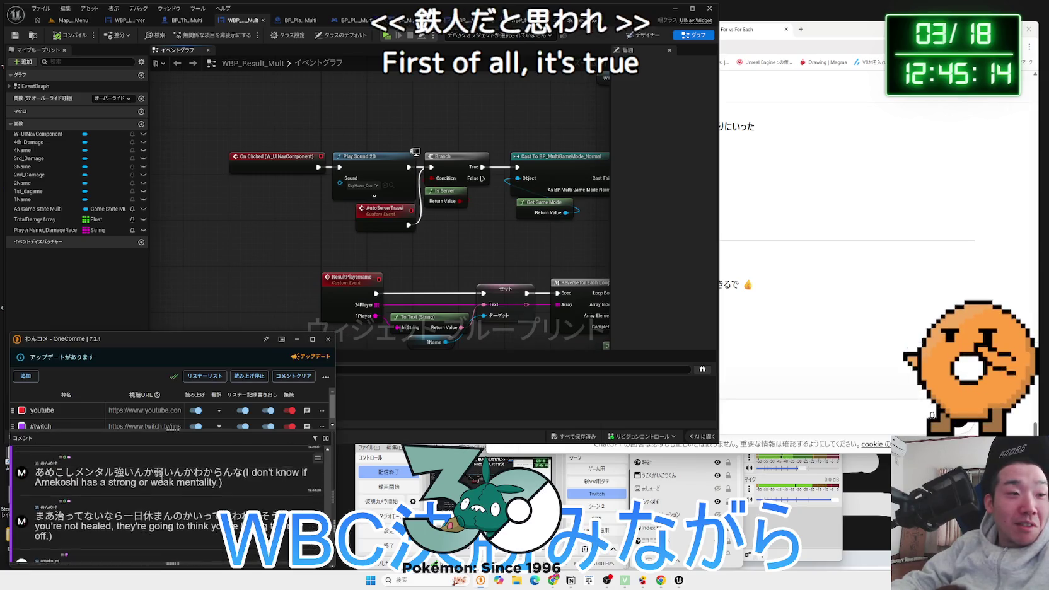
{"action": "scroll", "coordinate": [162, 479], "scroll_direction": "up", "scroll_amount": 1}
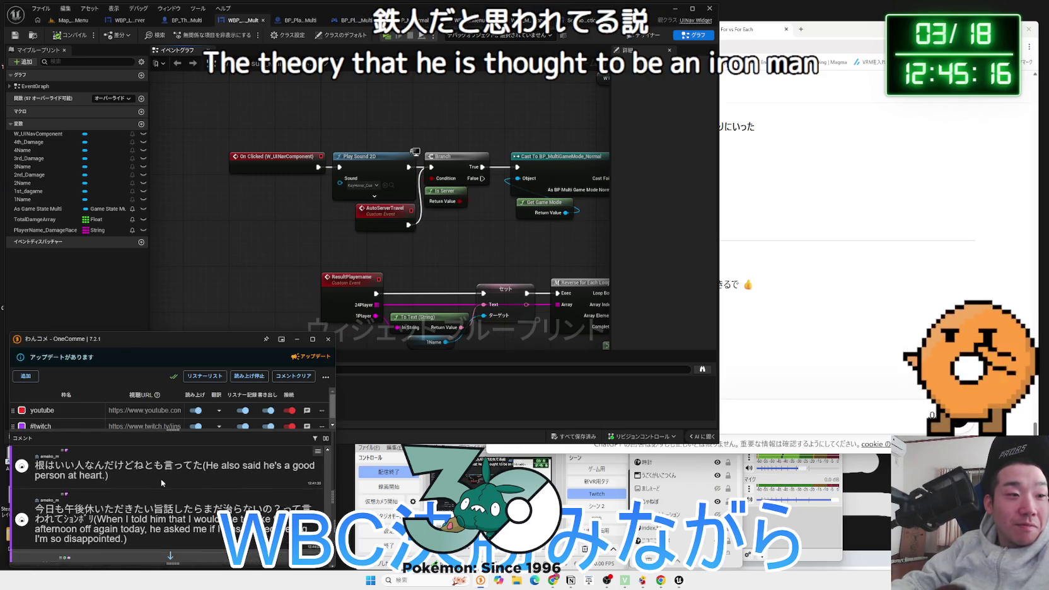
{"action": "scroll", "coordinate": [162, 483], "scroll_direction": "down", "scroll_amount": 1}
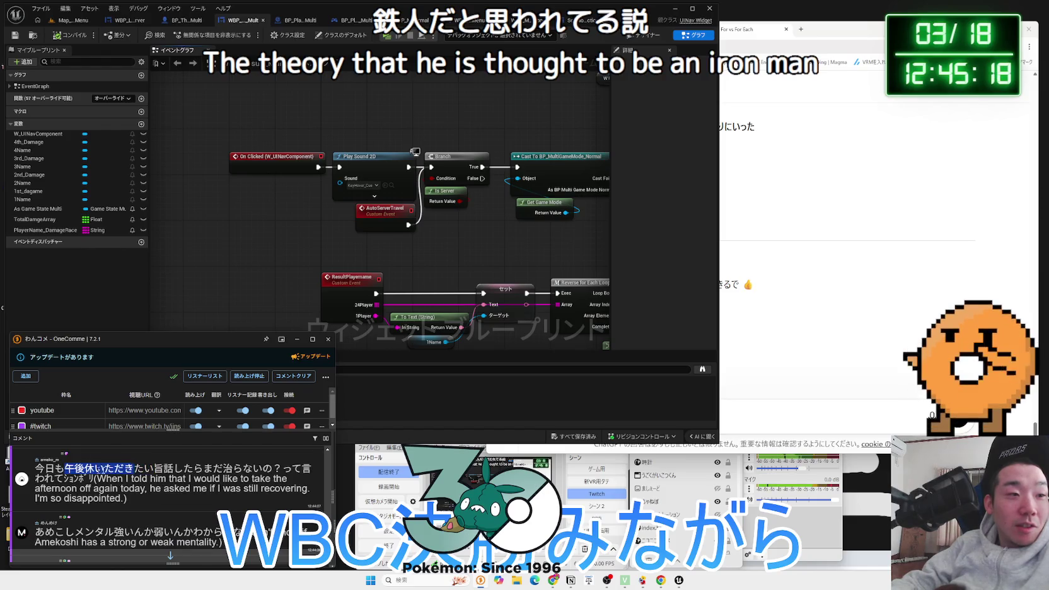
{"action": "scroll", "coordinate": [174, 481], "scroll_direction": "down", "scroll_amount": 3}
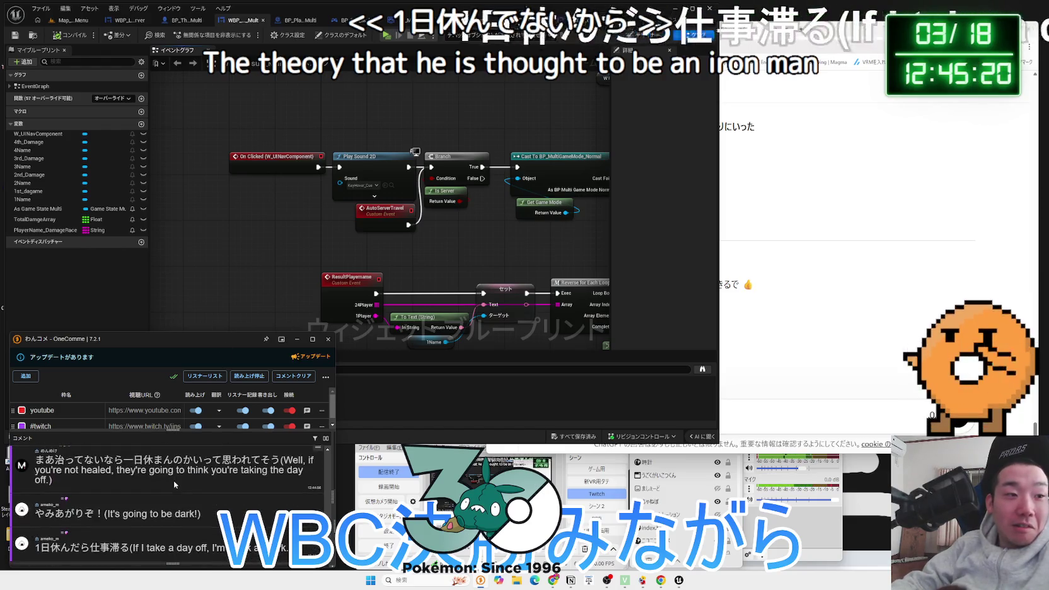
{"action": "left_click", "coordinate": [268, 264]}
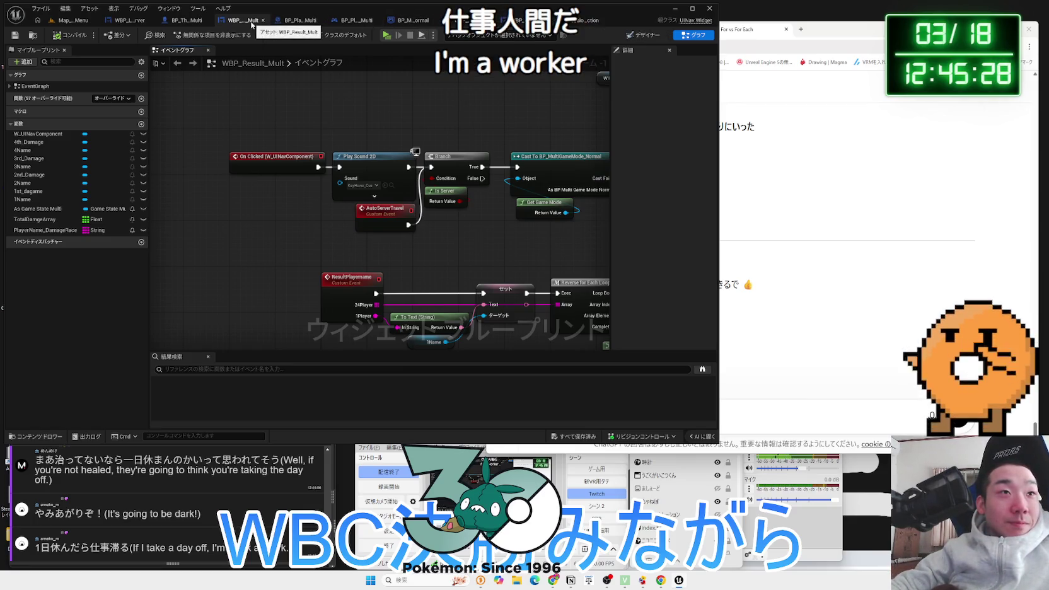
{"action": "left_click", "coordinate": [149, 23]}
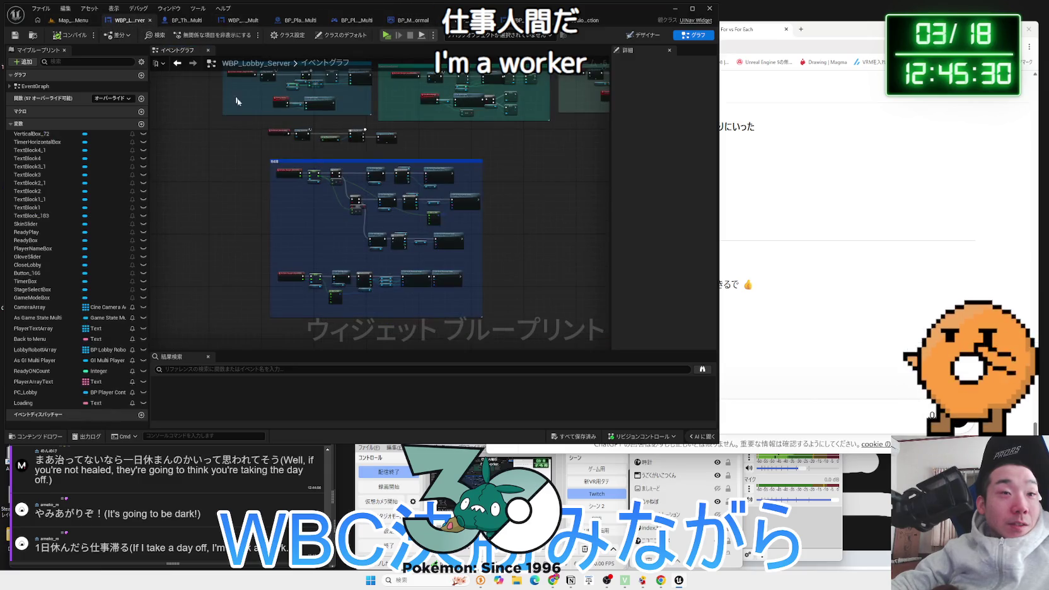
Open WBP_Lobby_Server's event graph and survey the StageSelect, GameModeSelect and 色処理 groups
{"action": "left_click", "coordinate": [647, 36]}
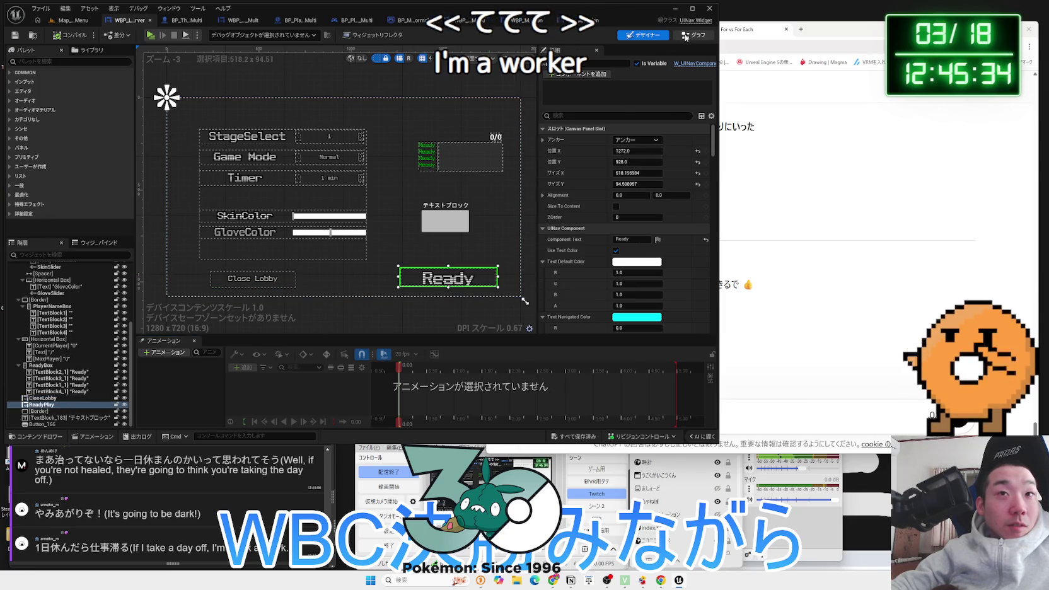
{"action": "left_click", "coordinate": [693, 35]}
{"action": "left_click_drag", "start_coordinate": [308, 224], "coordinate": [325, 294]}
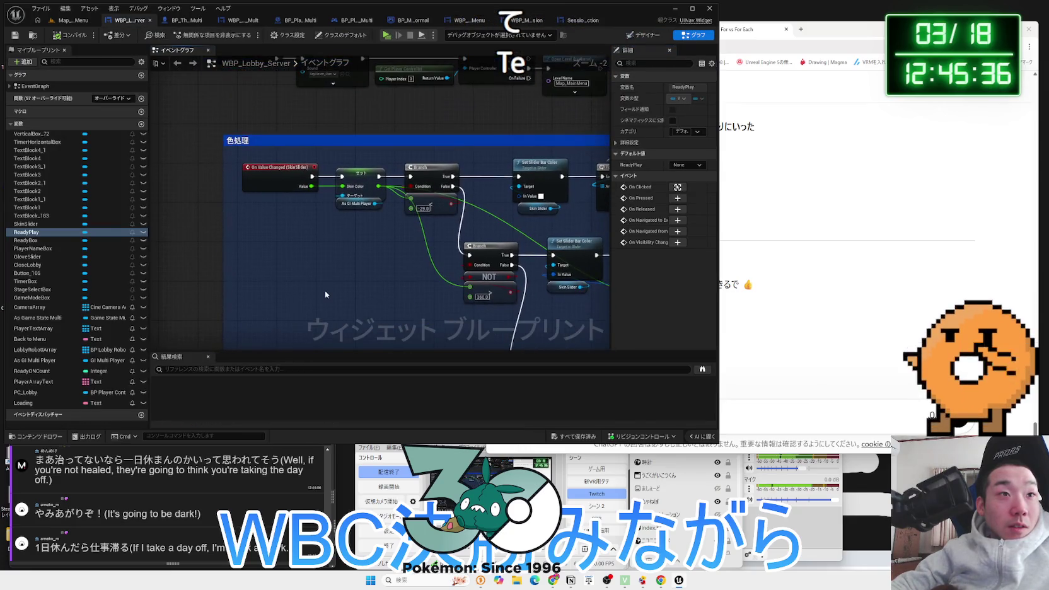
{"action": "scroll", "coordinate": [324, 295], "scroll_direction": "down", "scroll_amount": 3}
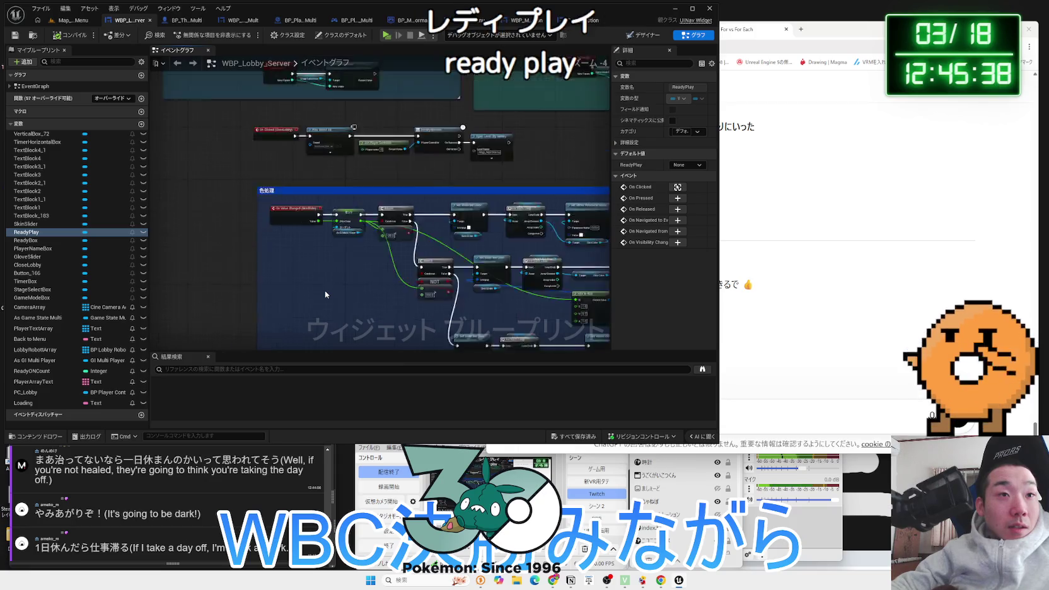
{"action": "left_click_drag", "start_coordinate": [296, 198], "coordinate": [279, 285]}
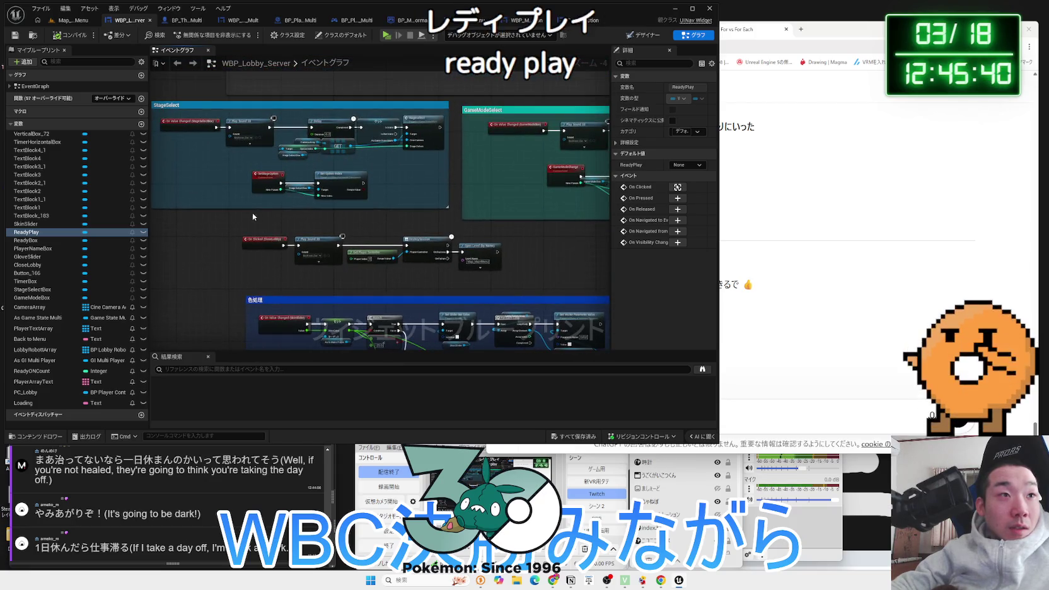
{"action": "left_click_drag", "start_coordinate": [252, 216], "coordinate": [268, 312]}
{"action": "scroll", "coordinate": [268, 312], "scroll_direction": "down", "scroll_amount": 4}
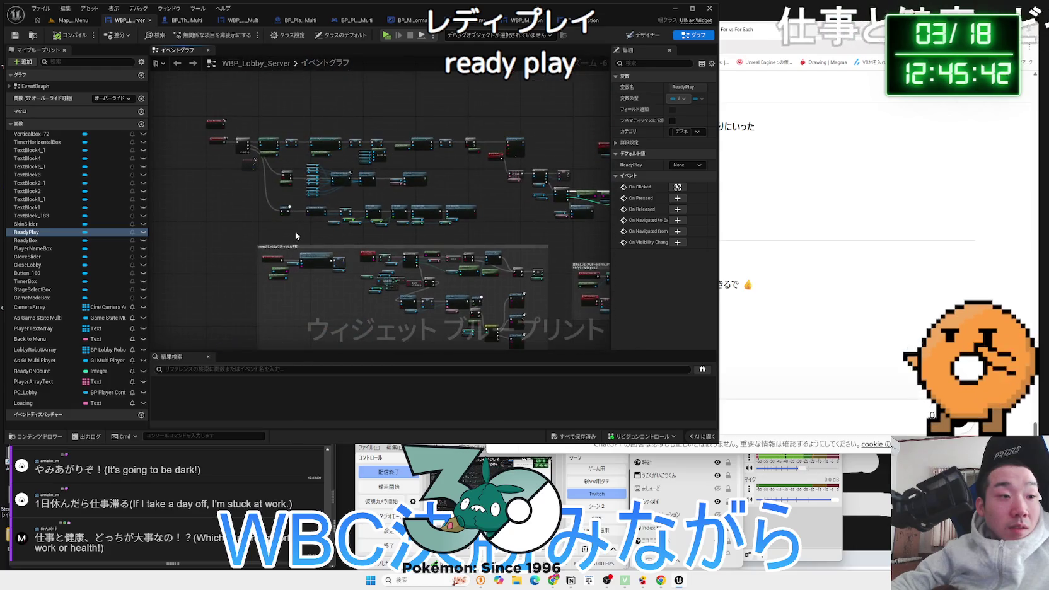
{"action": "scroll", "coordinate": [295, 236], "scroll_direction": "up", "scroll_amount": 4}
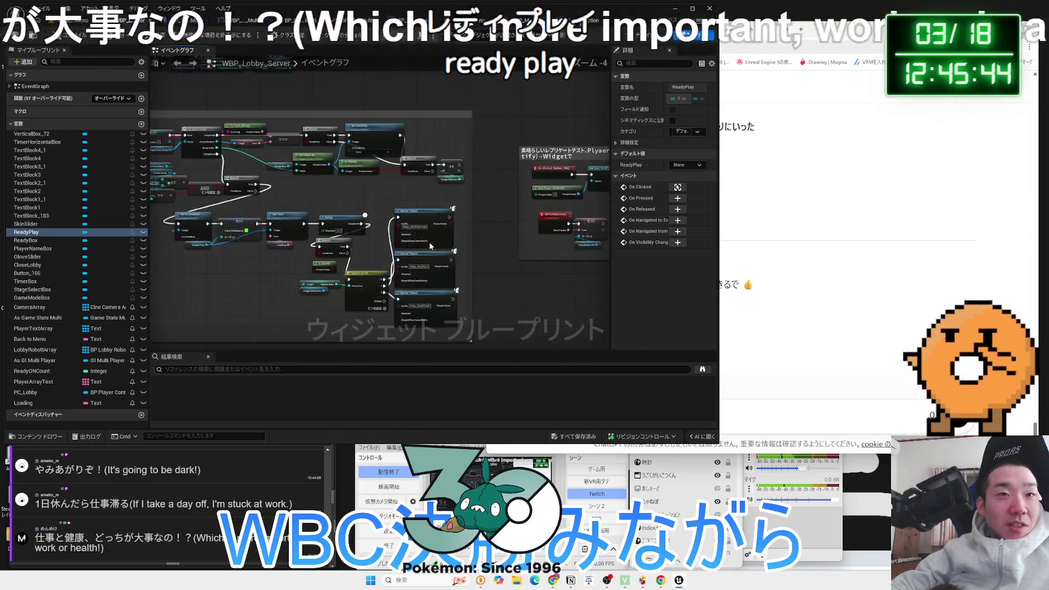
{"action": "scroll", "coordinate": [431, 245], "scroll_direction": "up", "scroll_amount": 3}
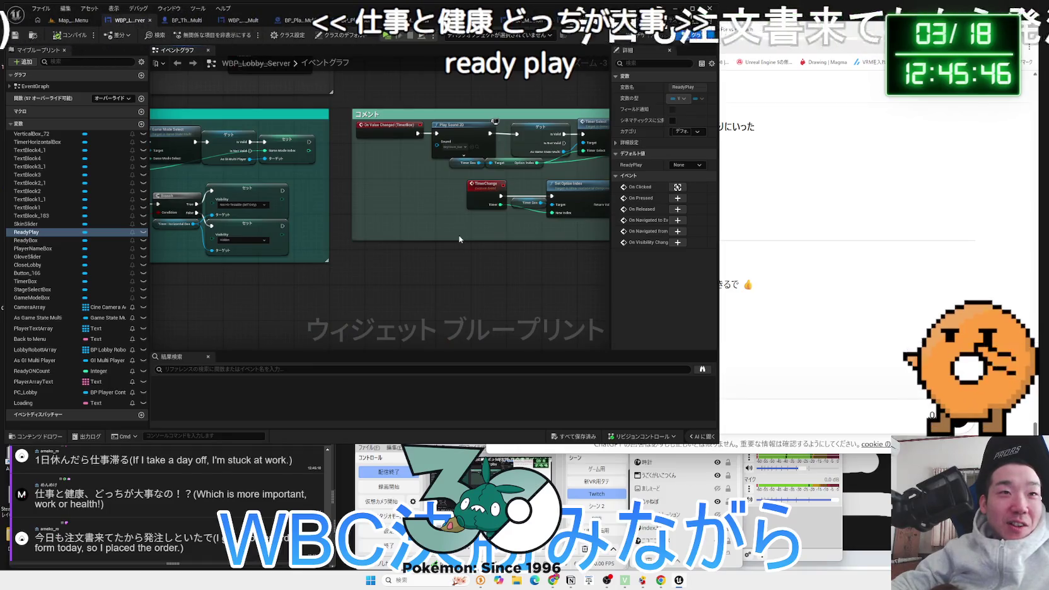
{"action": "scroll", "coordinate": [390, 234], "scroll_direction": "down", "scroll_amount": 4}
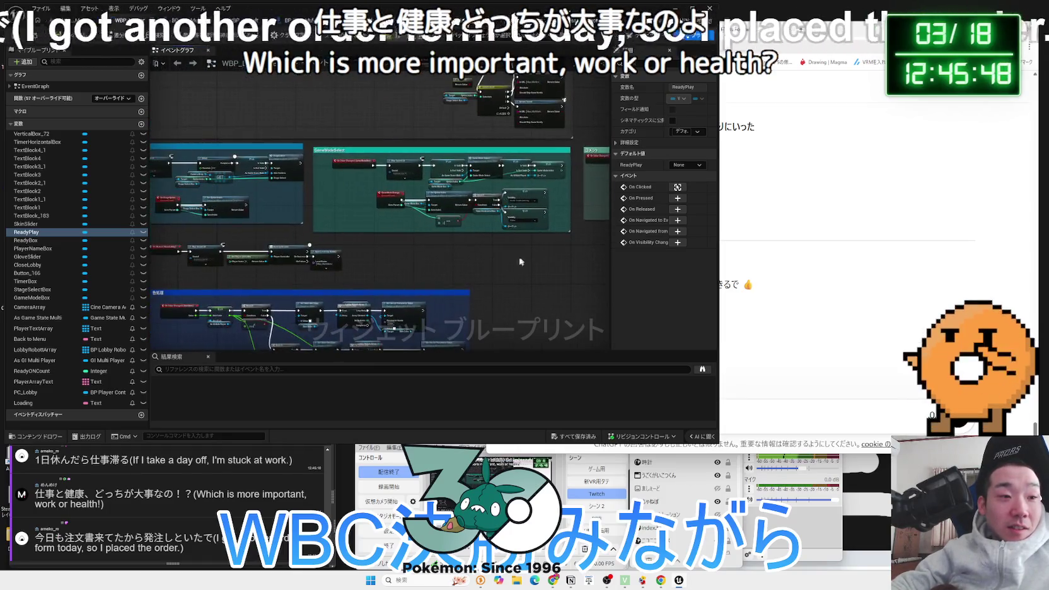
{"action": "scroll", "coordinate": [404, 256], "scroll_direction": "down", "scroll_amount": 3}
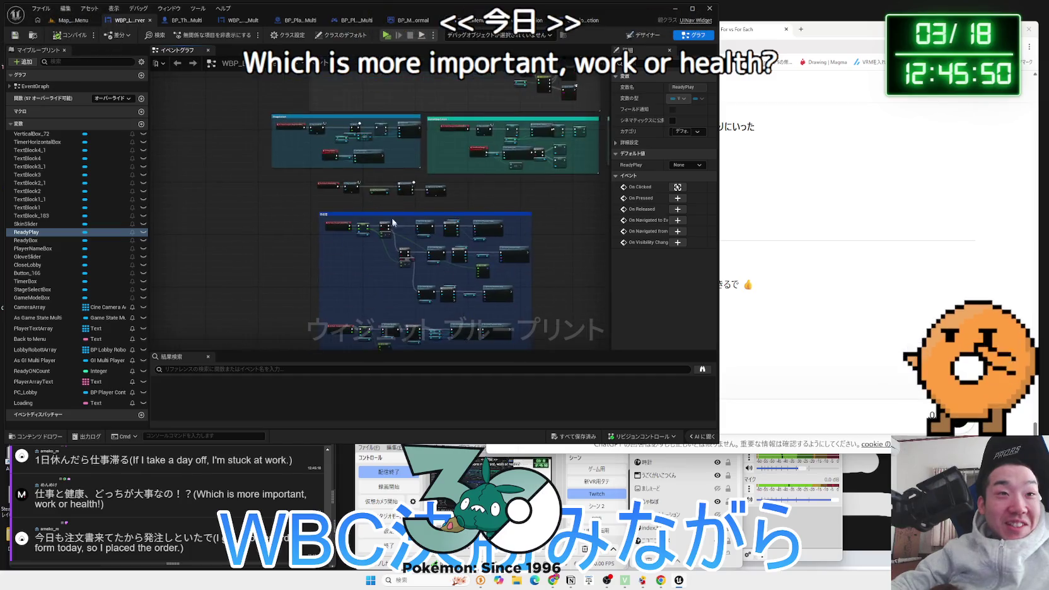
{"action": "scroll", "coordinate": [403, 236], "scroll_direction": "up", "scroll_amount": 5}
Move the On Clicked (CloseLobby) event beside its Play Sound 2D node
{"action": "left_click", "coordinate": [254, 244]}
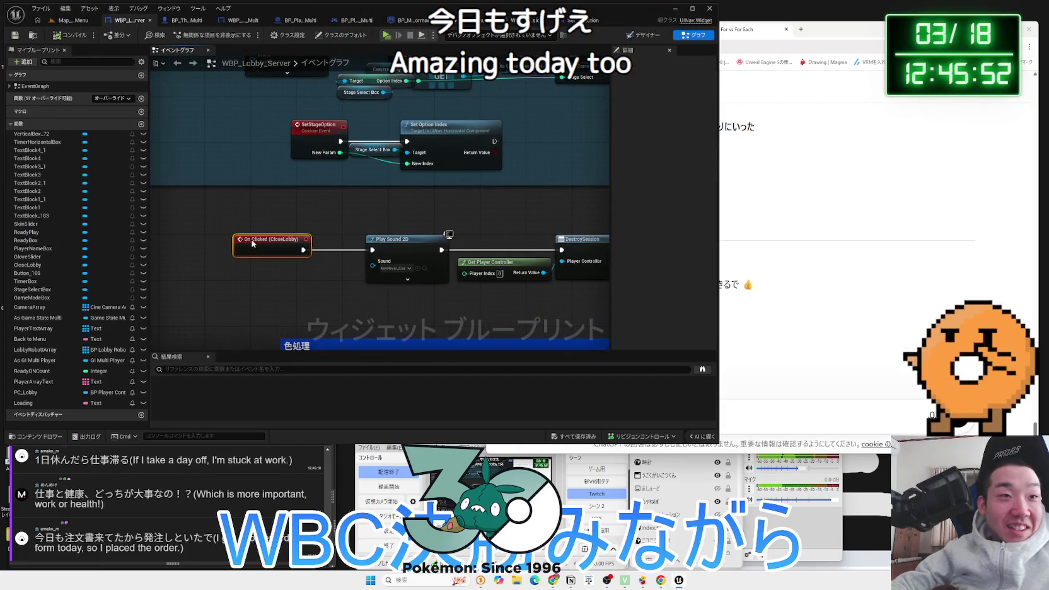
{"action": "left_click_drag", "start_coordinate": [233, 241], "coordinate": [295, 245]}
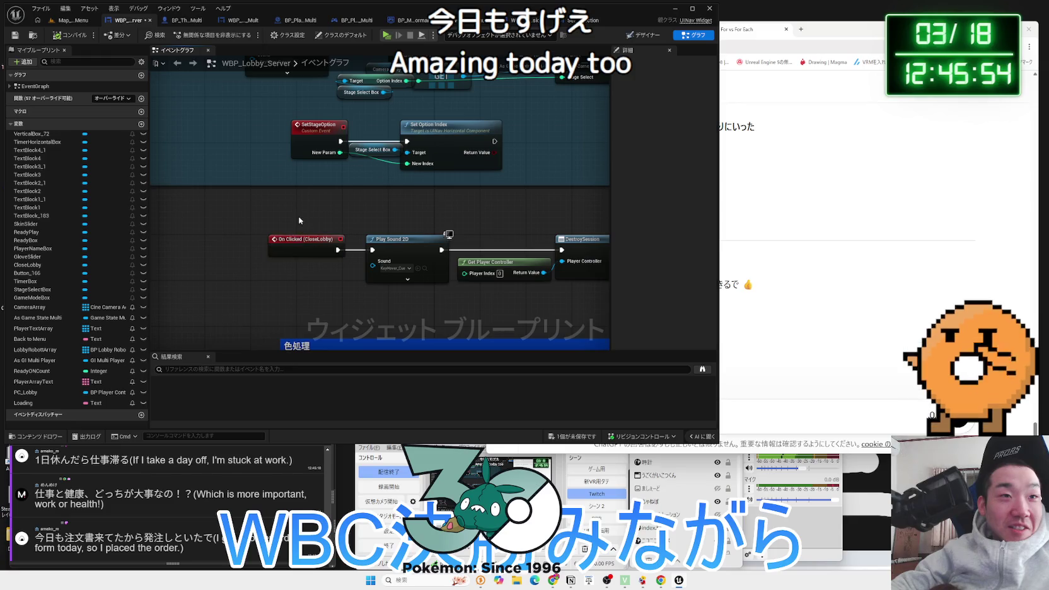
{"action": "scroll", "coordinate": [299, 222], "scroll_direction": "down", "scroll_amount": 2}
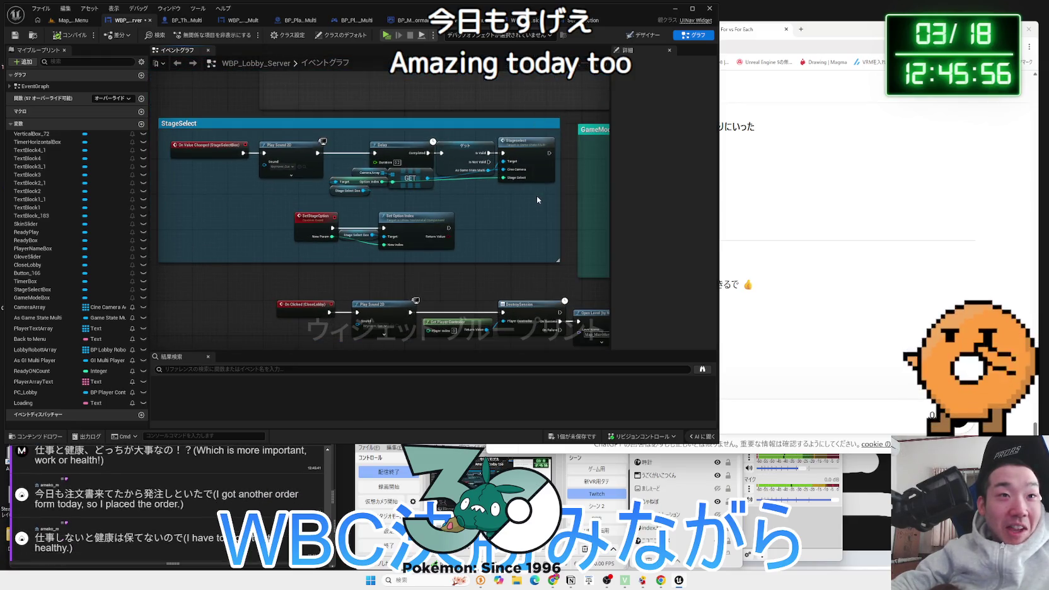
{"action": "scroll", "coordinate": [537, 195], "scroll_direction": "down", "scroll_amount": 2}
{"action": "scroll", "coordinate": [331, 223], "scroll_direction": "down", "scroll_amount": 2}
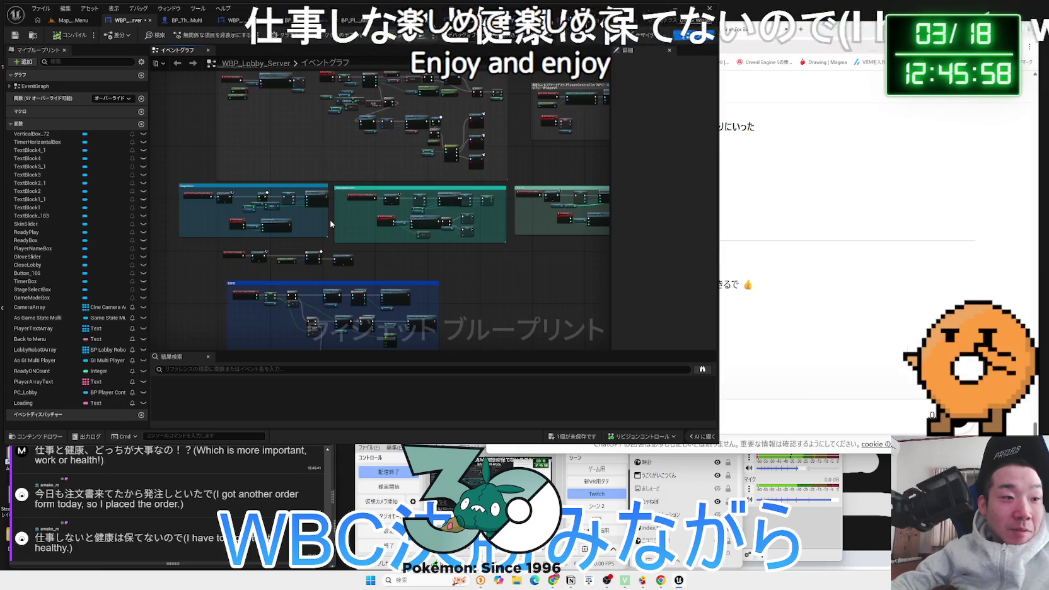
{"action": "left_click_drag", "start_coordinate": [311, 170], "coordinate": [350, 263]}
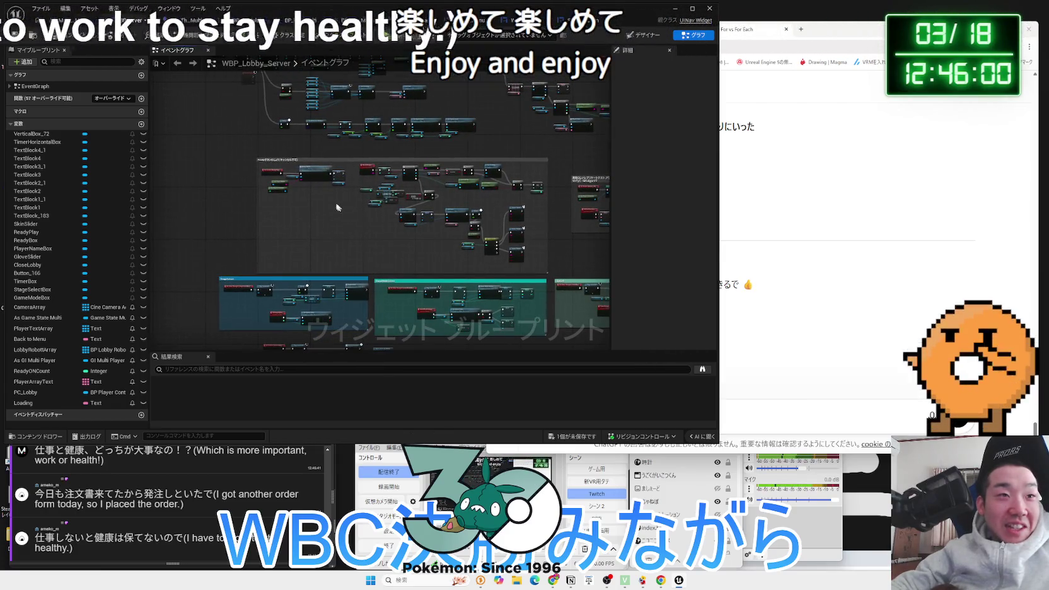
{"action": "scroll", "coordinate": [309, 186], "scroll_direction": "up", "scroll_amount": 4}
Insert Play Sound 2D between On Clicked (ReadyPlay) and Ready PN PC, then compile
{"action": "left_click_drag", "start_coordinate": [293, 233], "coordinate": [223, 228]}
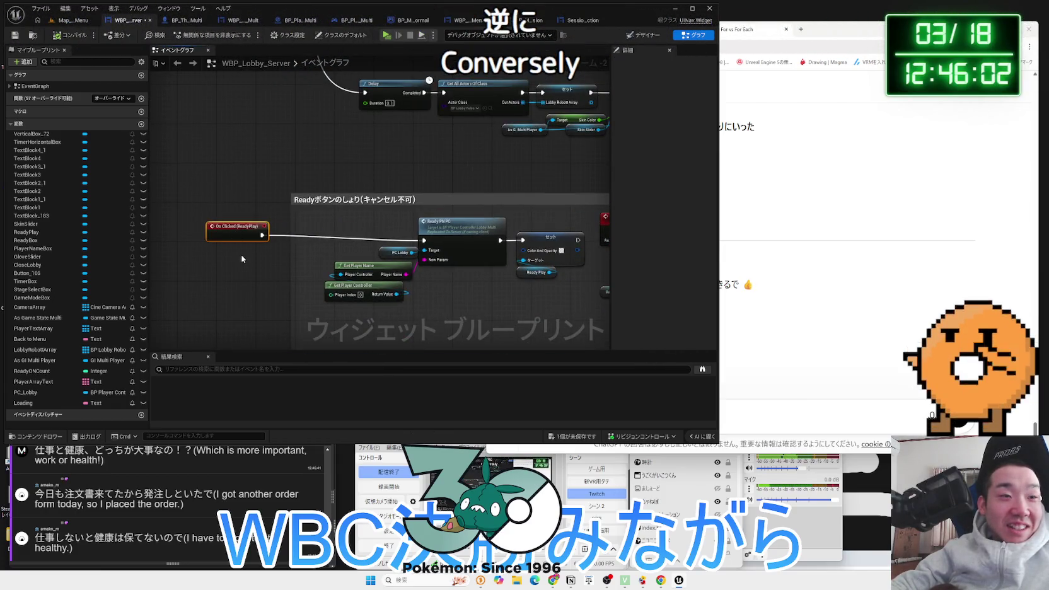
{"action": "key", "text": "ctrl+v"}
{"action": "mouse_move", "coordinate": [273, 277]}
{"action": "left_mouse_down"}
{"action": "mouse_move", "coordinate": [297, 232]}
{"action": "mouse_move", "coordinate": [231, 236]}
{"action": "mouse_move", "coordinate": [424, 240]}
{"action": "left_mouse_up"}
{"action": "left_click", "coordinate": [68, 36]}
{"action": "left_click", "coordinate": [62, 21]}
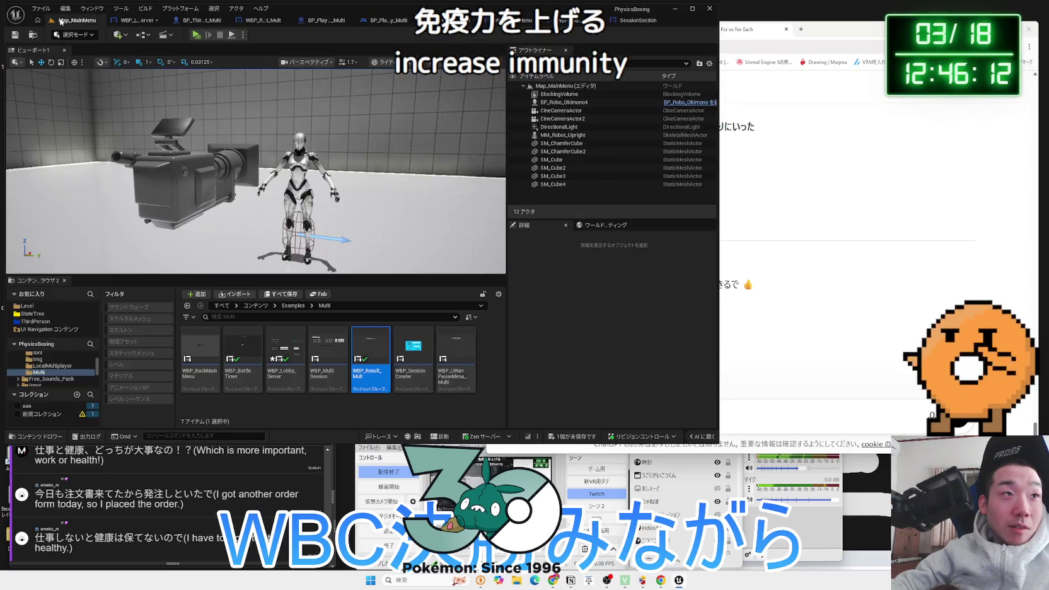
In WBP_SessionCreater, add Play Sound 2D before CreateAdvancedSession for YesButton and save all
{"action": "double_click", "coordinate": [420, 390]}
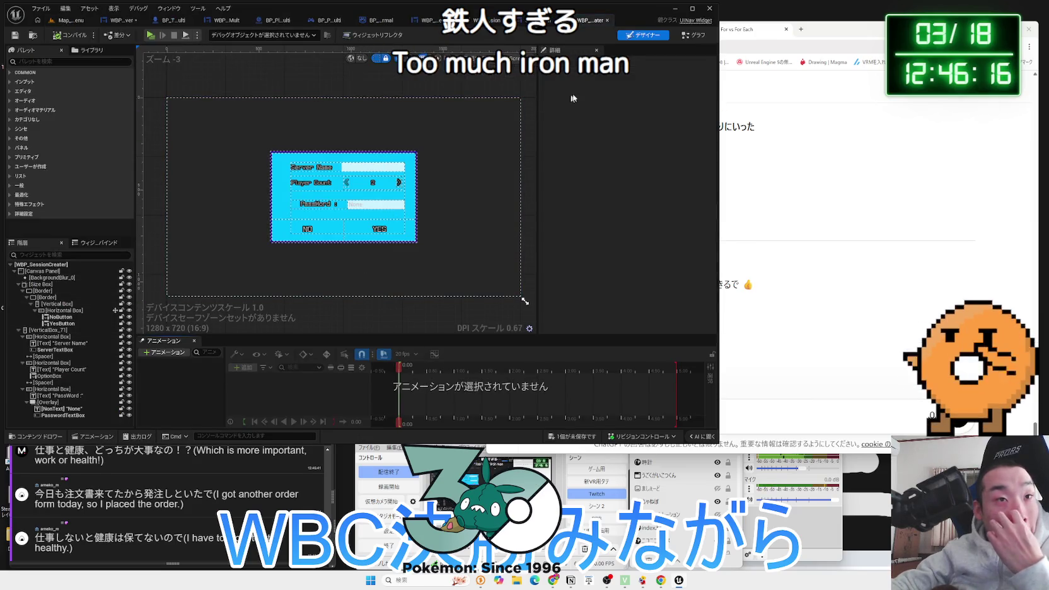
{"action": "left_click", "coordinate": [687, 36]}
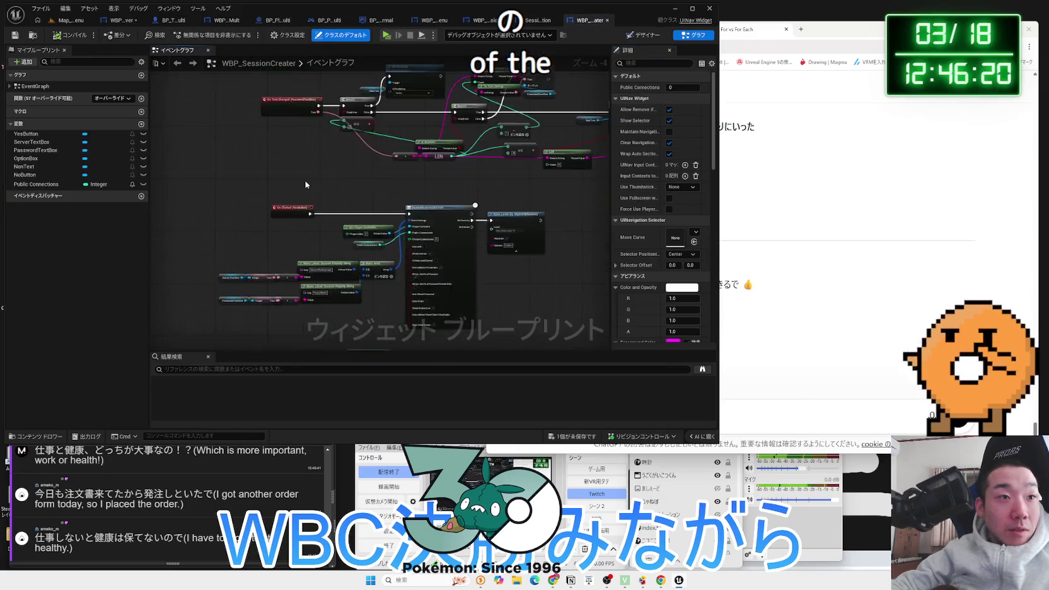
{"action": "scroll", "coordinate": [302, 280], "scroll_direction": "down", "scroll_amount": 3}
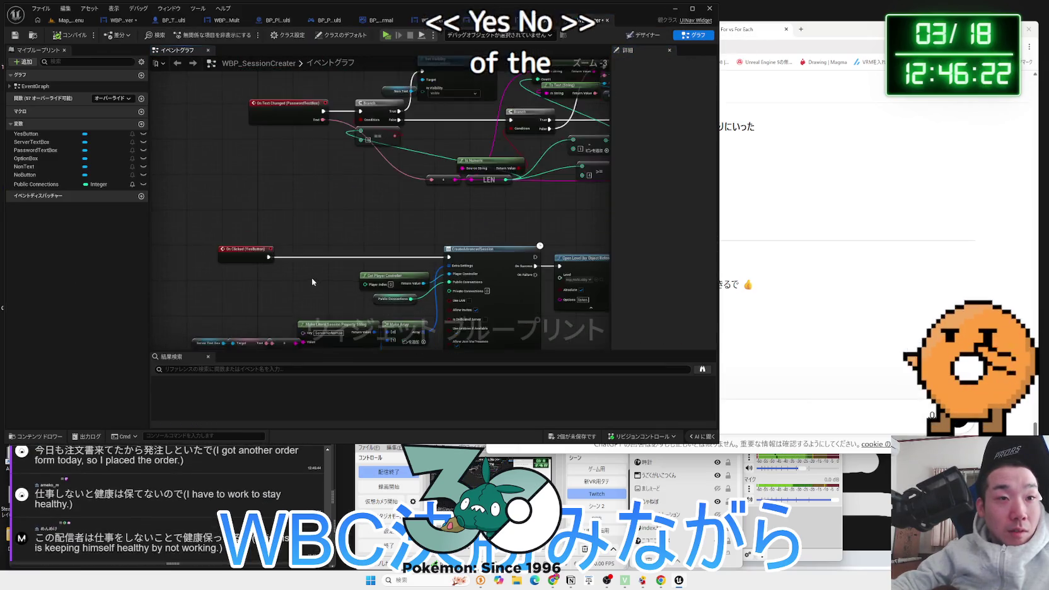
{"action": "key", "text": "ctrl+z"}
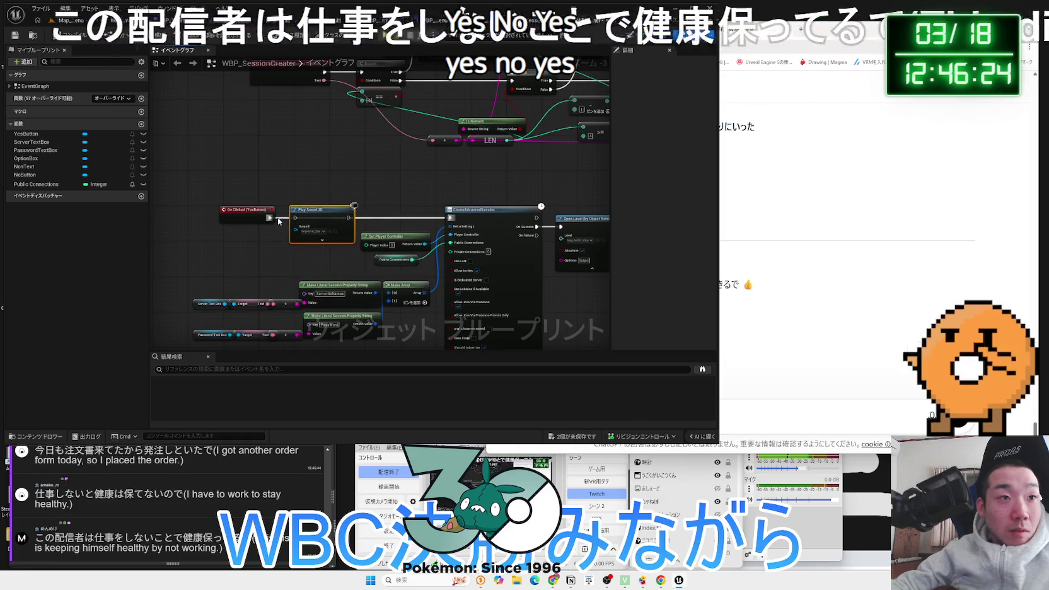
{"action": "left_click_drag", "start_coordinate": [398, 222], "coordinate": [450, 217]}
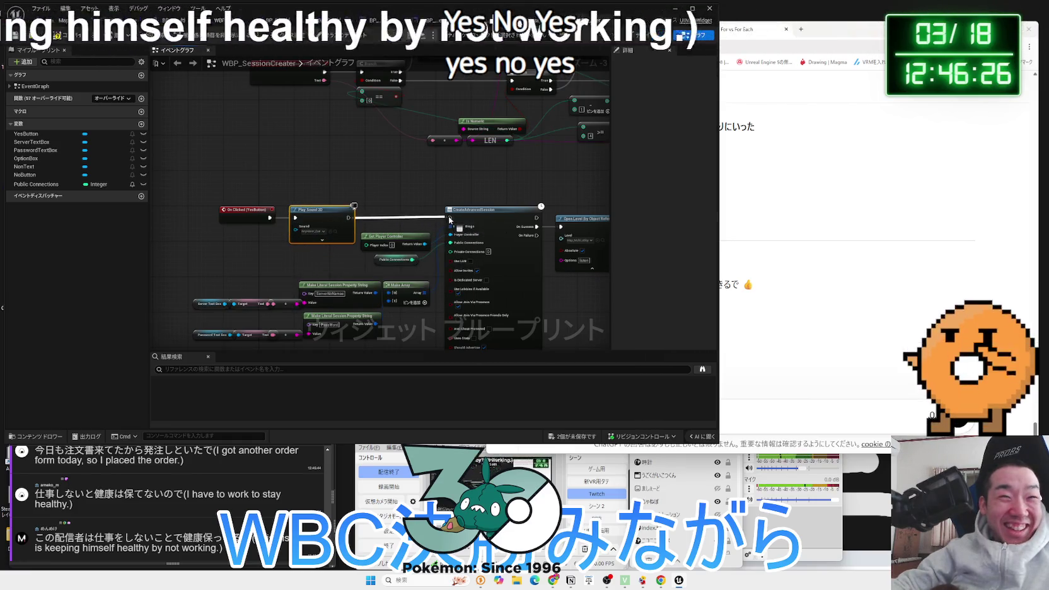
{"action": "left_click", "coordinate": [573, 436]}
{"action": "left_click", "coordinate": [572, 381]}
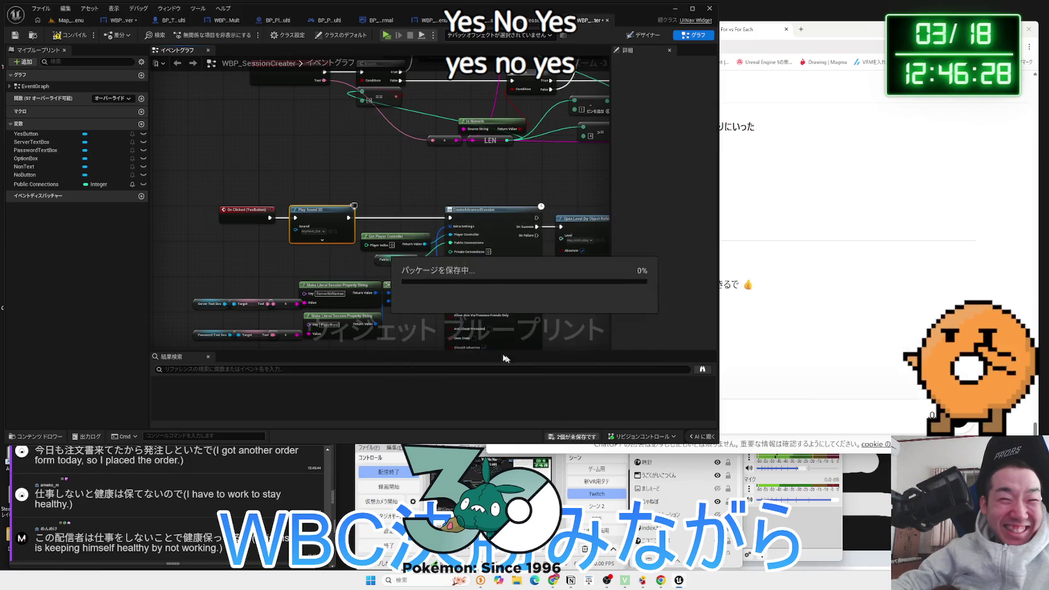
Add Play Sound 2D before Return to Parent for NoButton, then open the chat's image link
{"action": "scroll", "coordinate": [309, 252], "scroll_direction": "down", "scroll_amount": 3}
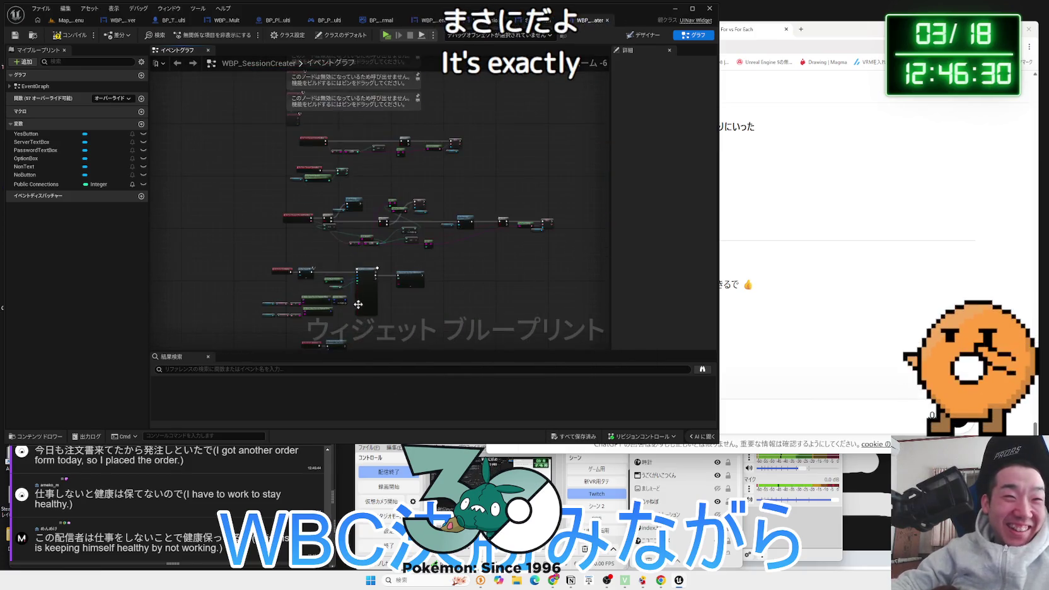
{"action": "scroll", "coordinate": [331, 210], "scroll_direction": "up", "scroll_amount": 4}
{"action": "left_click_drag", "start_coordinate": [331, 210], "coordinate": [356, 210]}
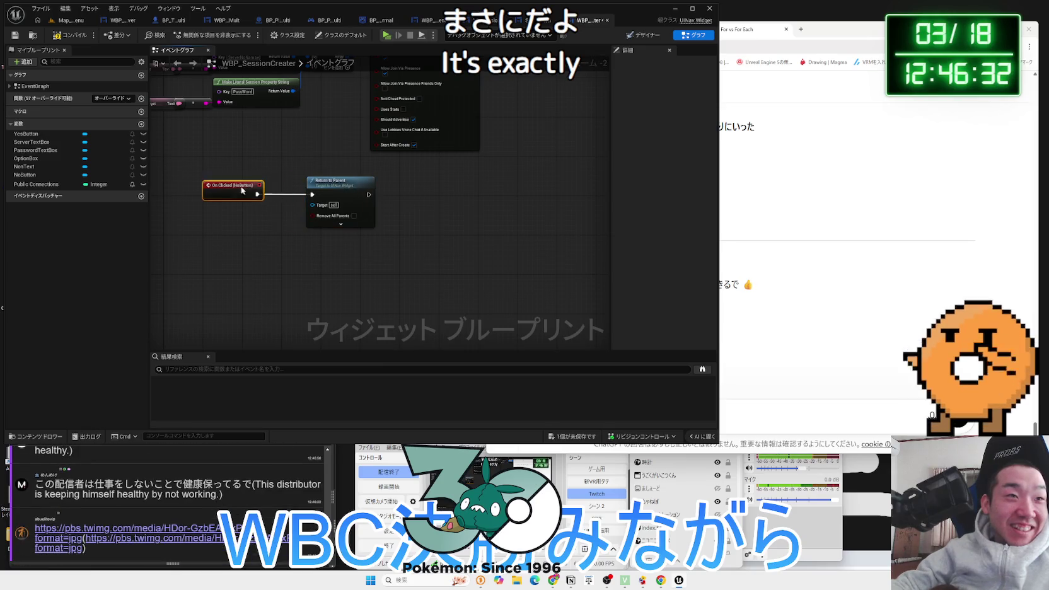
{"action": "key", "text": "ctrl+y"}
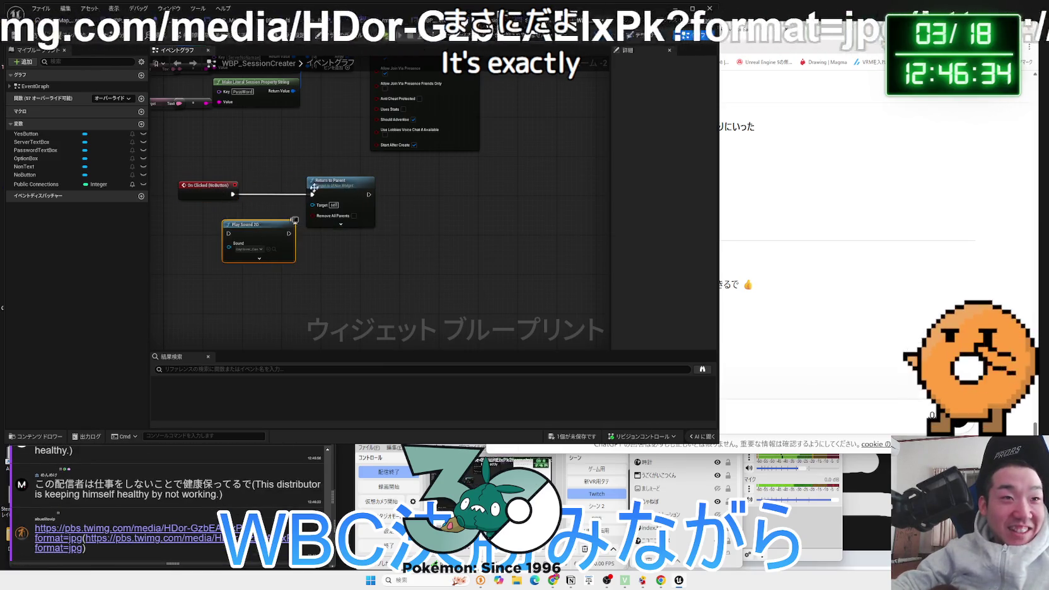
{"action": "mouse_move", "coordinate": [287, 226]}
{"action": "left_mouse_down"}
{"action": "mouse_move", "coordinate": [307, 186]}
{"action": "mouse_move", "coordinate": [328, 201]}
{"action": "left_mouse_up"}
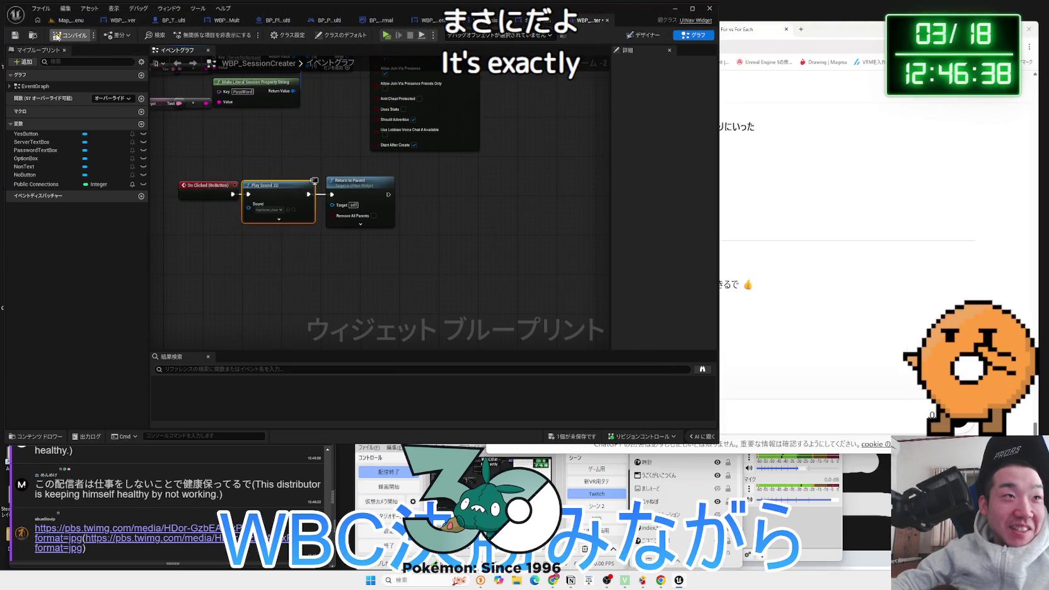
{"action": "left_click", "coordinate": [173, 527]}
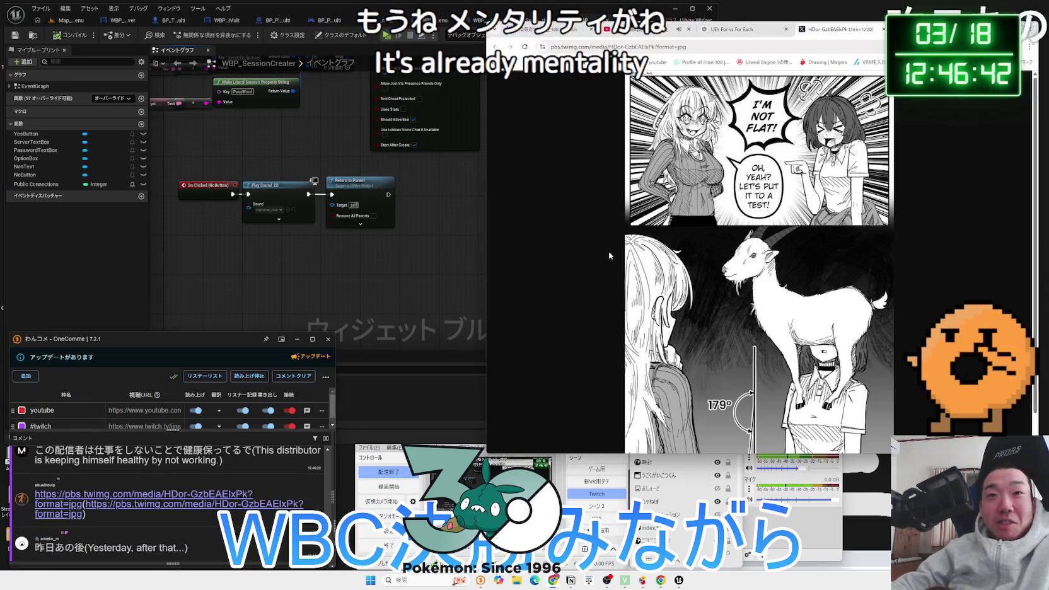
View the shared manga image at full size, then close its tab
{"action": "left_click_drag", "start_coordinate": [960, 39], "coordinate": [754, 36]}
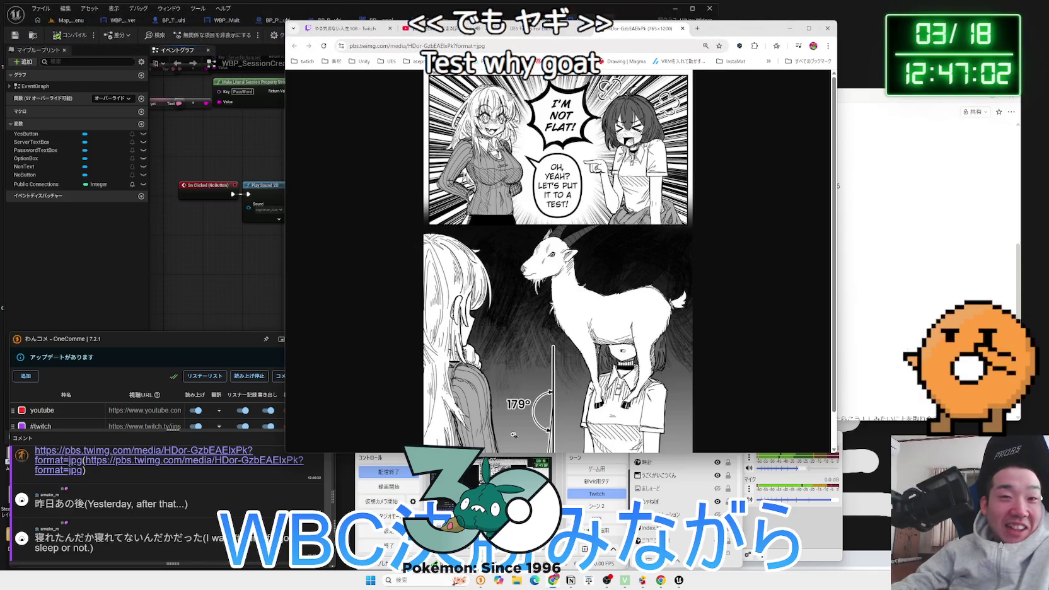
{"action": "left_click_drag", "start_coordinate": [35, 537], "coordinate": [176, 537]}
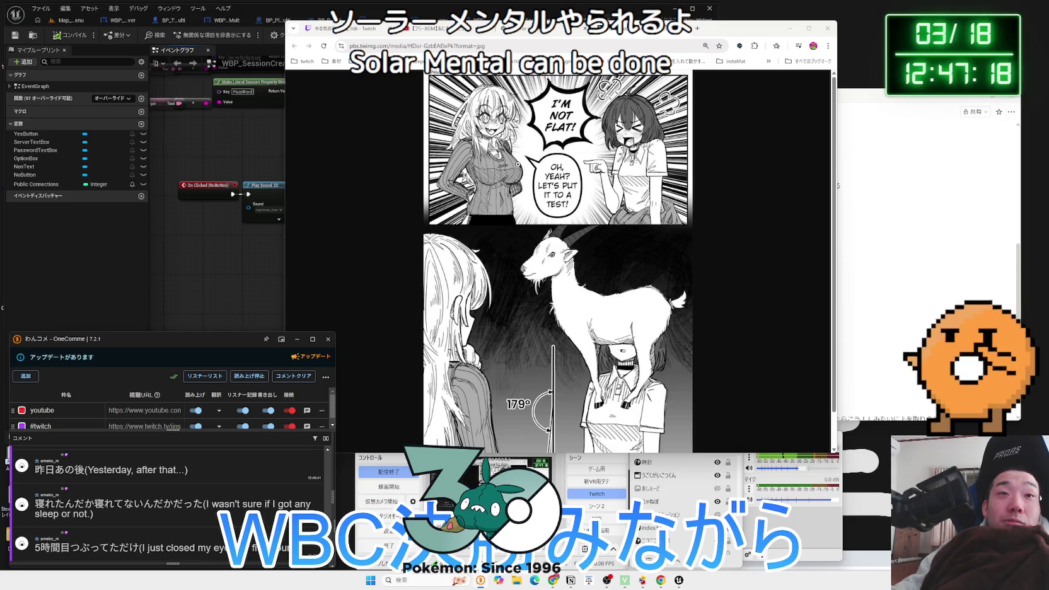
{"action": "left_click", "coordinate": [517, 165]}
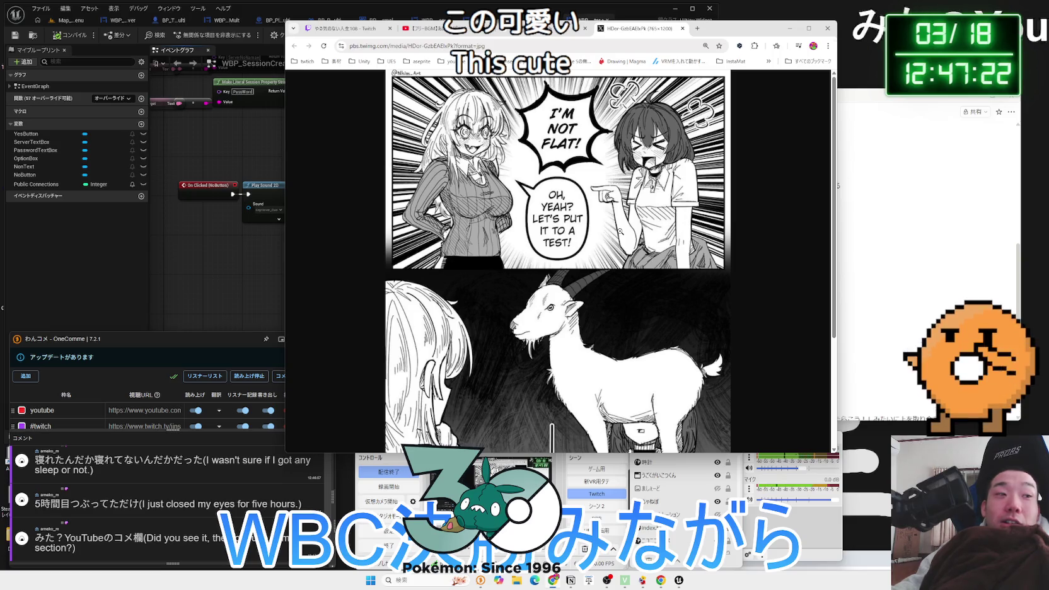
{"action": "scroll", "coordinate": [620, 231], "scroll_direction": "down", "scroll_amount": 3}
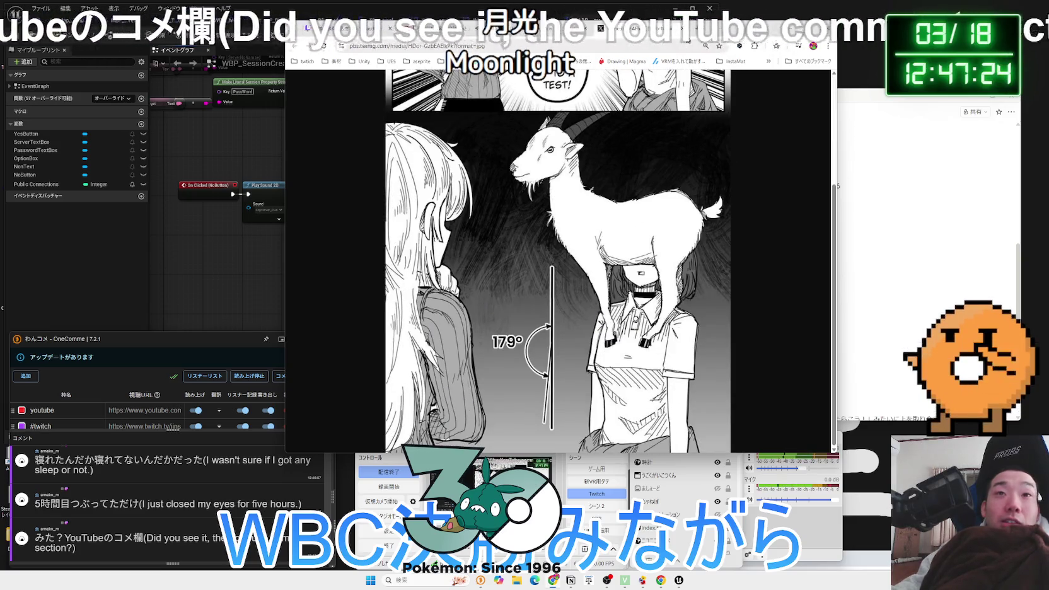
{"action": "key", "text": "ctrl+w"}
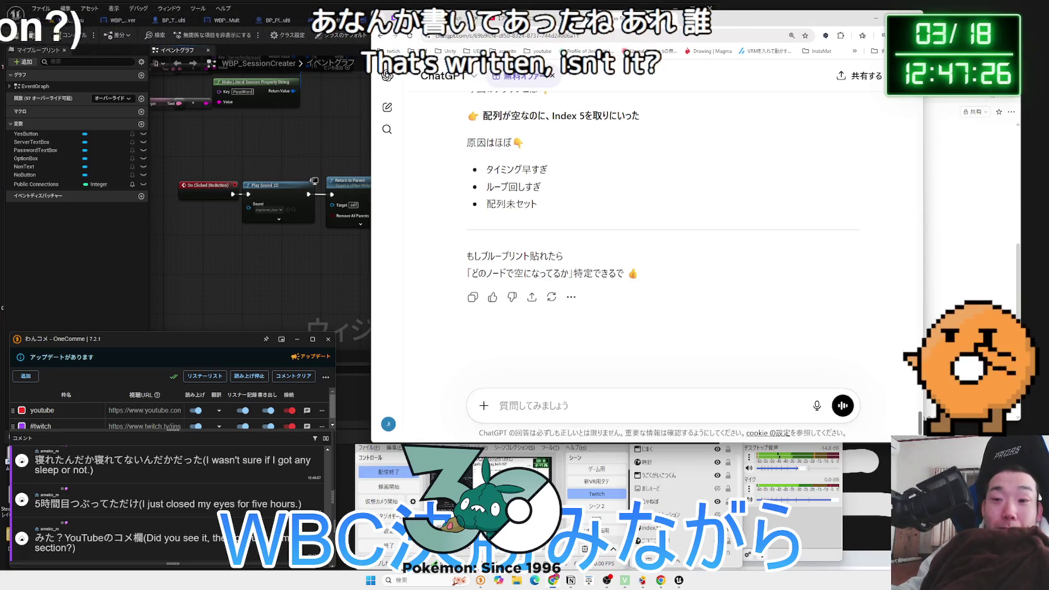
{"action": "key", "text": "Zenkaku_Hankaku"}
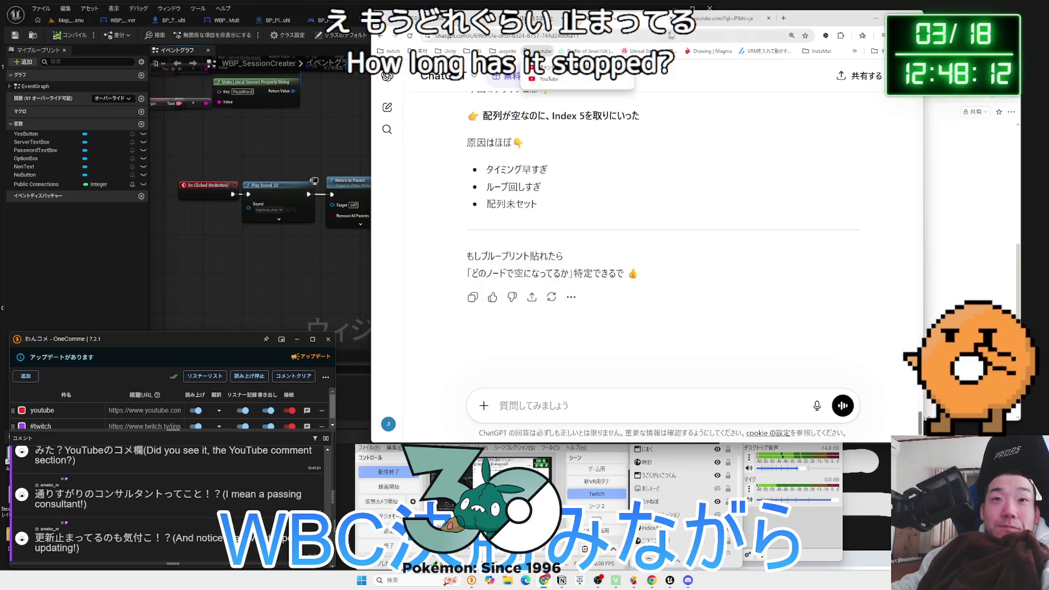
Open a subscribed gaming channel from the YouTube subscriptions guide
{"action": "left_click", "coordinate": [539, 51]}
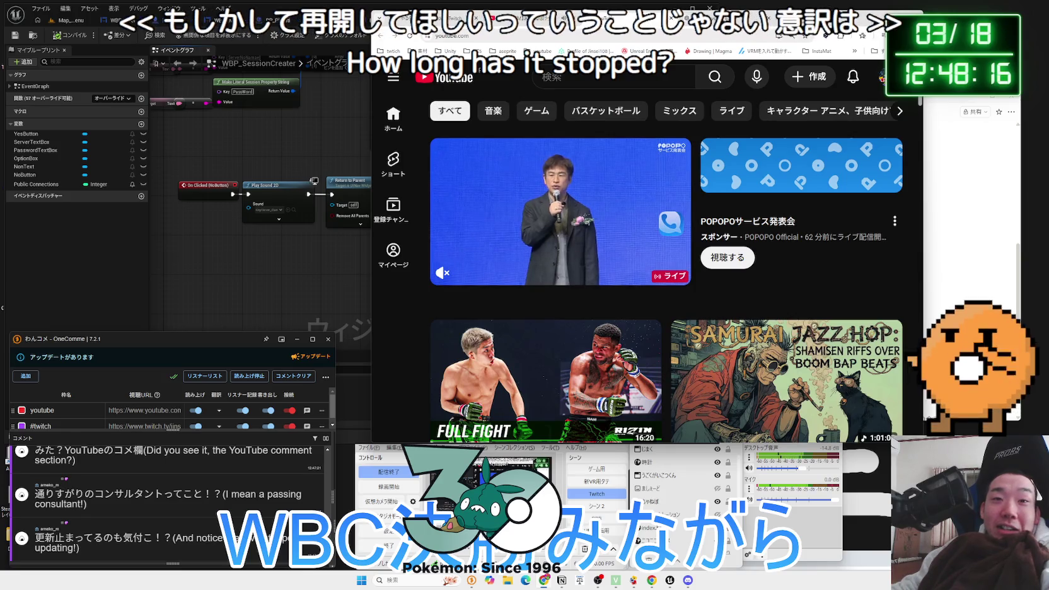
{"action": "left_click", "coordinate": [394, 77]}
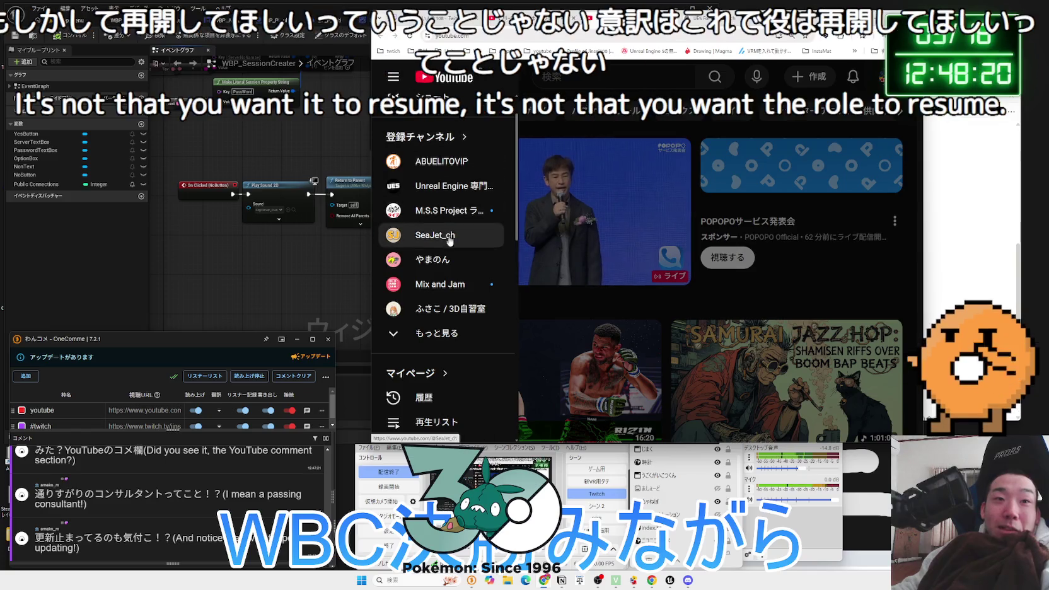
{"action": "left_click", "coordinate": [441, 259]}
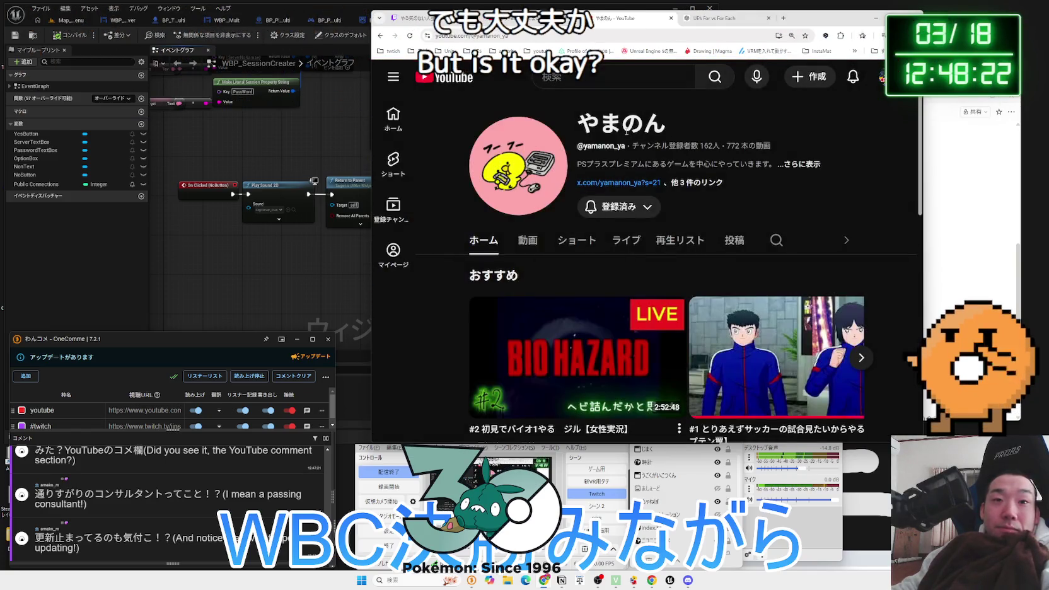
{"action": "scroll", "coordinate": [626, 135], "scroll_direction": "down", "scroll_amount": 2}
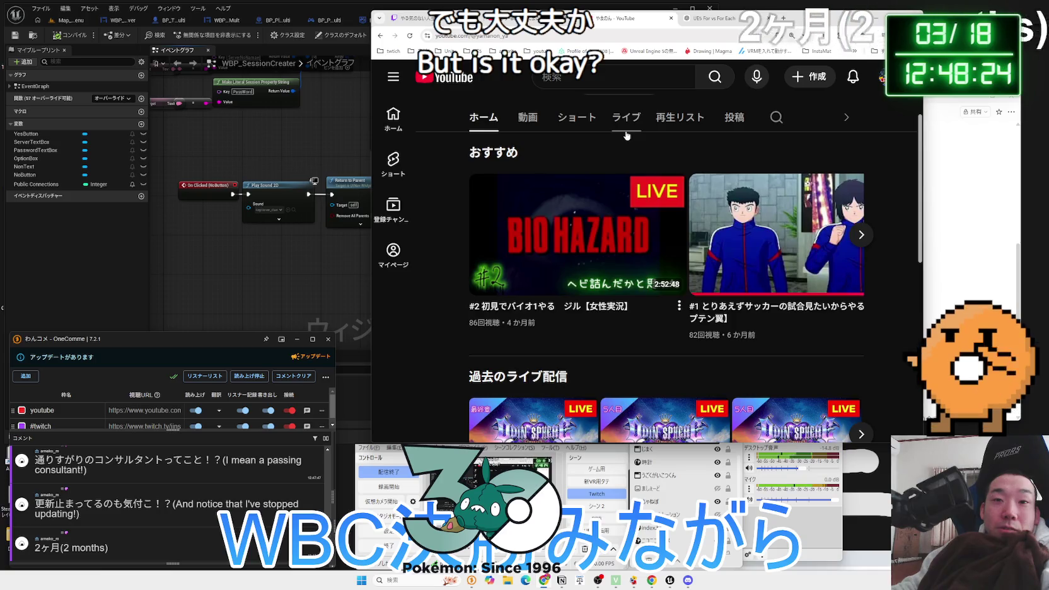
Browse the channel's Videos tab, noting its 772-video count
{"action": "left_click", "coordinate": [529, 129]}
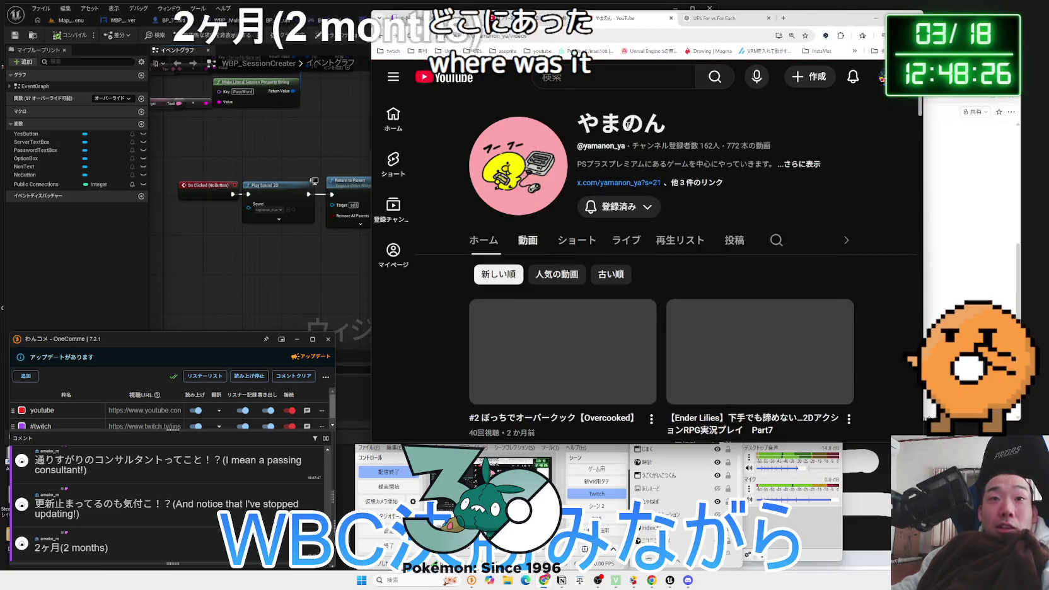
{"action": "scroll", "coordinate": [587, 137], "scroll_direction": "down", "scroll_amount": 4}
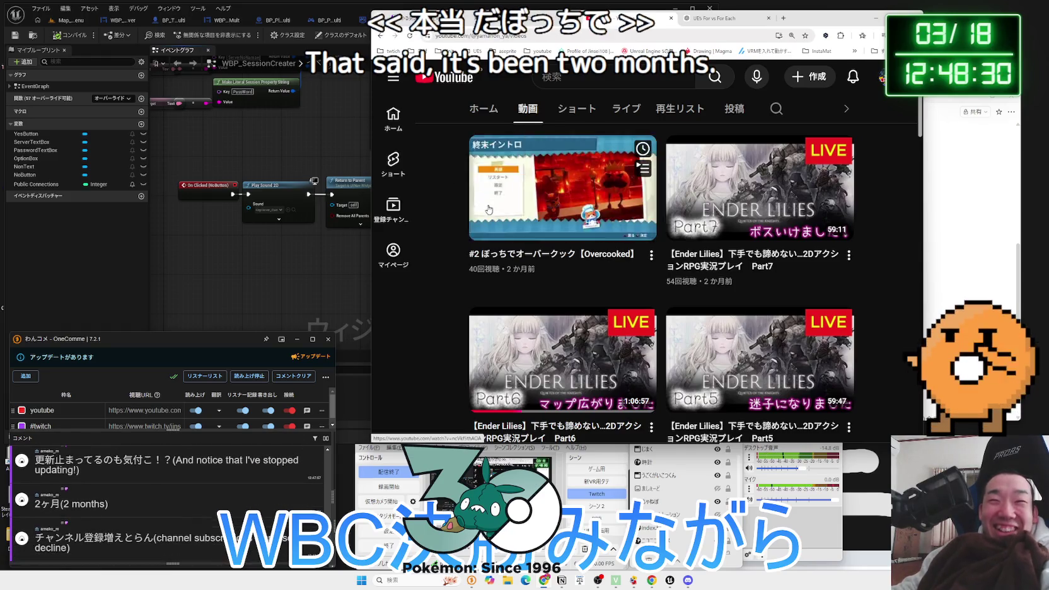
{"action": "scroll", "coordinate": [455, 213], "scroll_direction": "up", "scroll_amount": 4}
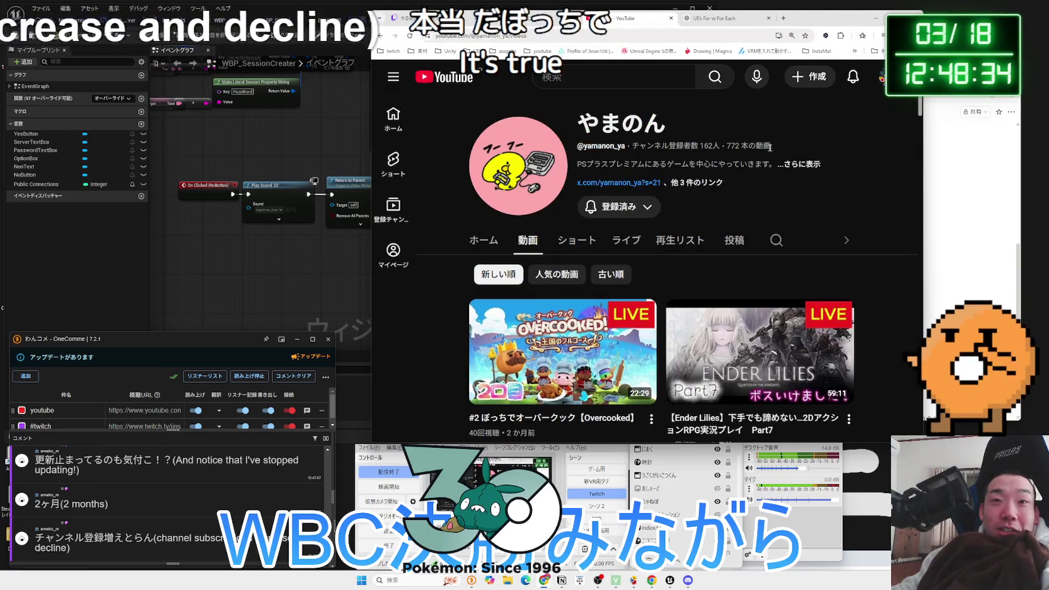
{"action": "left_click_drag", "start_coordinate": [713, 146], "coordinate": [770, 145]}
{"action": "scroll", "coordinate": [474, 194], "scroll_direction": "down", "scroll_amount": 3}
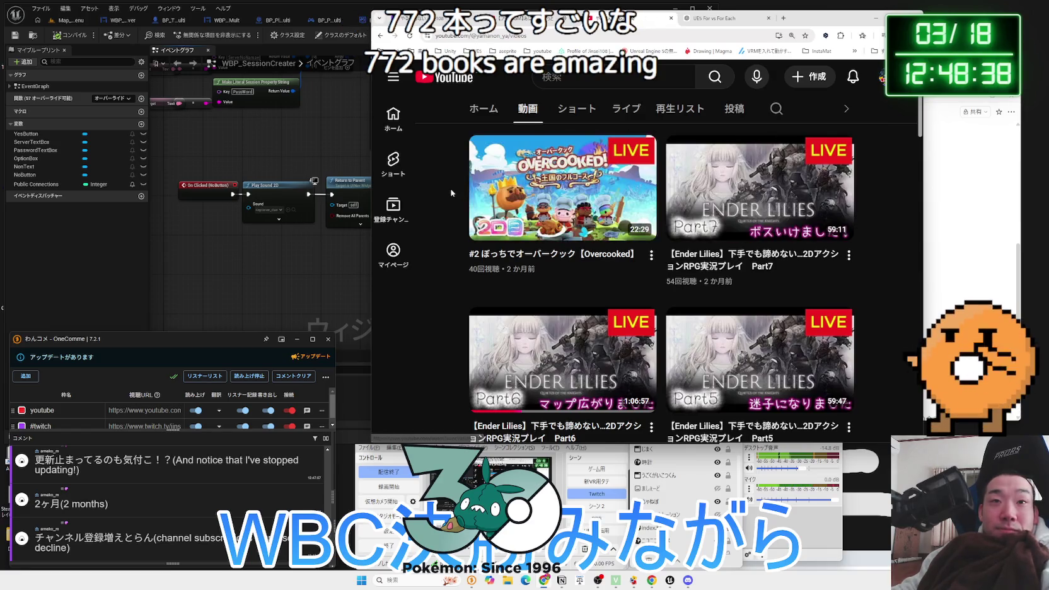
{"action": "scroll", "coordinate": [450, 192], "scroll_direction": "down", "scroll_amount": 7}
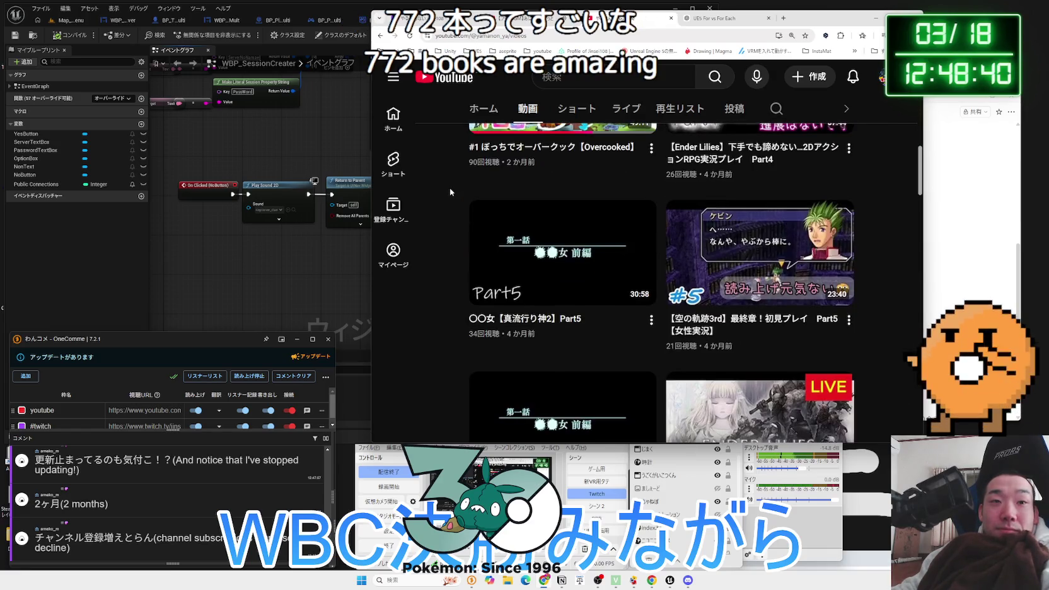
{"action": "scroll", "coordinate": [450, 190], "scroll_direction": "up", "scroll_amount": 3}
{"action": "scroll", "coordinate": [451, 187], "scroll_direction": "up", "scroll_amount": 3}
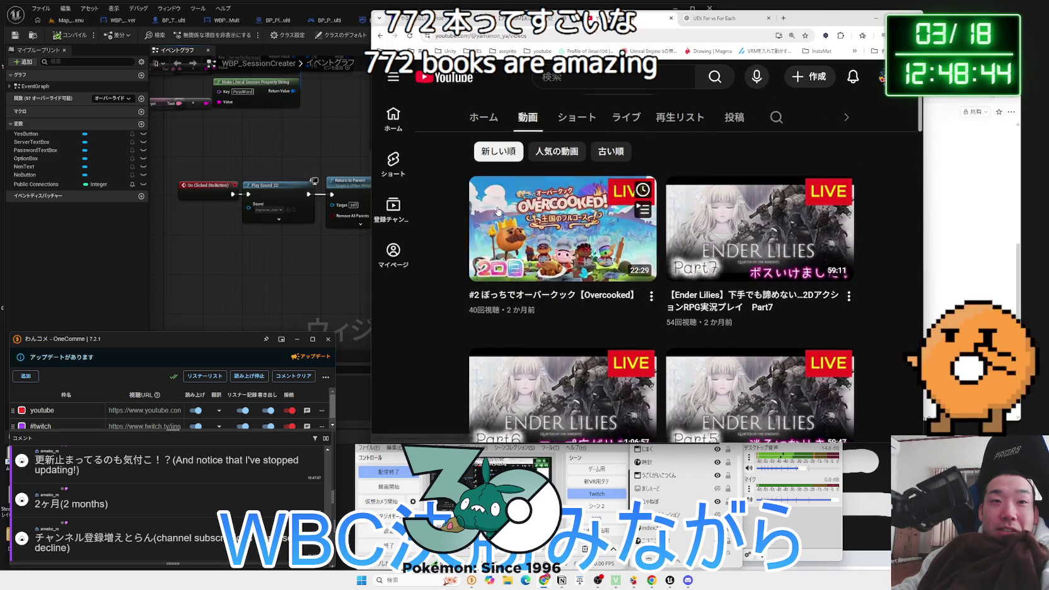
{"action": "scroll", "coordinate": [593, 189], "scroll_direction": "down", "scroll_amount": 4}
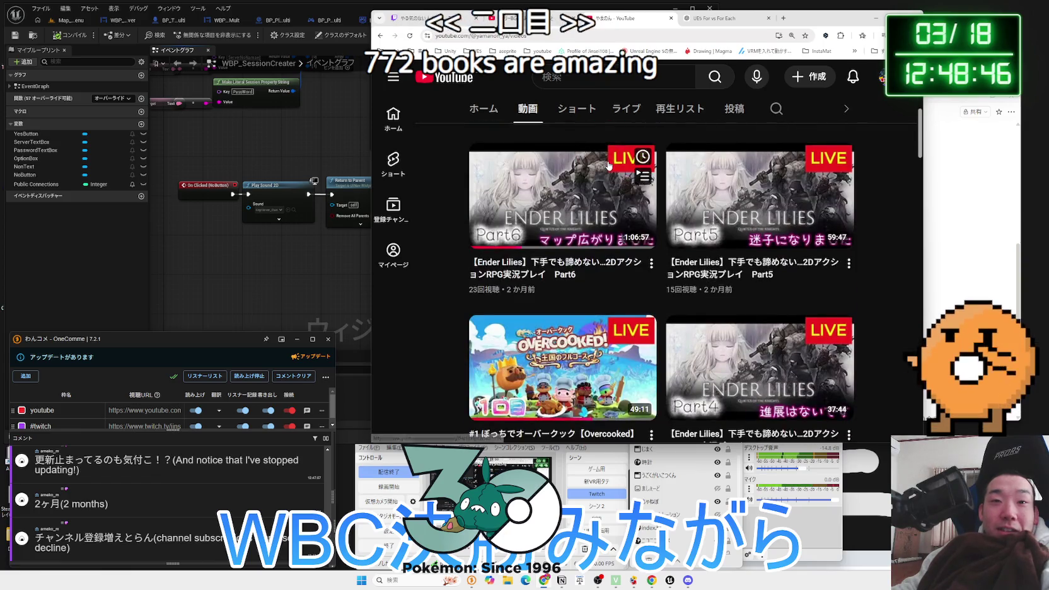
{"action": "scroll", "coordinate": [580, 221], "scroll_direction": "up", "scroll_amount": 5}
{"action": "scroll", "coordinate": [579, 207], "scroll_direction": "down", "scroll_amount": 1}
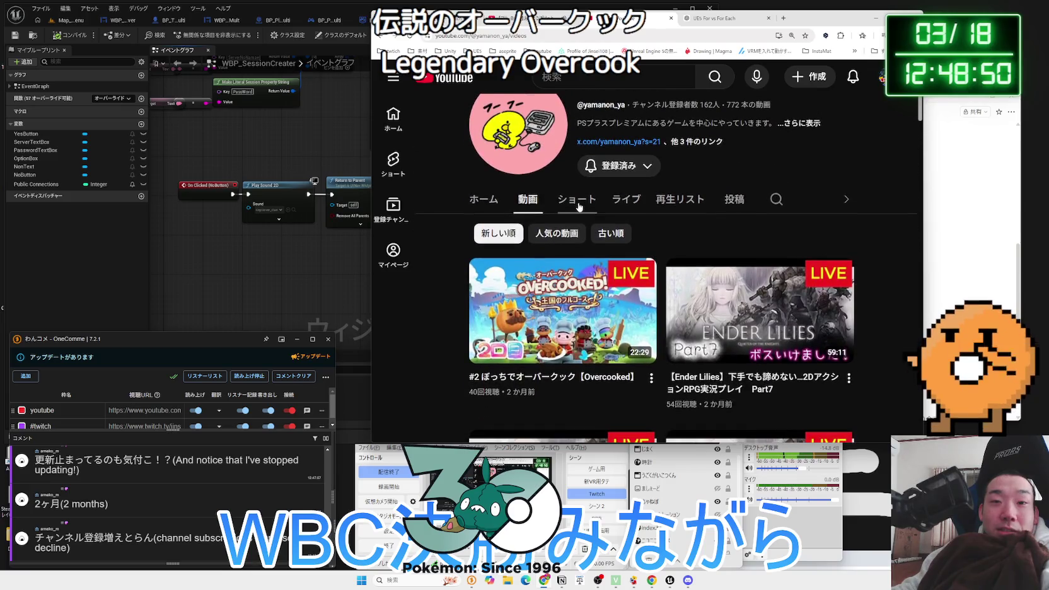
{"action": "scroll", "coordinate": [579, 206], "scroll_direction": "down", "scroll_amount": 1}
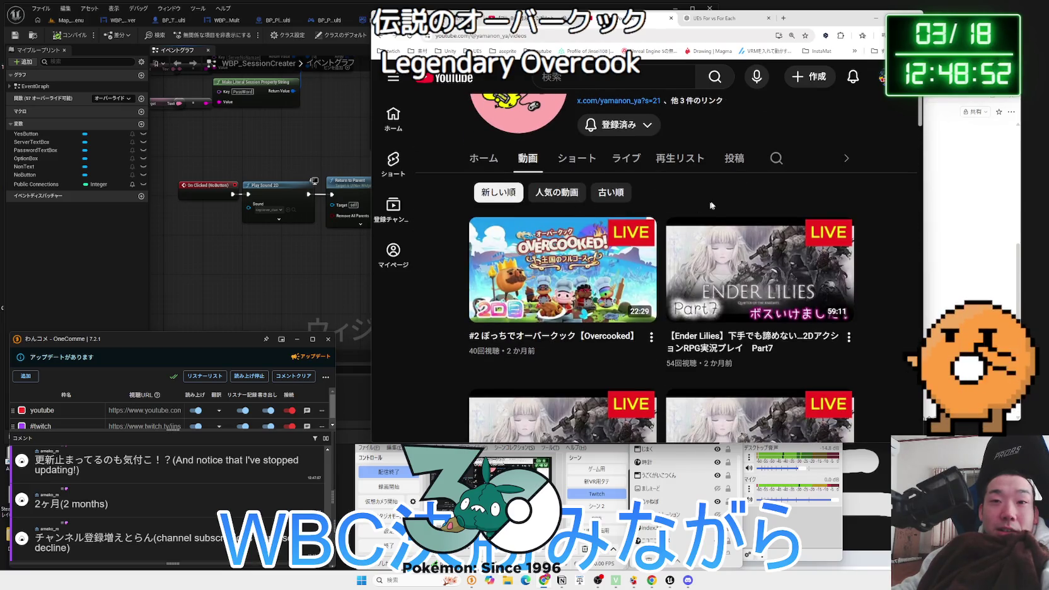
{"action": "scroll", "coordinate": [716, 200], "scroll_direction": "down", "scroll_amount": 1}
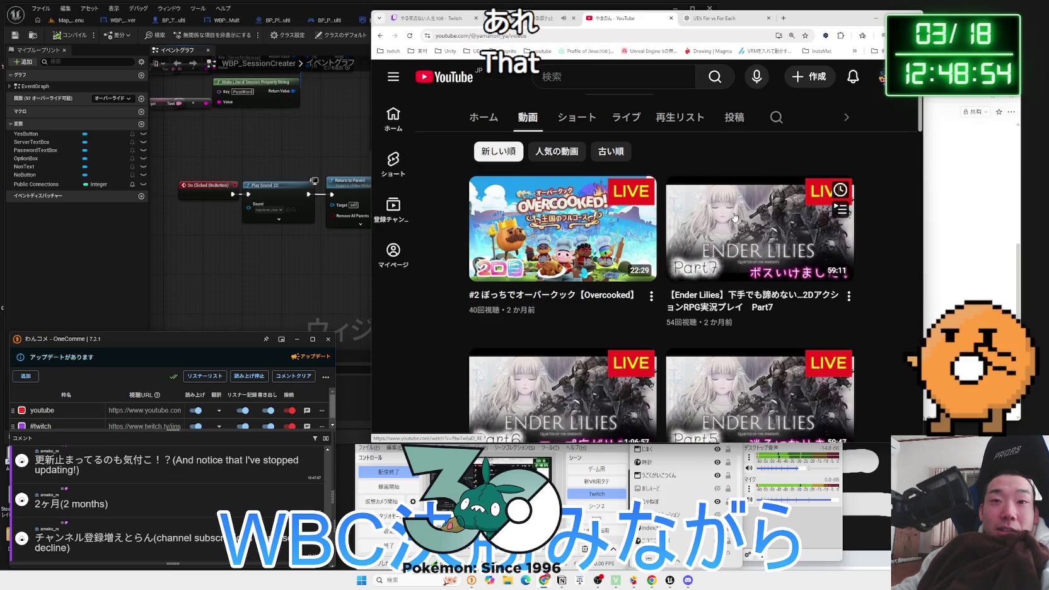
{"action": "scroll", "coordinate": [625, 244], "scroll_direction": "up", "scroll_amount": 3}
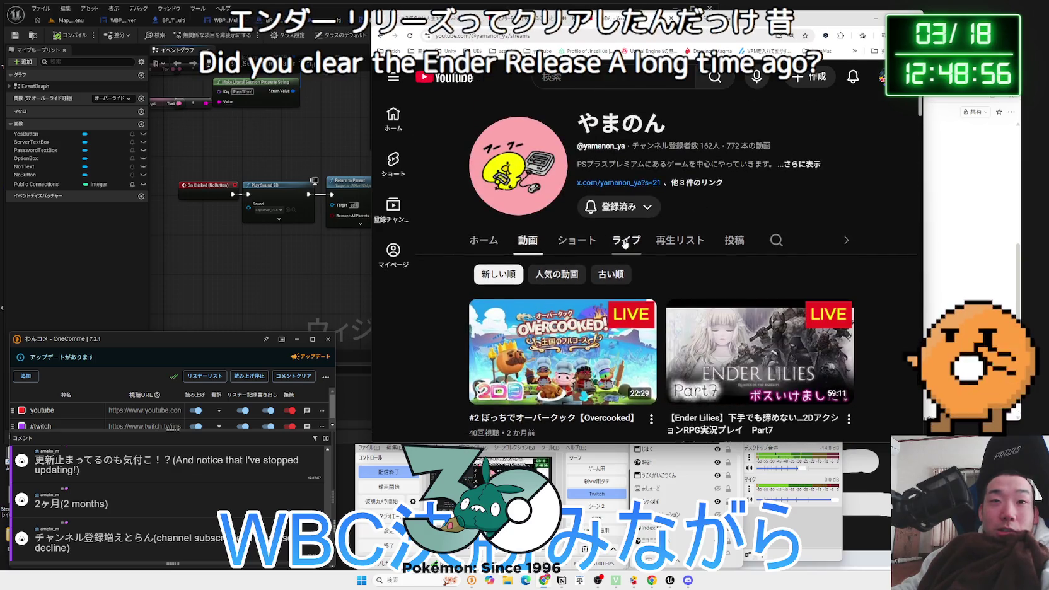
Look through the channel's past live streams and description, then return to its home feed
{"action": "left_click", "coordinate": [625, 244]}
{"action": "scroll", "coordinate": [621, 221], "scroll_direction": "down", "scroll_amount": 3}
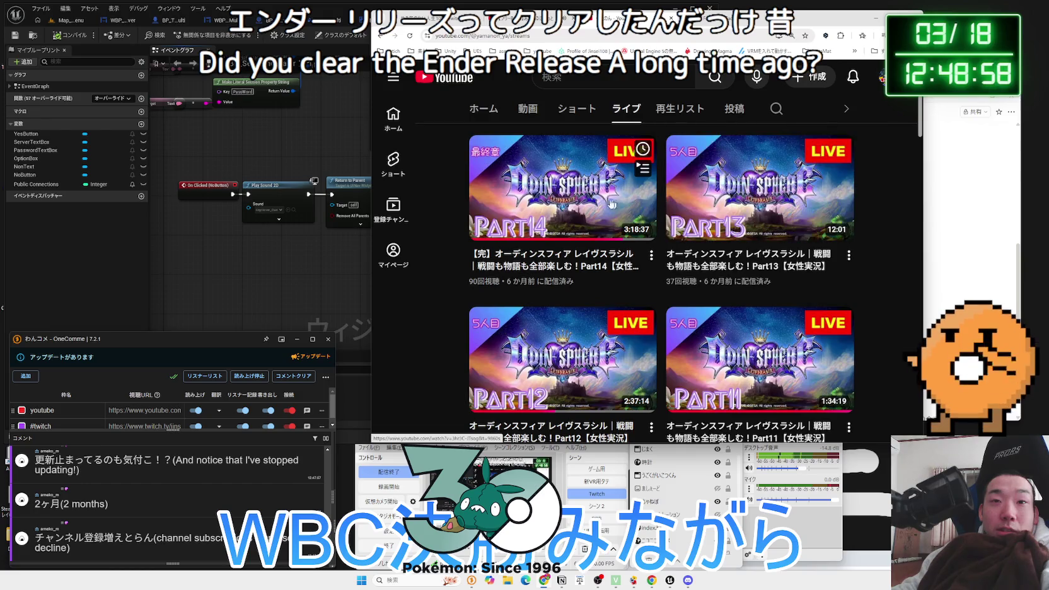
{"action": "scroll", "coordinate": [569, 191], "scroll_direction": "down", "scroll_amount": 8}
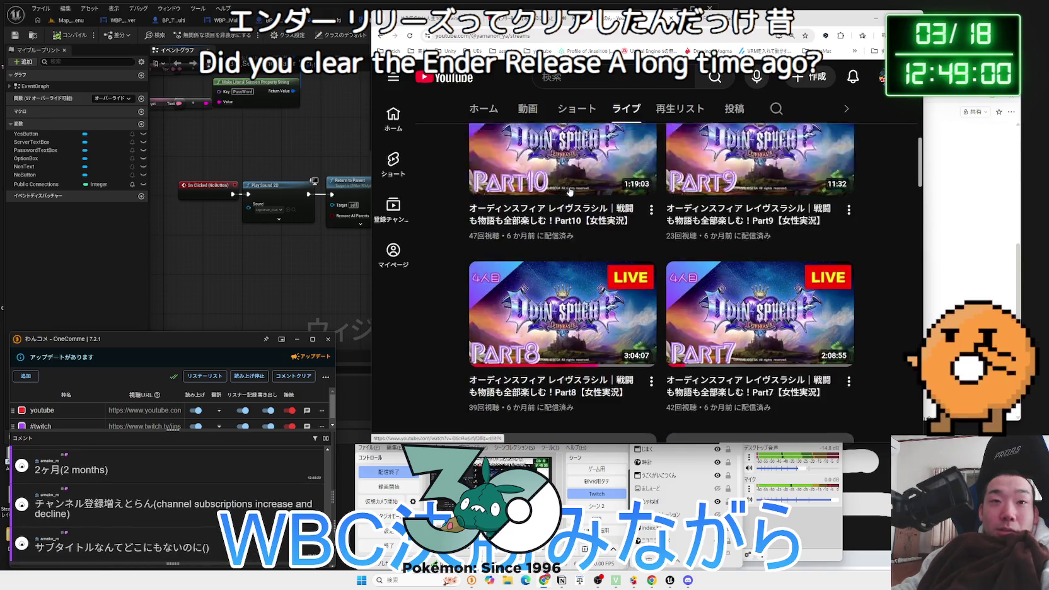
{"action": "key", "text": "alt+Left"}
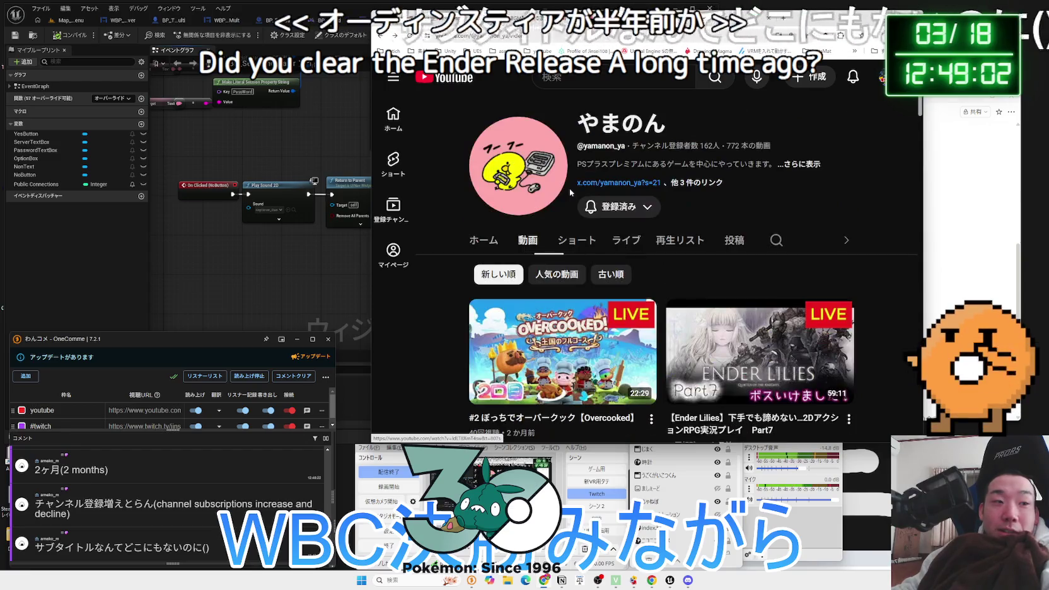
{"action": "scroll", "coordinate": [570, 192], "scroll_direction": "down", "scroll_amount": 2}
{"action": "mouse_move", "coordinate": [624, 194]}
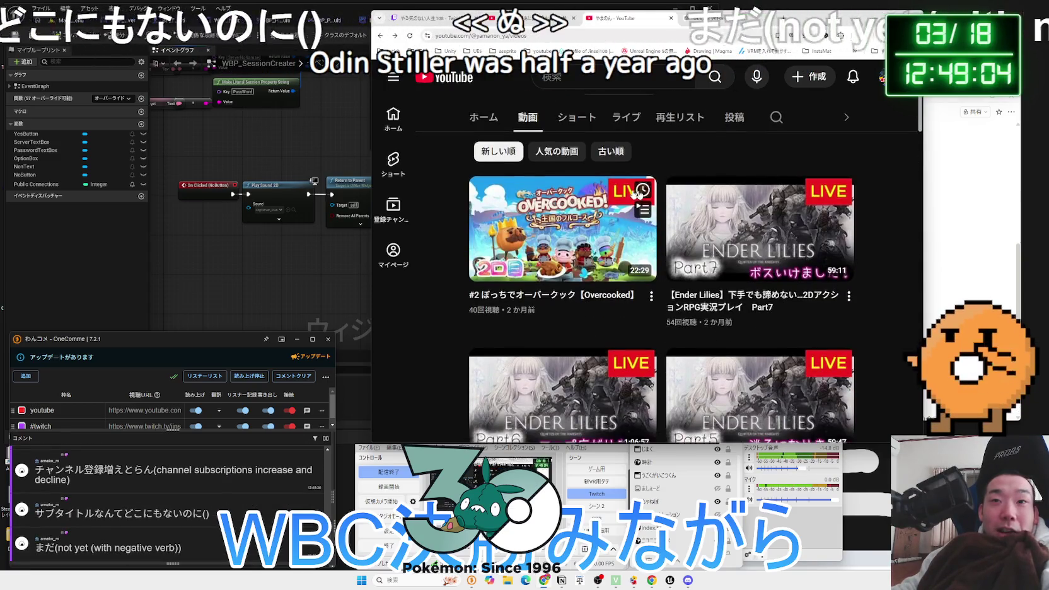
{"action": "scroll", "coordinate": [510, 232], "scroll_direction": "up", "scroll_amount": 3}
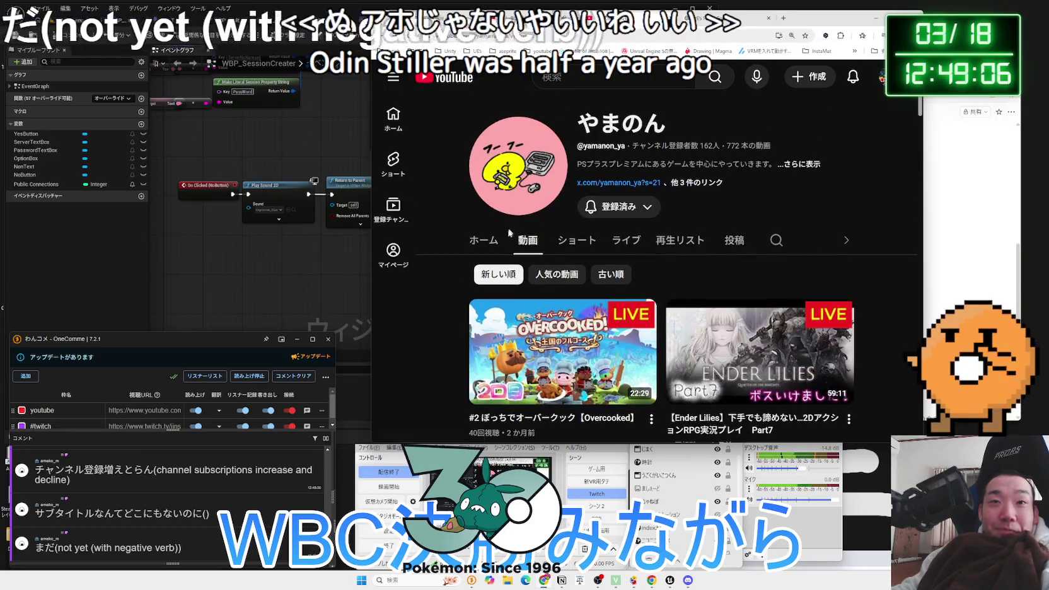
{"action": "left_click", "coordinate": [810, 164]}
{"action": "key", "text": "Escape"}
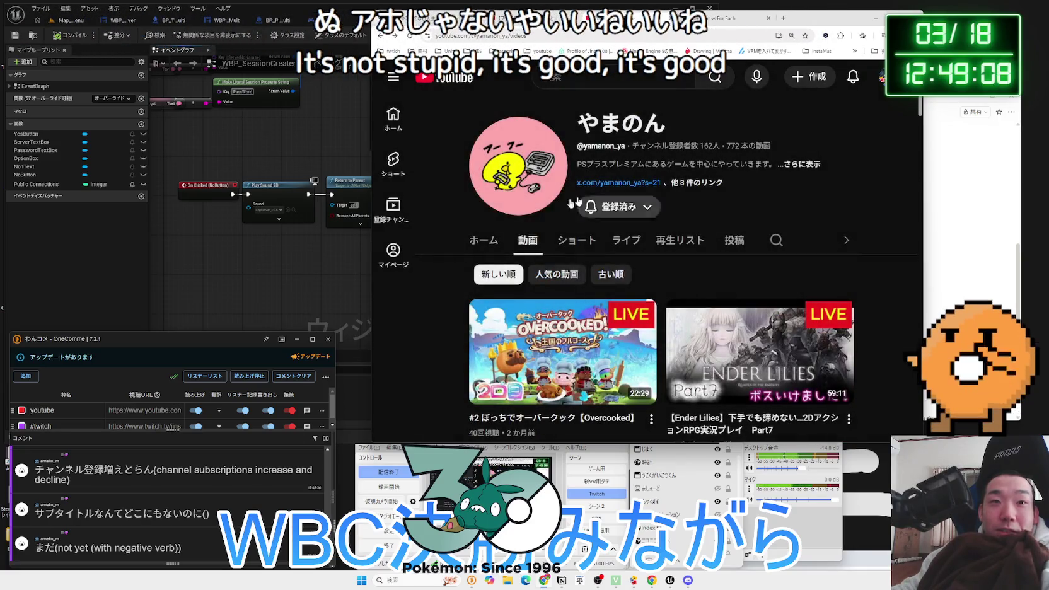
{"action": "left_click", "coordinate": [473, 240]}
{"action": "scroll", "coordinate": [590, 217], "scroll_direction": "down", "scroll_amount": 5}
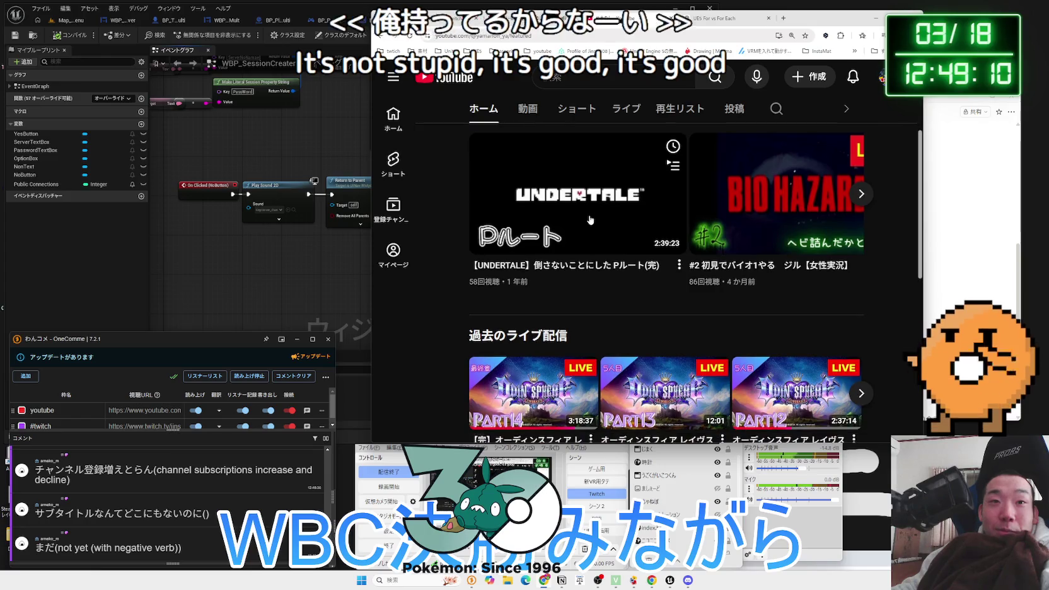
{"action": "scroll", "coordinate": [591, 218], "scroll_direction": "down", "scroll_amount": 3}
{"action": "left_click_drag", "start_coordinate": [672, 19], "coordinate": [878, 30]}
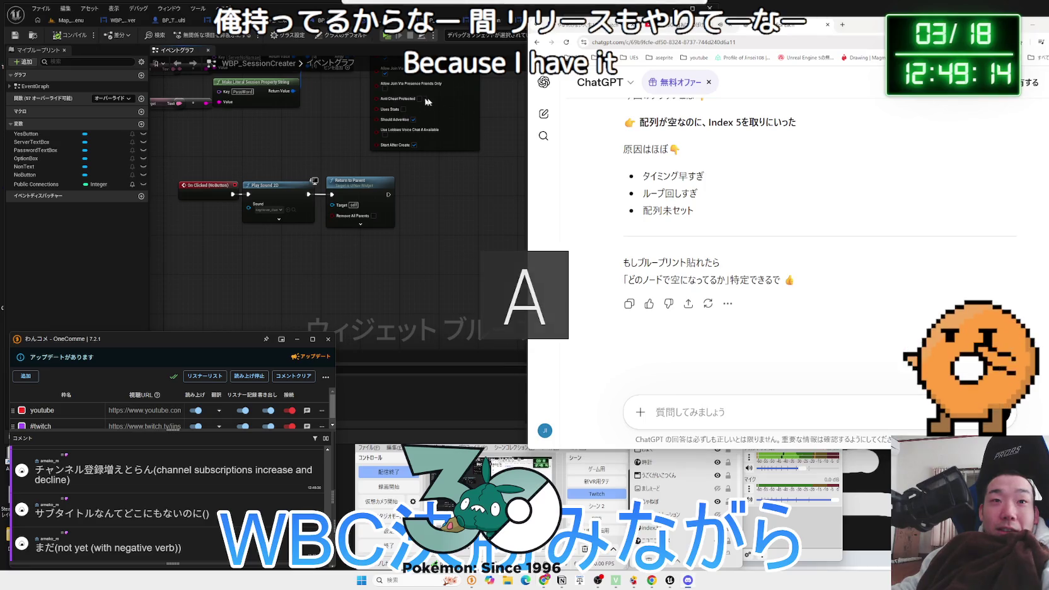
Open the WBP_UINavPauseMenu_Multi widget blueprint's Event Graph
{"action": "left_click", "coordinate": [353, 284]}
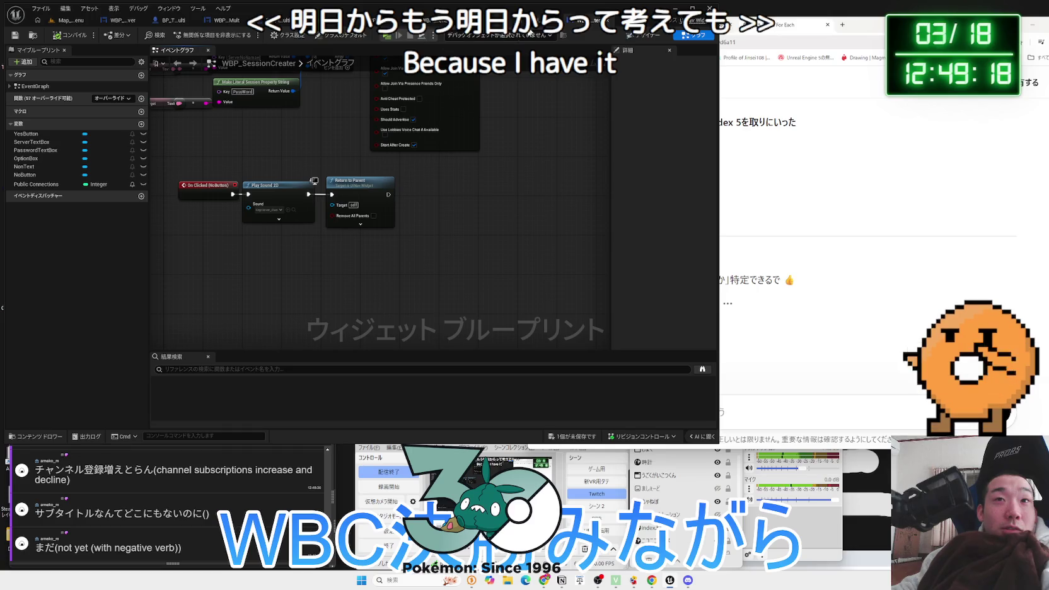
{"action": "left_click", "coordinate": [70, 21]}
{"action": "double_click", "coordinate": [455, 369]}
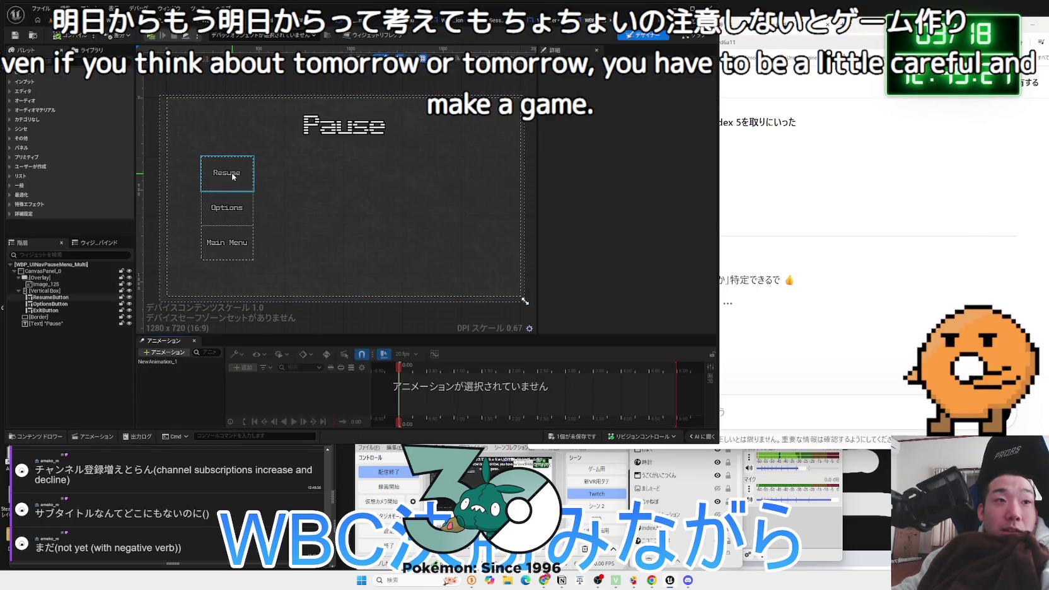
{"action": "left_click", "coordinate": [233, 176]}
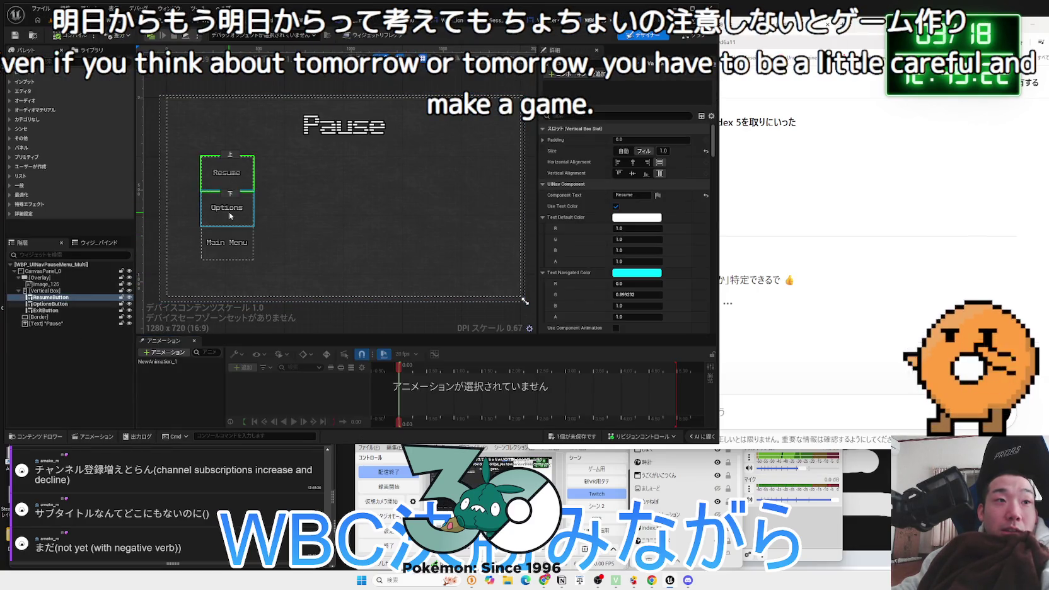
{"action": "left_click", "coordinate": [690, 37]}
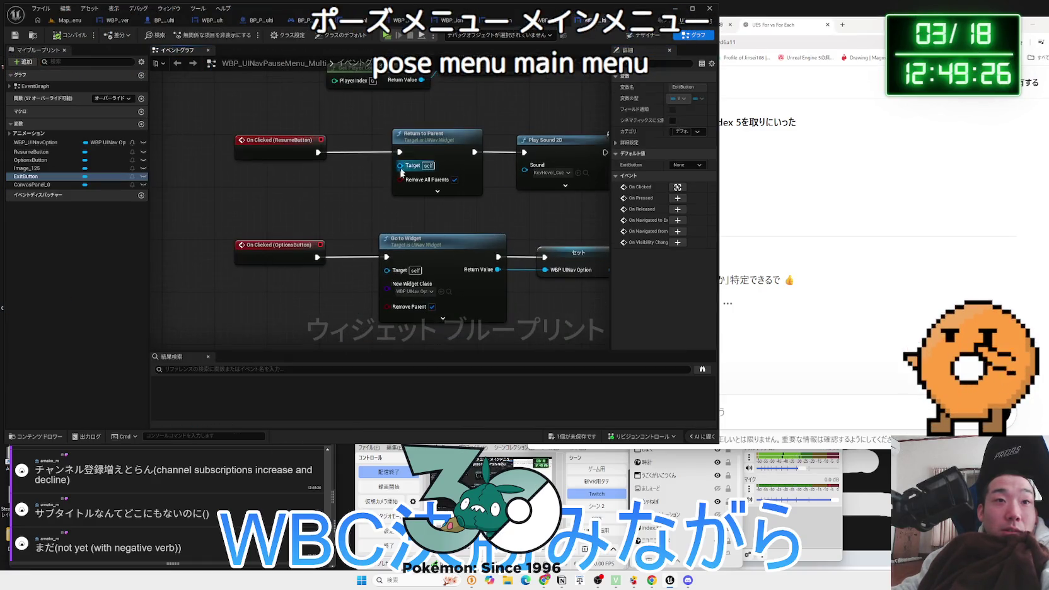
Review the ExitButton click chain with its Branch, Open Level and Play Sound nodes, then return to Designer
{"action": "left_click_drag", "start_coordinate": [457, 218], "coordinate": [369, 121]}
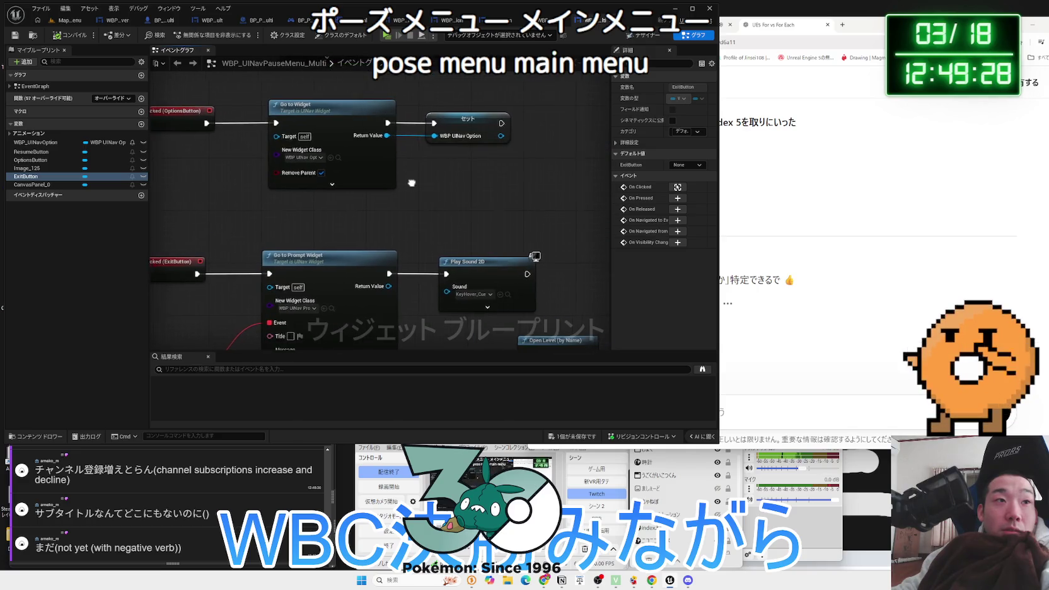
{"action": "left_click_drag", "start_coordinate": [408, 183], "coordinate": [442, 189]}
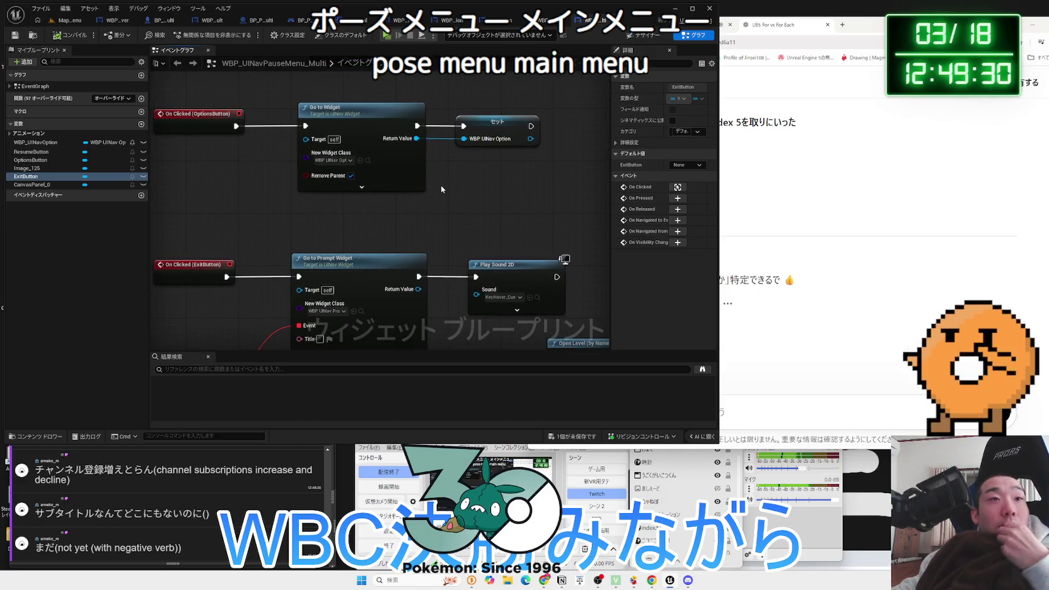
{"action": "left_click_drag", "start_coordinate": [442, 189], "coordinate": [450, 101]}
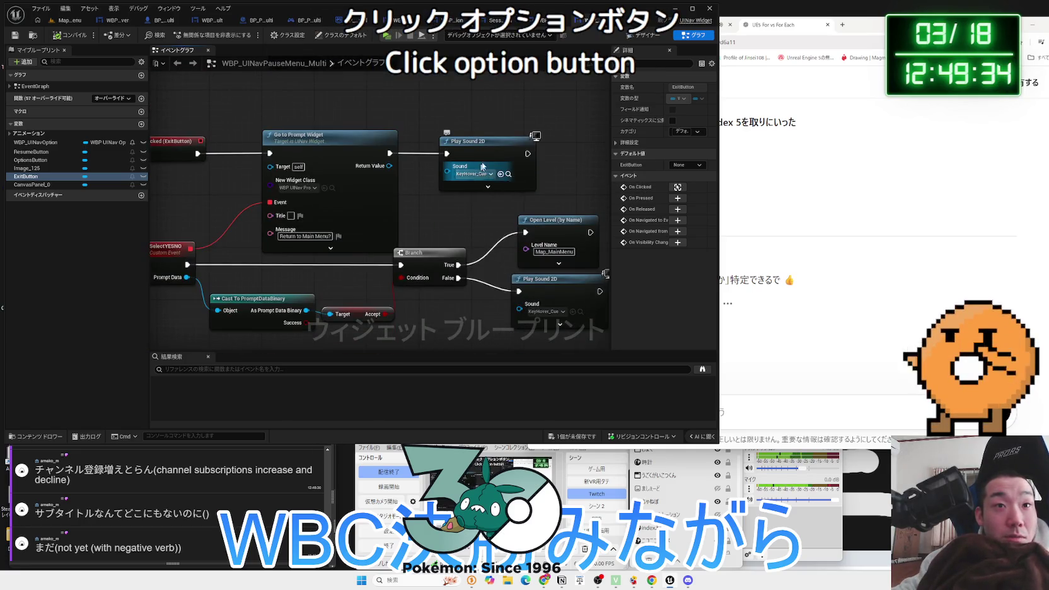
{"action": "mouse_move", "coordinate": [446, 107]}
{"action": "left_mouse_down"}
{"action": "mouse_move", "coordinate": [477, 241]}
{"action": "mouse_move", "coordinate": [433, 228]}
{"action": "left_mouse_up"}
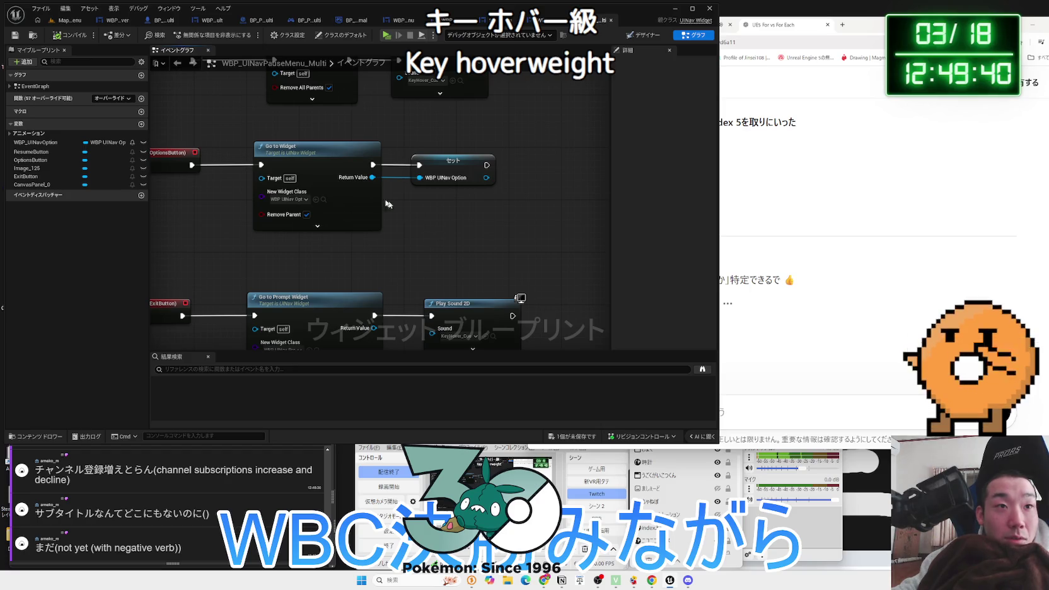
{"action": "scroll", "coordinate": [434, 227], "scroll_direction": "down", "scroll_amount": 1}
{"action": "left_click_drag", "start_coordinate": [422, 328], "coordinate": [420, 180]}
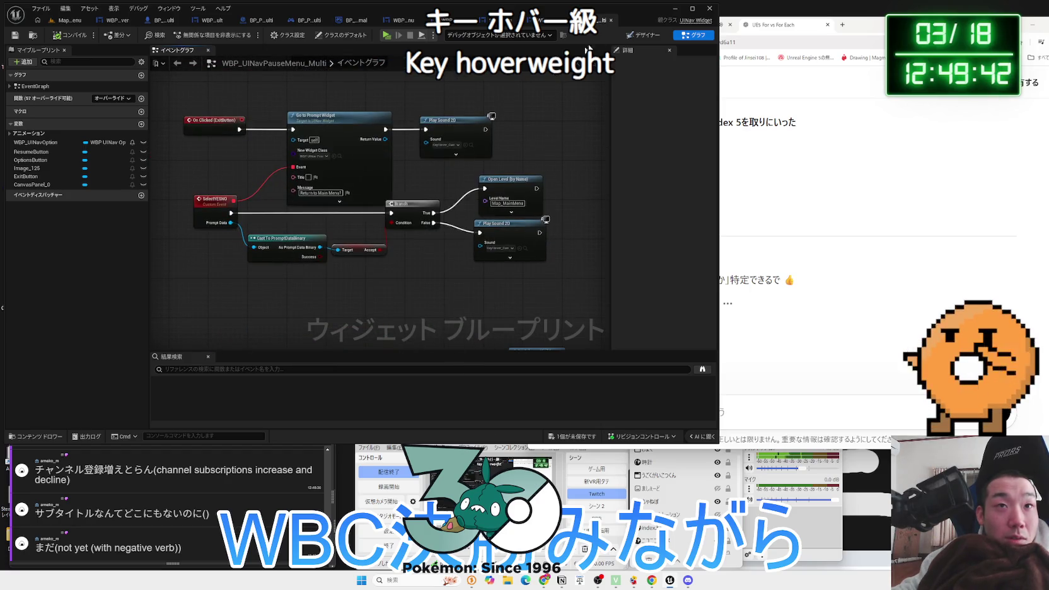
{"action": "left_click", "coordinate": [642, 36]}
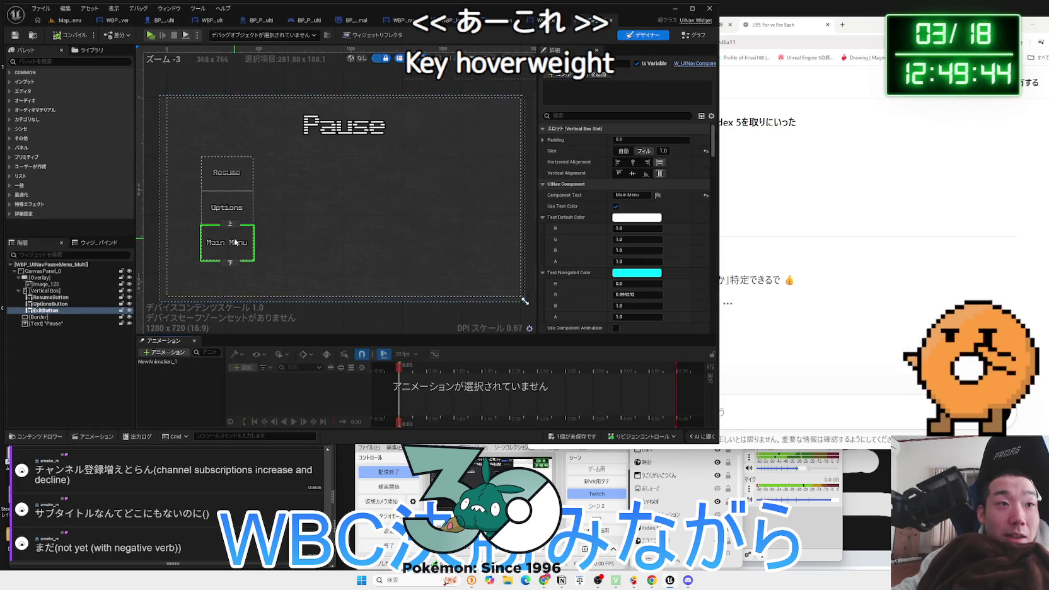
Save the pause menu widget via Save Selected and close the WBP_SessionCreater tab
{"action": "scroll", "coordinate": [250, 243], "scroll_direction": "up", "scroll_amount": 3}
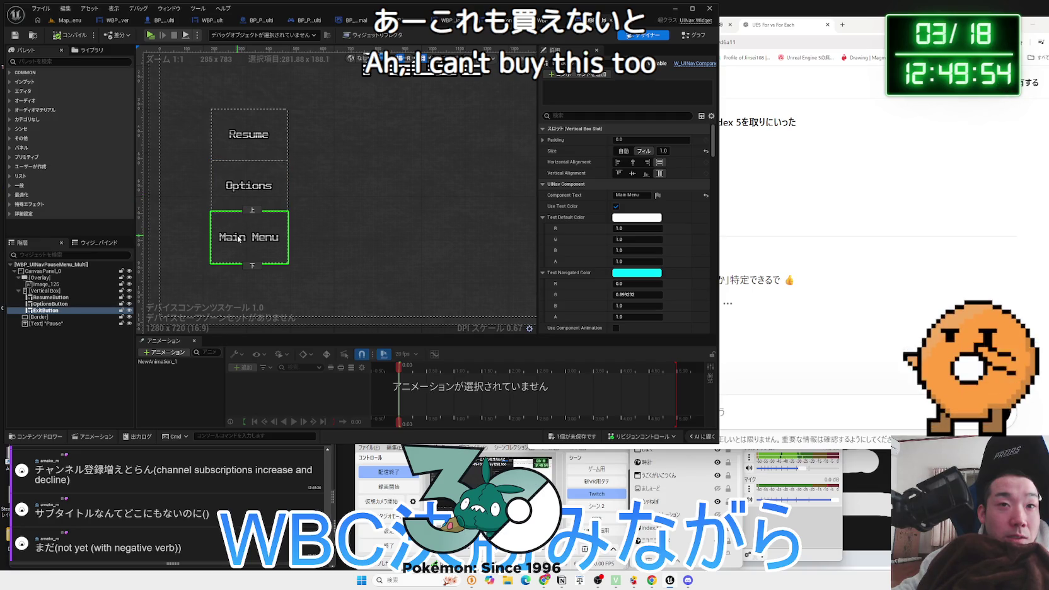
{"action": "left_click", "coordinate": [579, 440]}
{"action": "left_click", "coordinate": [586, 319]}
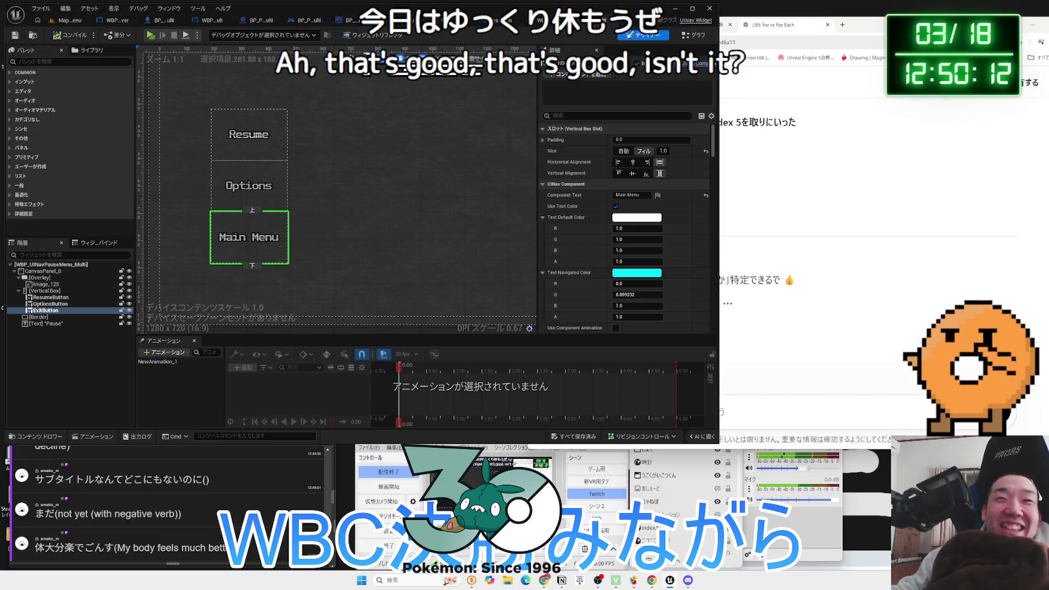
{"action": "left_click", "coordinate": [549, 20]}
{"action": "left_click", "coordinate": [609, 21]}
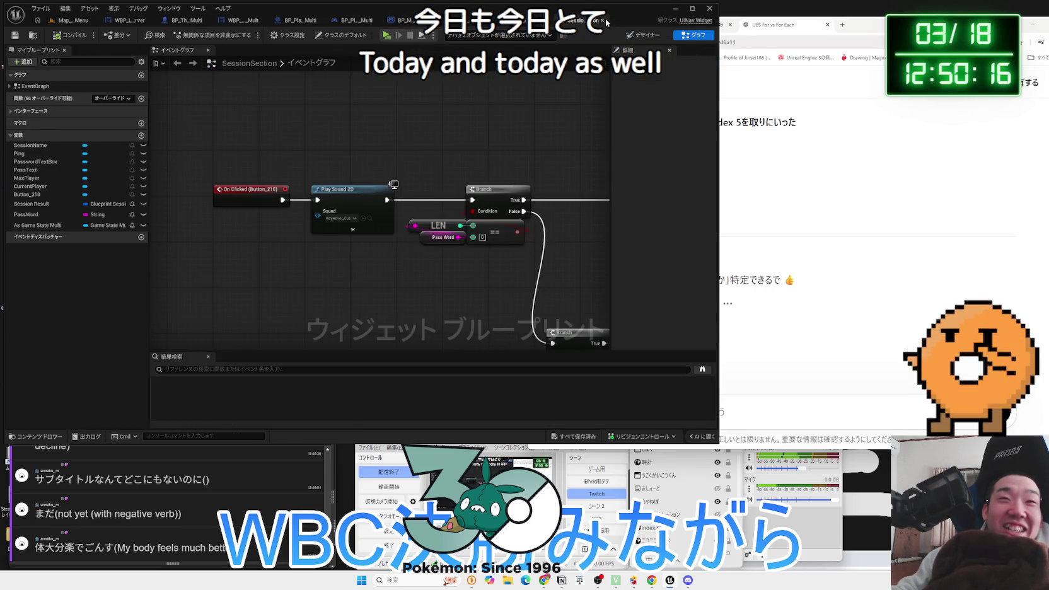
Close SessionSection and look over WBP_MultiSession's click event nodes
{"action": "left_click", "coordinate": [604, 21]}
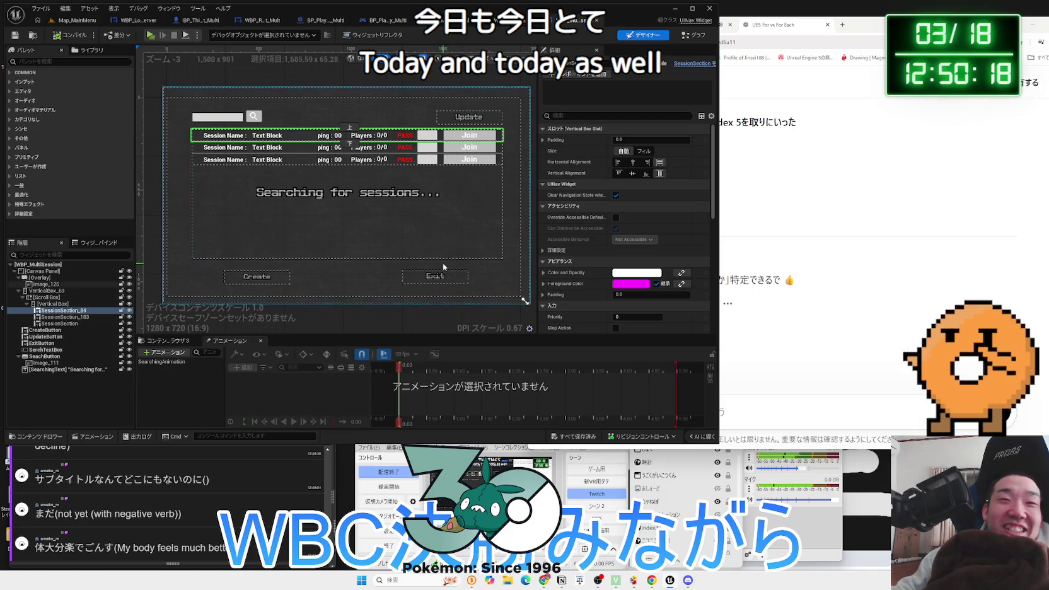
{"action": "left_click", "coordinate": [685, 36]}
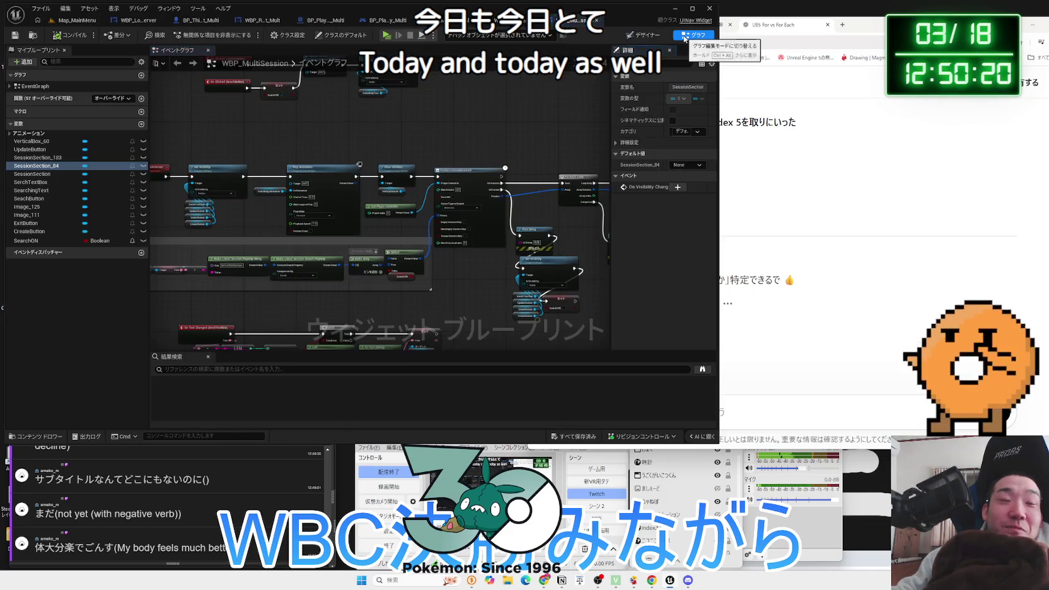
{"action": "left_click_drag", "start_coordinate": [456, 123], "coordinate": [548, 243]}
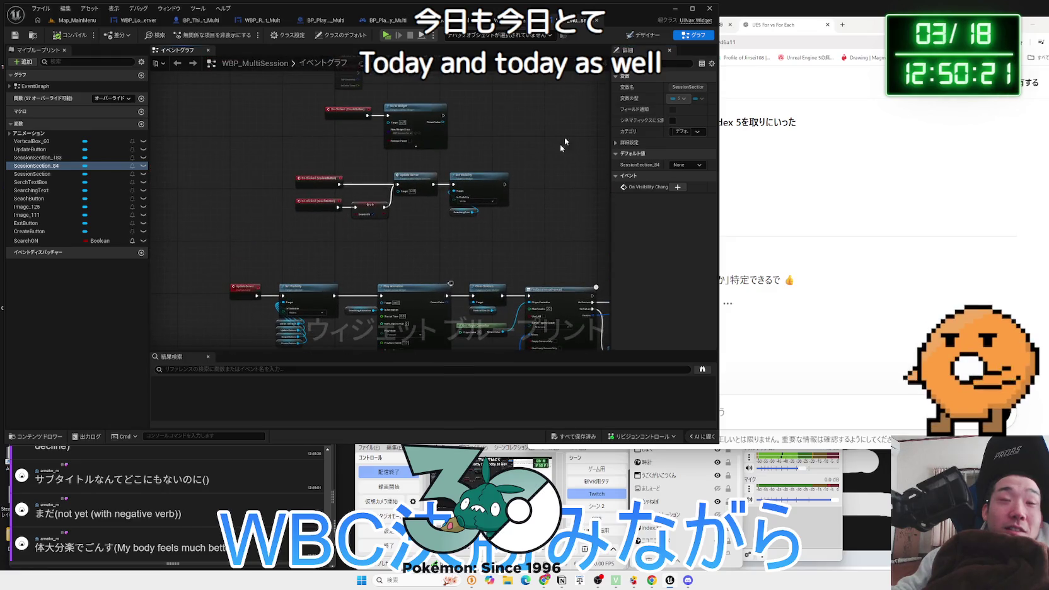
Jump from the Exit button to On Clicked (ExitButton), move it left, and paste Play Sound 2D
{"action": "left_click", "coordinate": [643, 34]}
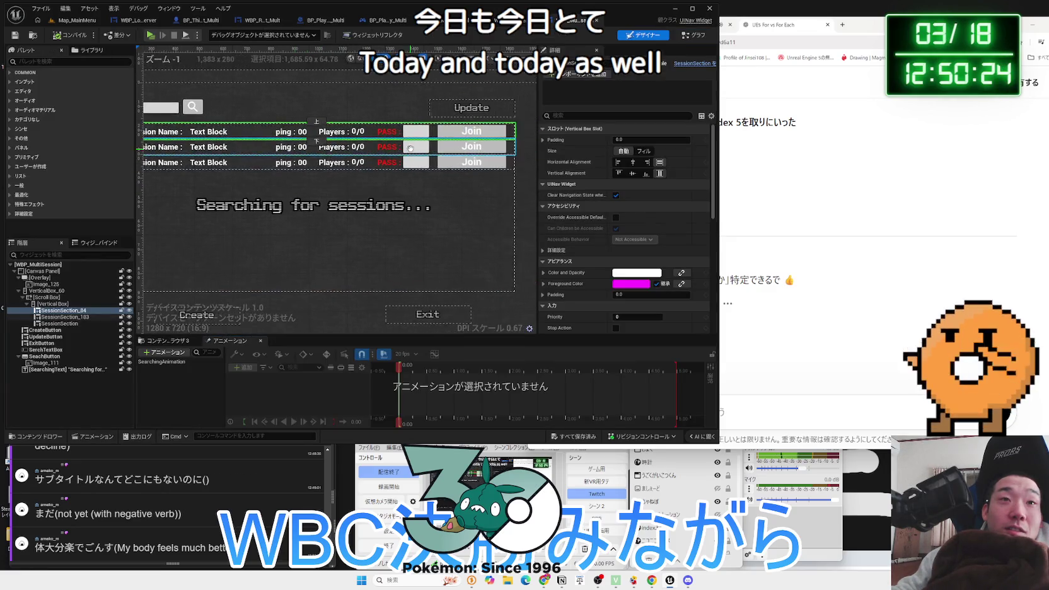
{"action": "left_click", "coordinate": [189, 249]}
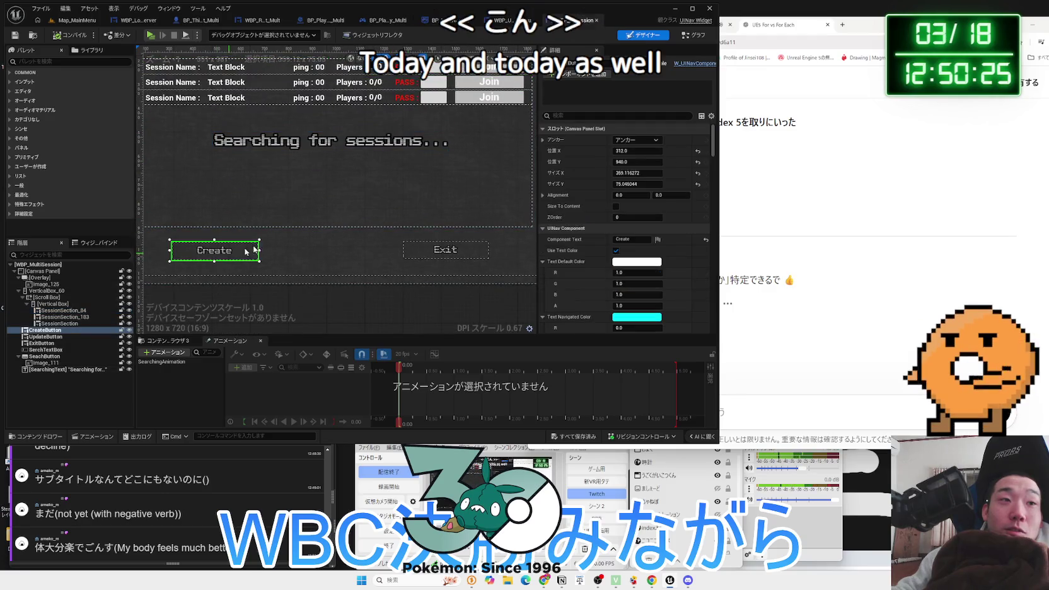
{"action": "left_click", "coordinate": [445, 256]}
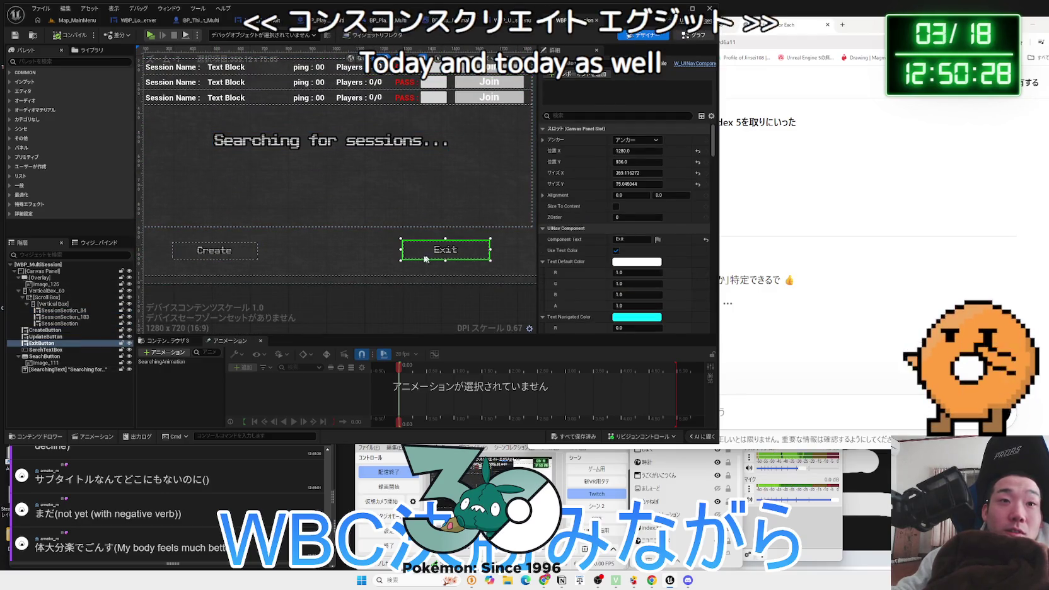
{"action": "double_click", "coordinate": [435, 250]}
{"action": "scroll", "coordinate": [388, 270], "scroll_direction": "up", "scroll_amount": 5}
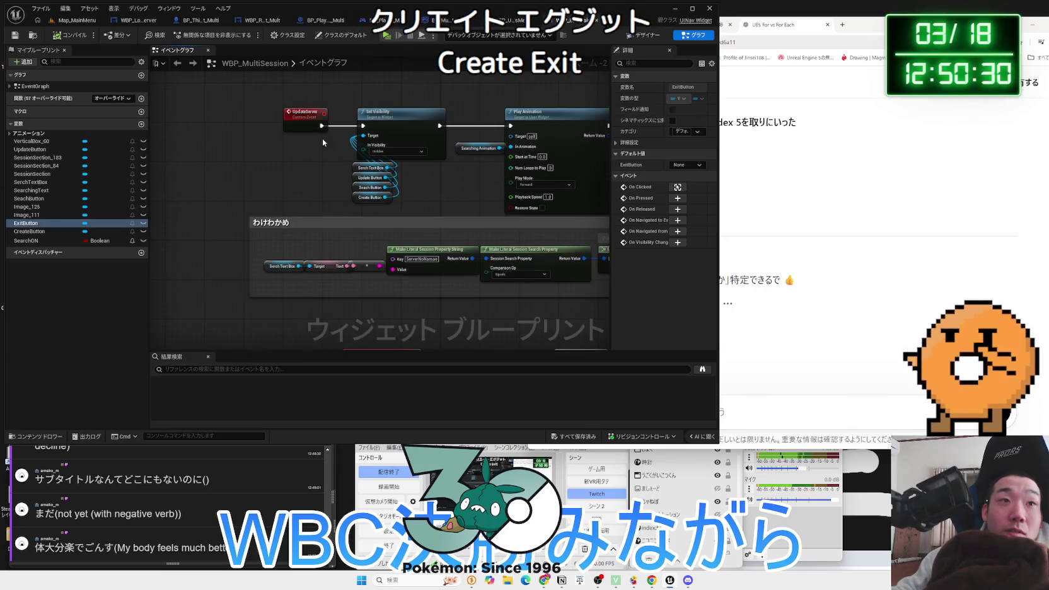
{"action": "left_click_drag", "start_coordinate": [317, 139], "coordinate": [300, 84]}
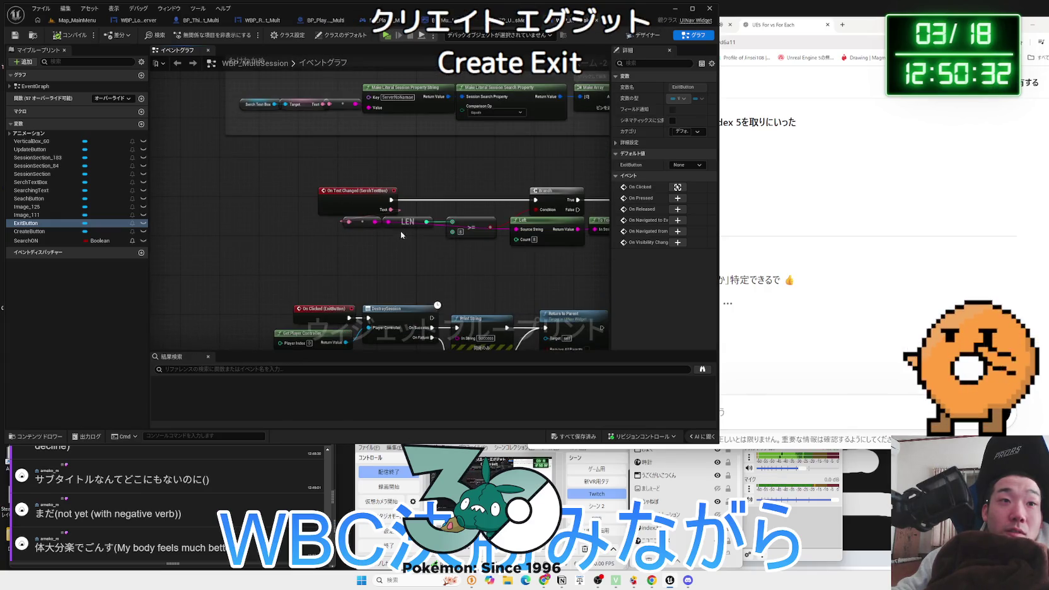
{"action": "left_click_drag", "start_coordinate": [399, 234], "coordinate": [369, 101]}
{"action": "left_click_drag", "start_coordinate": [277, 169], "coordinate": [164, 168]}
{"action": "key", "text": "ctrl+v"}
Wire Play Sound 2D between On Clicked (ExitButton) and DestroySession, then save the widget
{"action": "left_click_drag", "start_coordinate": [282, 217], "coordinate": [264, 182]}
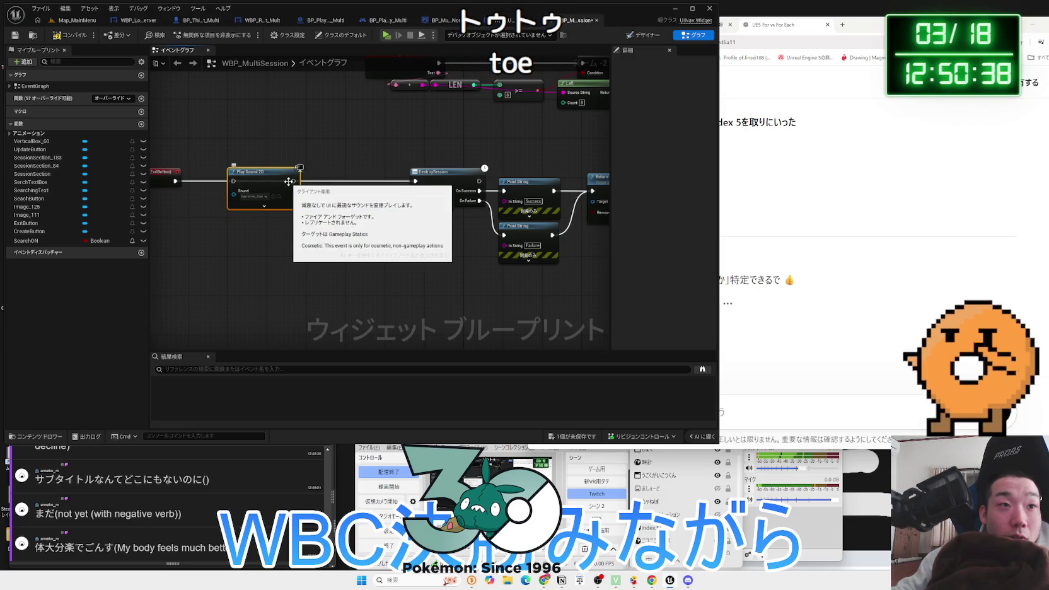
{"action": "left_click_drag", "start_coordinate": [416, 183], "coordinate": [416, 184]}
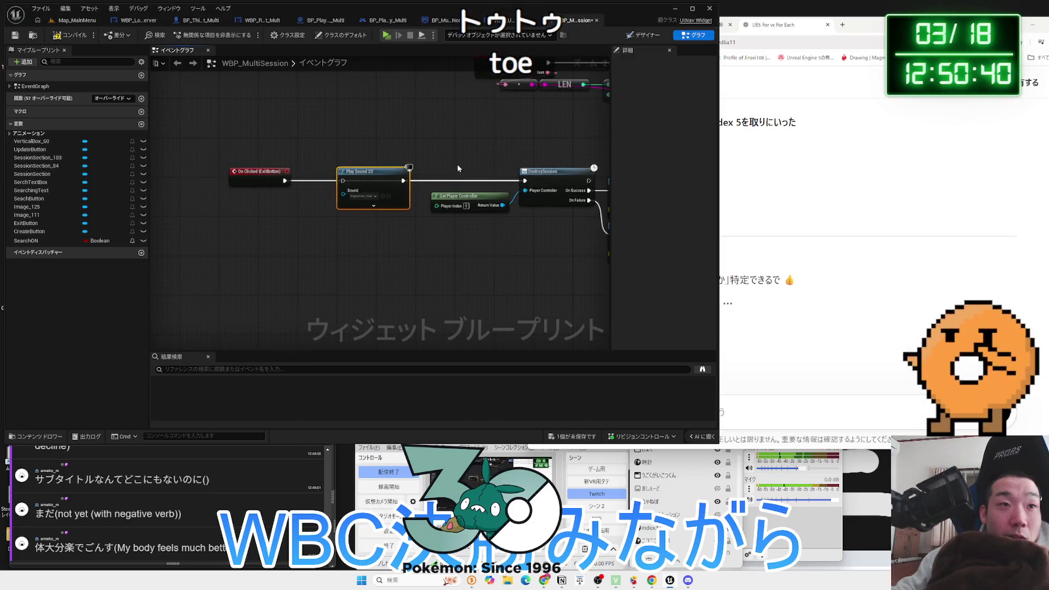
{"action": "right_click", "coordinate": [284, 175]}
{"action": "left_click_drag", "start_coordinate": [273, 179], "coordinate": [383, 173]}
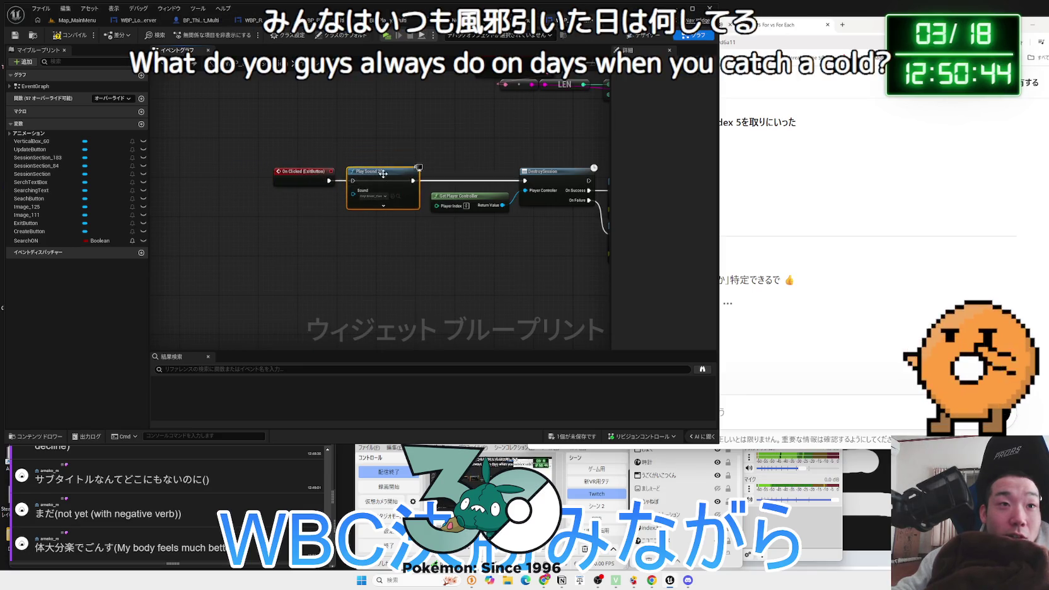
{"action": "left_click_drag", "start_coordinate": [303, 177], "coordinate": [307, 177]}
{"action": "left_click_drag", "start_coordinate": [379, 181], "coordinate": [298, 228]}
{"action": "left_click", "coordinate": [561, 440]}
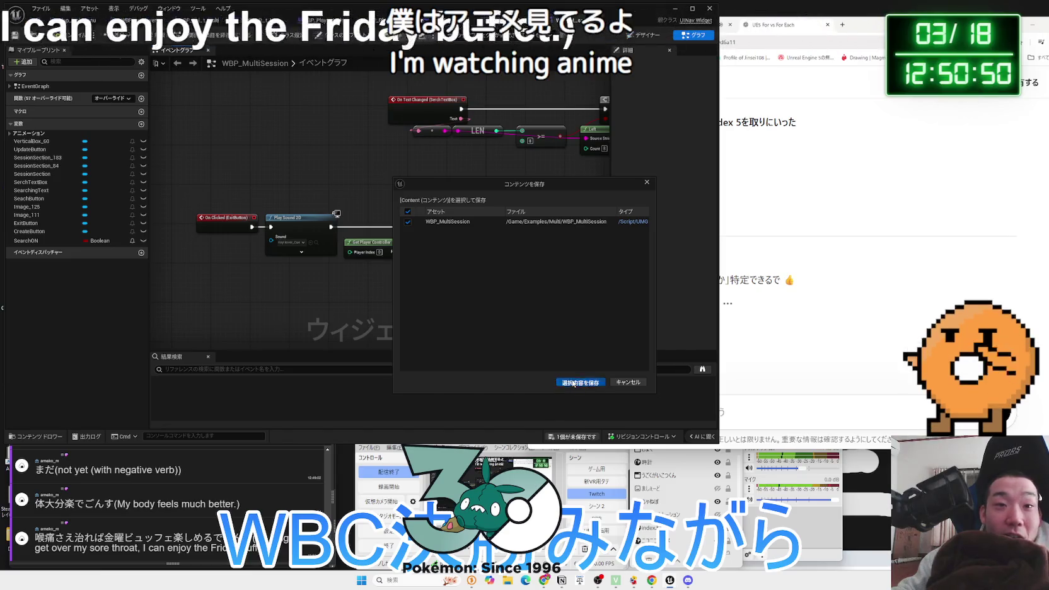
{"action": "left_click", "coordinate": [574, 442]}
Move Get Player Controller below DestroySession and locate the Update and Search click events
{"action": "left_click_drag", "start_coordinate": [446, 275], "coordinate": [382, 305]}
{"action": "scroll", "coordinate": [415, 305], "scroll_direction": "down", "scroll_amount": 1}
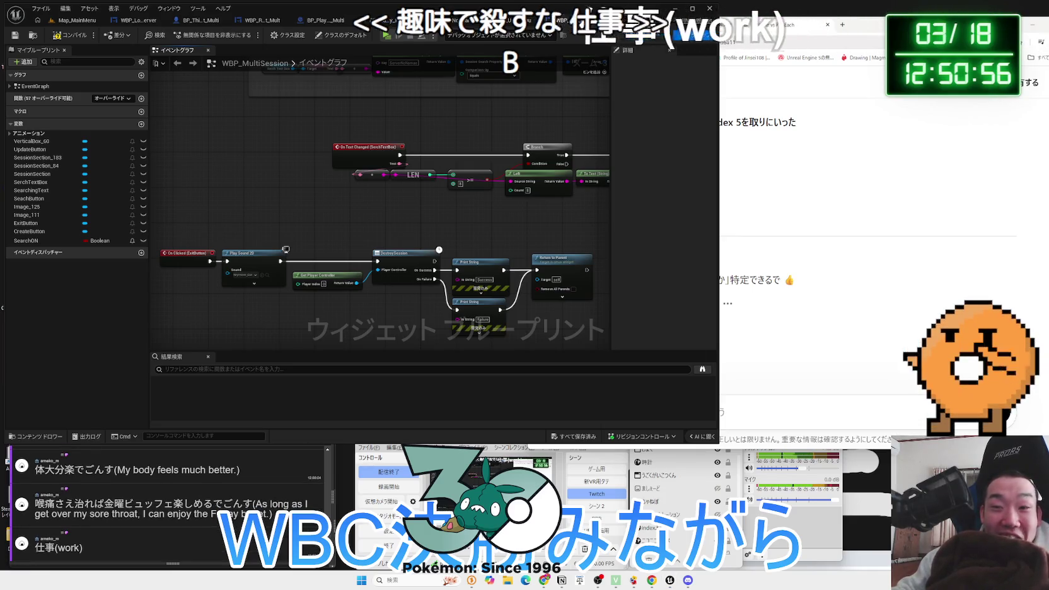
{"action": "left_click_drag", "start_coordinate": [326, 284], "coordinate": [400, 294]}
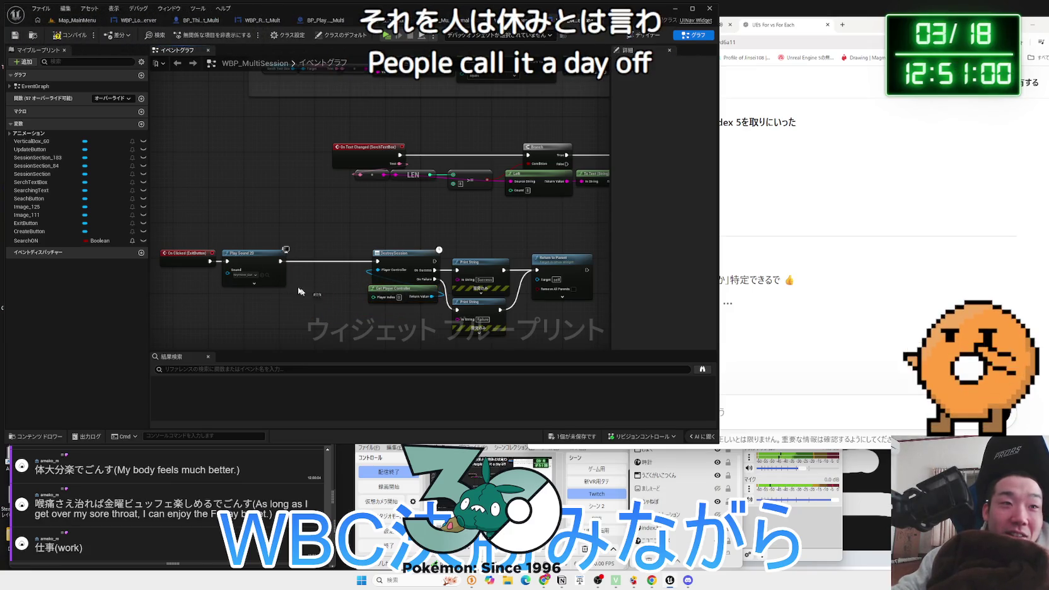
{"action": "mouse_move", "coordinate": [462, 235]}
{"action": "left_mouse_down"}
{"action": "mouse_move", "coordinate": [324, 303]}
{"action": "mouse_move", "coordinate": [310, 369]}
{"action": "mouse_move", "coordinate": [324, 427]}
{"action": "left_mouse_up"}
{"action": "scroll", "coordinate": [336, 254], "scroll_direction": "up", "scroll_amount": 2}
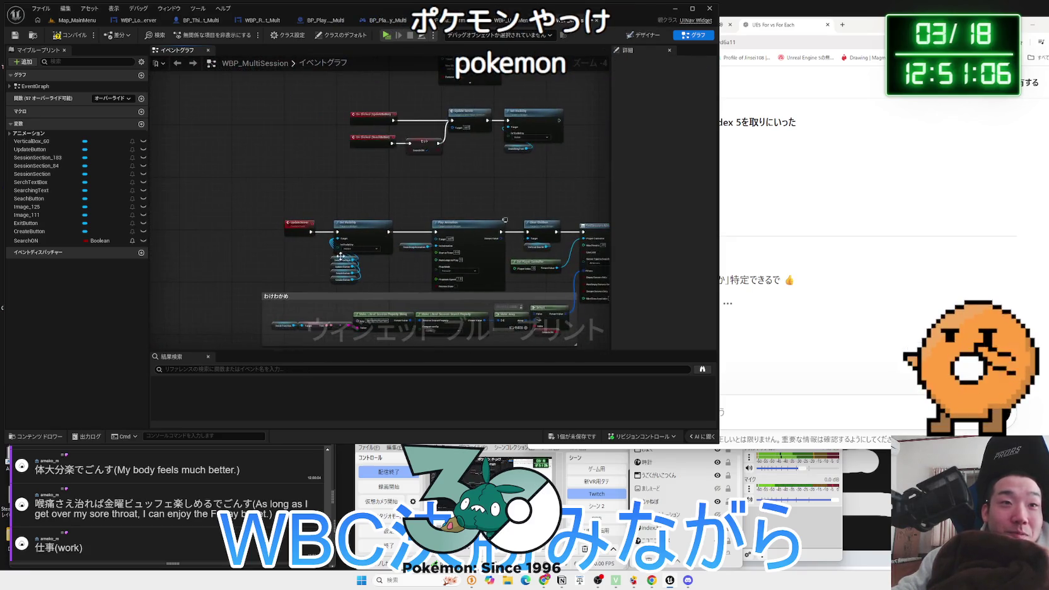
{"action": "scroll", "coordinate": [301, 246], "scroll_direction": "down", "scroll_amount": 1}
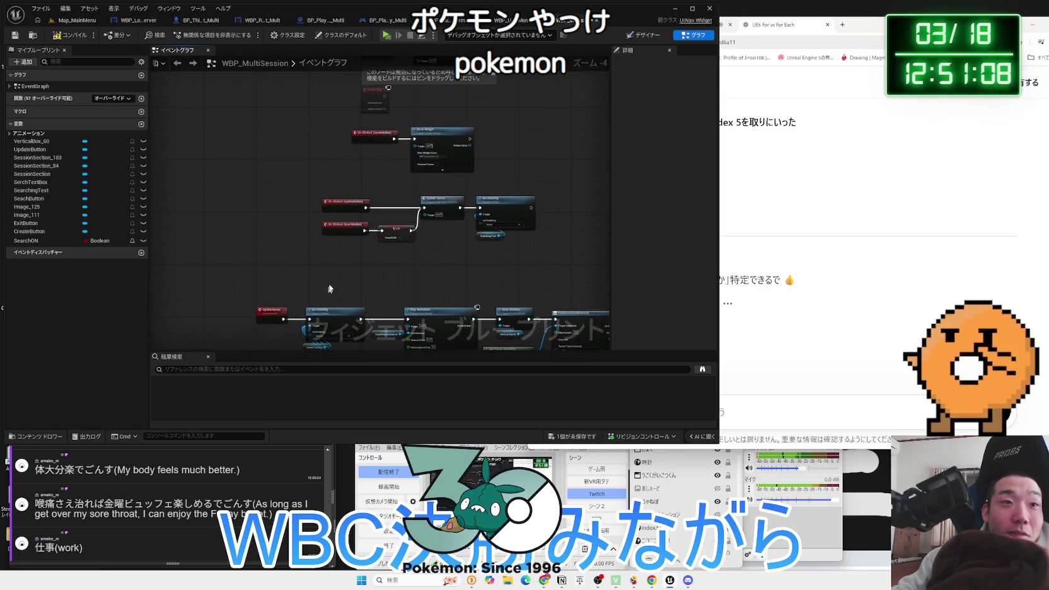
{"action": "scroll", "coordinate": [346, 259], "scroll_direction": "up", "scroll_amount": 1}
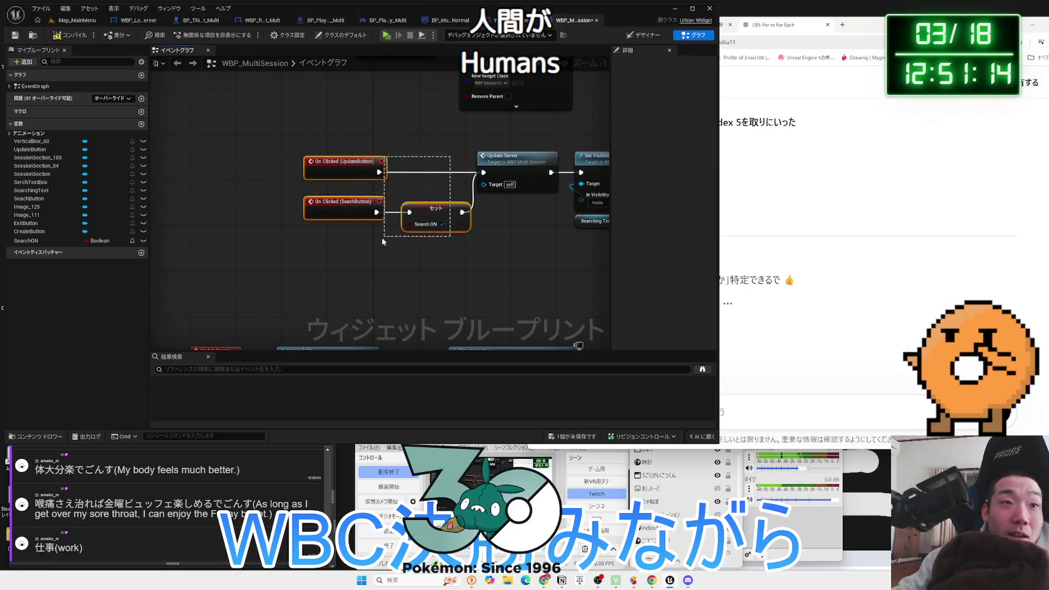
Move both click events and the Set node left to make room
{"action": "left_click_drag", "start_coordinate": [450, 162], "coordinate": [341, 243]}
{"action": "left_click_drag", "start_coordinate": [357, 175], "coordinate": [218, 174]}
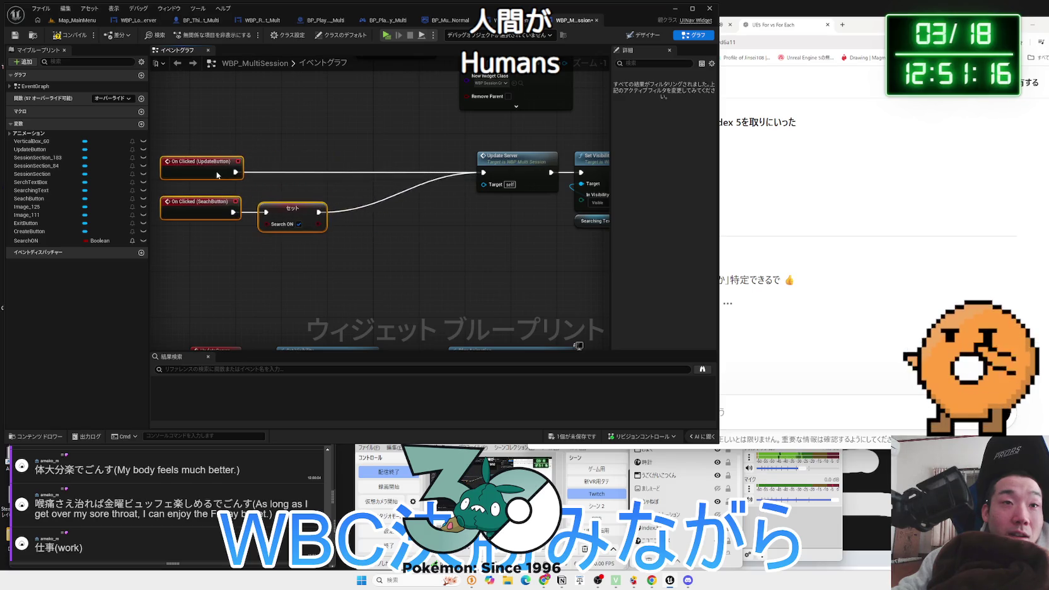
{"action": "left_click", "coordinate": [373, 169]}
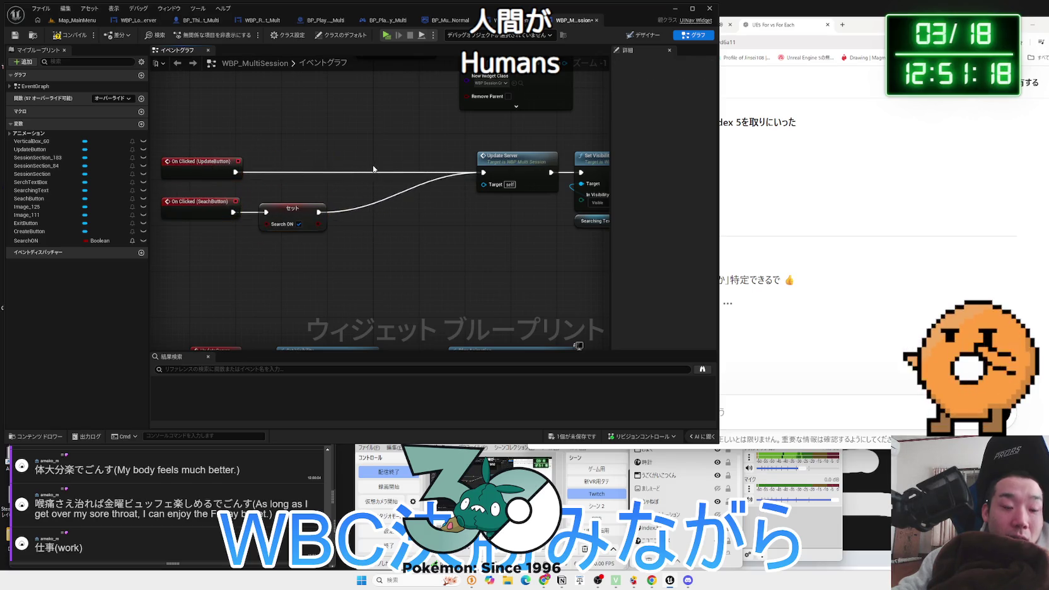
Insert Play Sound 2D before Update Server, fed by the UpdateButton click and the Set node
{"action": "key", "text": "ctrl+v"}
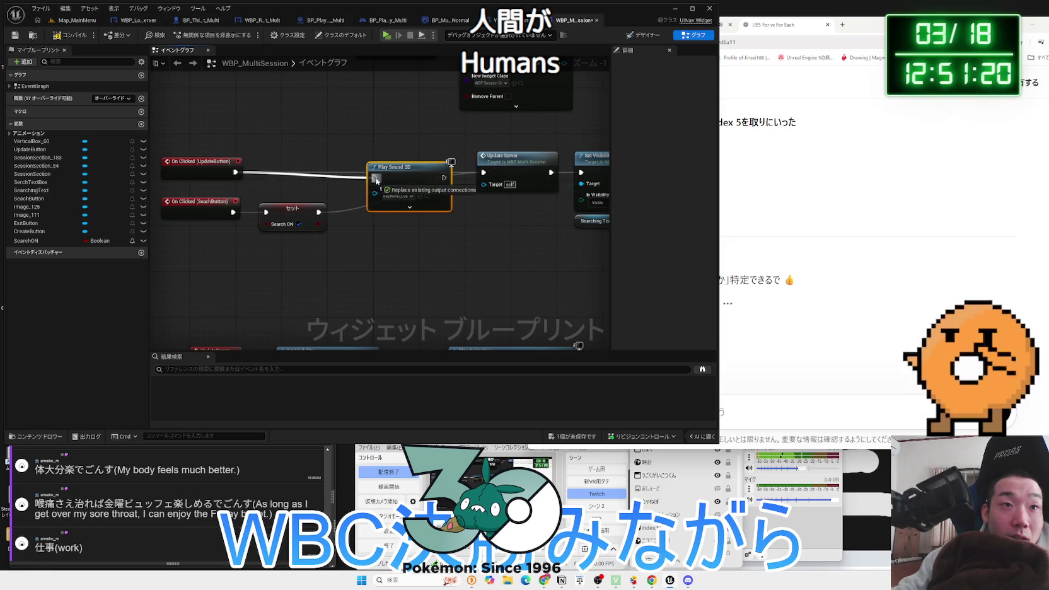
{"action": "left_click_drag", "start_coordinate": [375, 181], "coordinate": [376, 178]}
{"action": "left_click_drag", "start_coordinate": [399, 177], "coordinate": [405, 172]}
{"action": "left_click_drag", "start_coordinate": [480, 174], "coordinate": [481, 174]}
{"action": "left_click", "coordinate": [412, 215]}
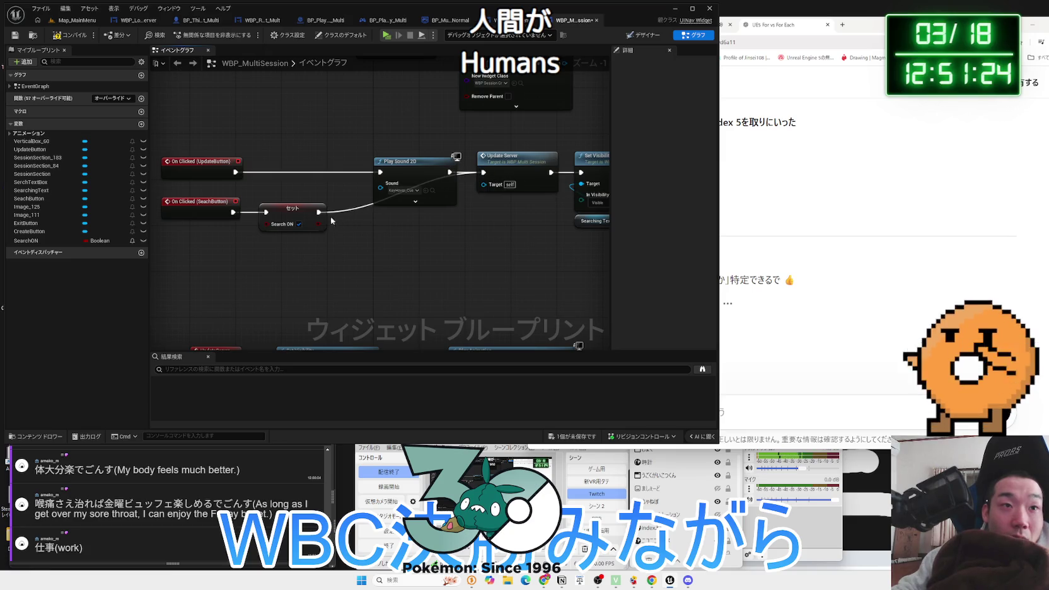
{"action": "left_click_drag", "start_coordinate": [319, 212], "coordinate": [380, 172]}
{"action": "left_click_drag", "start_coordinate": [300, 183], "coordinate": [236, 308]}
{"action": "left_click_drag", "start_coordinate": [310, 199], "coordinate": [235, 198]}
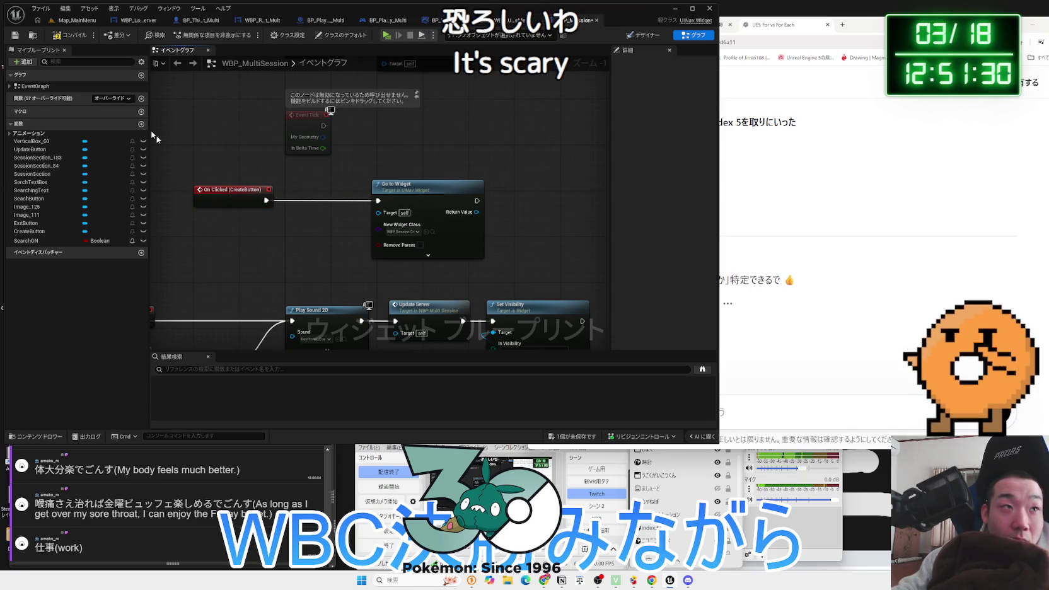
Run the Physics Boxing play preview and test the Multi Player and Options menu buttons
{"action": "left_click", "coordinate": [386, 36]}
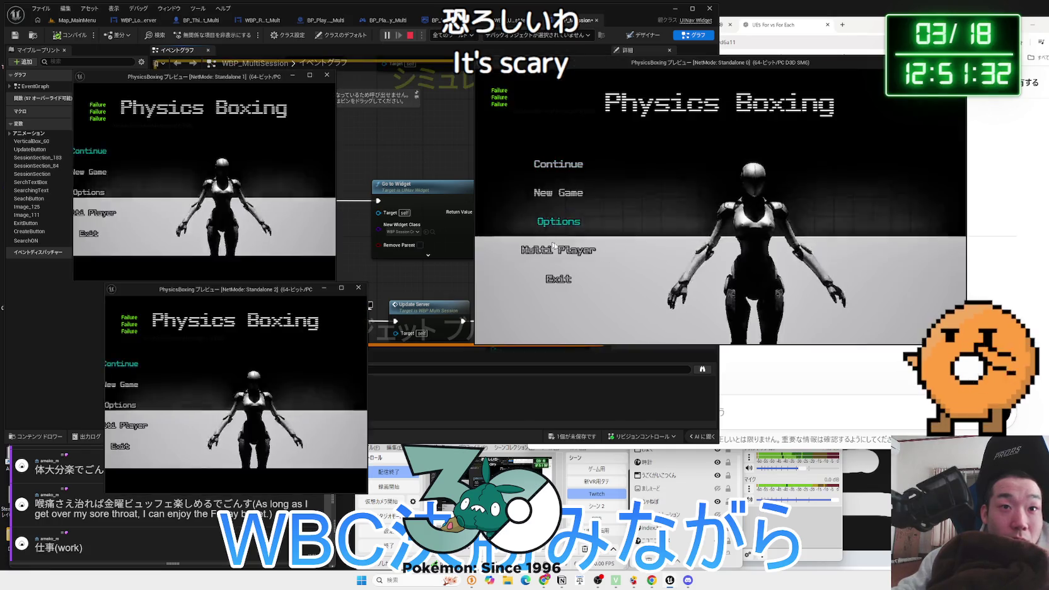
{"action": "left_click", "coordinate": [583, 245]}
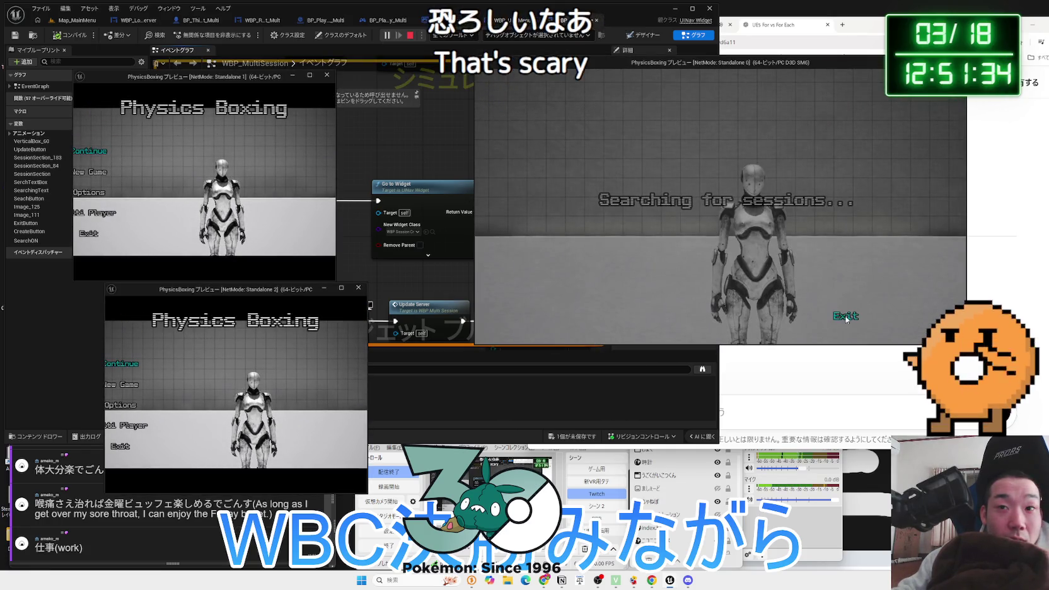
{"action": "left_click", "coordinate": [583, 251]}
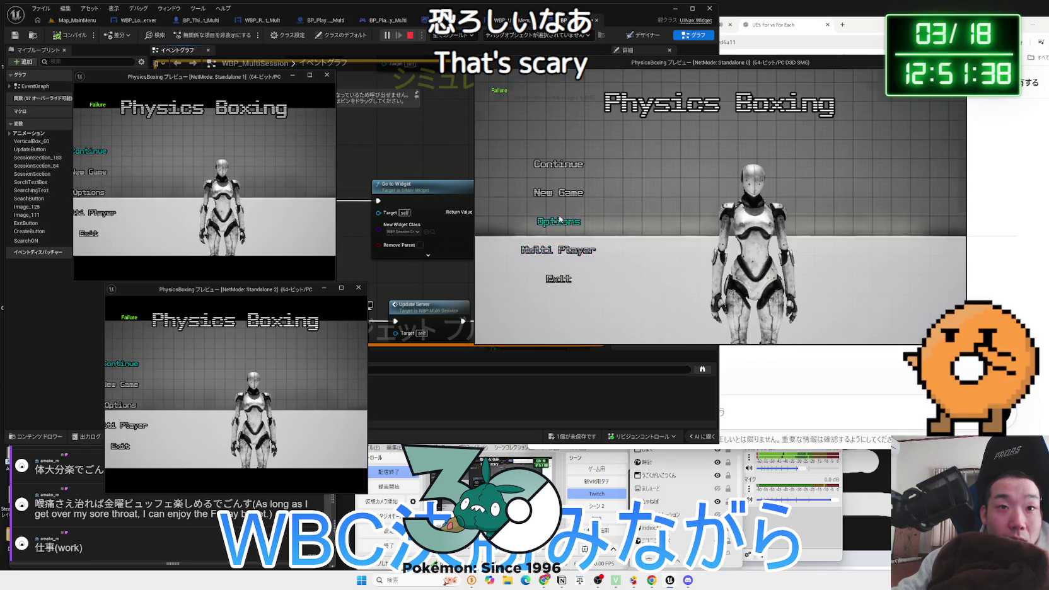
{"action": "left_click", "coordinate": [559, 220]}
{"action": "left_click", "coordinate": [646, 309]}
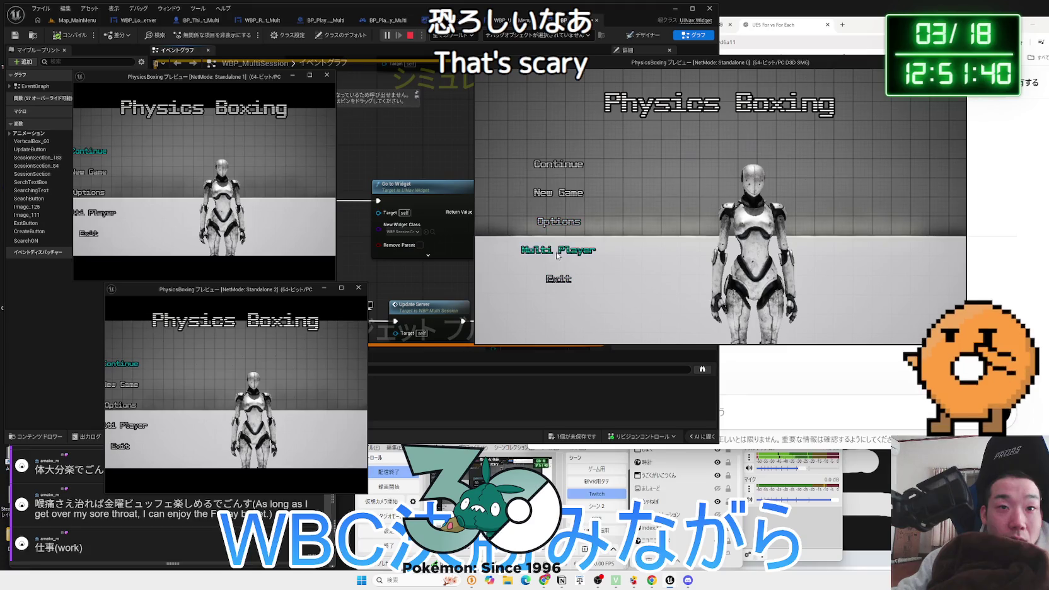
{"action": "left_click", "coordinate": [558, 252]}
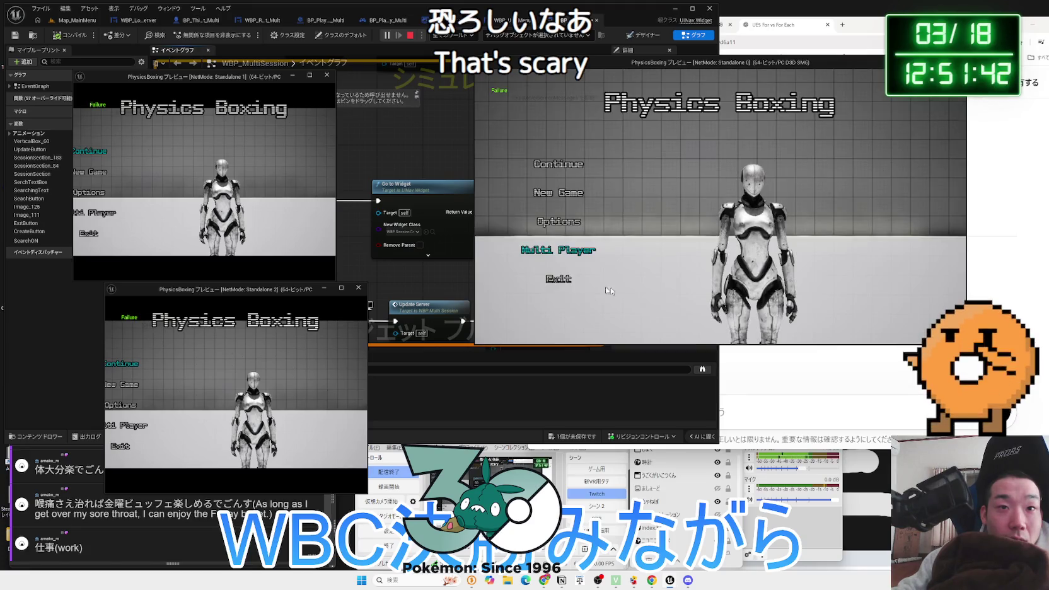
Quit the preview through Exit and the YES confirmation
{"action": "left_click", "coordinate": [556, 279]}
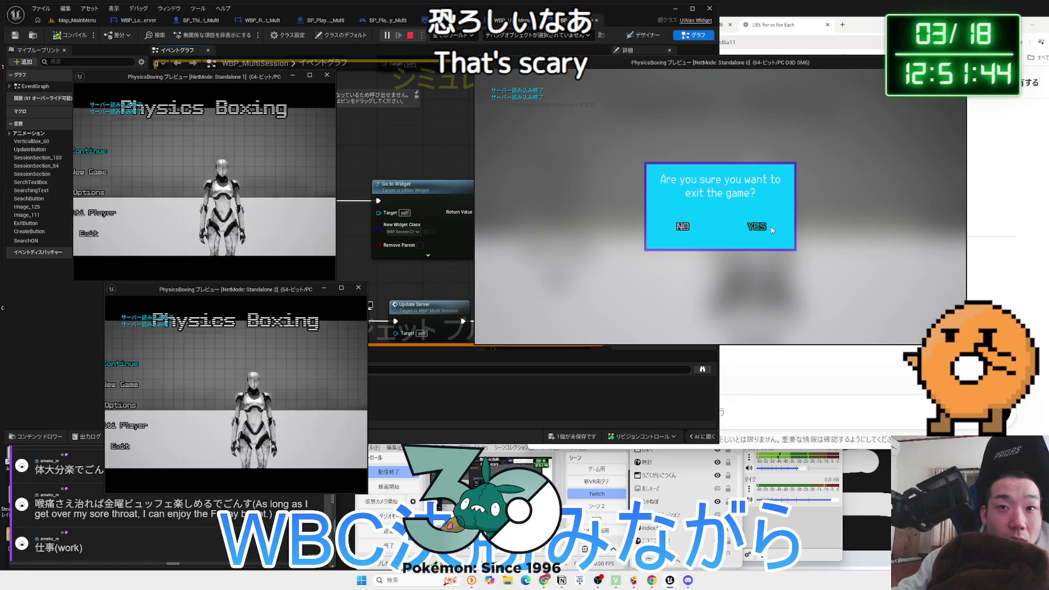
{"action": "left_click", "coordinate": [771, 228]}
{"action": "left_click_drag", "start_coordinate": [385, 159], "coordinate": [379, 203]}
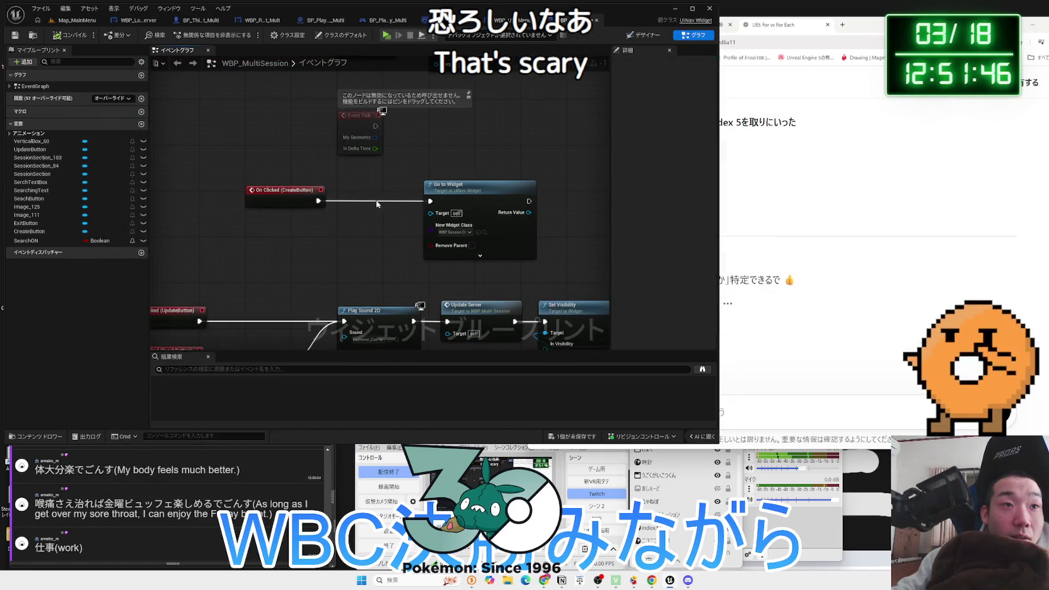
Open WBP_UINav_MainMenu from Map_MainMenu's Content Browser and view its event graph
{"action": "left_click_drag", "start_coordinate": [285, 194], "coordinate": [319, 194]}
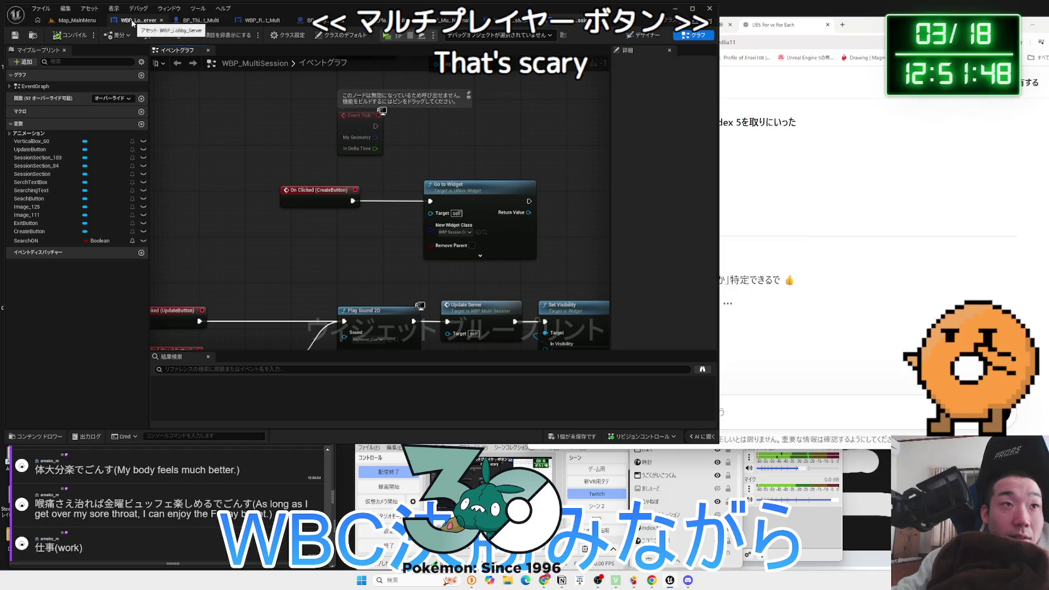
{"action": "left_click", "coordinate": [78, 21]}
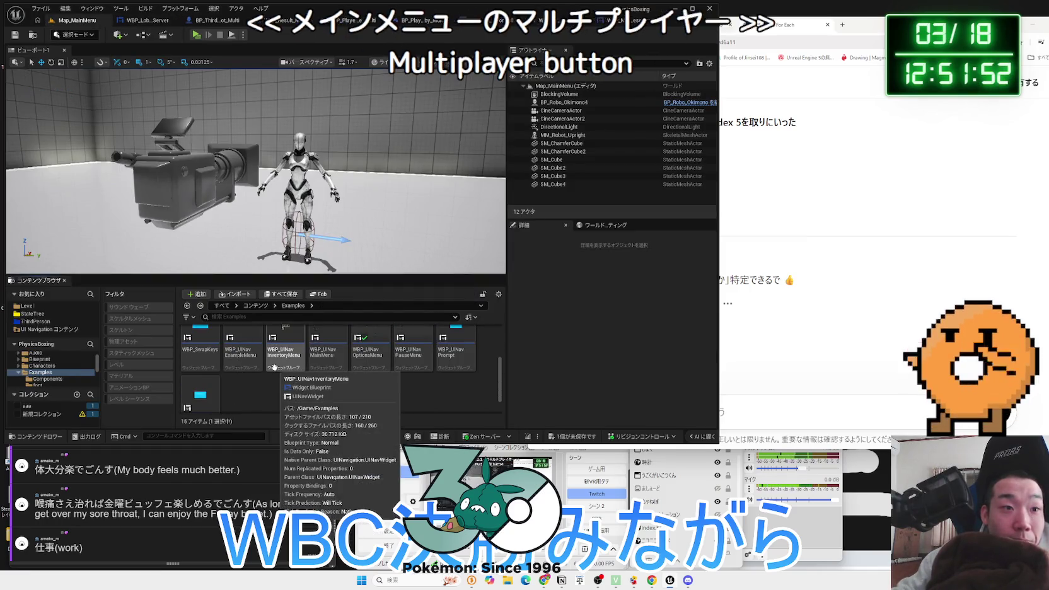
{"action": "left_click", "coordinate": [320, 366]}
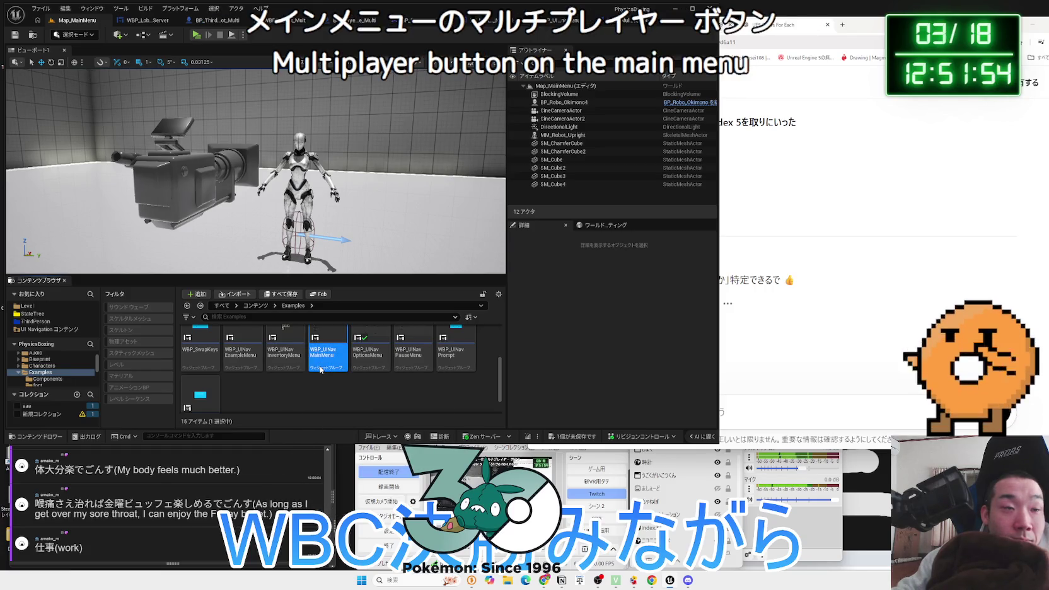
{"action": "double_click", "coordinate": [321, 370]}
{"action": "left_click", "coordinate": [225, 229]}
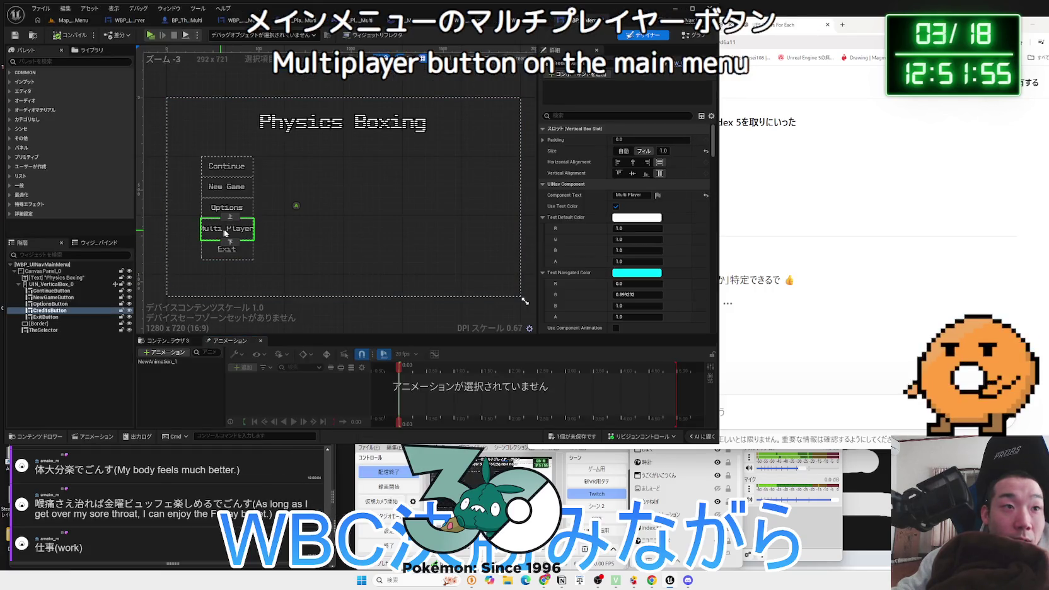
{"action": "left_click", "coordinate": [690, 36]}
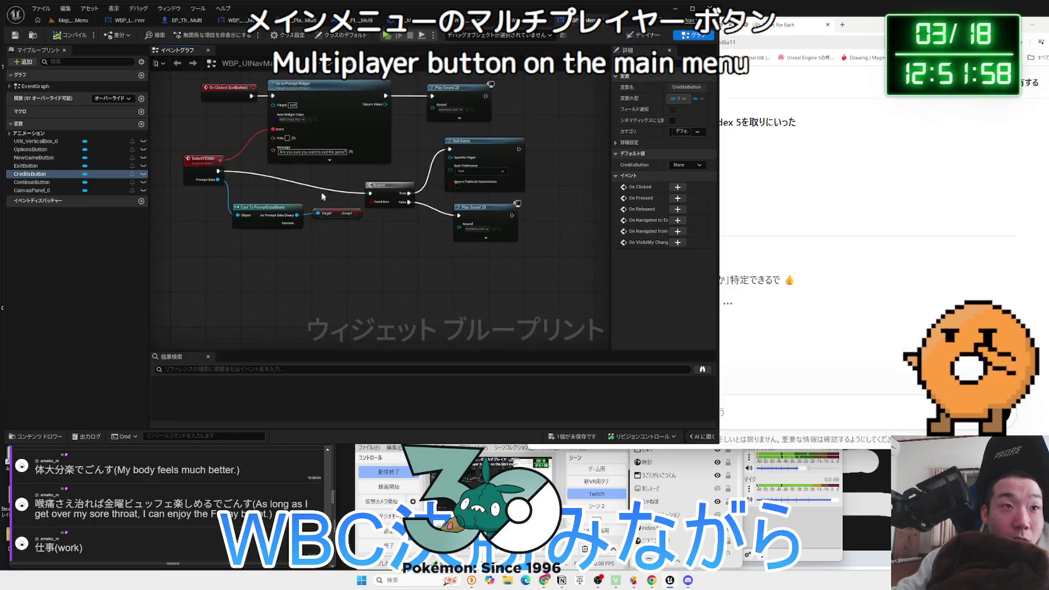
{"action": "scroll", "coordinate": [236, 232], "scroll_direction": "down", "scroll_amount": 5}
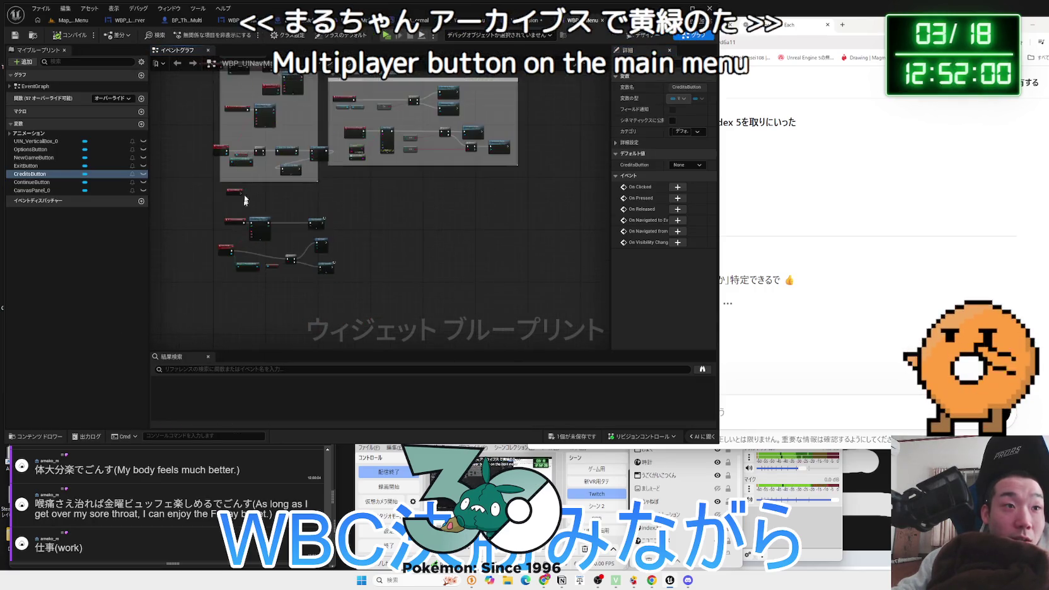
{"action": "scroll", "coordinate": [269, 301], "scroll_direction": "up", "scroll_amount": 3}
{"action": "scroll", "coordinate": [404, 286], "scroll_direction": "up", "scroll_amount": 2}
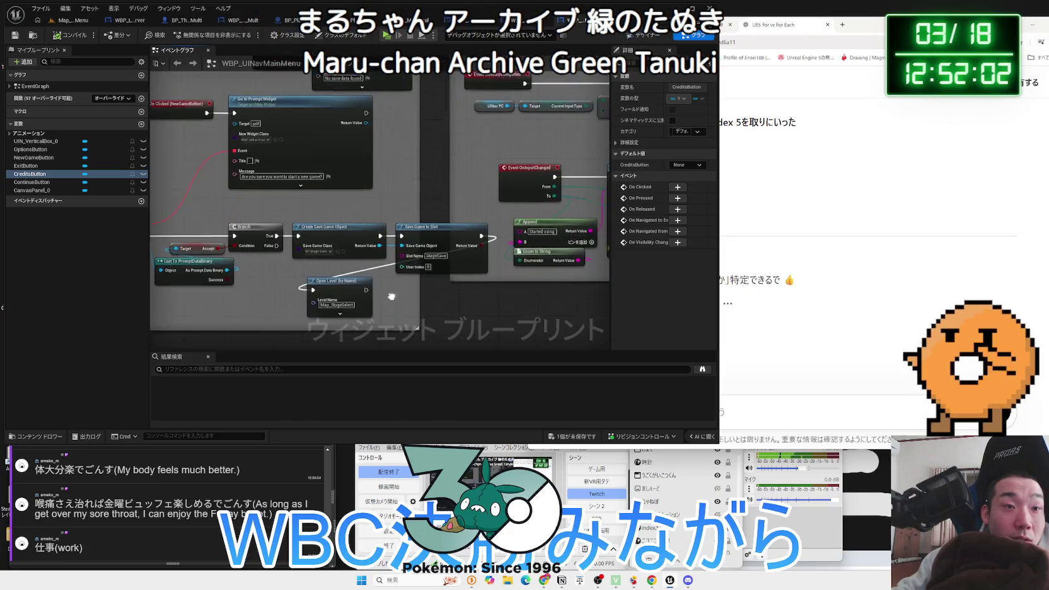
{"action": "scroll", "coordinate": [404, 286], "scroll_direction": "down", "scroll_amount": 4}
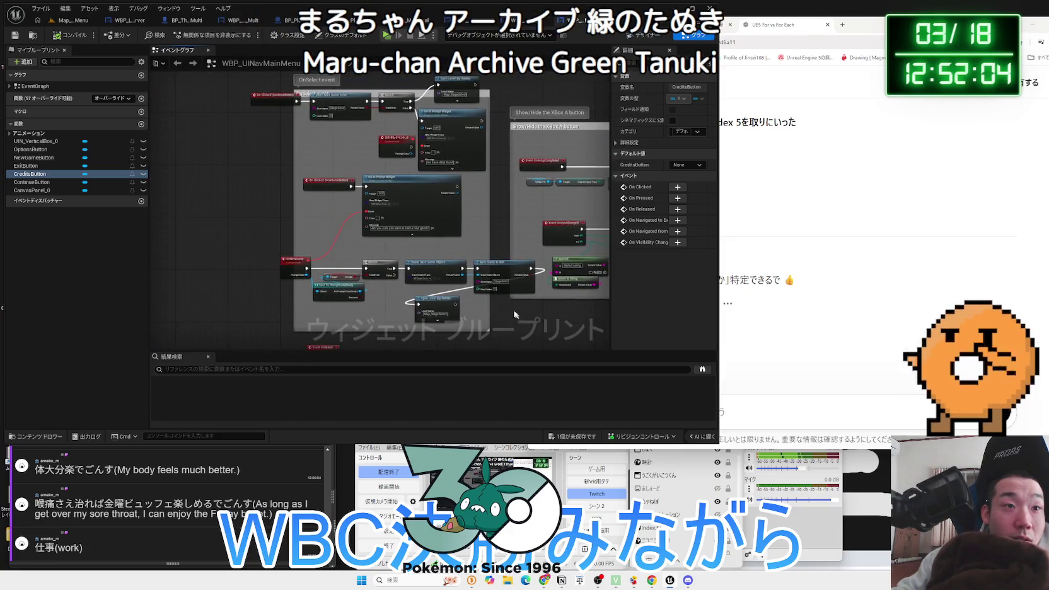
{"action": "mouse_move", "coordinate": [346, 269]}
{"action": "left_mouse_down"}
{"action": "mouse_move", "coordinate": [345, 189]}
{"action": "mouse_move", "coordinate": [334, 209]}
{"action": "left_mouse_up"}
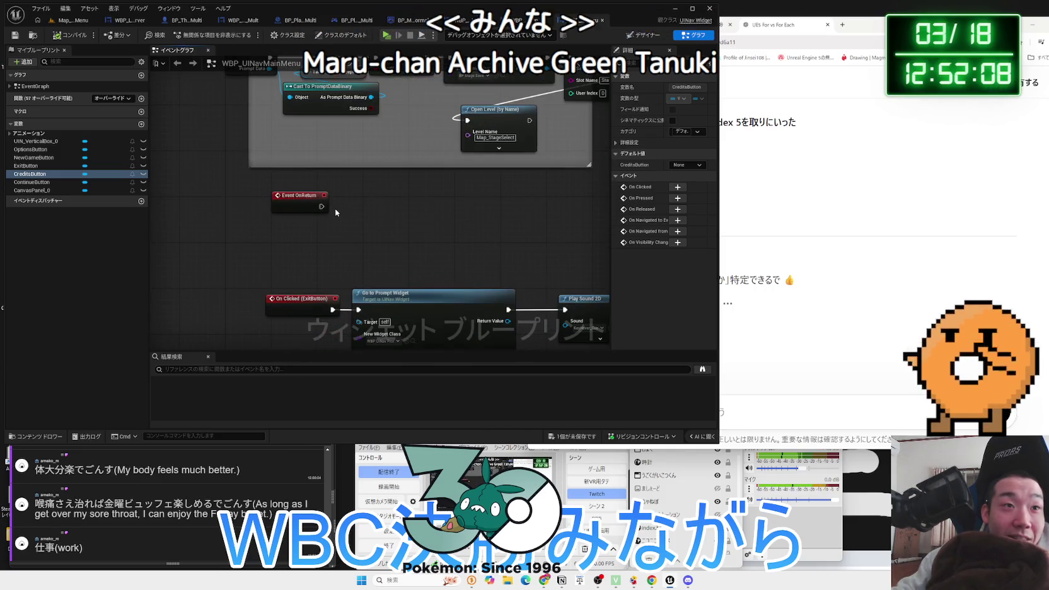
{"action": "scroll", "coordinate": [360, 111], "scroll_direction": "up", "scroll_amount": 3}
{"action": "left_click_drag", "start_coordinate": [360, 111], "coordinate": [361, 106]}
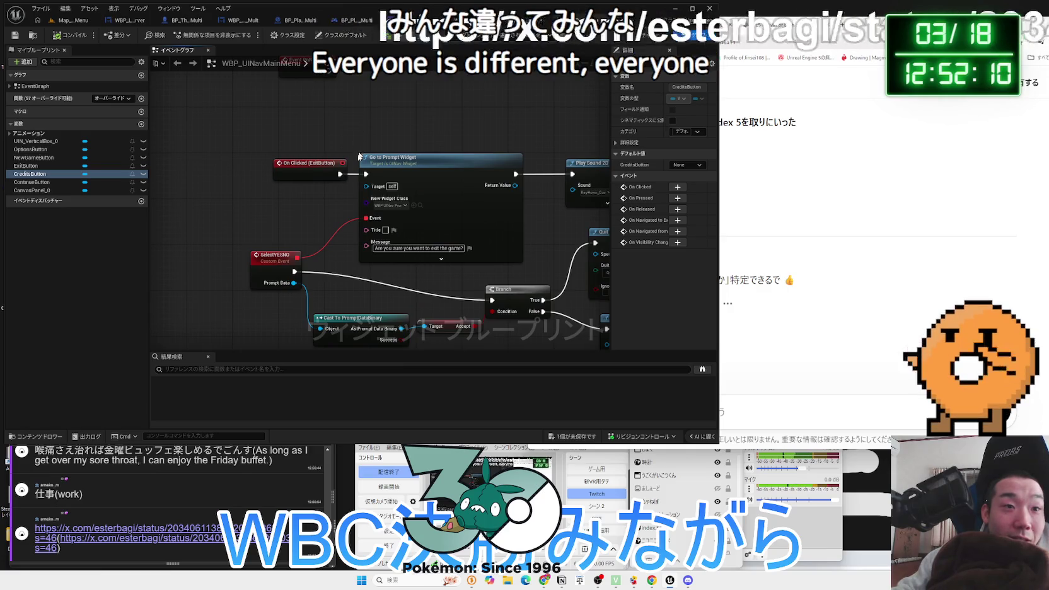
{"action": "scroll", "coordinate": [367, 285], "scroll_direction": "down", "scroll_amount": 4}
{"action": "left_click_drag", "start_coordinate": [367, 285], "coordinate": [348, 216]}
{"action": "left_click_drag", "start_coordinate": [358, 168], "coordinate": [546, 64]}
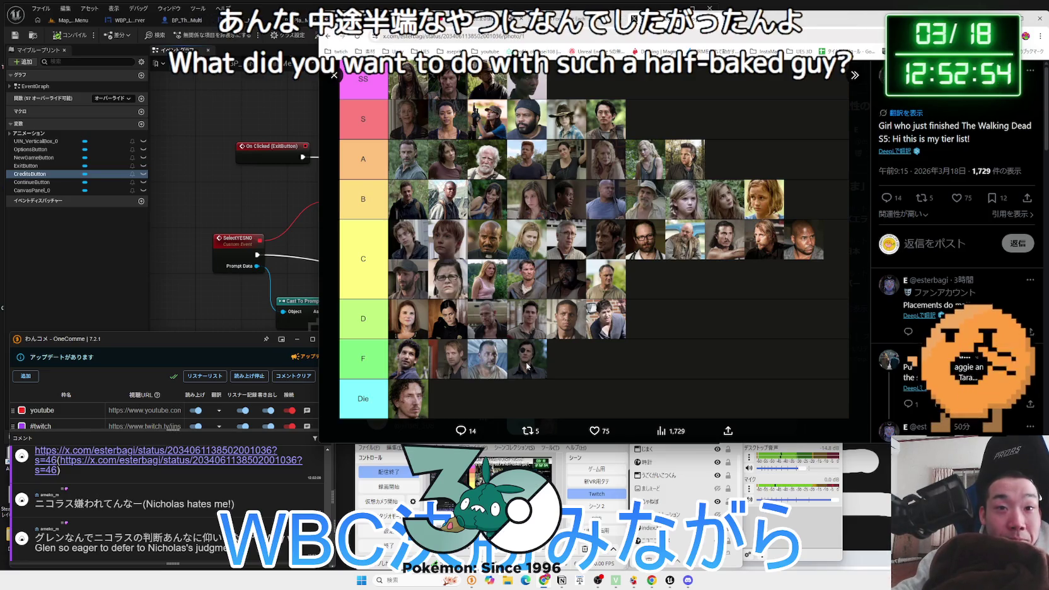
Enlarge the browser window and translate the post text with DeepL
{"action": "mouse_move", "coordinate": [523, 443]}
{"action": "left_mouse_down"}
{"action": "mouse_move", "coordinate": [523, 464]}
{"action": "mouse_move", "coordinate": [534, 456]}
{"action": "left_mouse_up"}
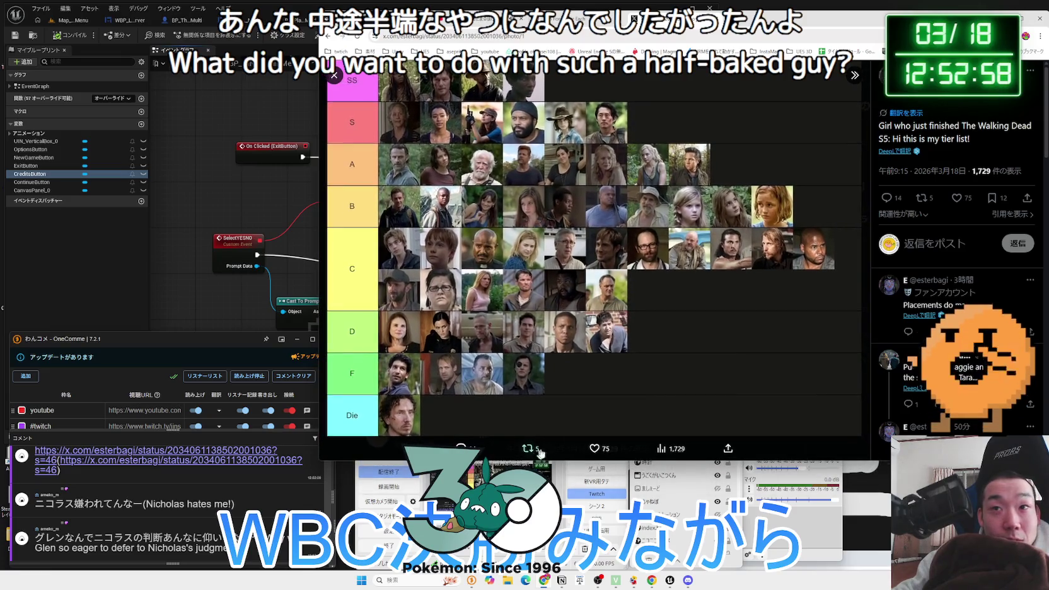
{"action": "left_click", "coordinate": [898, 152]}
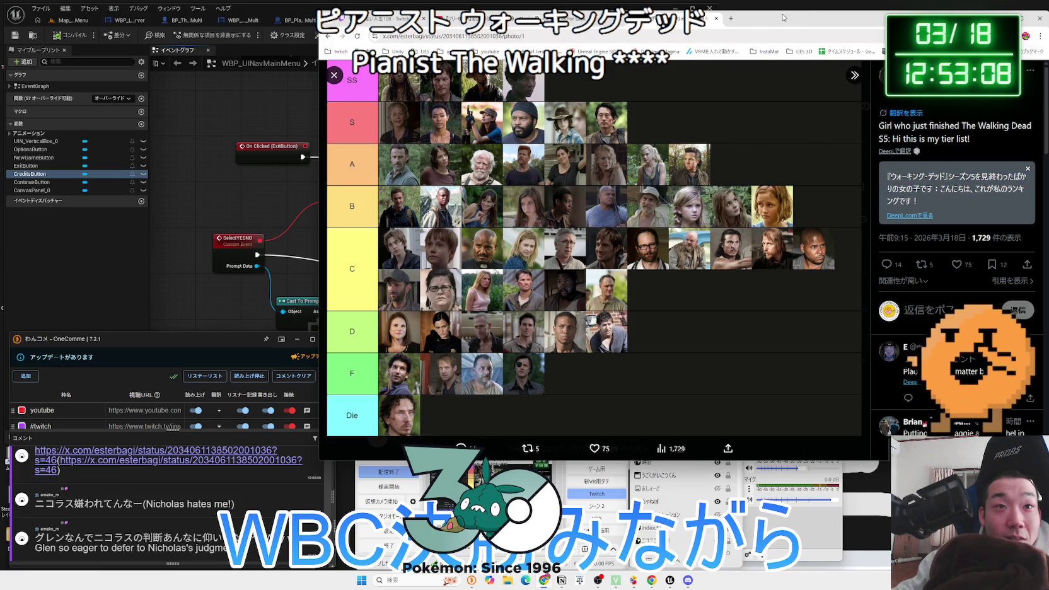
{"action": "left_click_drag", "start_coordinate": [777, 18], "coordinate": [765, 26]}
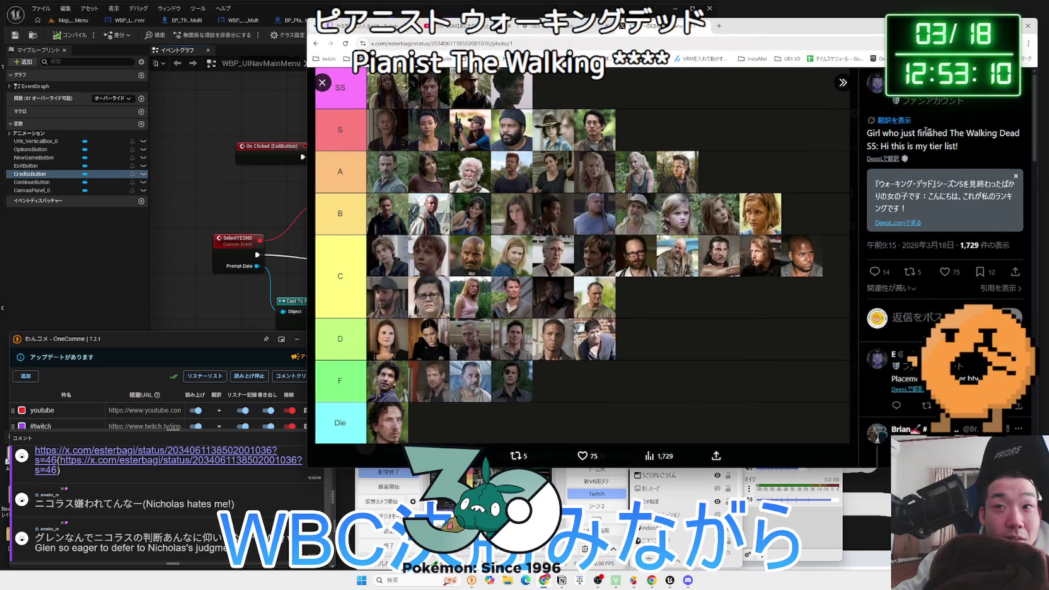
{"action": "mouse_move", "coordinate": [975, 196]}
{"action": "left_mouse_down"}
{"action": "mouse_move", "coordinate": [879, 183]}
{"action": "mouse_move", "coordinate": [921, 212]}
{"action": "left_mouse_up"}
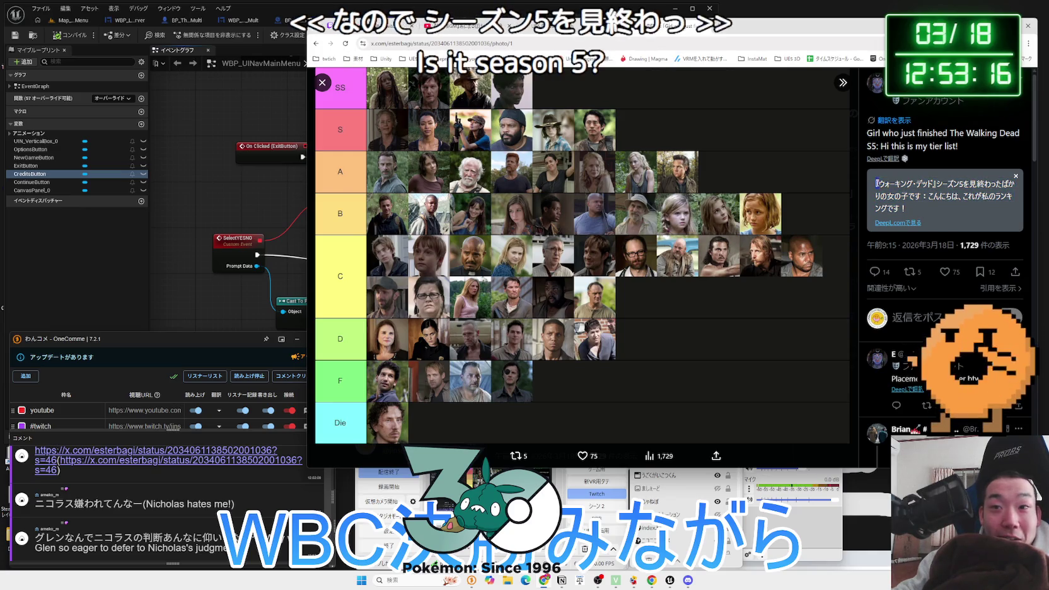
{"action": "left_click", "coordinate": [927, 206]}
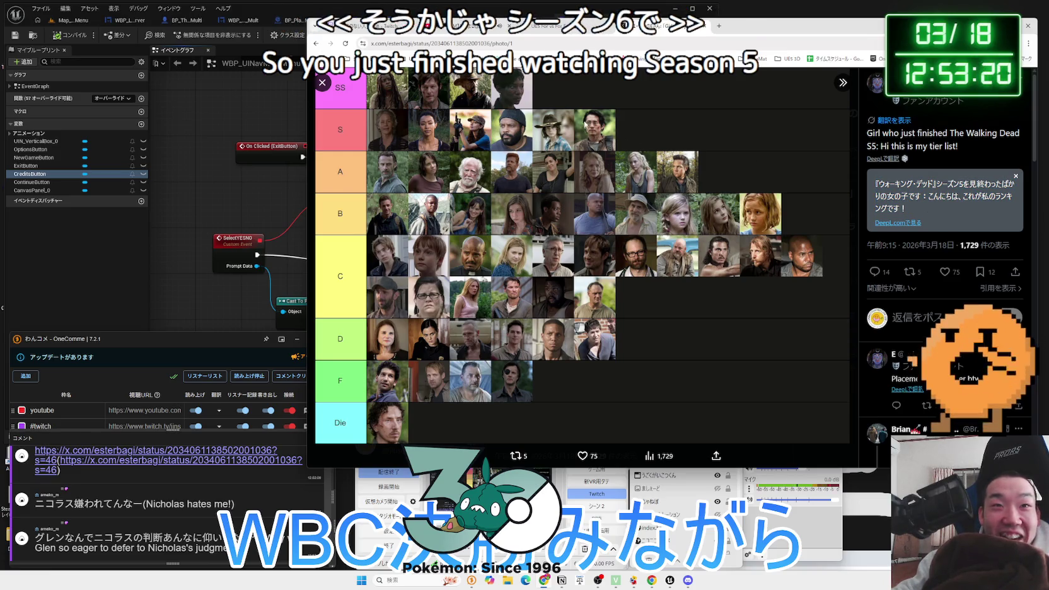
{"action": "left_click_drag", "start_coordinate": [768, 17], "coordinate": [781, 19]}
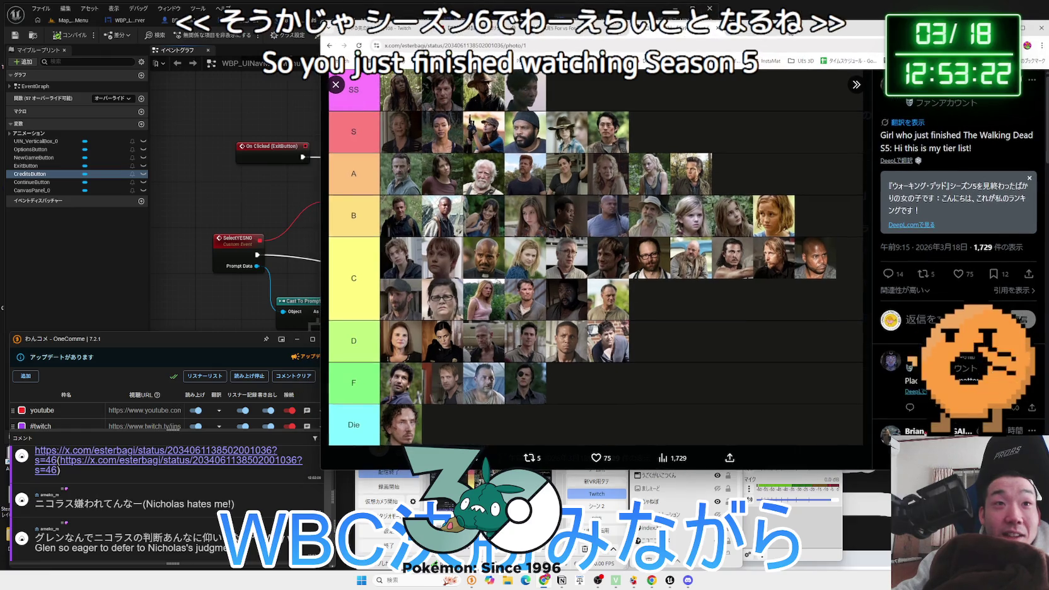
Open the Walking Dead tier-list image from the post in a new tab
{"action": "left_click", "coordinate": [499, 163]}
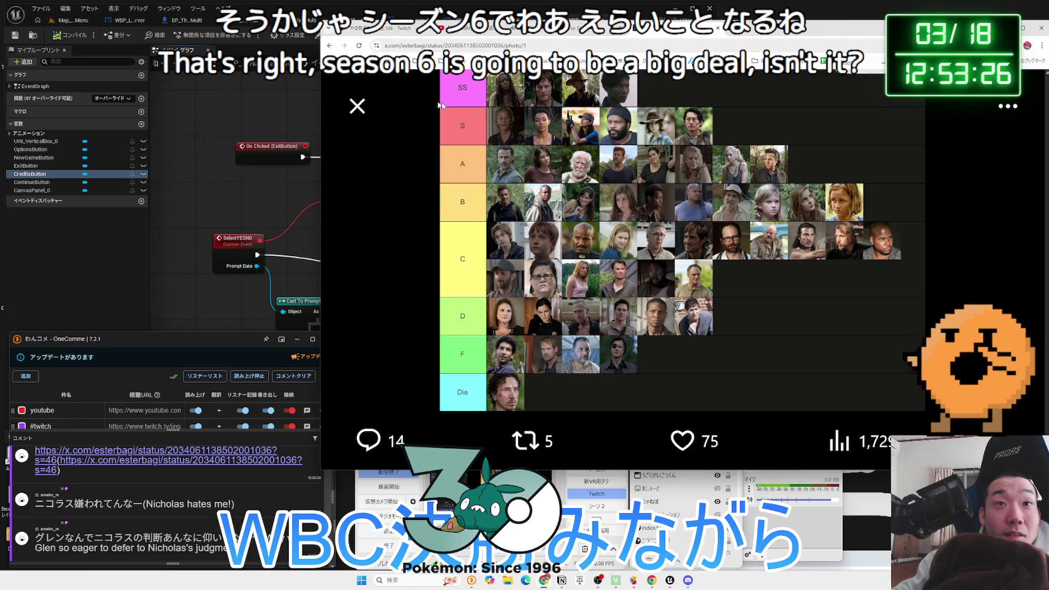
{"action": "left_click", "coordinate": [369, 102]}
{"action": "scroll", "coordinate": [554, 241], "scroll_direction": "down", "scroll_amount": 3}
{"action": "left_click", "coordinate": [611, 266]}
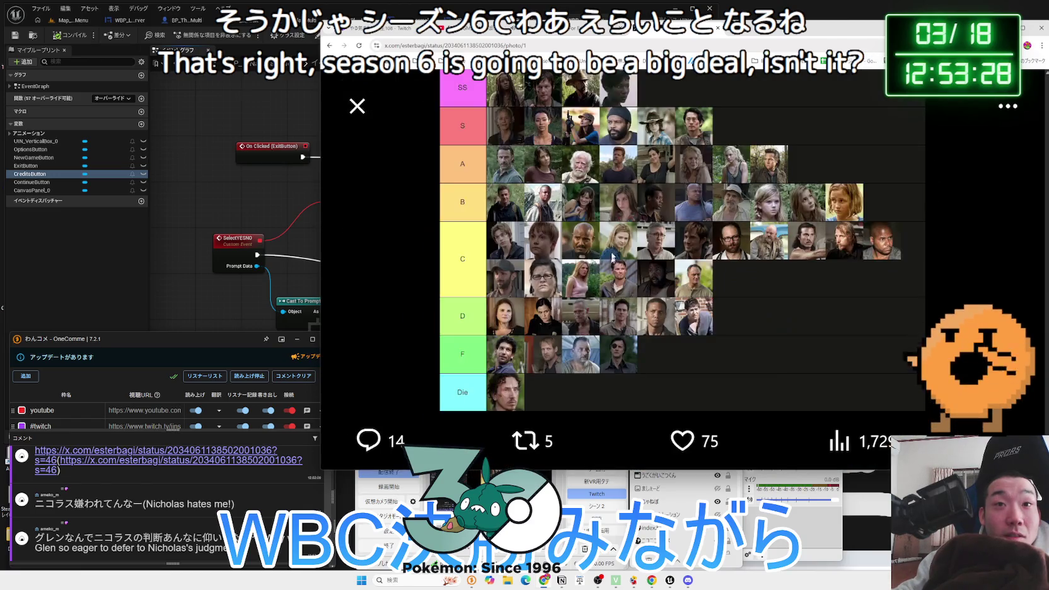
{"action": "right_click", "coordinate": [603, 175]}
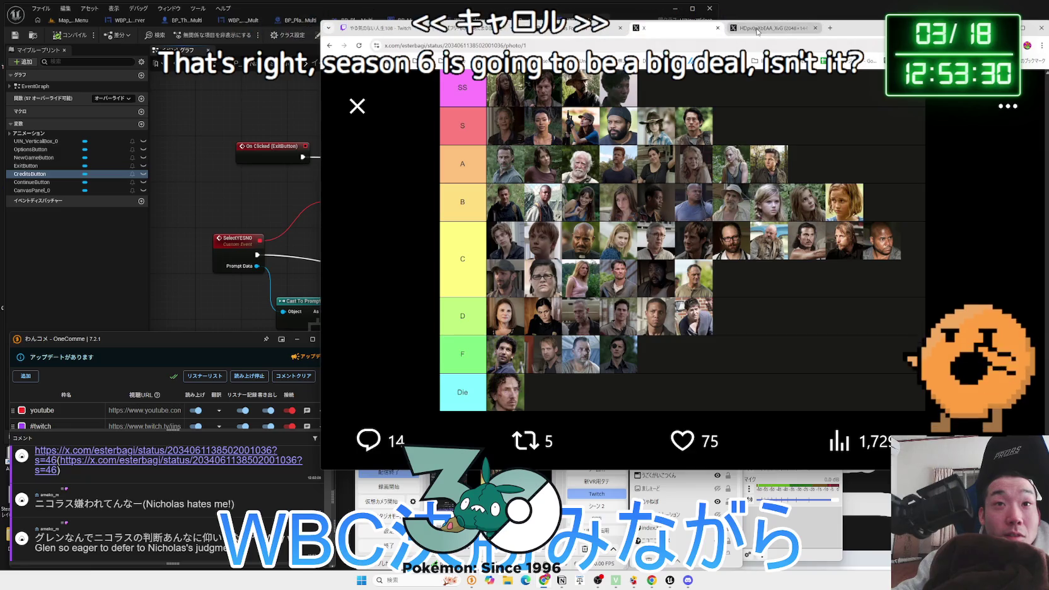
{"action": "scroll", "coordinate": [628, 132], "scroll_direction": "up", "scroll_amount": 2}
{"action": "scroll", "coordinate": [628, 133], "scroll_direction": "up", "scroll_amount": 4}
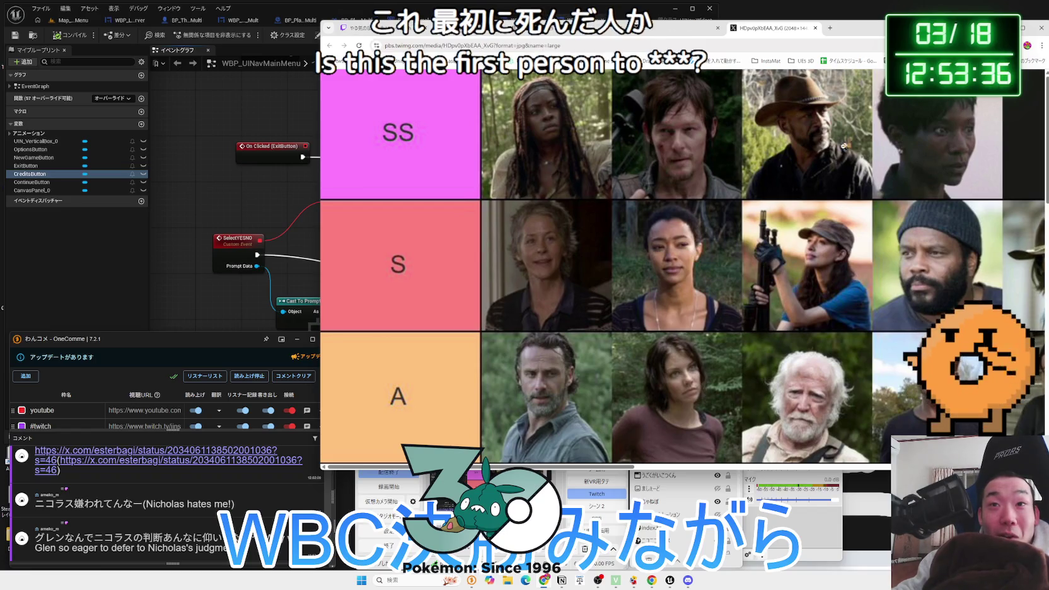
{"action": "left_click_drag", "start_coordinate": [636, 468], "coordinate": [848, 481]}
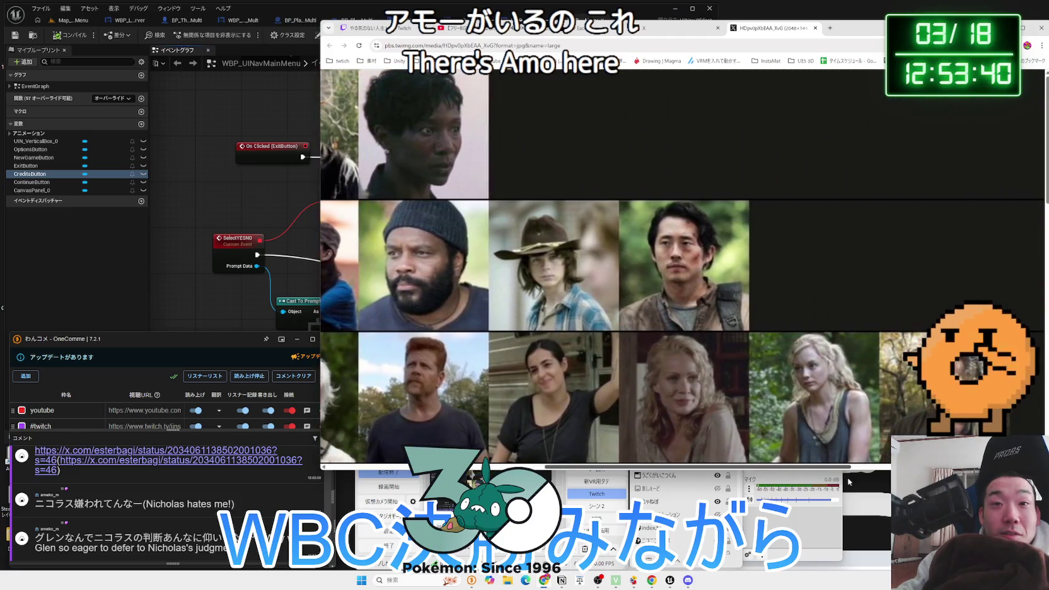
{"action": "scroll", "coordinate": [660, 225], "scroll_direction": "down", "scroll_amount": 2}
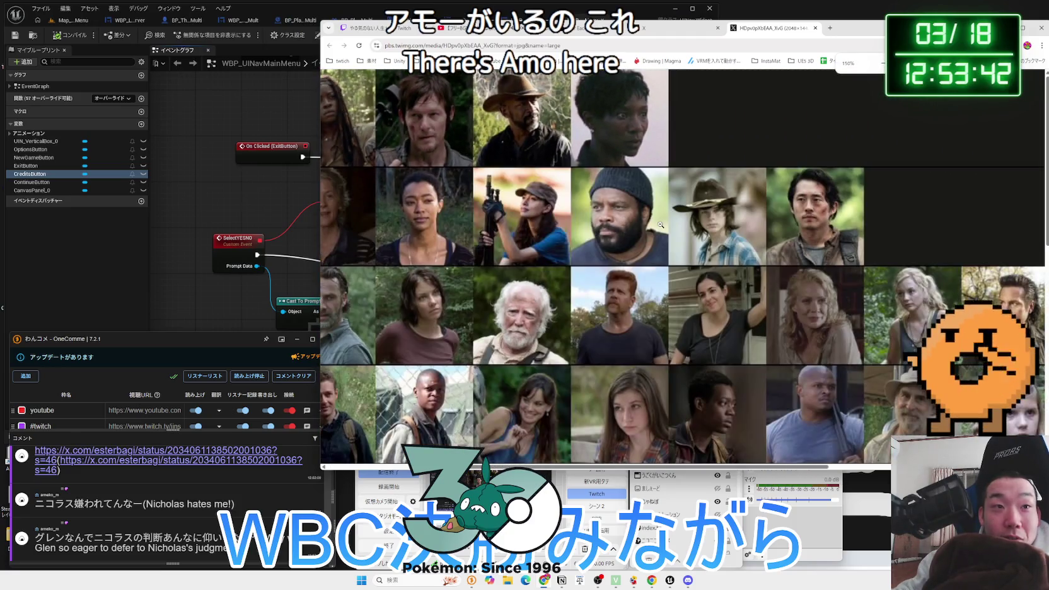
{"action": "scroll", "coordinate": [611, 382], "scroll_direction": "left", "scroll_amount": 2}
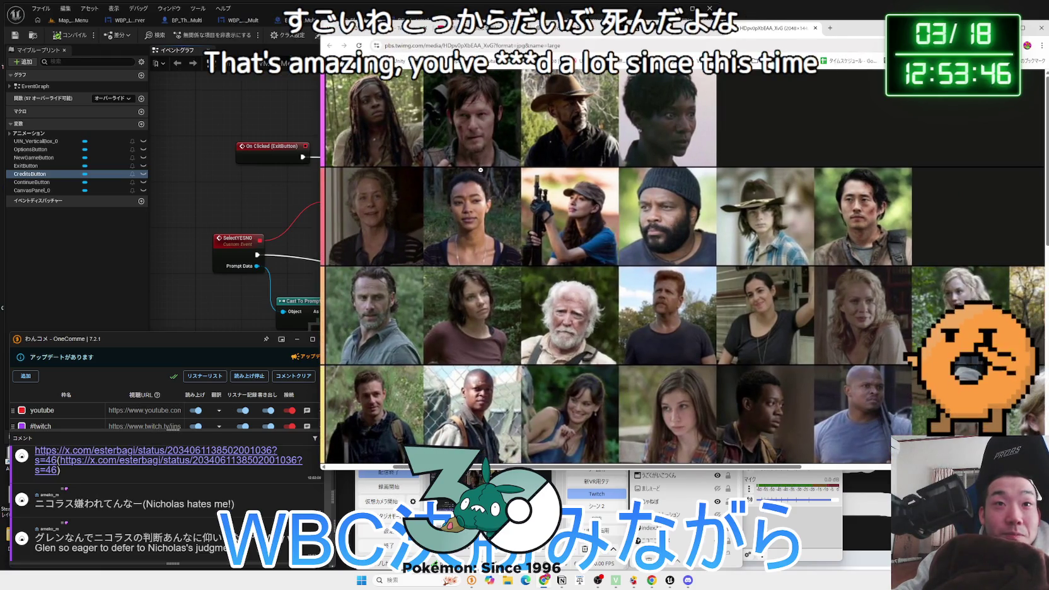
{"action": "scroll", "coordinate": [493, 183], "scroll_direction": "down", "scroll_amount": 2}
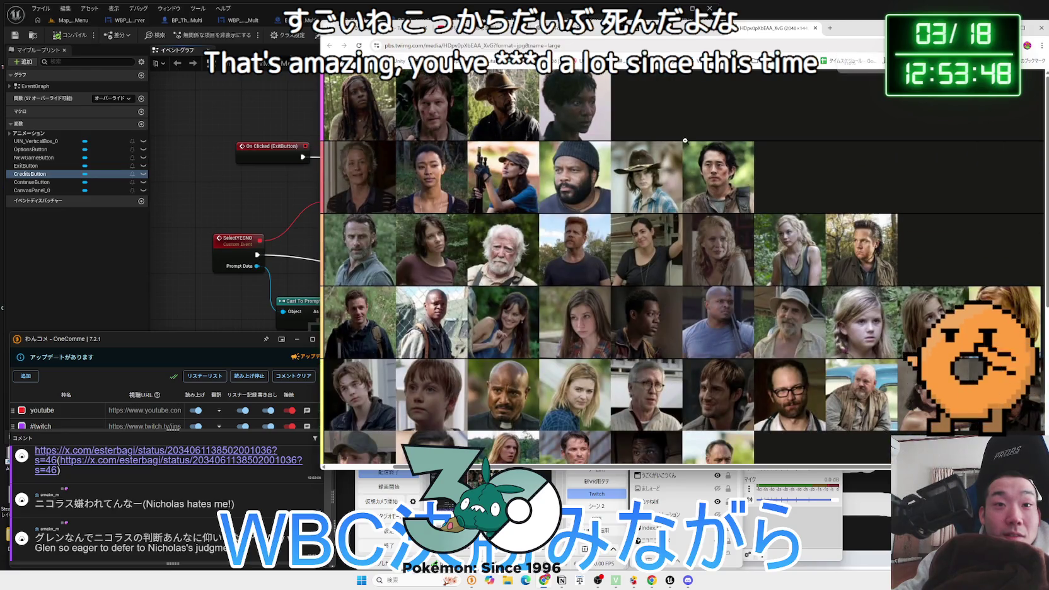
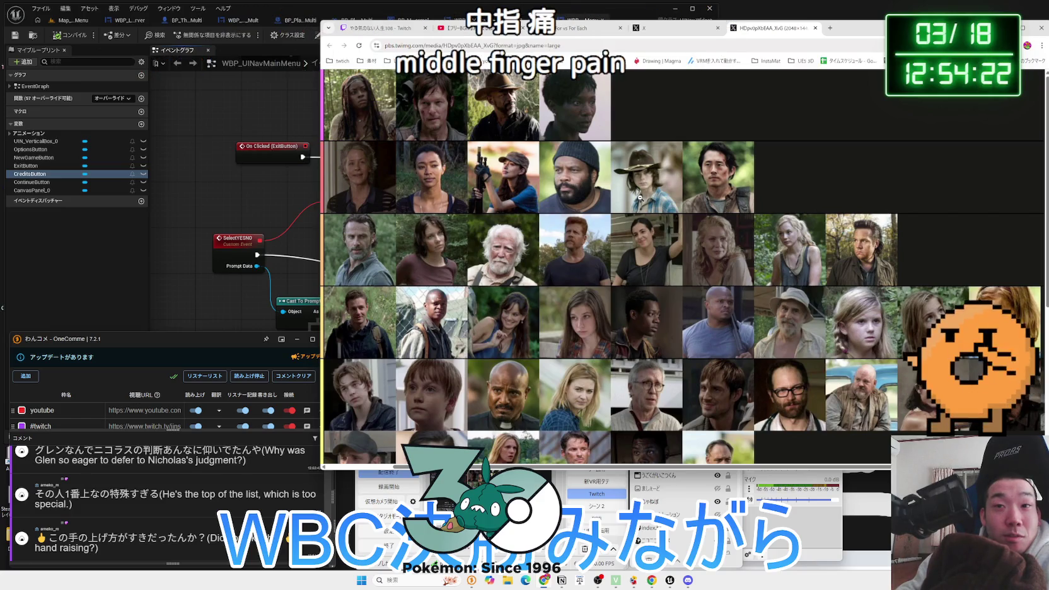
Pan and scroll around the full-size tier-list image to examine its ranks
{"action": "scroll", "coordinate": [640, 198], "scroll_direction": "down", "scroll_amount": 1}
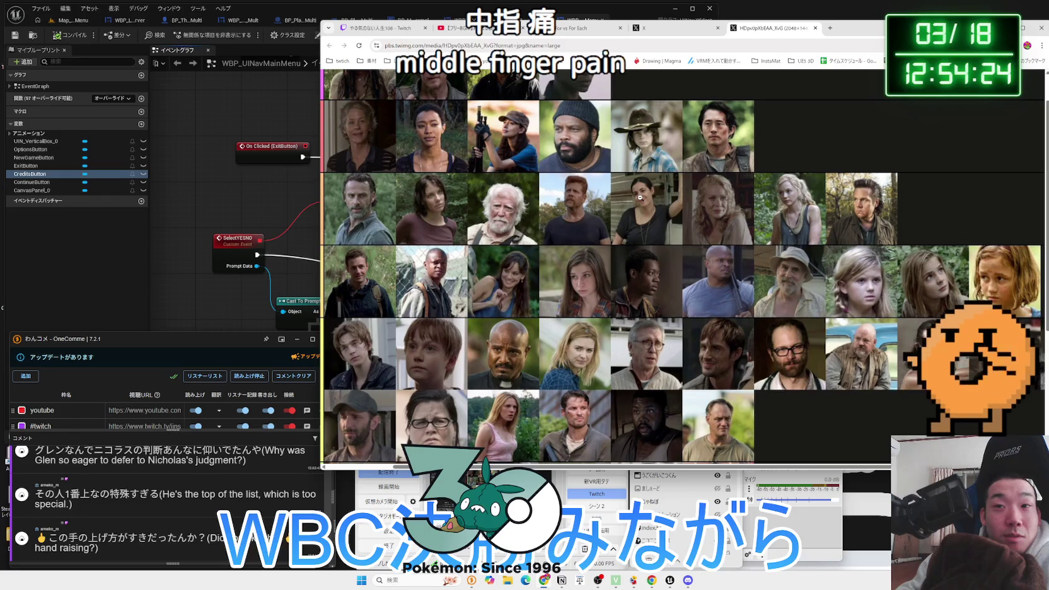
{"action": "scroll", "coordinate": [640, 197], "scroll_direction": "down", "scroll_amount": 1}
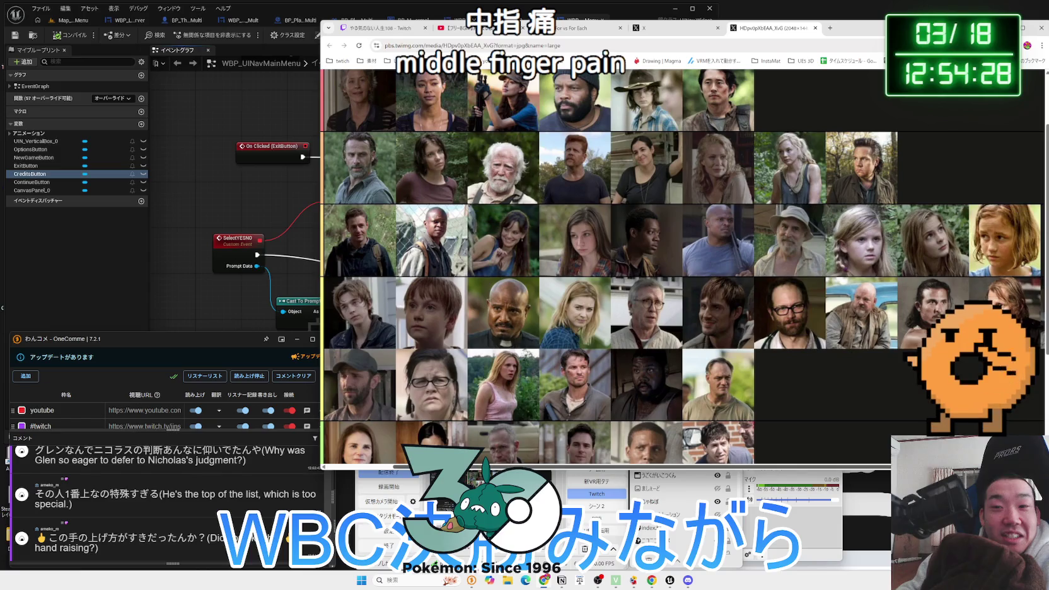
{"action": "scroll", "coordinate": [916, 415], "scroll_direction": "right", "scroll_amount": 2}
{"action": "scroll", "coordinate": [681, 265], "scroll_direction": "right", "scroll_amount": 1}
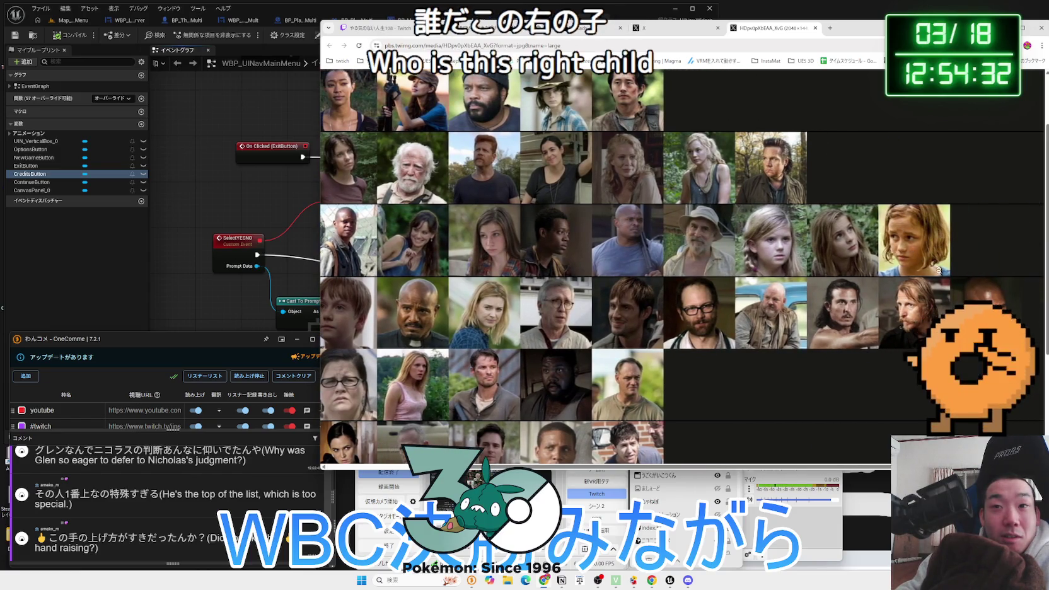
{"action": "scroll", "coordinate": [874, 465], "scroll_direction": "left", "scroll_amount": 2}
{"action": "scroll", "coordinate": [873, 465], "scroll_direction": "left", "scroll_amount": 3}
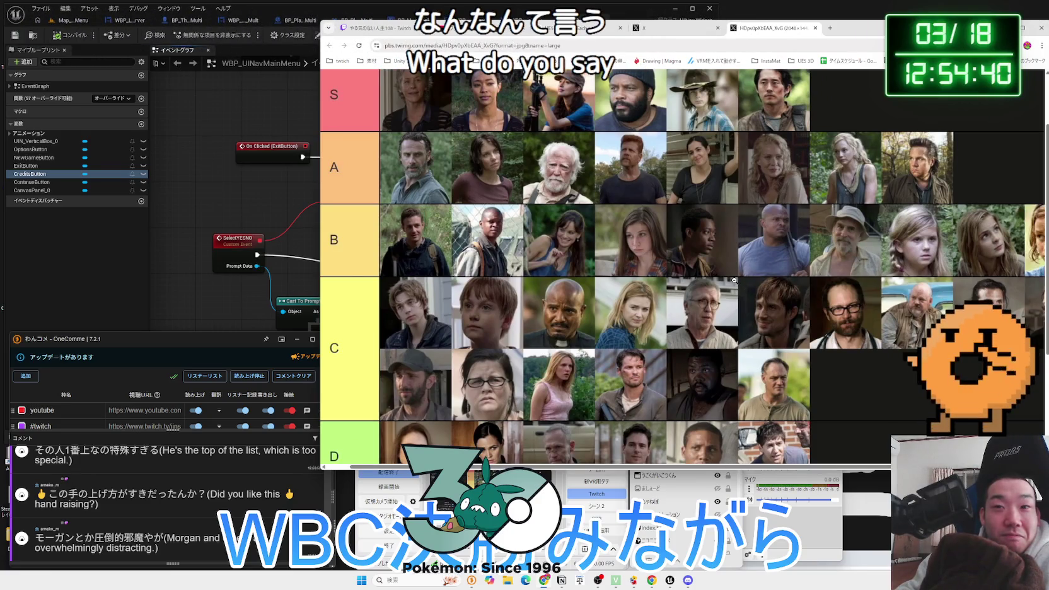
{"action": "scroll", "coordinate": [531, 189], "scroll_direction": "down", "scroll_amount": 1}
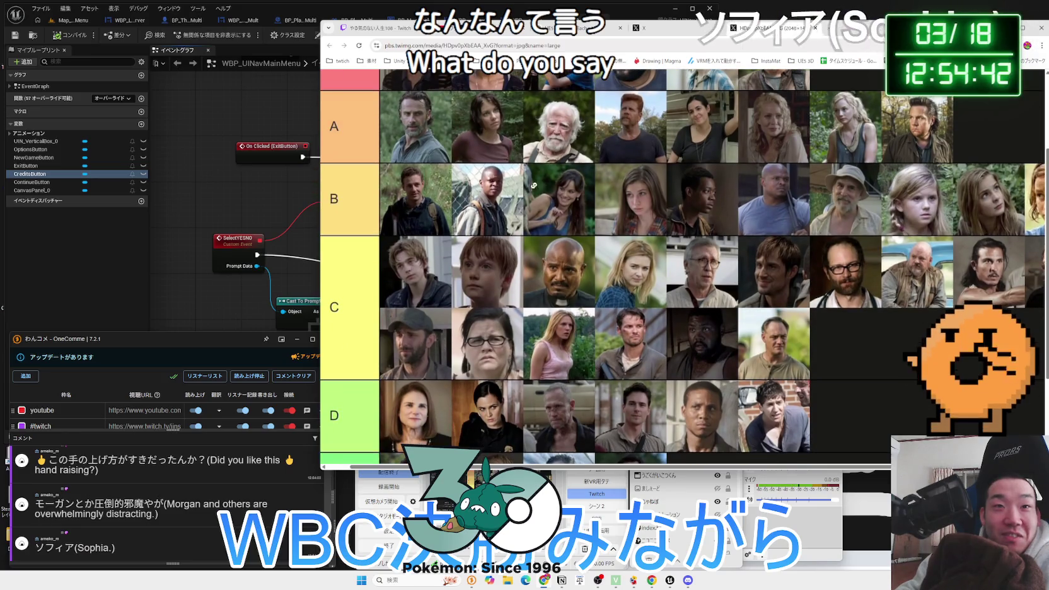
{"action": "mouse_move", "coordinate": [762, 465]}
{"action": "left_mouse_down"}
{"action": "mouse_move", "coordinate": [819, 442]}
{"action": "mouse_move", "coordinate": [864, 257]}
{"action": "left_mouse_up"}
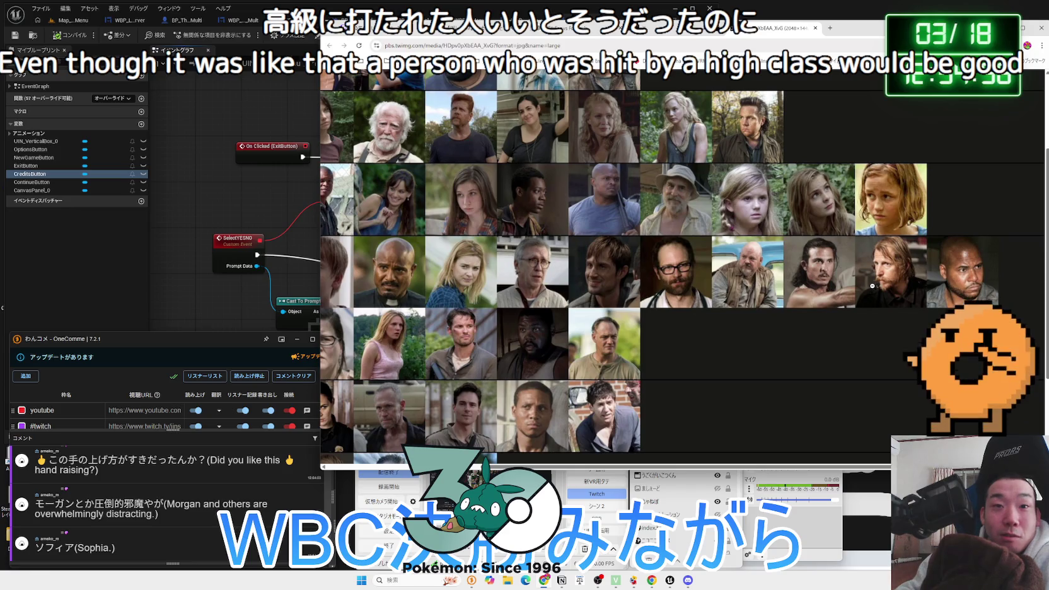
{"action": "scroll", "coordinate": [873, 286], "scroll_direction": "down", "scroll_amount": 1}
{"action": "scroll", "coordinate": [880, 283], "scroll_direction": "up", "scroll_amount": 1}
{"action": "scroll", "coordinate": [880, 290], "scroll_direction": "down", "scroll_amount": 1}
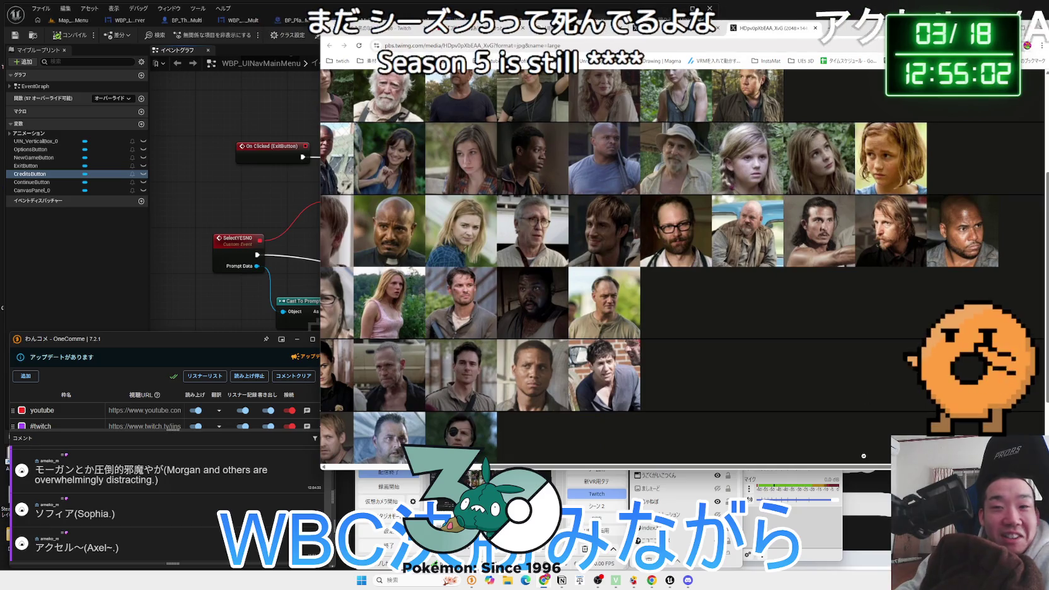
{"action": "left_click_drag", "start_coordinate": [871, 469], "coordinate": [851, 470]}
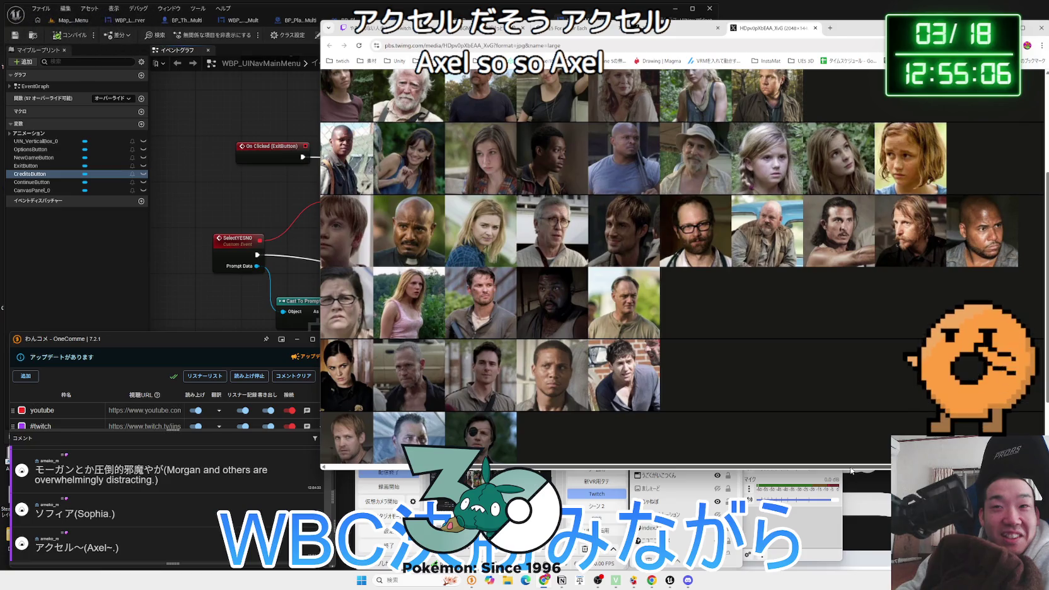
{"action": "left_click_drag", "start_coordinate": [851, 470], "coordinate": [752, 461]}
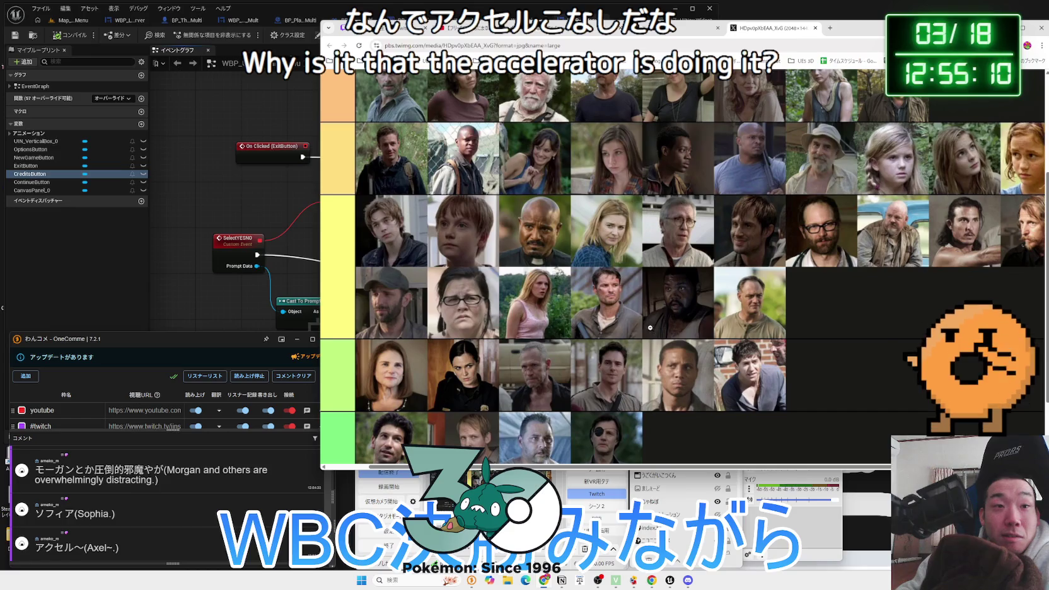
{"action": "scroll", "coordinate": [647, 326], "scroll_direction": "down", "scroll_amount": 2}
{"action": "scroll", "coordinate": [647, 326], "scroll_direction": "down", "scroll_amount": 1}
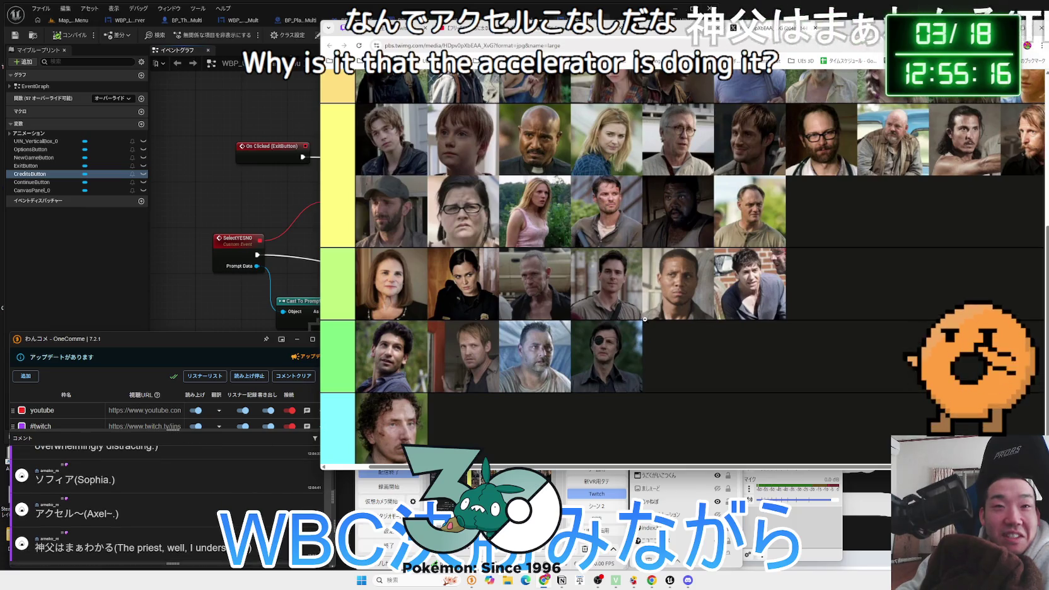
{"action": "scroll", "coordinate": [644, 319], "scroll_direction": "up", "scroll_amount": 1}
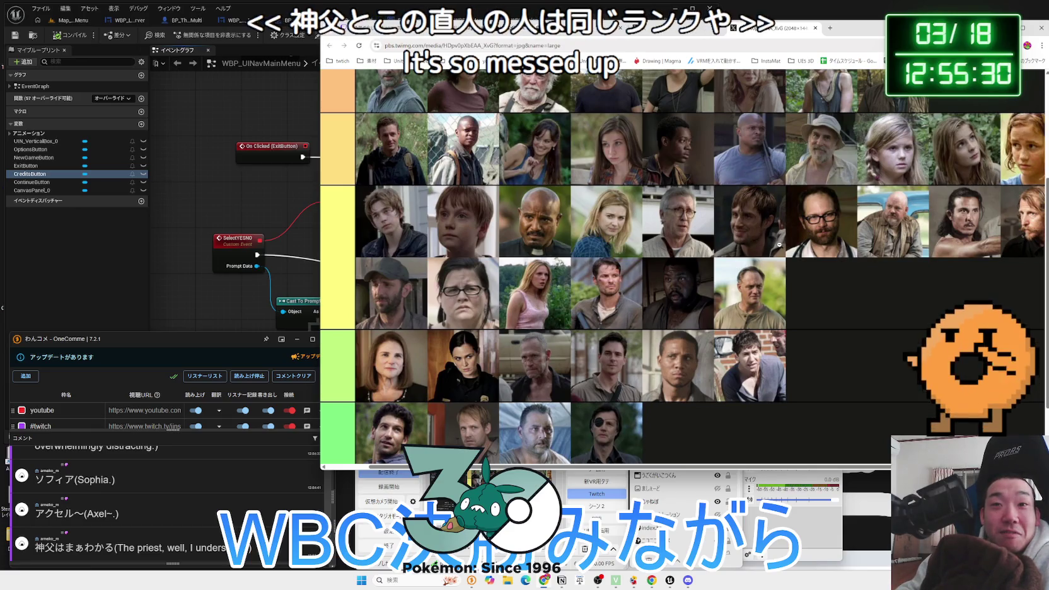
{"action": "scroll", "coordinate": [763, 250], "scroll_direction": "down", "scroll_amount": 2}
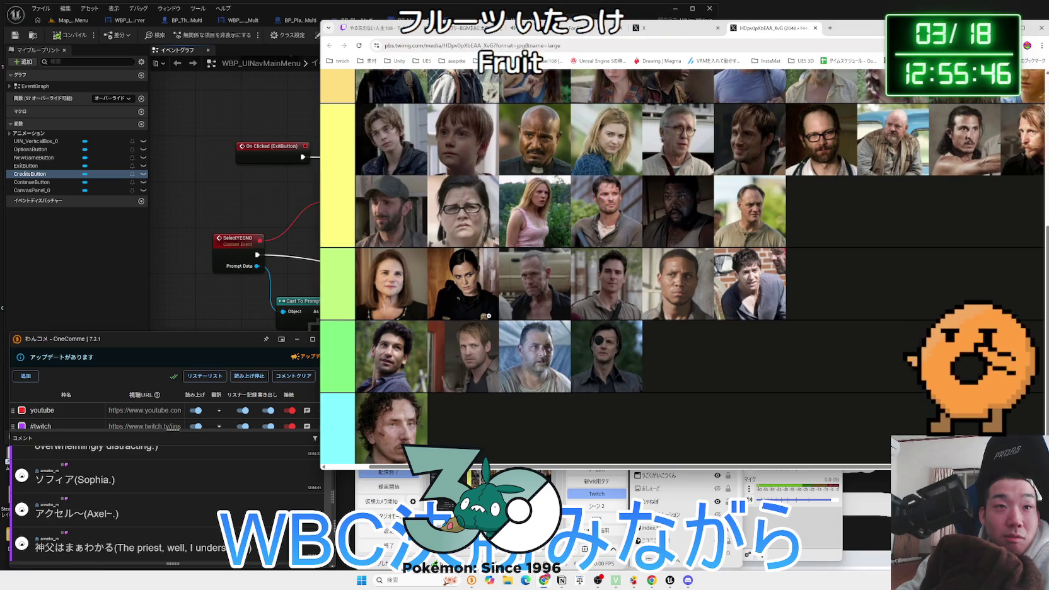
{"action": "scroll", "coordinate": [489, 315], "scroll_direction": "up", "scroll_amount": 2}
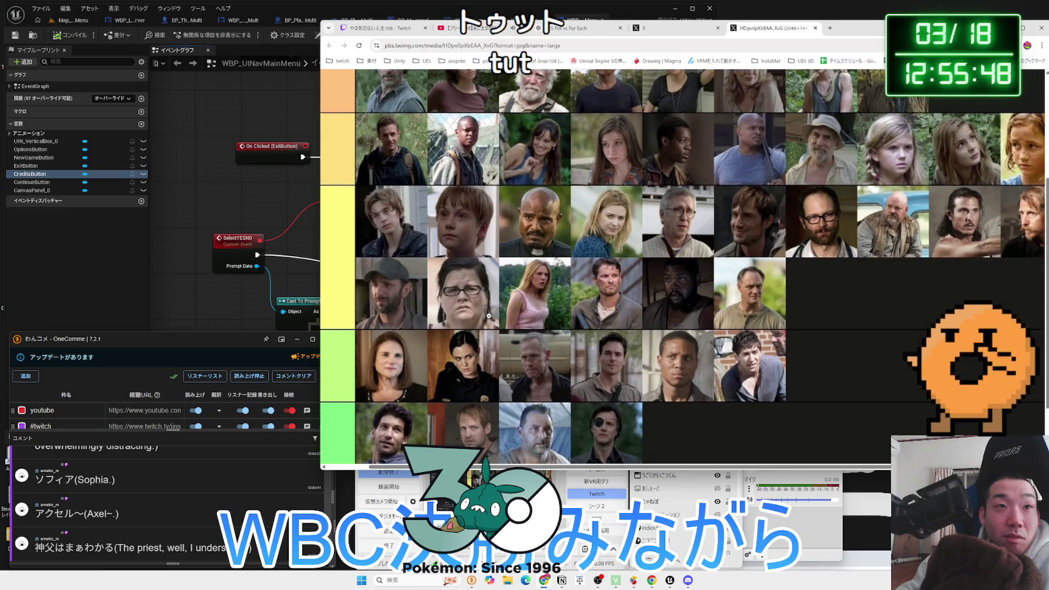
{"action": "scroll", "coordinate": [489, 315], "scroll_direction": "up", "scroll_amount": 1}
{"action": "scroll", "coordinate": [489, 316], "scroll_direction": "up", "scroll_amount": 1}
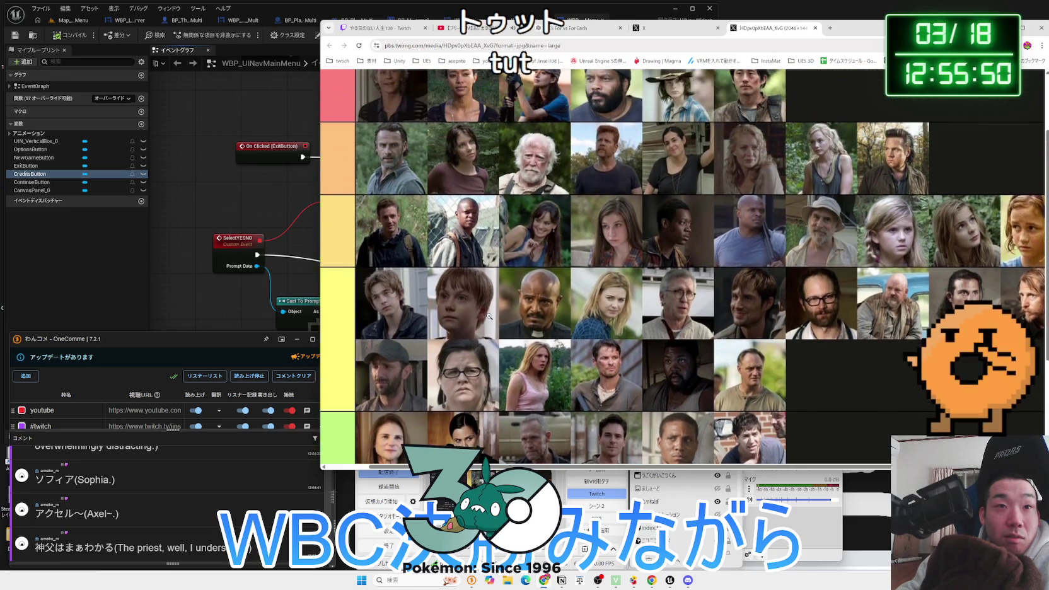
{"action": "scroll", "coordinate": [488, 315], "scroll_direction": "up", "scroll_amount": 2}
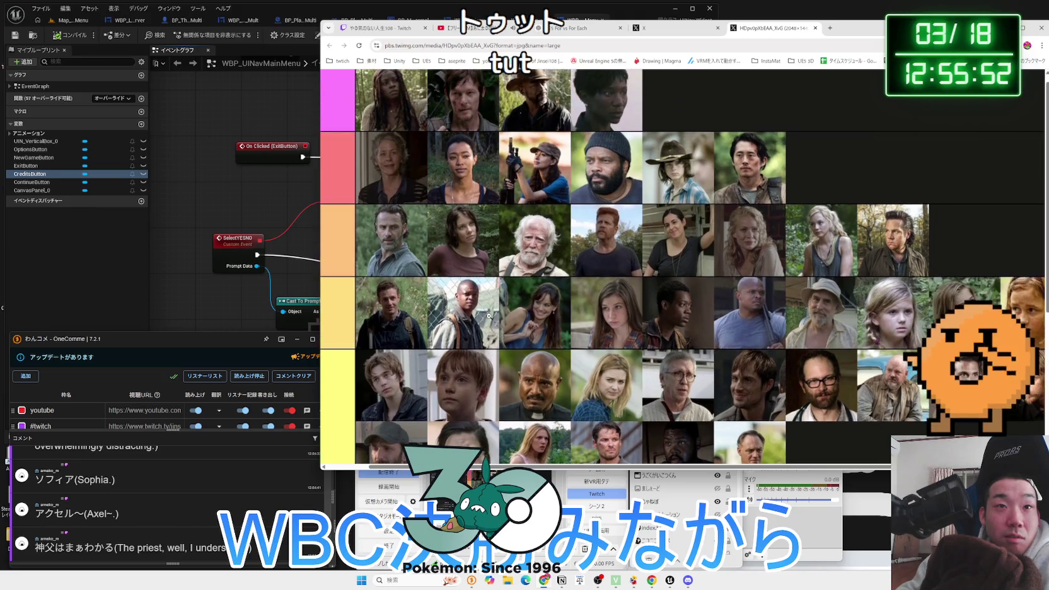
{"action": "scroll", "coordinate": [489, 315], "scroll_direction": "down", "scroll_amount": 6}
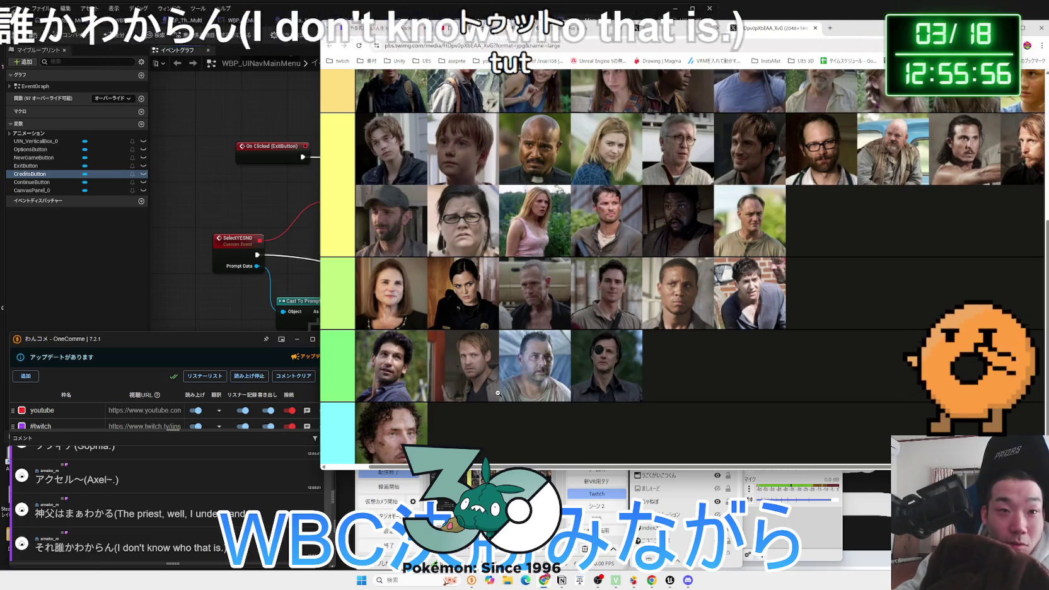
{"action": "scroll", "coordinate": [497, 393], "scroll_direction": "up", "scroll_amount": 4, "text": "ctrl"}
{"action": "scroll", "coordinate": [497, 392], "scroll_direction": "up", "scroll_amount": 2, "text": "ctrl"}
{"action": "scroll", "coordinate": [677, 331], "scroll_direction": "down", "scroll_amount": 3}
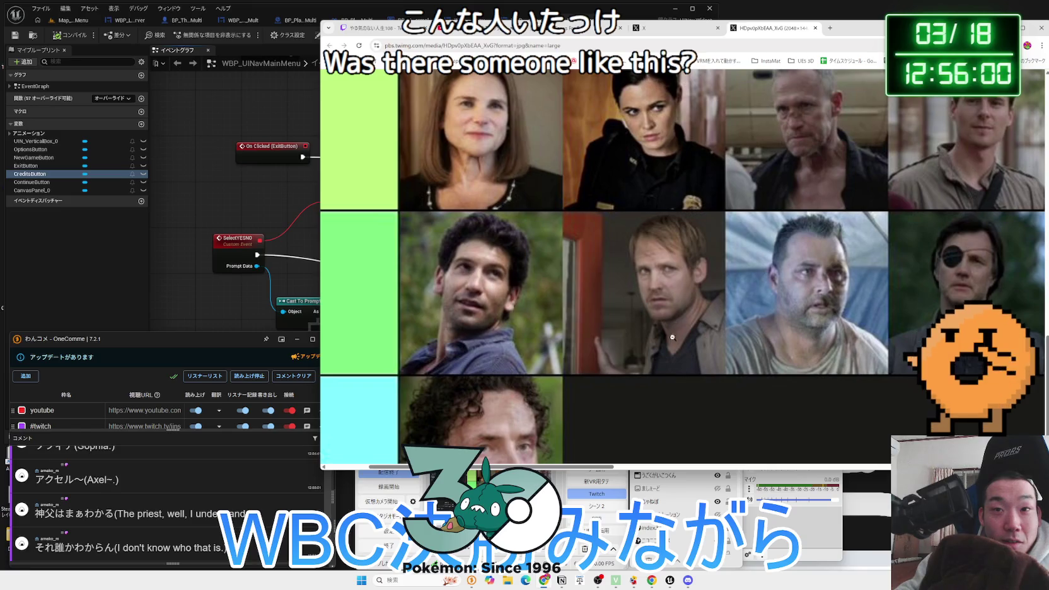
Narrow the browser window to uncover the graph behind, then close the image tab
{"action": "left_click_drag", "start_coordinate": [612, 467], "coordinate": [638, 467]}
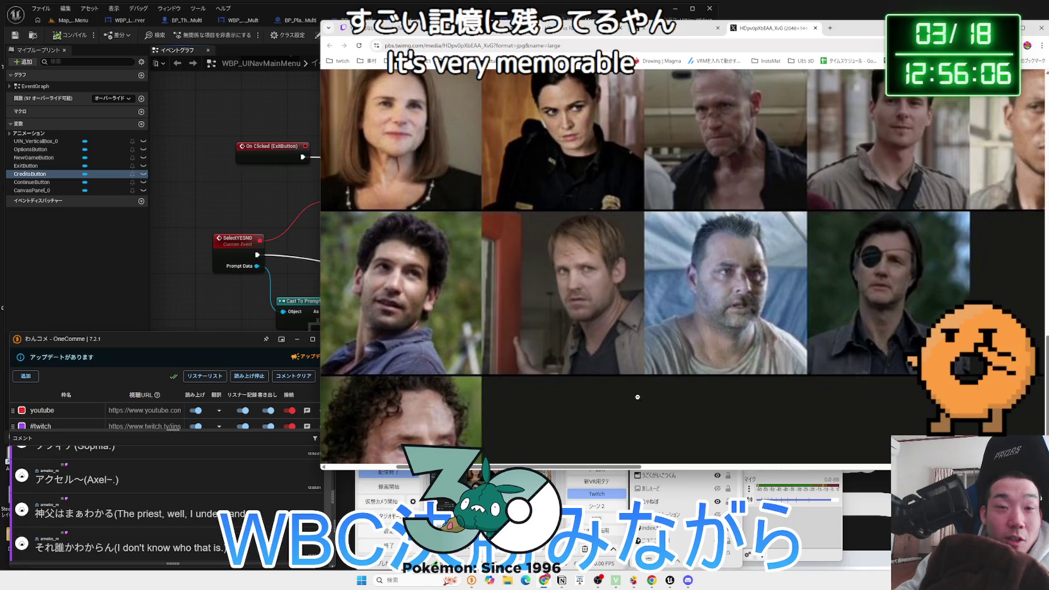
{"action": "scroll", "coordinate": [638, 396], "scroll_direction": "down", "scroll_amount": 1, "text": "ctrl"}
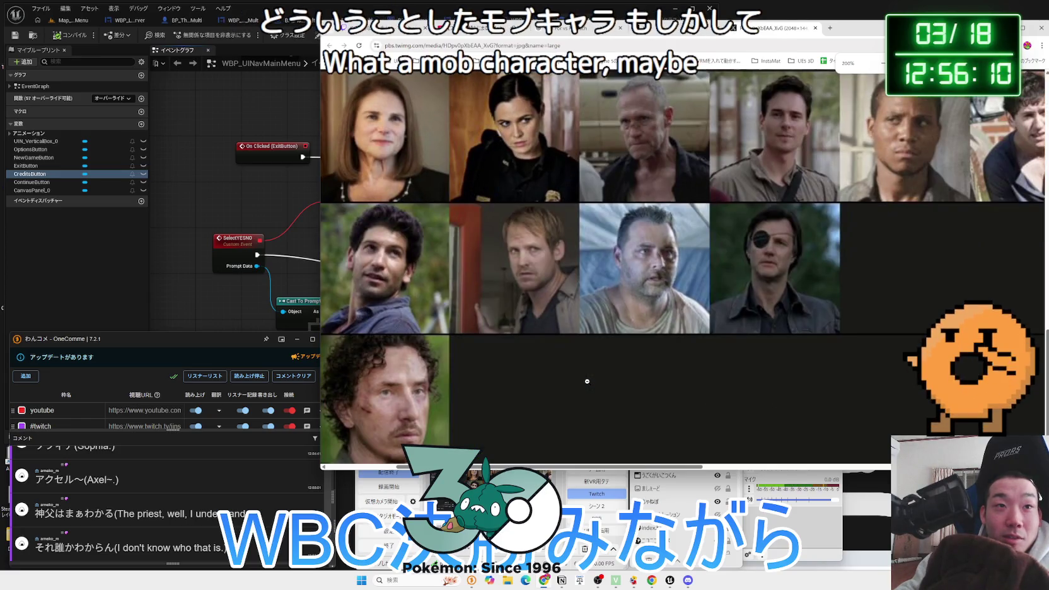
{"action": "scroll", "coordinate": [587, 381], "scroll_direction": "down", "scroll_amount": 2, "text": "ctrl"}
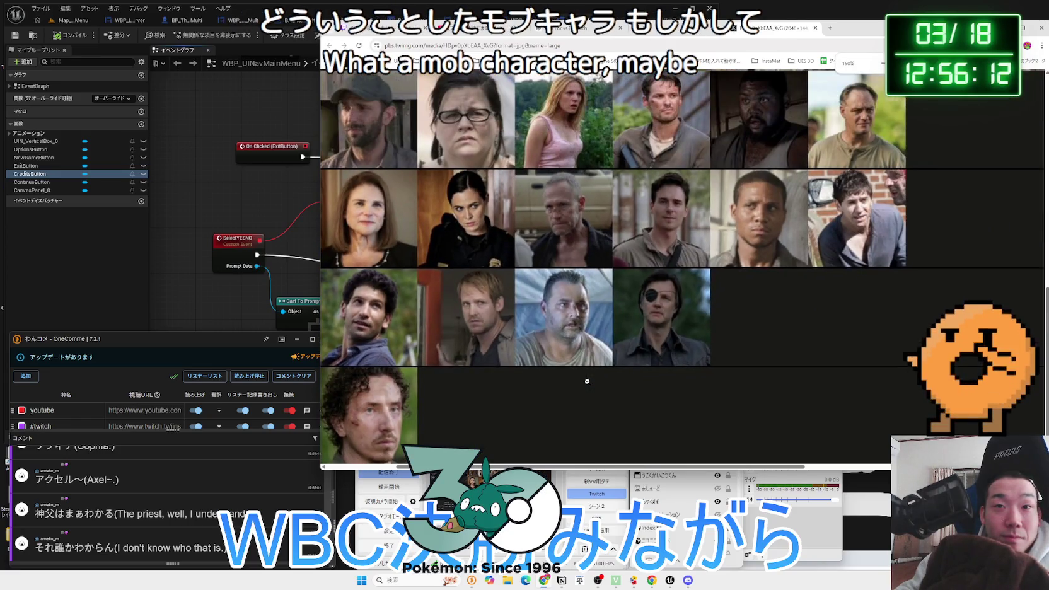
{"action": "scroll", "coordinate": [586, 382], "scroll_direction": "down", "scroll_amount": 2, "text": "ctrl"}
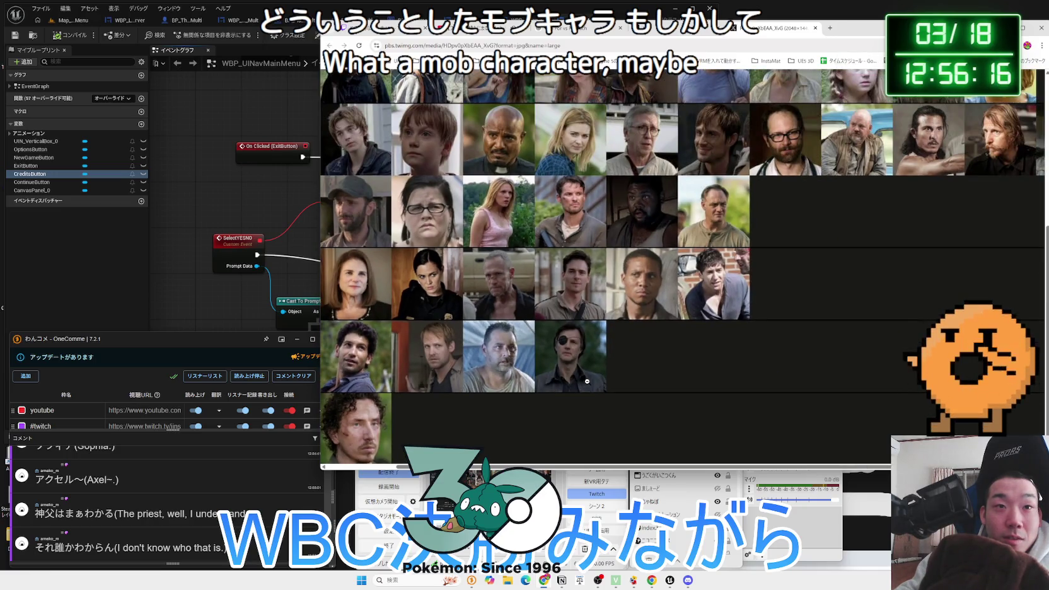
{"action": "scroll", "coordinate": [587, 382], "scroll_direction": "up", "scroll_amount": 2}
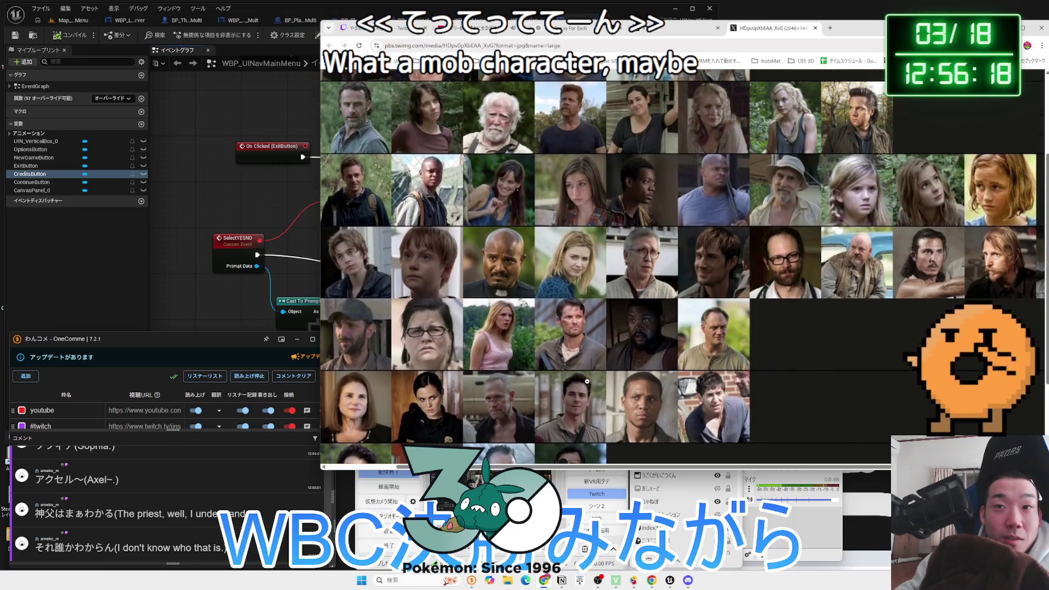
{"action": "scroll", "coordinate": [587, 381], "scroll_direction": "up", "scroll_amount": 2}
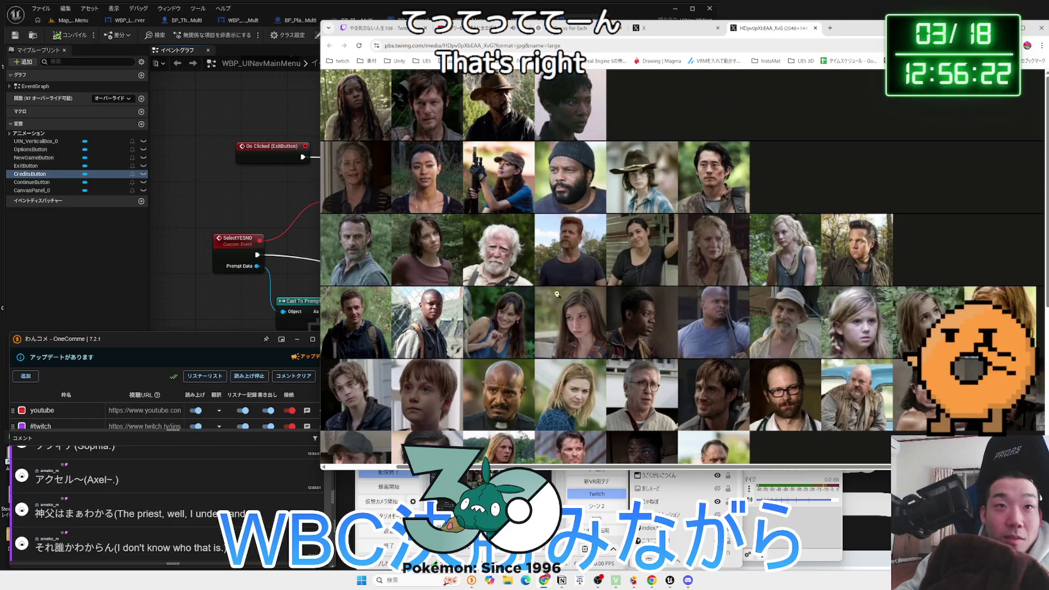
{"action": "left_click_drag", "start_coordinate": [320, 207], "coordinate": [450, 206]}
{"action": "key", "text": "ctrl+w"}
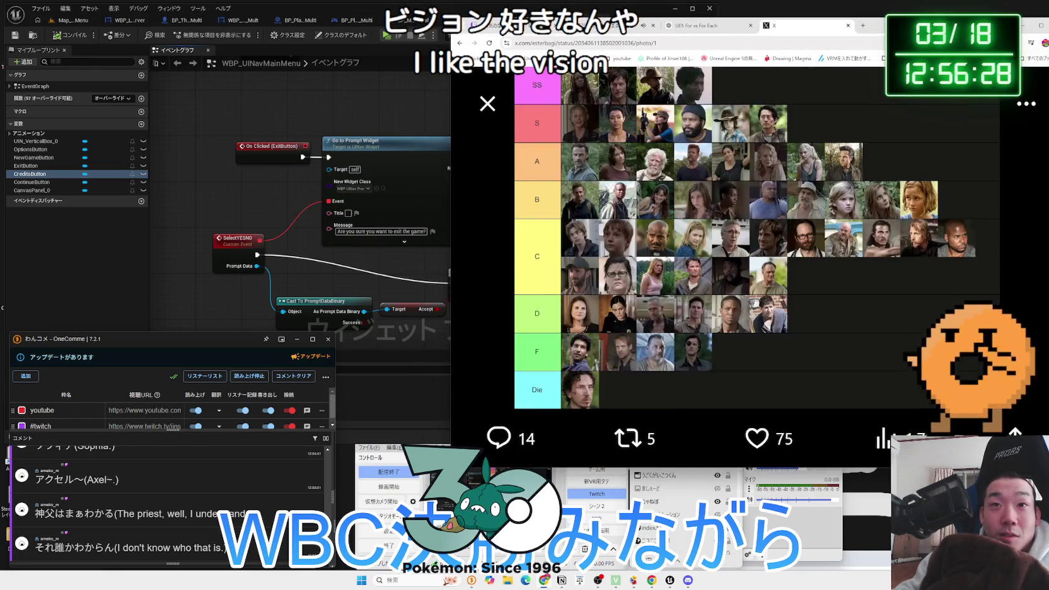
Return to the enlarged post and translate the first two replies into Japanese
{"action": "left_click", "coordinate": [487, 104]}
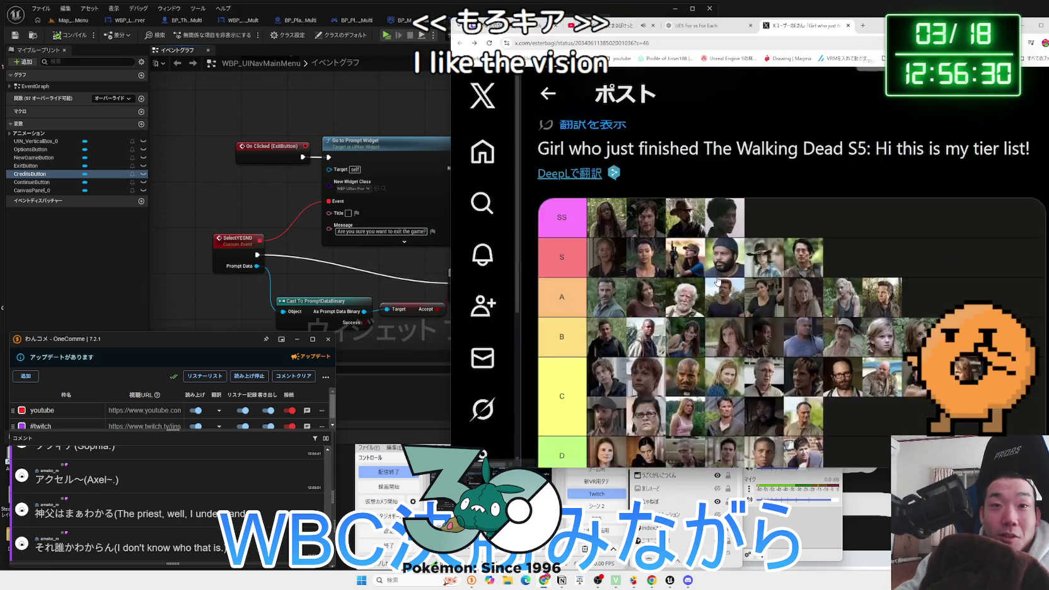
{"action": "key", "text": "ctrl+plus"}
{"action": "key", "text": "ctrl+plus"}
{"action": "key", "text": "ctrl+plus"}
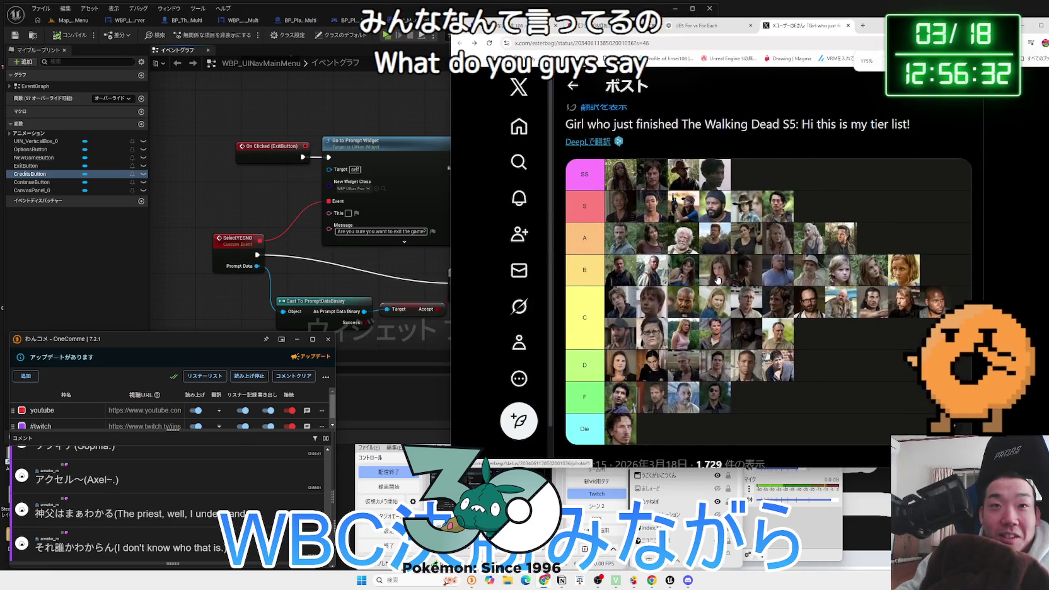
{"action": "scroll", "coordinate": [717, 273], "scroll_direction": "down", "scroll_amount": 3}
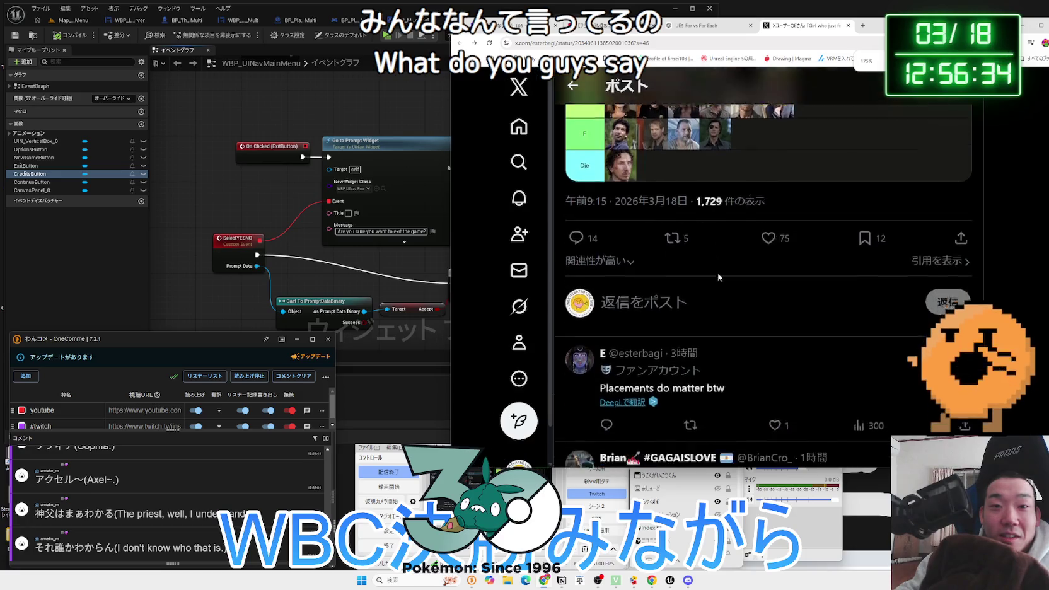
{"action": "left_click", "coordinate": [624, 297]}
{"action": "scroll", "coordinate": [687, 286], "scroll_direction": "down", "scroll_amount": 1}
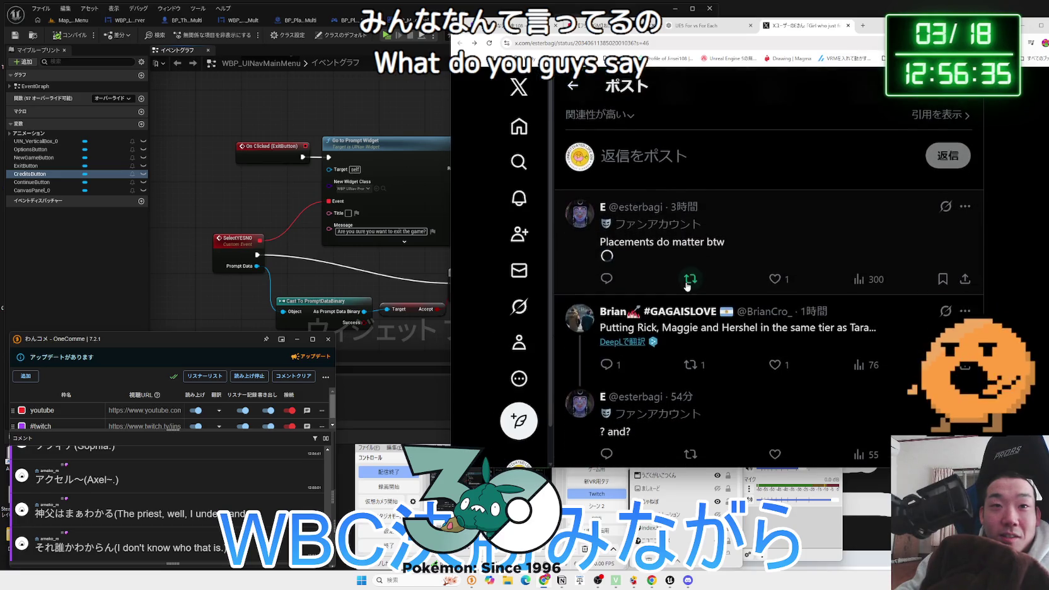
{"action": "left_click", "coordinate": [639, 344]}
Translate the reply about where Morgan ends up after season 6 and select its translation
{"action": "scroll", "coordinate": [764, 252], "scroll_direction": "down", "scroll_amount": 2}
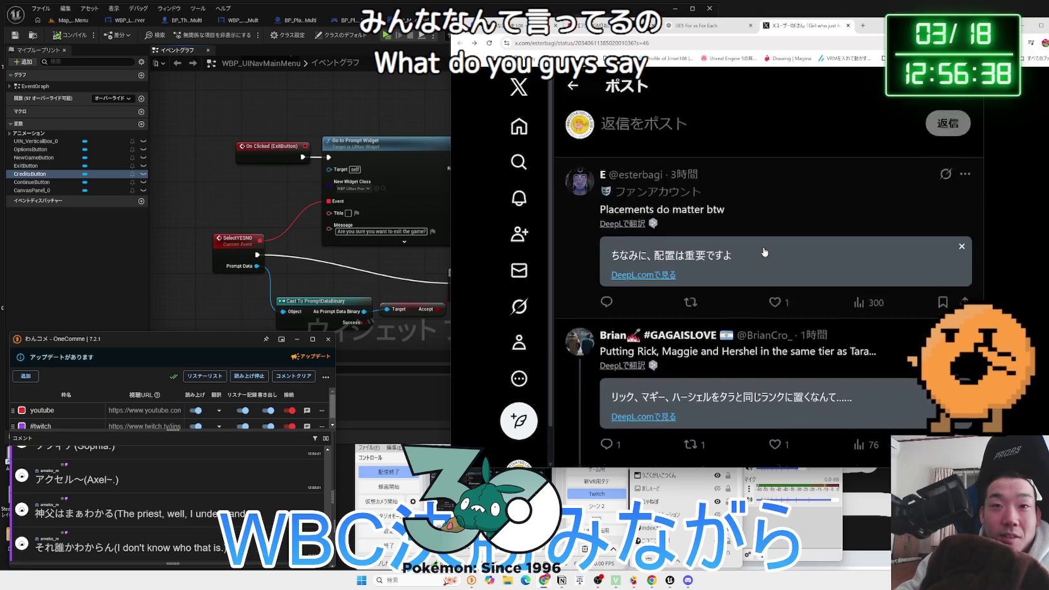
{"action": "scroll", "coordinate": [764, 252], "scroll_direction": "down", "scroll_amount": 1}
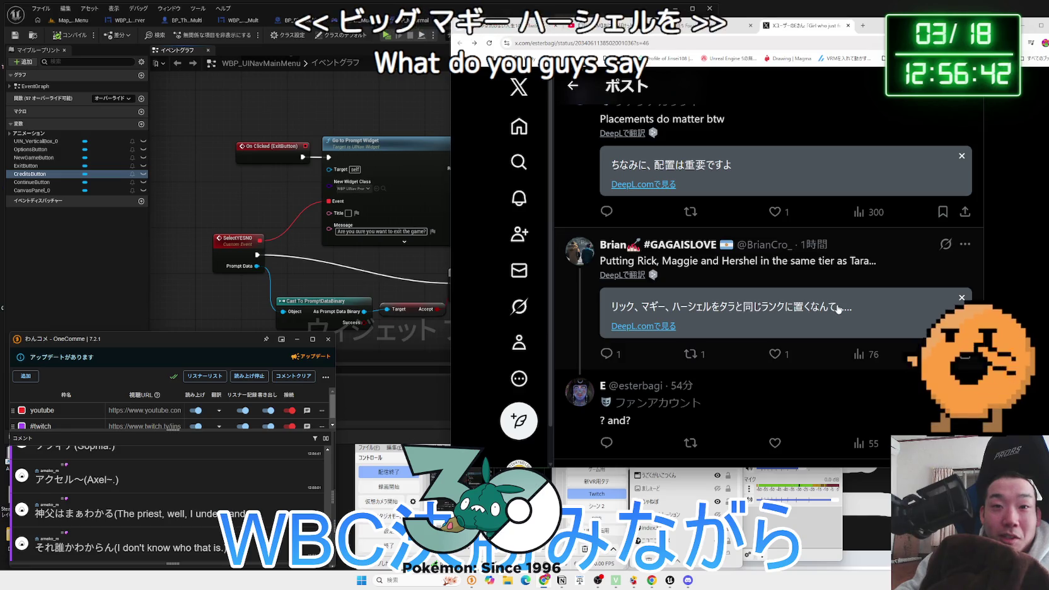
{"action": "scroll", "coordinate": [840, 306], "scroll_direction": "down", "scroll_amount": 2}
{"action": "scroll", "coordinate": [840, 307], "scroll_direction": "down", "scroll_amount": 4}
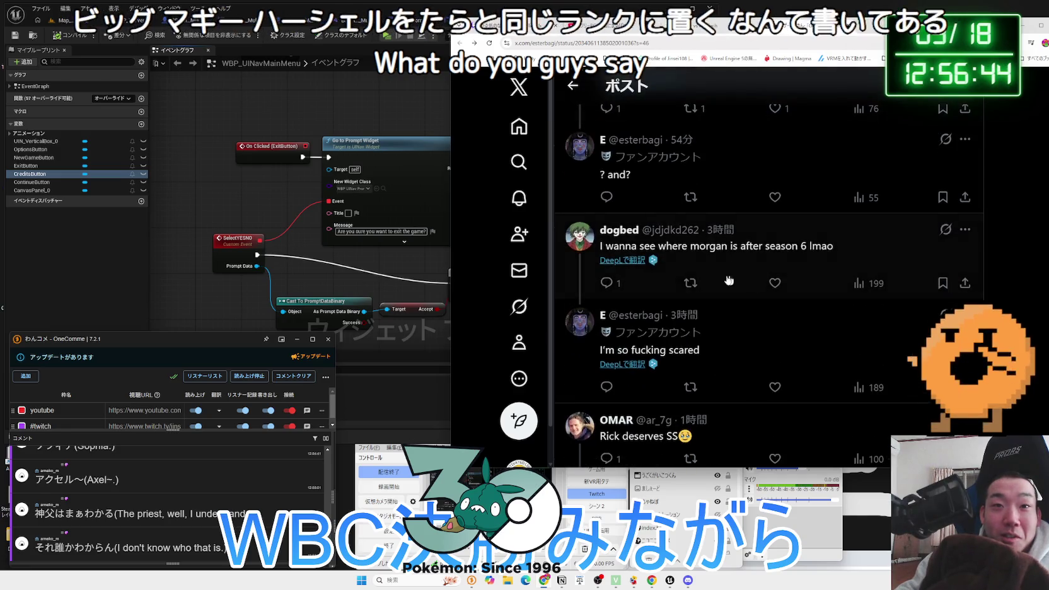
{"action": "left_click", "coordinate": [623, 261]}
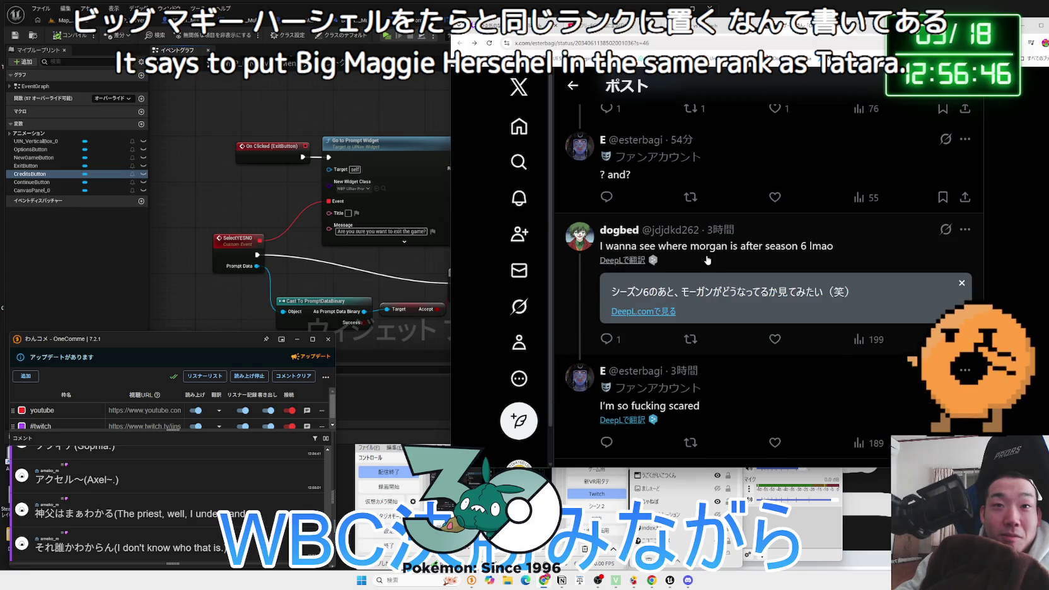
{"action": "scroll", "coordinate": [707, 259], "scroll_direction": "down", "scroll_amount": 1}
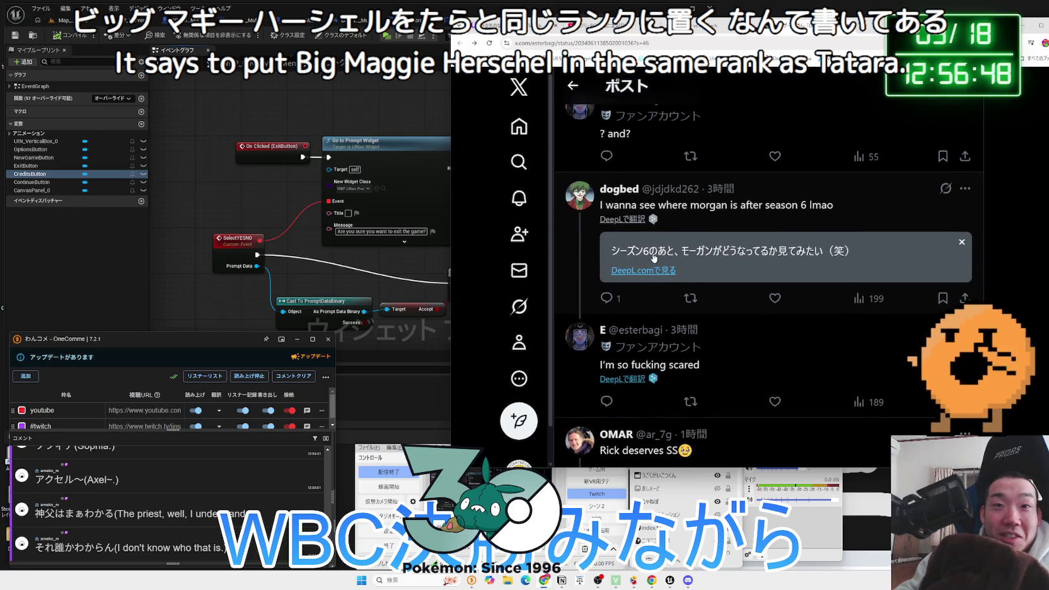
{"action": "left_click_drag", "start_coordinate": [712, 255], "coordinate": [767, 255]}
{"action": "left_click_drag", "start_coordinate": [821, 255], "coordinate": [623, 255]}
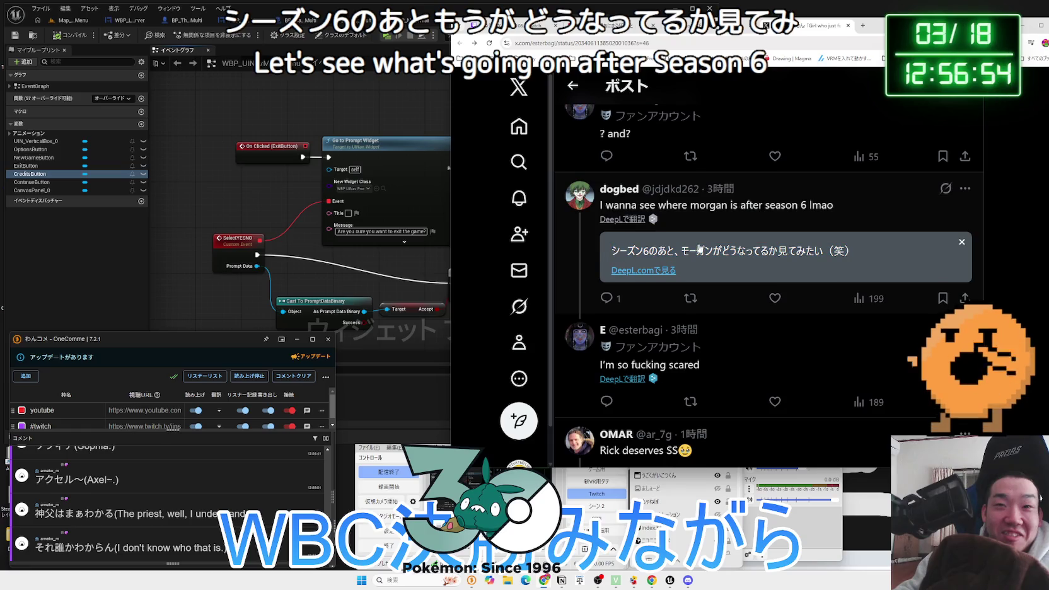
Scroll through the rest of the thread, then switch to the ChatGPT window
{"action": "scroll", "coordinate": [693, 250], "scroll_direction": "down", "scroll_amount": 2}
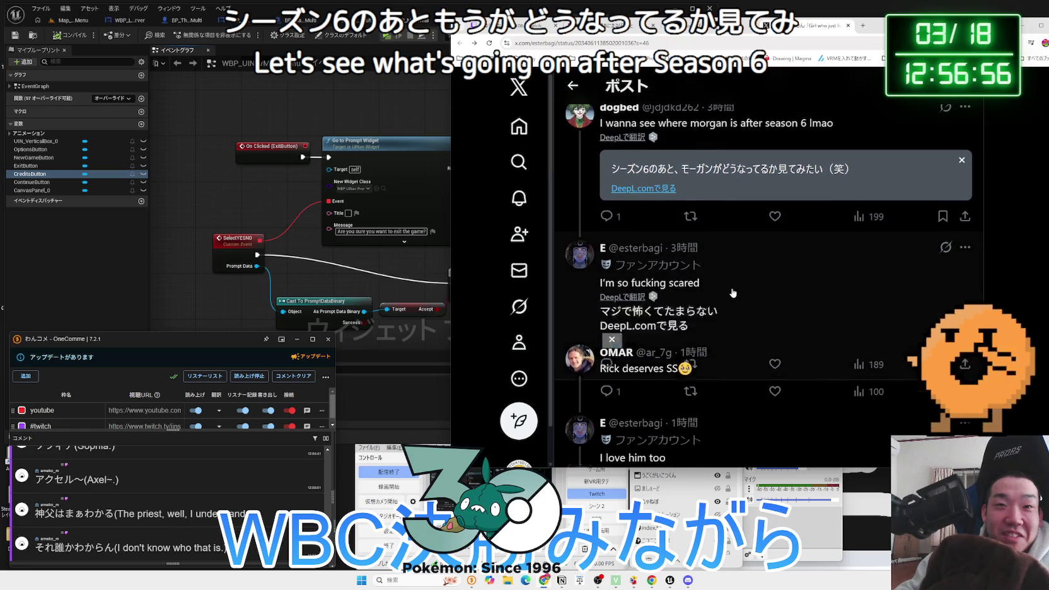
{"action": "scroll", "coordinate": [735, 288], "scroll_direction": "down", "scroll_amount": 1}
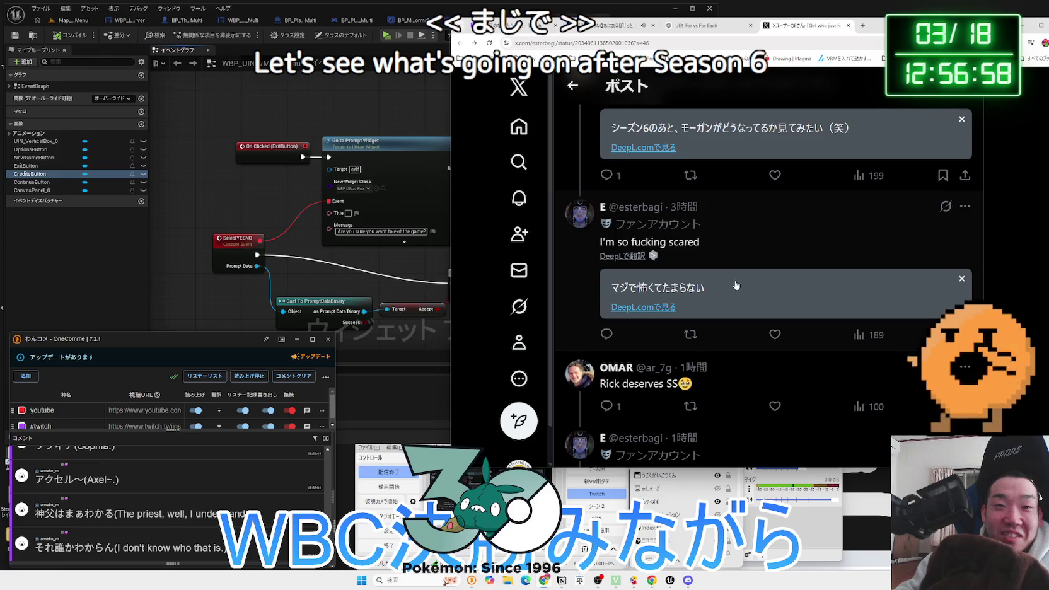
{"action": "scroll", "coordinate": [737, 284], "scroll_direction": "down", "scroll_amount": 4}
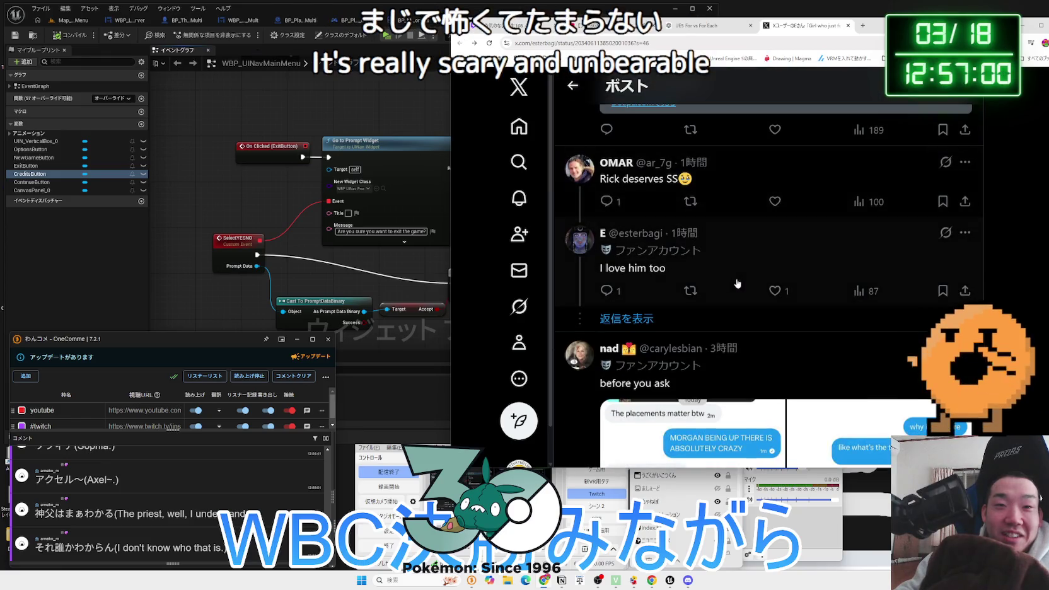
{"action": "scroll", "coordinate": [737, 283], "scroll_direction": "up", "scroll_amount": 10}
{"action": "key", "text": "alt+Tab"}
Narrow the ChatGPT window and bring the Unreal editor to the front
{"action": "left_click_drag", "start_coordinate": [440, 146], "coordinate": [427, 146]}
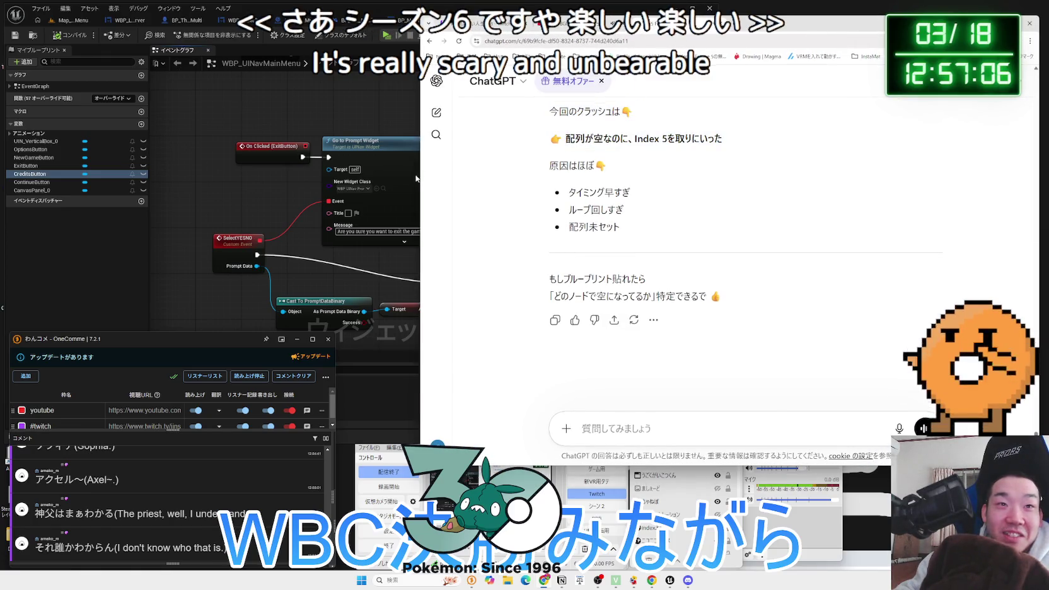
{"action": "left_click_drag", "start_coordinate": [418, 175], "coordinate": [521, 176]}
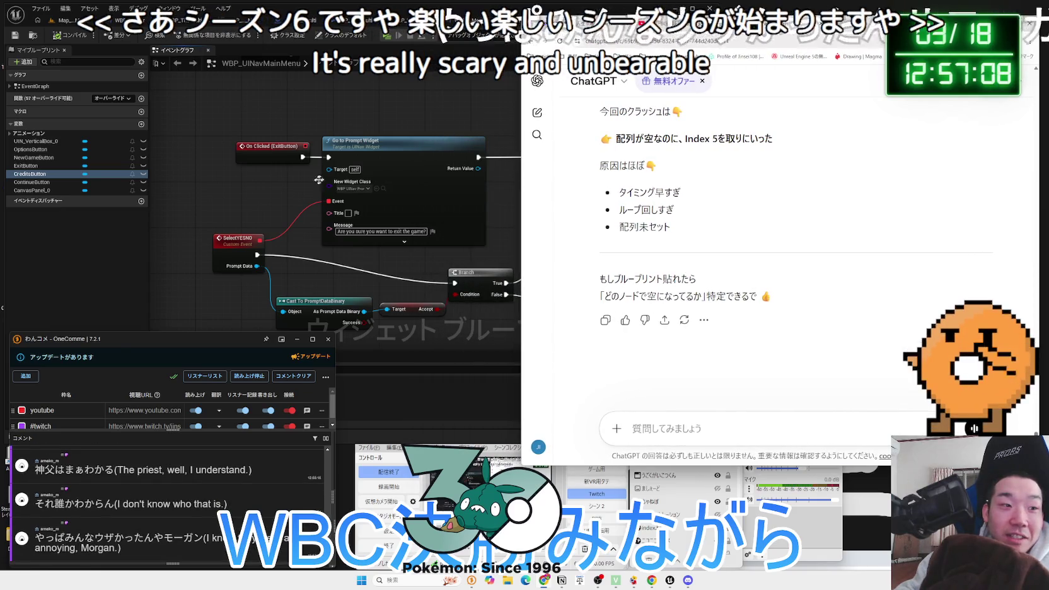
{"action": "left_click", "coordinate": [265, 225]}
Reposition the Branch and Cast To PromptDataBinary nodes, then bring up saving for unsaved assets
{"action": "scroll", "coordinate": [274, 209], "scroll_direction": "down", "scroll_amount": 1}
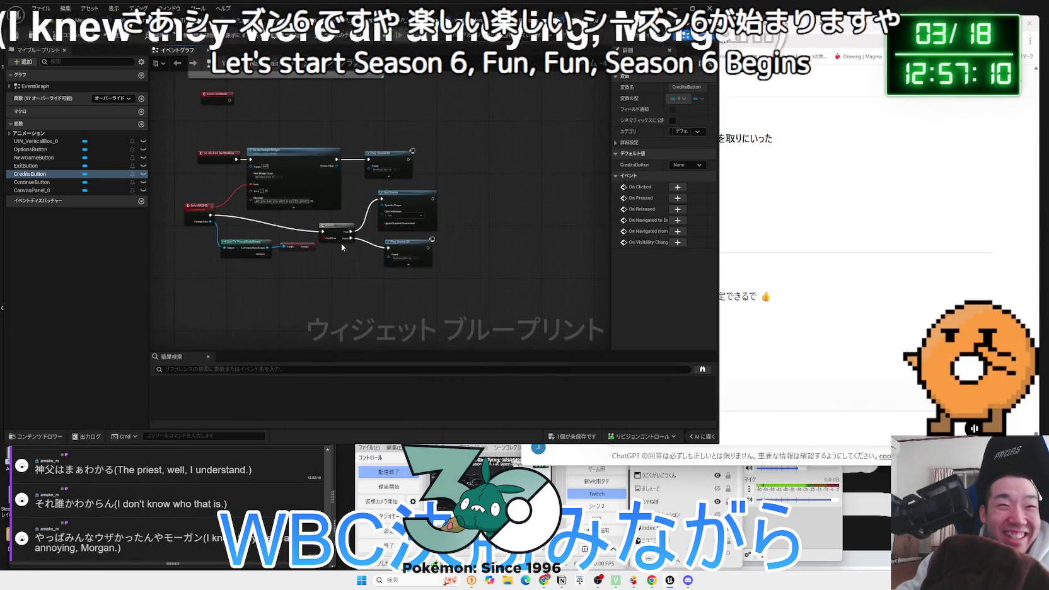
{"action": "left_click", "coordinate": [329, 228]}
{"action": "mouse_move", "coordinate": [238, 191]}
{"action": "left_mouse_down"}
{"action": "mouse_move", "coordinate": [350, 173]}
{"action": "mouse_move", "coordinate": [239, 206]}
{"action": "left_mouse_up"}
{"action": "left_click_drag", "start_coordinate": [443, 207], "coordinate": [443, 212]}
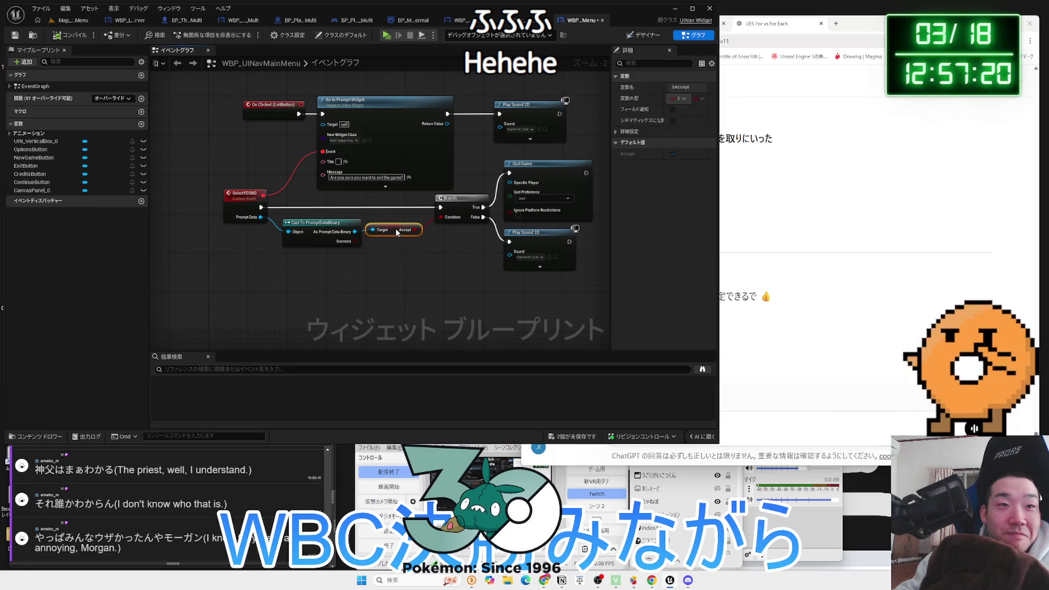
{"action": "left_click_drag", "start_coordinate": [320, 226], "coordinate": [402, 229]}
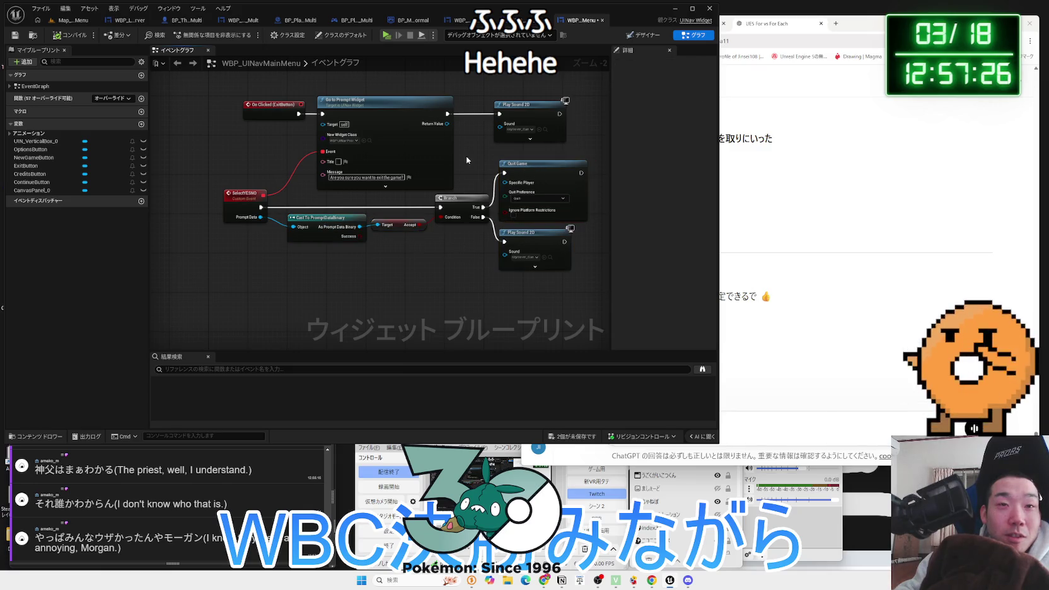
{"action": "scroll", "coordinate": [465, 278], "scroll_direction": "down", "scroll_amount": 3}
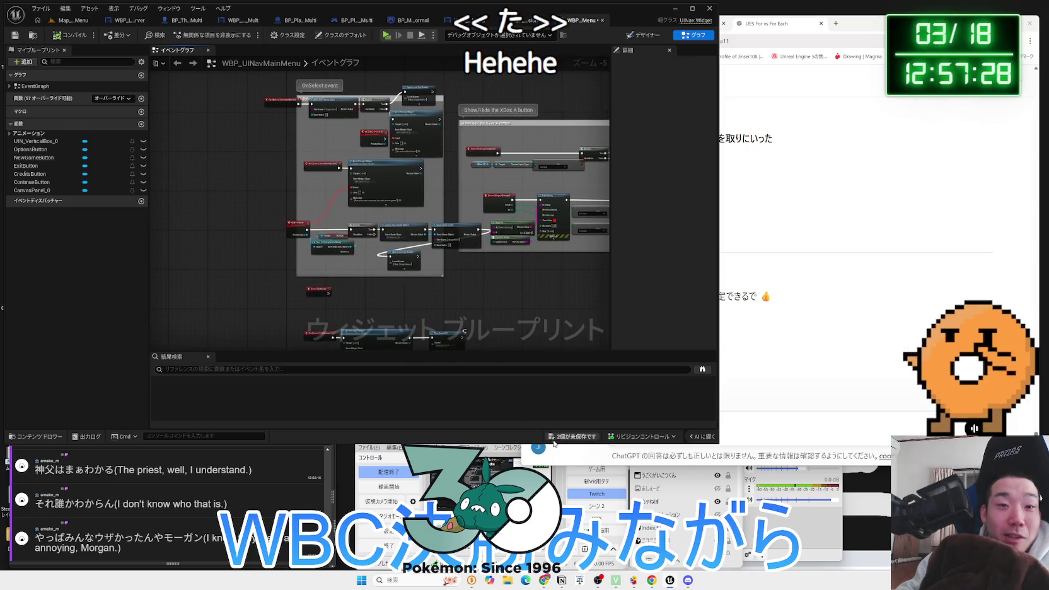
{"action": "left_click", "coordinate": [578, 438]}
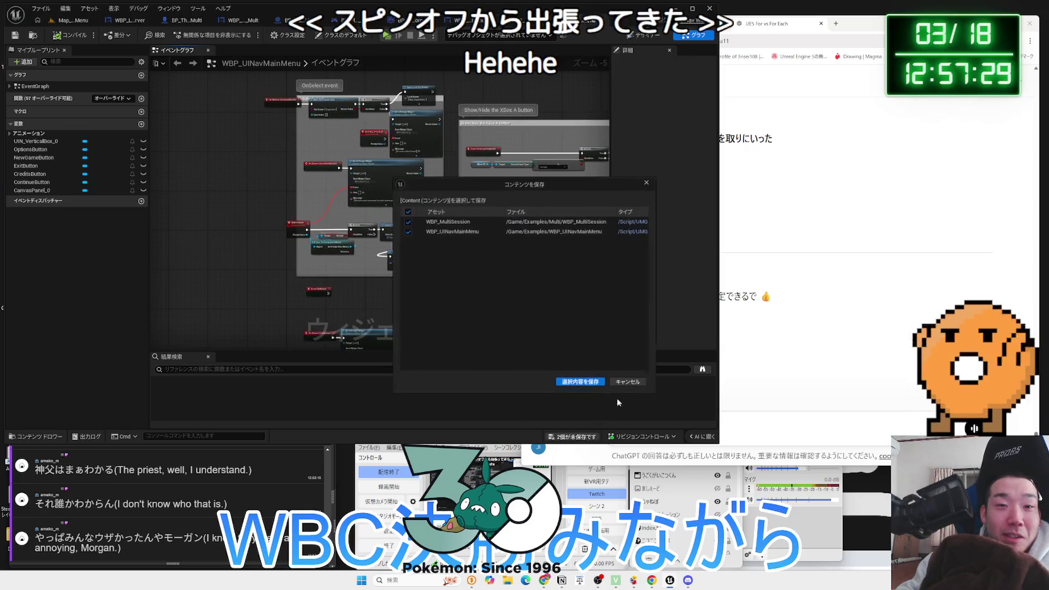
Save both widget blueprints and realign the Branch, Create Save Game Object and Open Level nodes
{"action": "left_click", "coordinate": [579, 383]}
{"action": "scroll", "coordinate": [511, 244], "scroll_direction": "up", "scroll_amount": 3}
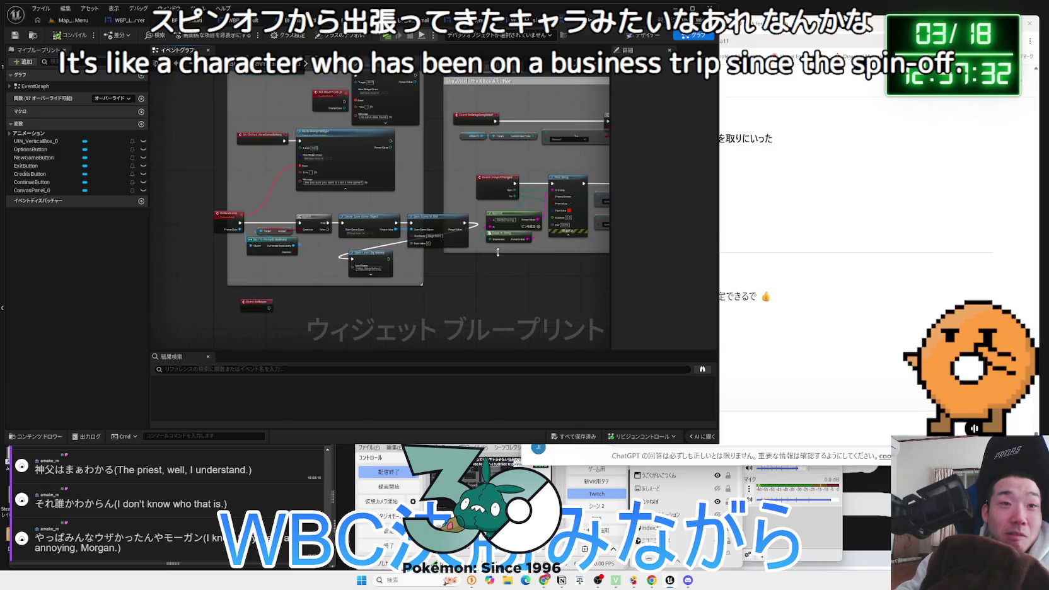
{"action": "left_click_drag", "start_coordinate": [354, 232], "coordinate": [357, 232]}
{"action": "left_click_drag", "start_coordinate": [414, 216], "coordinate": [411, 216]}
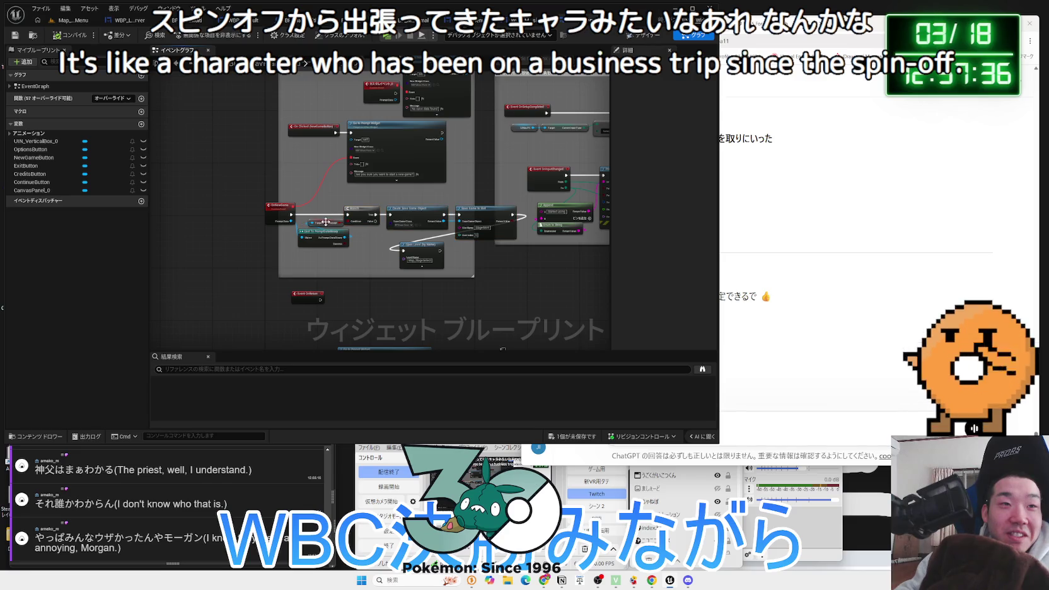
{"action": "scroll", "coordinate": [326, 222], "scroll_direction": "up", "scroll_amount": 3}
{"action": "left_click_drag", "start_coordinate": [504, 201], "coordinate": [434, 191]}
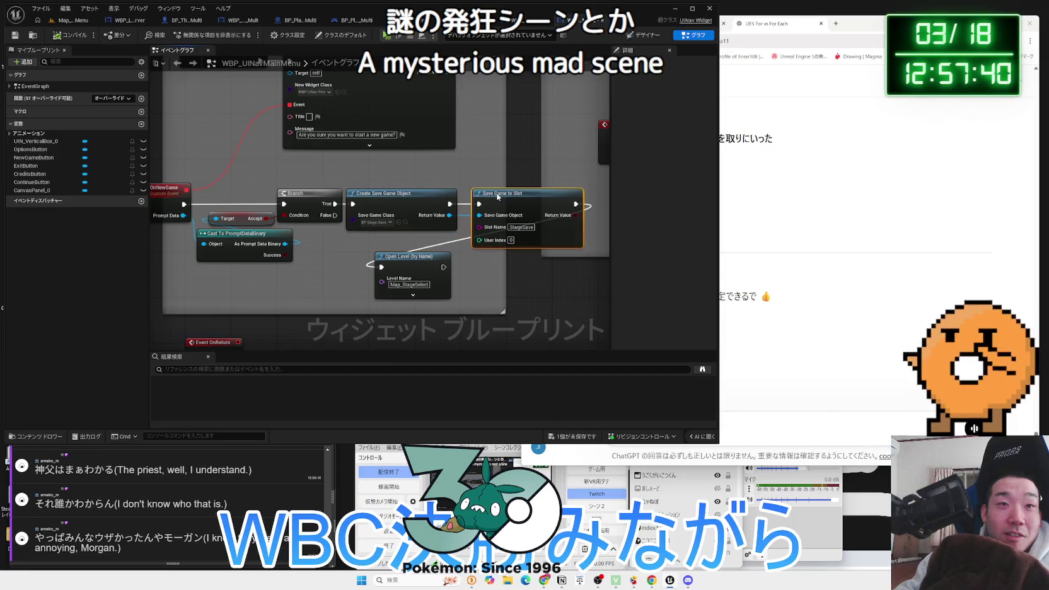
{"action": "mouse_move", "coordinate": [435, 253]}
{"action": "left_mouse_down"}
{"action": "mouse_move", "coordinate": [490, 271]}
{"action": "mouse_move", "coordinate": [498, 256]}
{"action": "mouse_move", "coordinate": [488, 274]}
{"action": "left_mouse_up"}
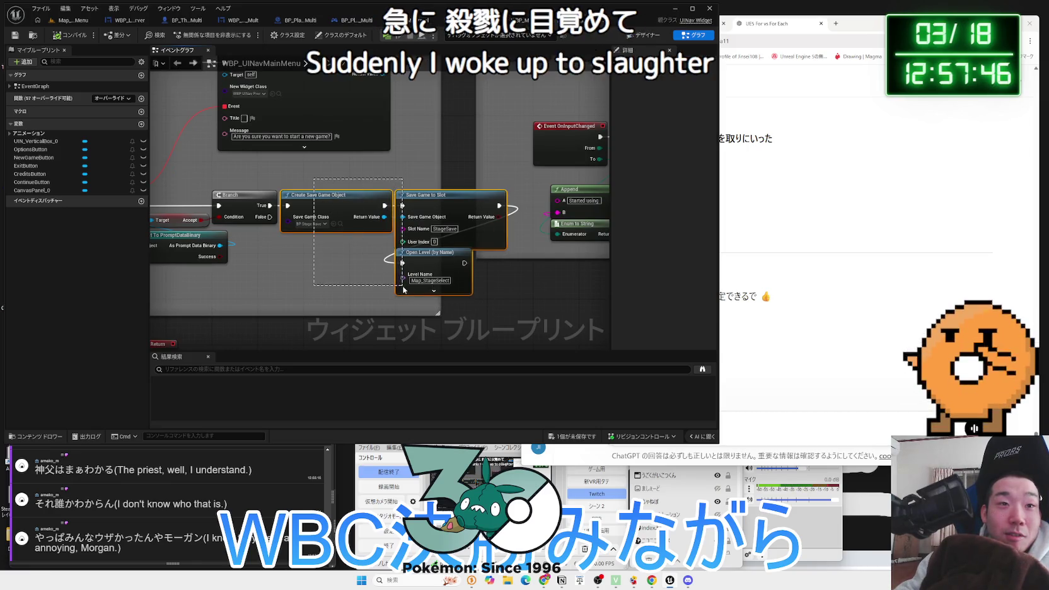
Look over the XBox A button and OnSetupCompleted sections, then show the Designer menu layout
{"action": "scroll", "coordinate": [441, 275], "scroll_direction": "down", "scroll_amount": 3}
{"action": "left_click_drag", "start_coordinate": [442, 273], "coordinate": [328, 290]}
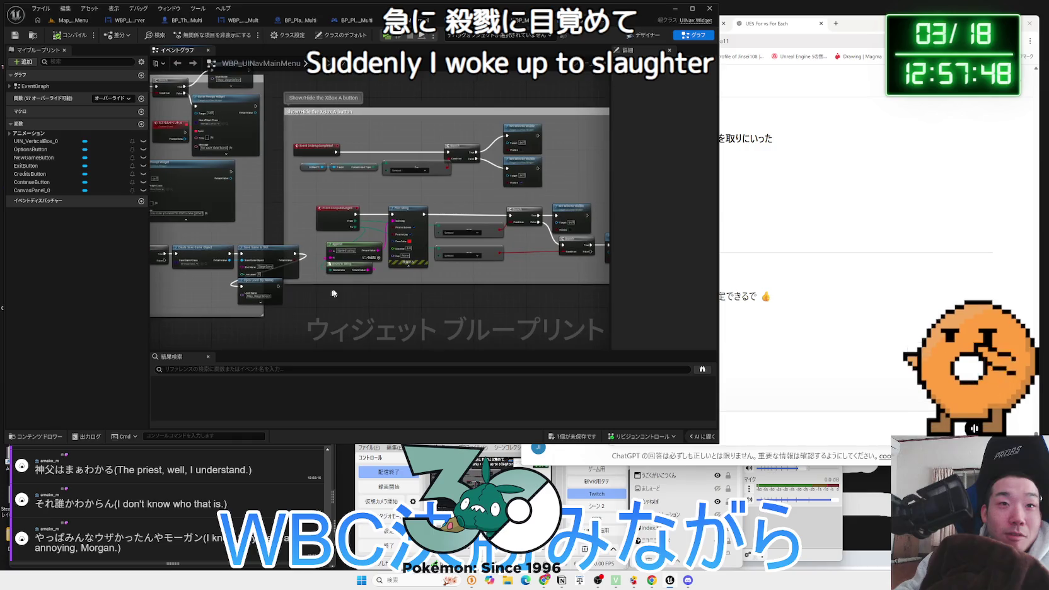
{"action": "left_click_drag", "start_coordinate": [476, 280], "coordinate": [336, 273]}
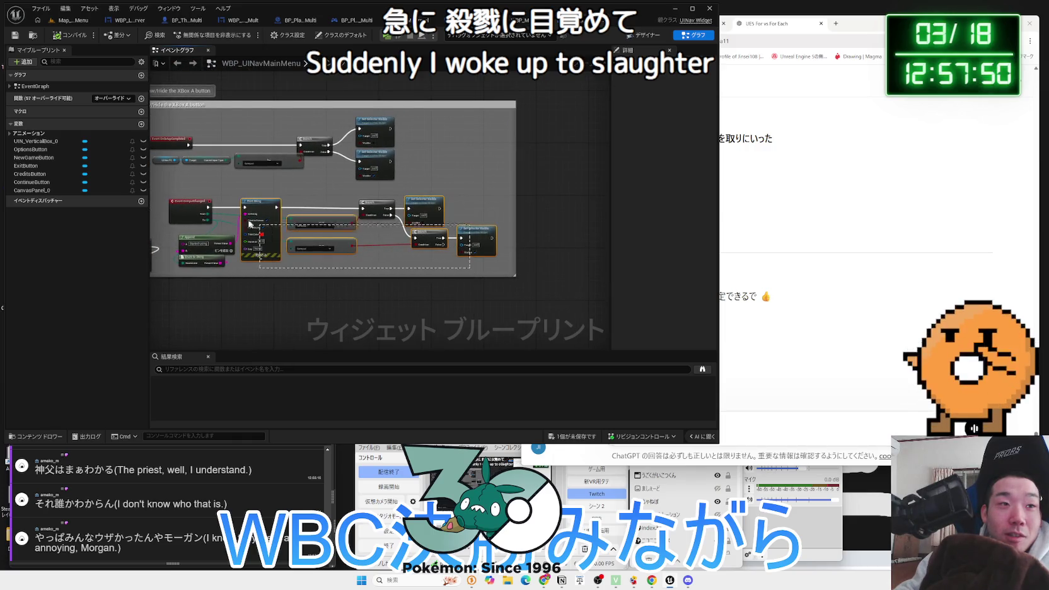
{"action": "left_click_drag", "start_coordinate": [192, 197], "coordinate": [323, 224]}
{"action": "scroll", "coordinate": [323, 225], "scroll_direction": "up", "scroll_amount": 3}
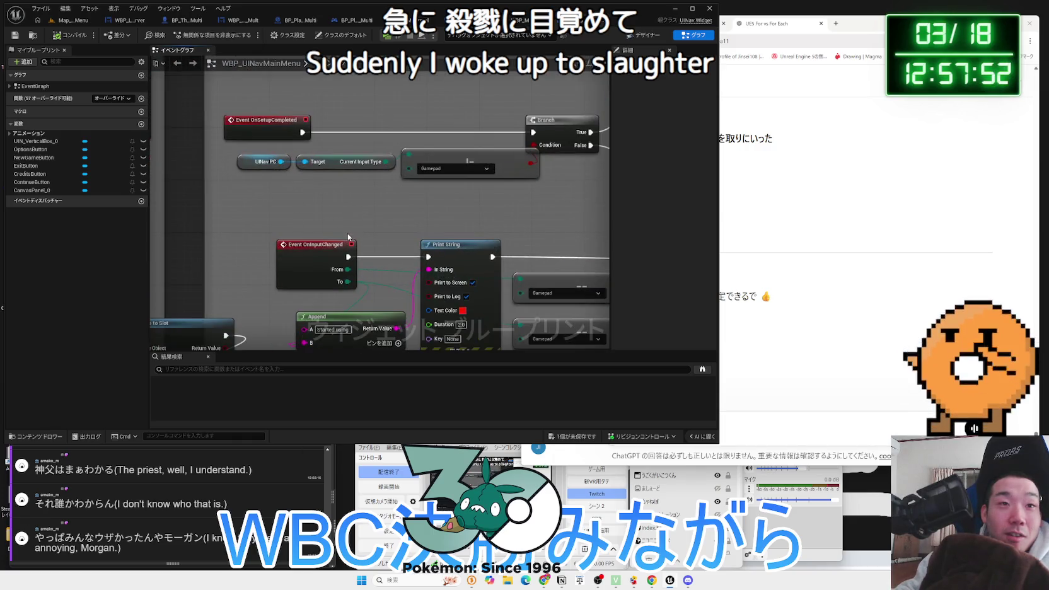
{"action": "left_click", "coordinate": [252, 162]}
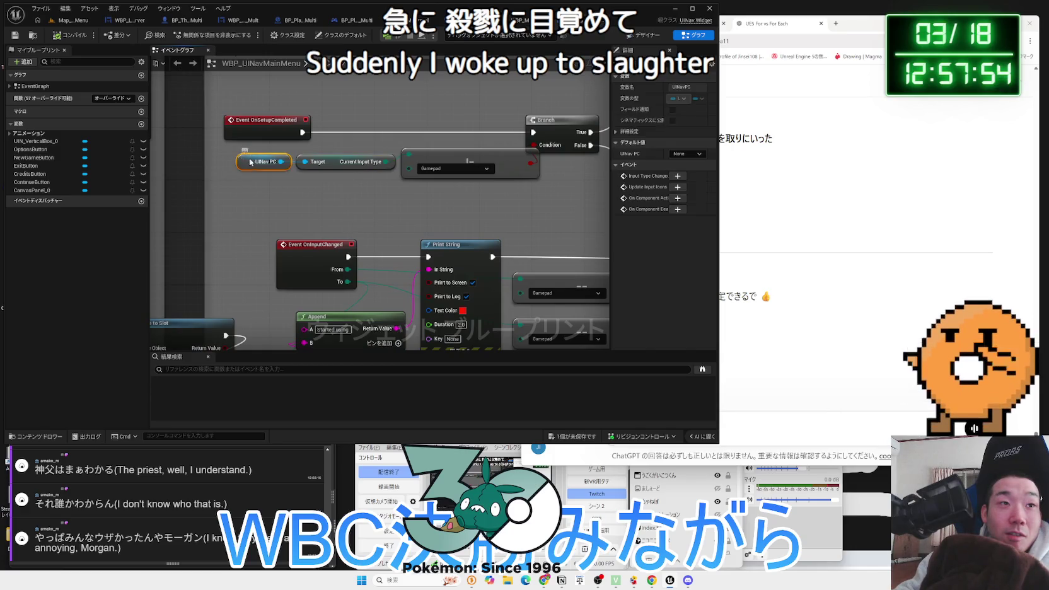
{"action": "left_click", "coordinate": [348, 183]}
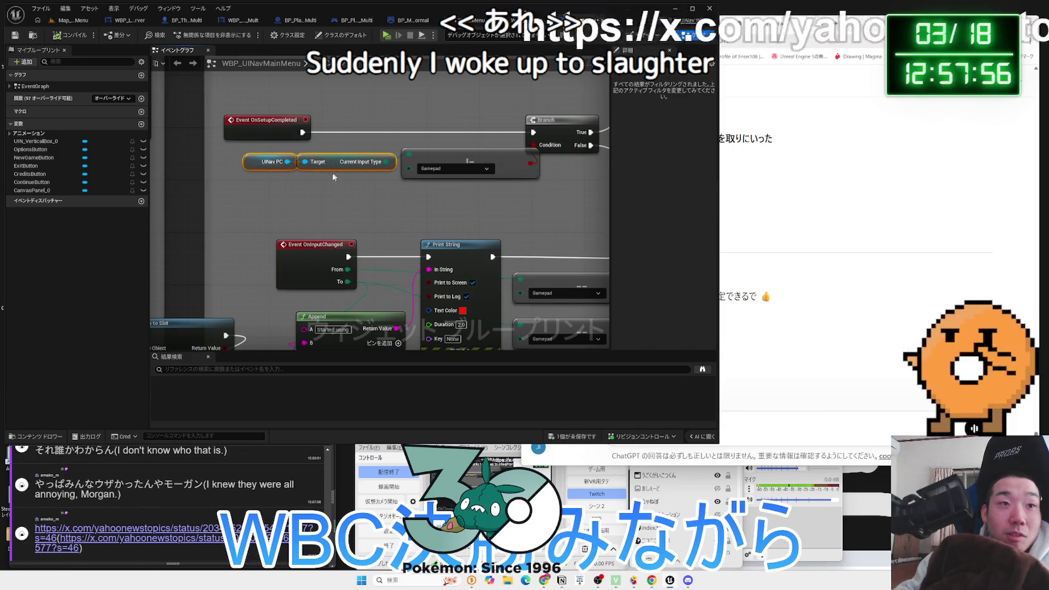
{"action": "scroll", "coordinate": [450, 148], "scroll_direction": "down", "scroll_amount": 4}
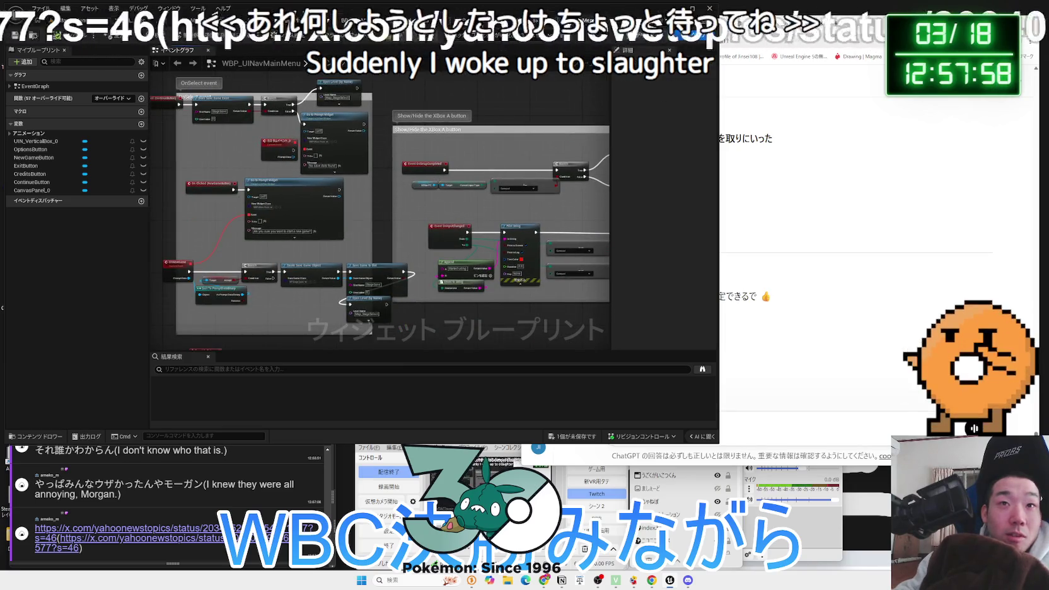
{"action": "scroll", "coordinate": [450, 148], "scroll_direction": "up", "scroll_amount": 3}
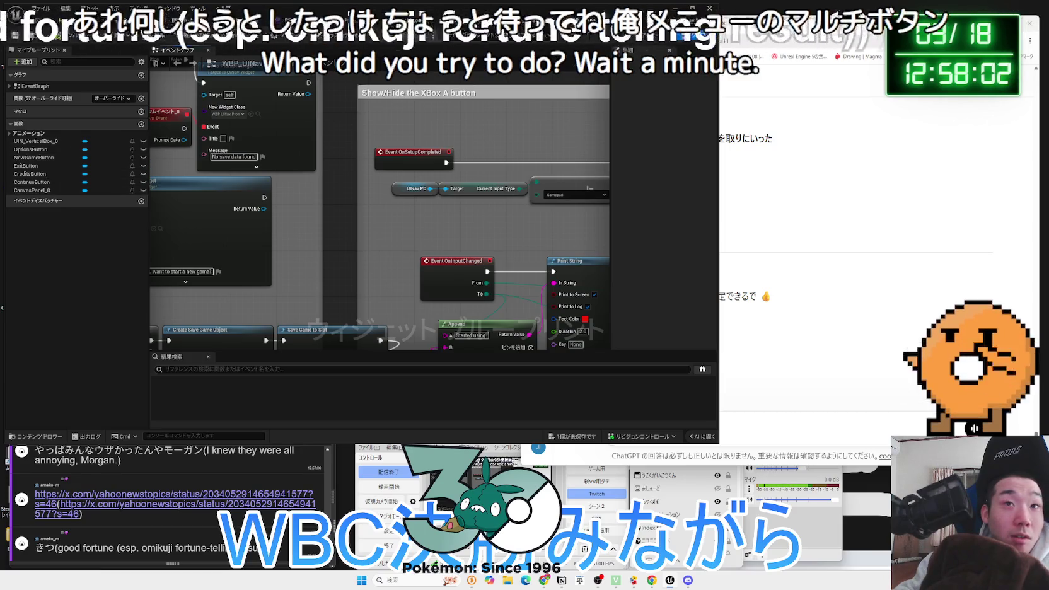
{"action": "left_click", "coordinate": [640, 35]}
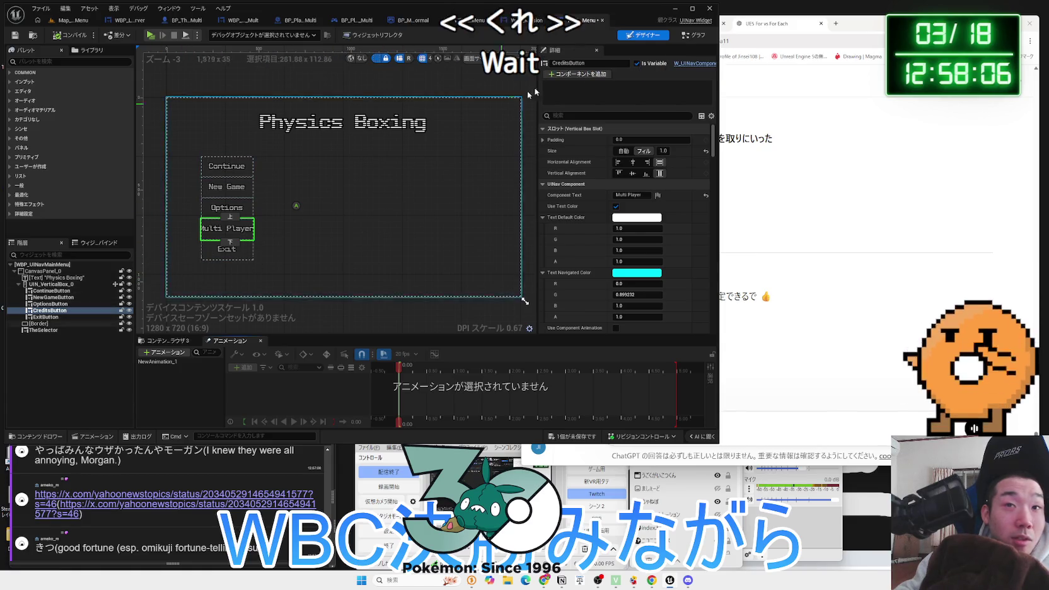
Back in the event graph, find CreditsButton references across the NewGame and ExitButton handlers
{"action": "left_click", "coordinate": [695, 35]}
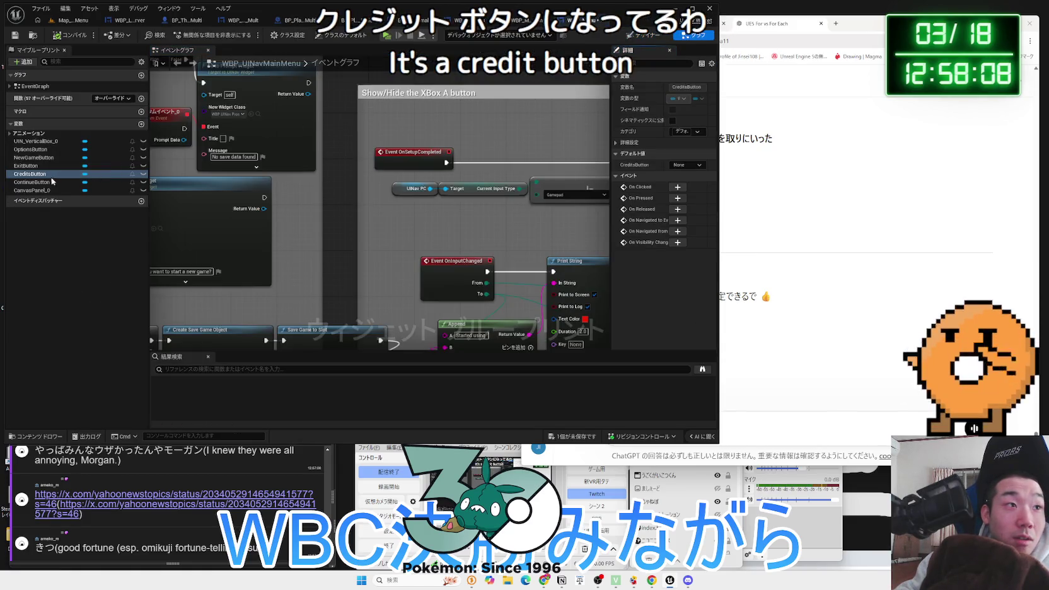
{"action": "right_click", "coordinate": [28, 180]}
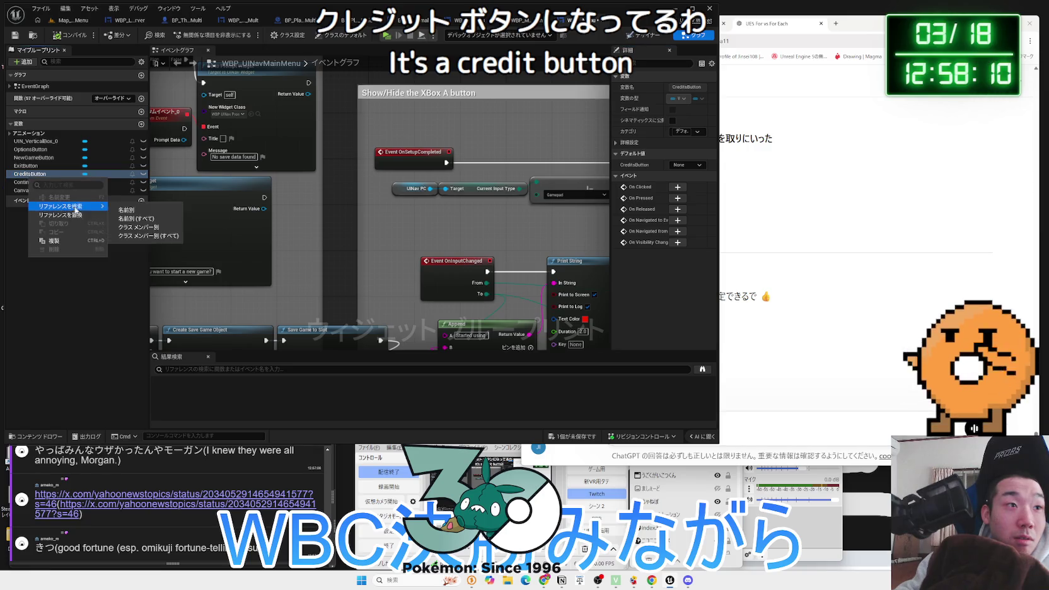
{"action": "left_click", "coordinate": [134, 210]}
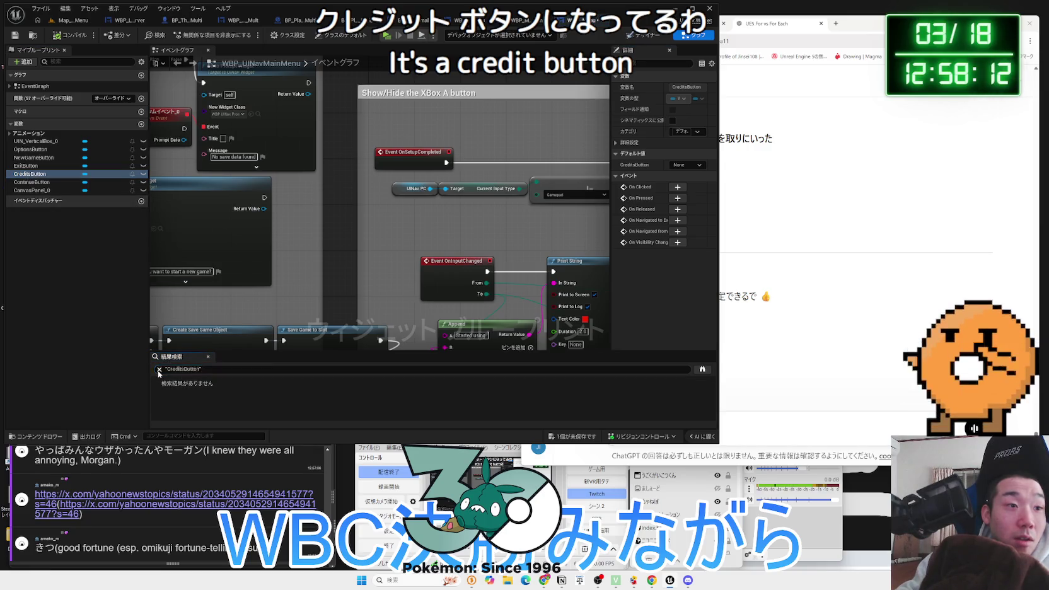
{"action": "left_click_drag", "start_coordinate": [372, 201], "coordinate": [664, 173]}
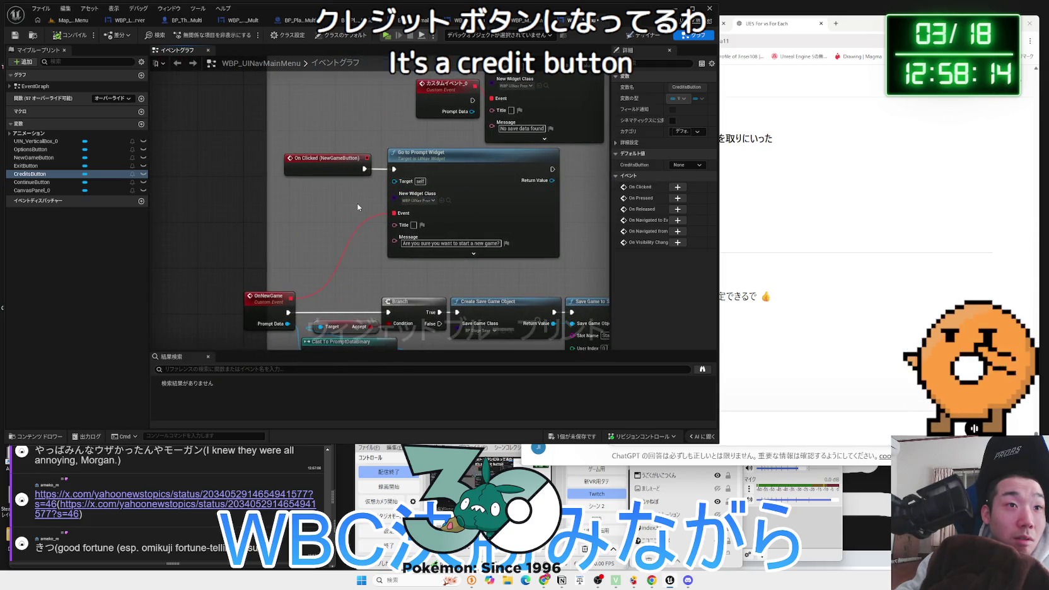
{"action": "scroll", "coordinate": [358, 207], "scroll_direction": "down", "scroll_amount": 2}
{"action": "left_click_drag", "start_coordinate": [358, 207], "coordinate": [339, 59]}
{"action": "left_click_drag", "start_coordinate": [357, 179], "coordinate": [391, 121]}
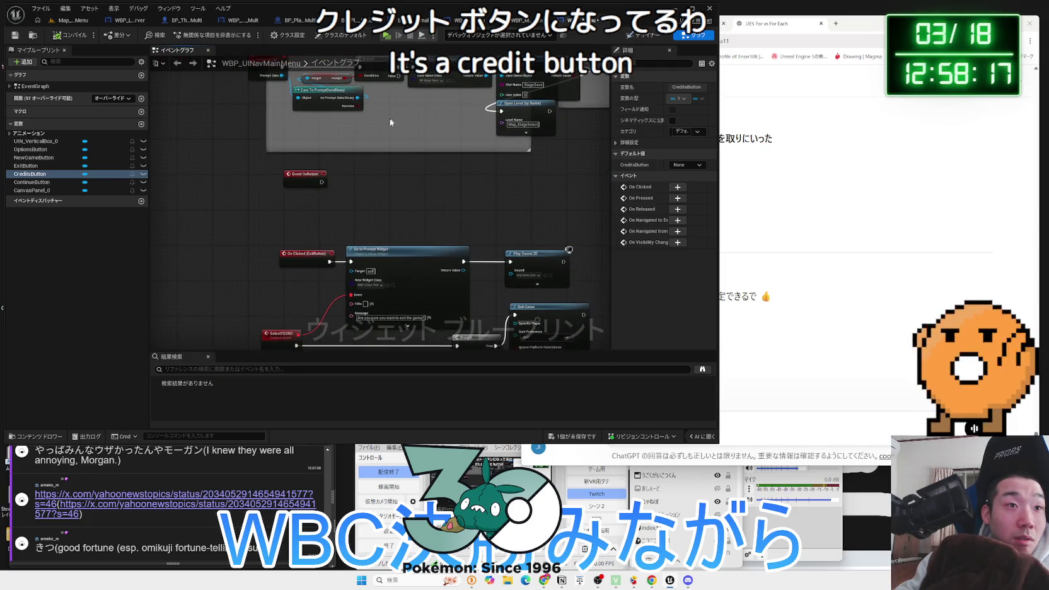
Add an On Clicked (CreditsButton) event with a pasted Play Sound 2D node, then return to Map_MainMenu
{"action": "left_click", "coordinate": [676, 187]}
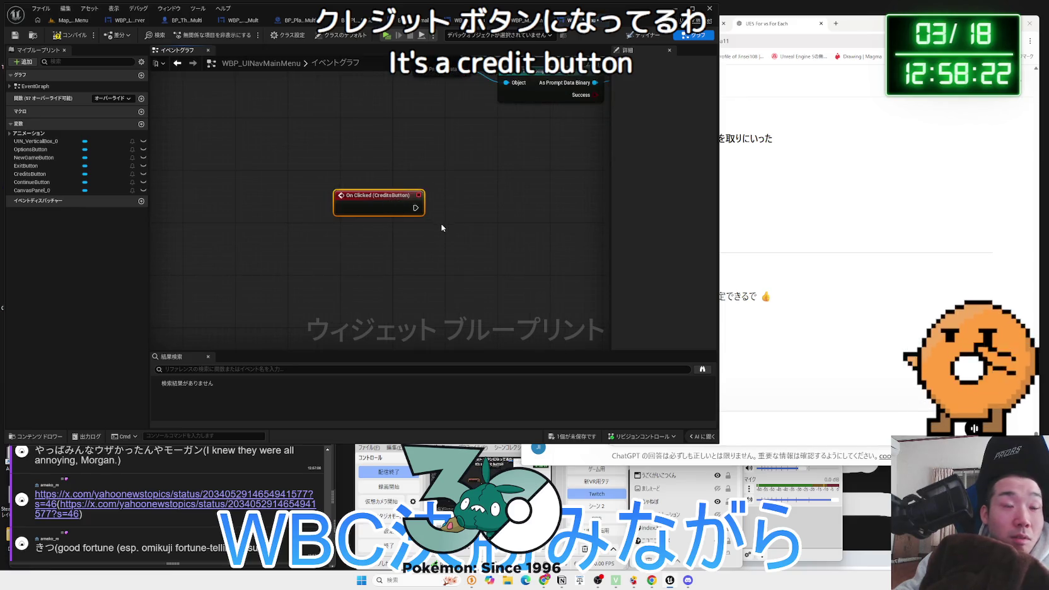
{"action": "key", "text": "ctrl+v"}
{"action": "left_click_drag", "start_coordinate": [480, 233], "coordinate": [491, 199]}
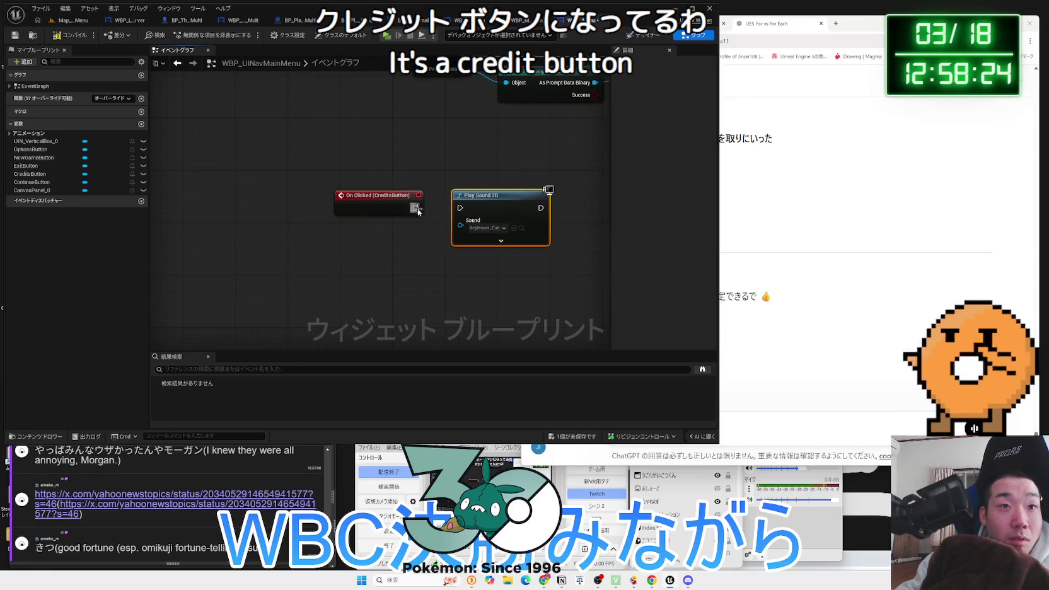
{"action": "left_click", "coordinate": [68, 22]}
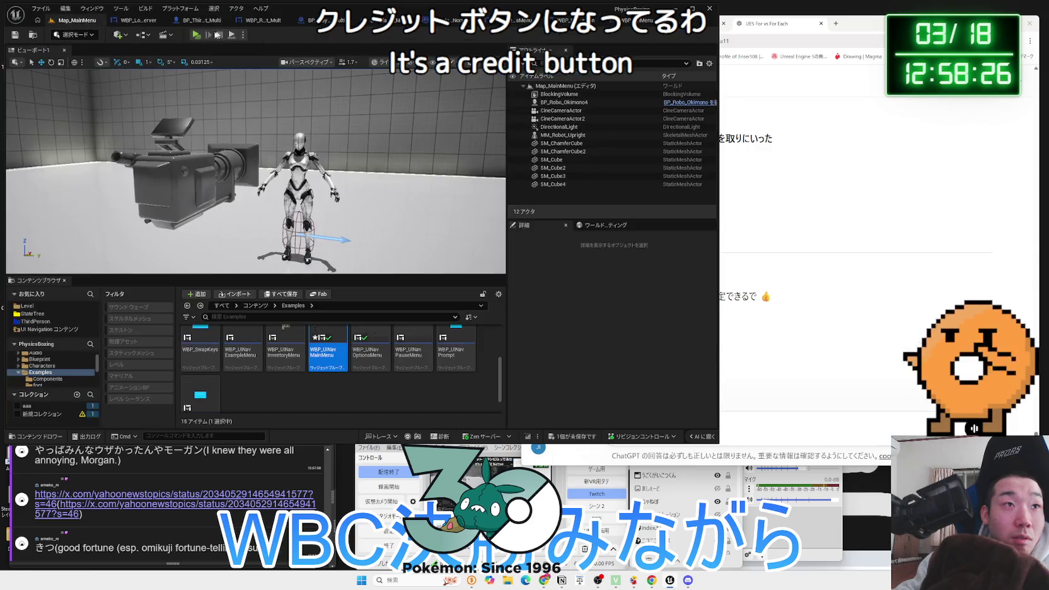
Run the three-client preview with two clients searching for sessions, then open the commented X link
{"action": "left_click", "coordinate": [194, 38]}
{"action": "left_click", "coordinate": [552, 257]}
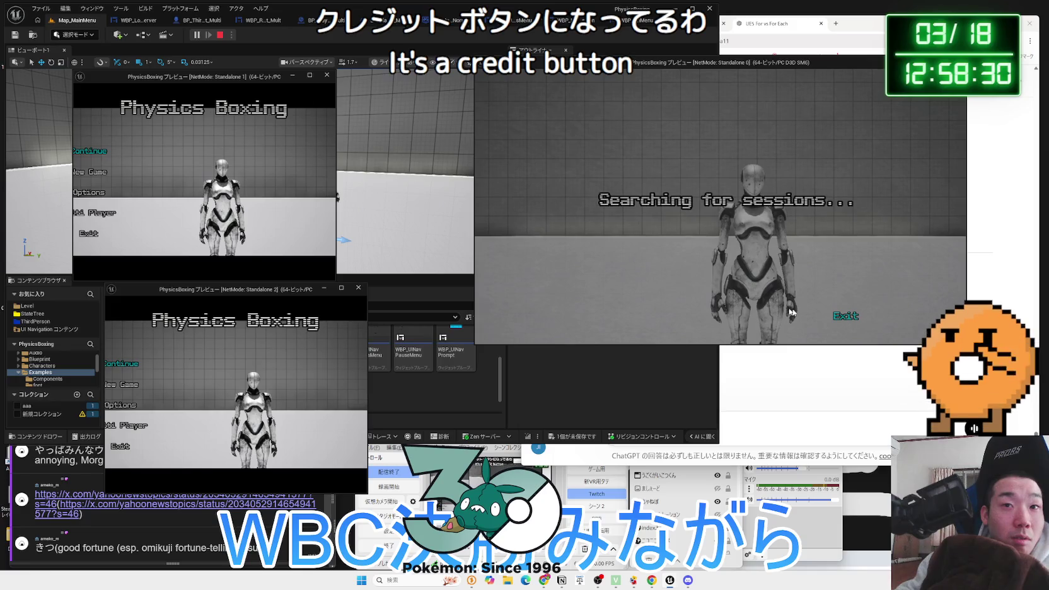
{"action": "left_click", "coordinate": [133, 425]}
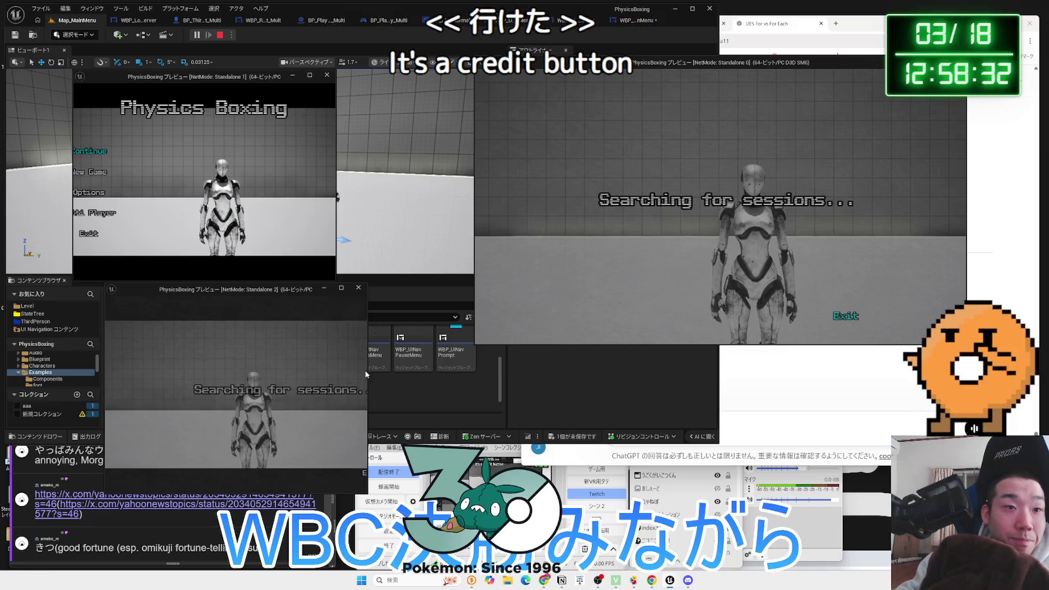
{"action": "left_click_drag", "start_coordinate": [367, 373], "coordinate": [445, 371]}
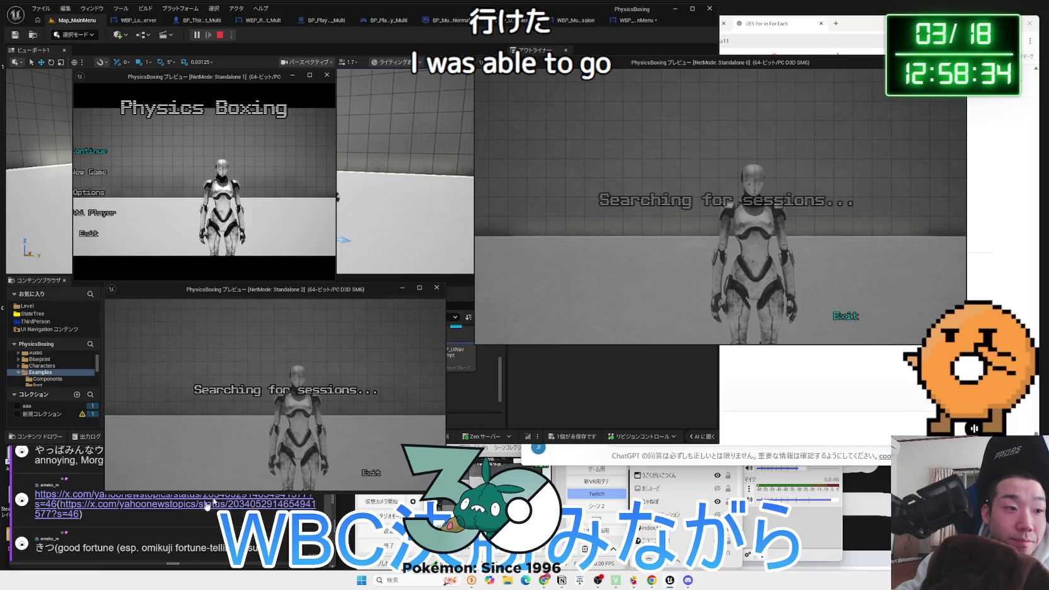
{"action": "left_click", "coordinate": [228, 494]}
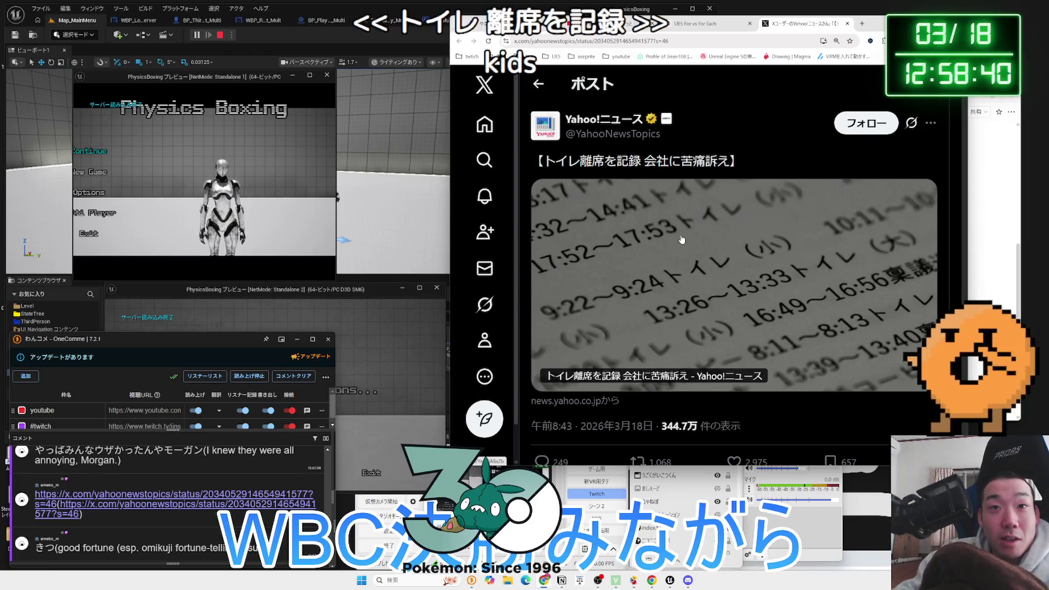
Zoom the X post out and open its linked Yahoo News story on logged toilet breaks
{"action": "key", "text": "ctrl+minus"}
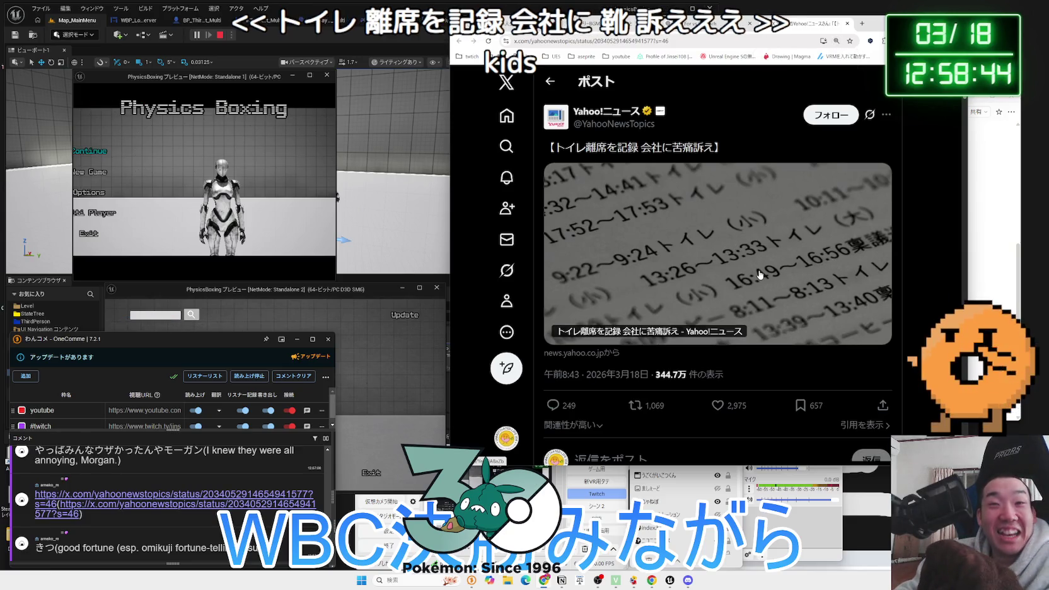
{"action": "scroll", "coordinate": [758, 273], "scroll_direction": "down", "scroll_amount": 2}
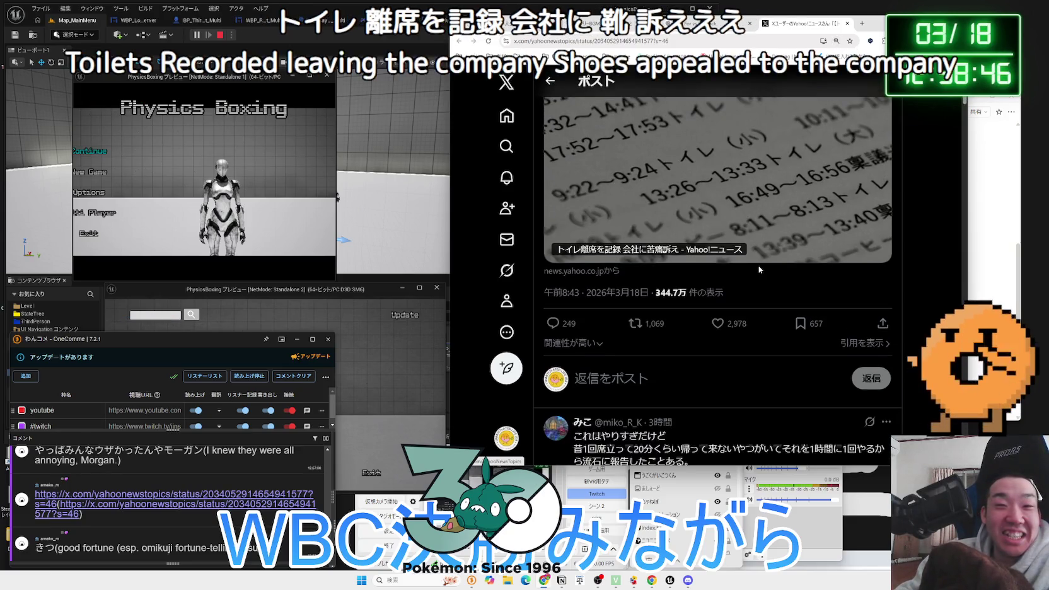
{"action": "scroll", "coordinate": [759, 269], "scroll_direction": "up", "scroll_amount": 1}
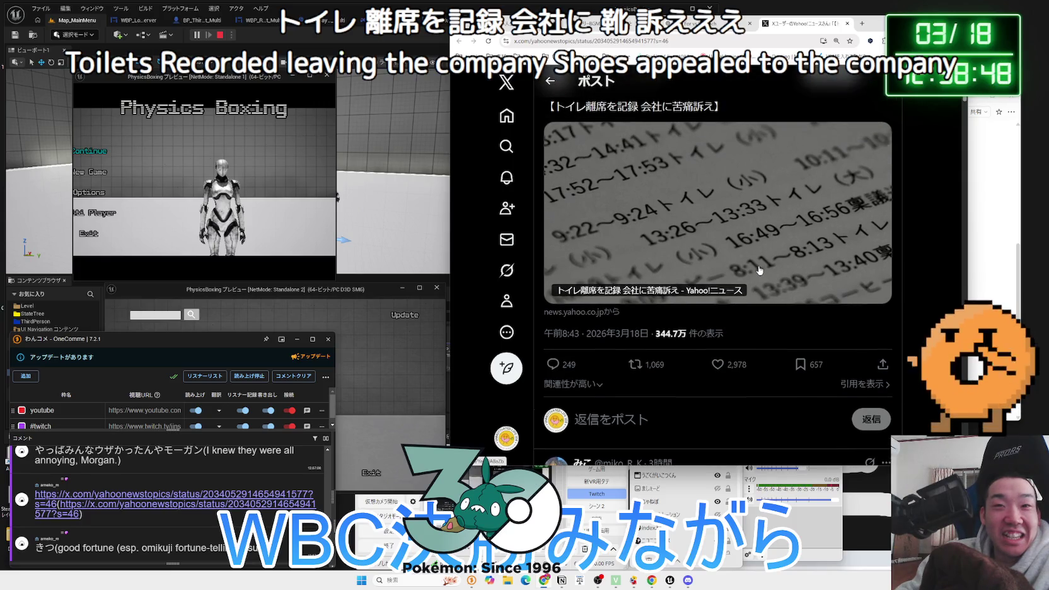
{"action": "left_click", "coordinate": [759, 269]}
{"action": "scroll", "coordinate": [759, 269], "scroll_direction": "down", "scroll_amount": 2}
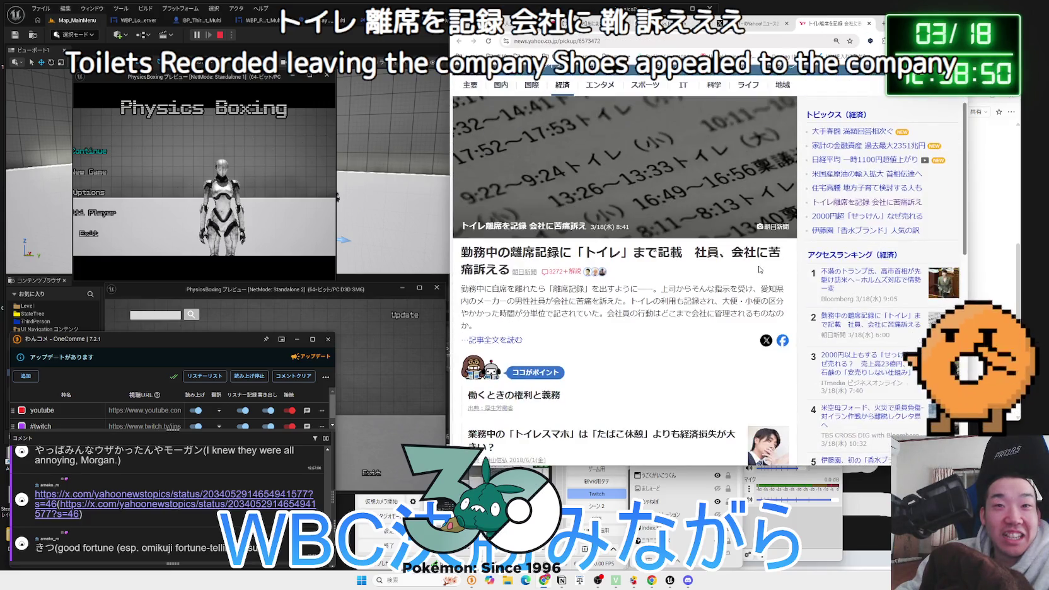
Open the full article and highlight passages, including the manufacturer's response, while reading
{"action": "left_click", "coordinate": [511, 342]}
{"action": "mouse_move", "coordinate": [631, 252]}
{"action": "left_mouse_down"}
{"action": "mouse_move", "coordinate": [693, 309]}
{"action": "mouse_move", "coordinate": [665, 334]}
{"action": "mouse_move", "coordinate": [593, 272]}
{"action": "left_mouse_up"}
{"action": "left_click", "coordinate": [665, 338]}
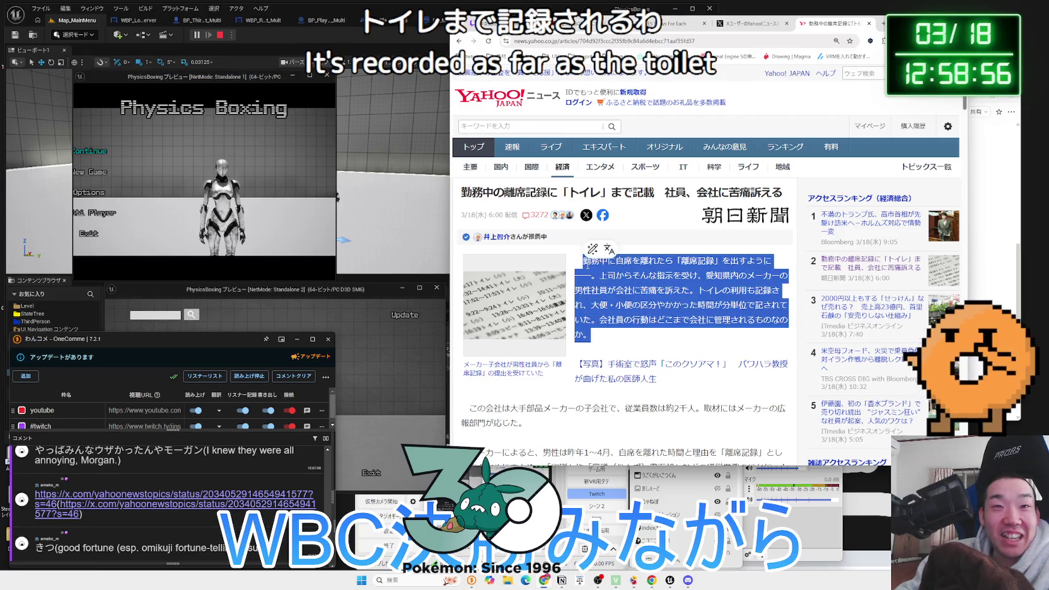
{"action": "left_click", "coordinate": [637, 339]}
{"action": "scroll", "coordinate": [637, 339], "scroll_direction": "down", "scroll_amount": 3}
{"action": "mouse_move", "coordinate": [668, 341]}
{"action": "left_mouse_down"}
{"action": "mouse_move", "coordinate": [466, 287]}
{"action": "mouse_move", "coordinate": [478, 244]}
{"action": "mouse_move", "coordinate": [782, 325]}
{"action": "left_mouse_up"}
{"action": "mouse_move", "coordinate": [467, 347]}
{"action": "left_mouse_down"}
{"action": "mouse_move", "coordinate": [491, 255]}
{"action": "mouse_move", "coordinate": [469, 244]}
{"action": "mouse_move", "coordinate": [630, 353]}
{"action": "mouse_move", "coordinate": [709, 349]}
{"action": "mouse_move", "coordinate": [579, 307]}
{"action": "mouse_move", "coordinate": [485, 258]}
{"action": "mouse_move", "coordinate": [469, 201]}
{"action": "mouse_move", "coordinate": [654, 290]}
{"action": "mouse_move", "coordinate": [640, 332]}
{"action": "mouse_move", "coordinate": [608, 333]}
{"action": "mouse_move", "coordinate": [465, 211]}
{"action": "left_mouse_up"}
{"action": "scroll", "coordinate": [630, 353], "scroll_direction": "down", "scroll_amount": 2}
{"action": "scroll", "coordinate": [656, 353], "scroll_direction": "down", "scroll_amount": 2}
{"action": "scroll", "coordinate": [624, 316], "scroll_direction": "up", "scroll_amount": 3}
{"action": "scroll", "coordinate": [649, 303], "scroll_direction": "down", "scroll_amount": 3}
{"action": "left_click", "coordinate": [463, 209]}
{"action": "mouse_move", "coordinate": [468, 169]}
{"action": "left_mouse_down"}
{"action": "mouse_move", "coordinate": [497, 349]}
{"action": "mouse_move", "coordinate": [478, 242]}
{"action": "mouse_move", "coordinate": [536, 324]}
{"action": "left_mouse_up"}
{"action": "left_click", "coordinate": [590, 313]}
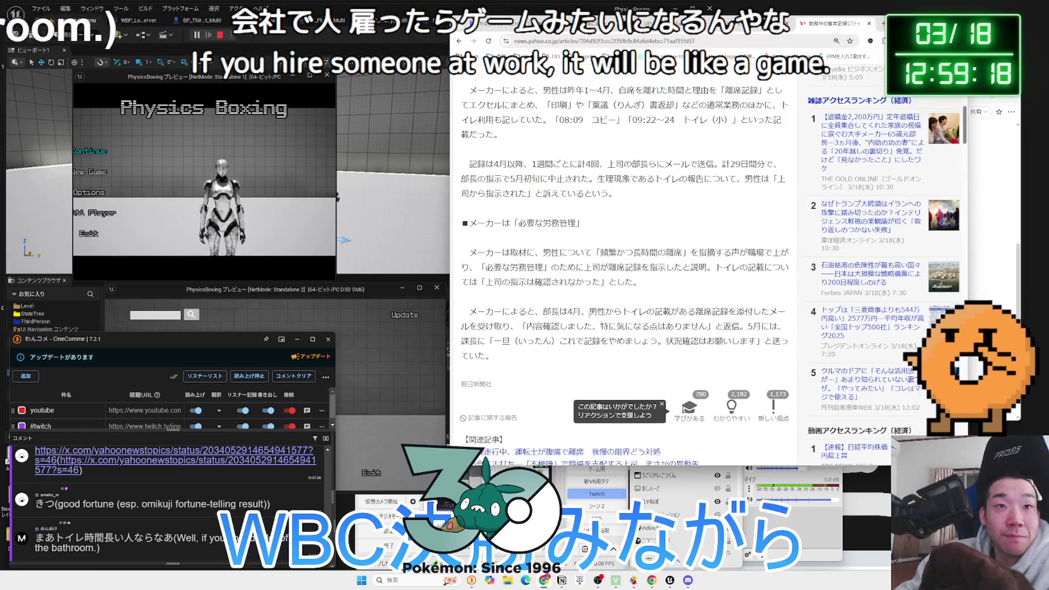
Scroll back through the article, rereading and highlighting the opening paragraph
{"action": "scroll", "coordinate": [590, 314], "scroll_direction": "up", "scroll_amount": 2}
{"action": "mouse_move", "coordinate": [617, 309]}
{"action": "left_mouse_down"}
{"action": "mouse_move", "coordinate": [485, 263]}
{"action": "mouse_move", "coordinate": [471, 214]}
{"action": "mouse_move", "coordinate": [510, 252]}
{"action": "left_mouse_up"}
{"action": "left_click", "coordinate": [522, 261]}
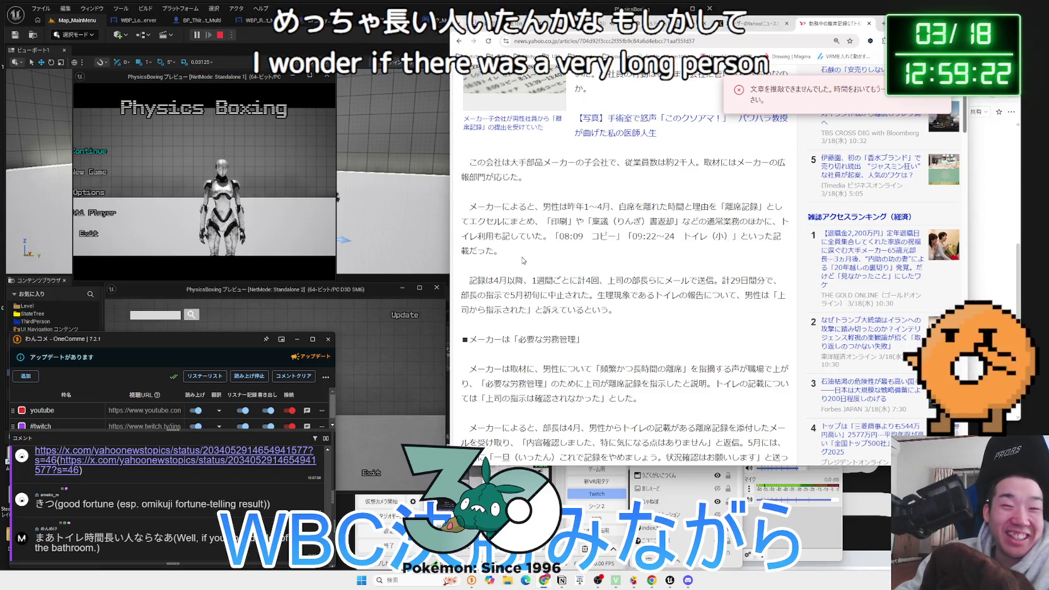
{"action": "scroll", "coordinate": [631, 264], "scroll_direction": "up", "scroll_amount": 2}
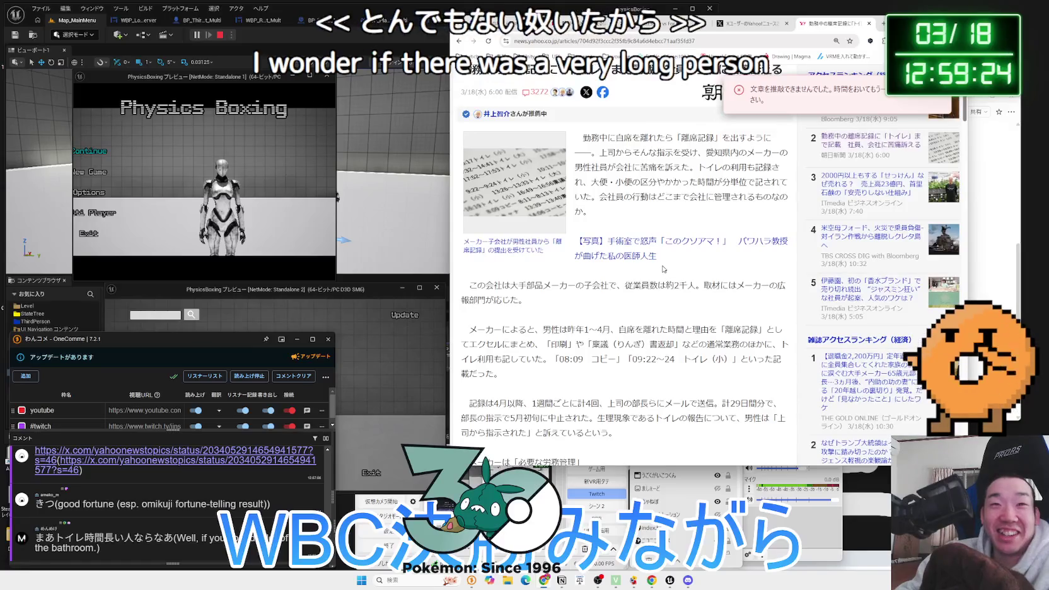
{"action": "scroll", "coordinate": [663, 269], "scroll_direction": "up", "scroll_amount": 1}
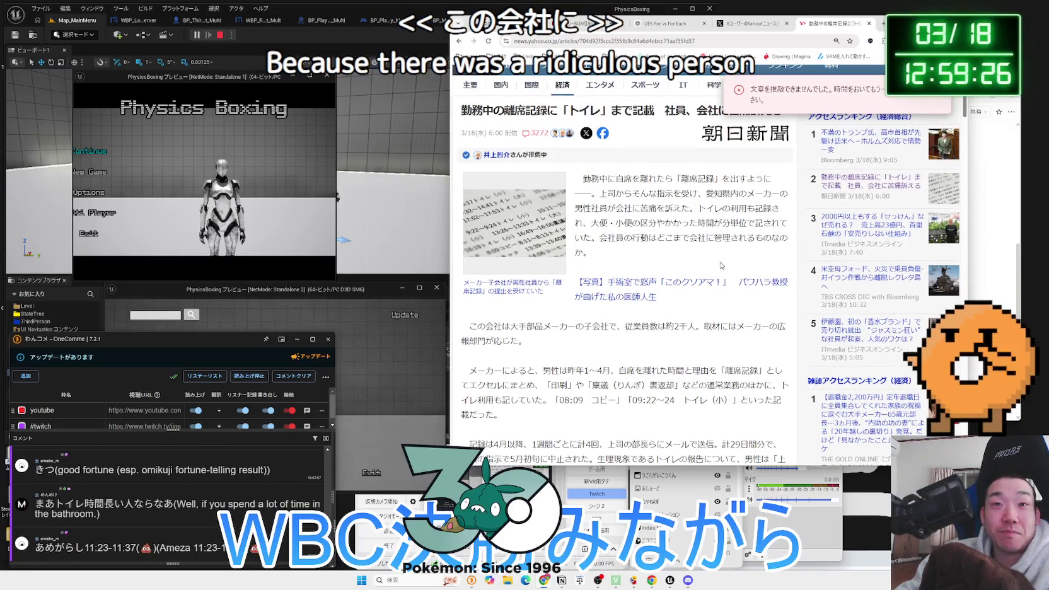
{"action": "left_click_drag", "start_coordinate": [698, 247], "coordinate": [583, 178]}
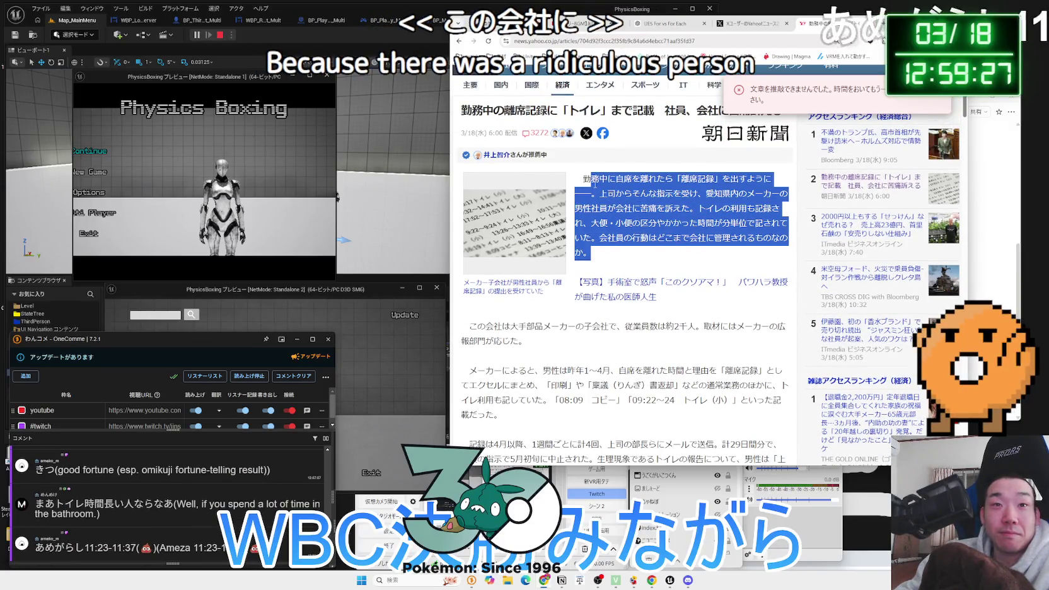
{"action": "left_click", "coordinate": [665, 249]}
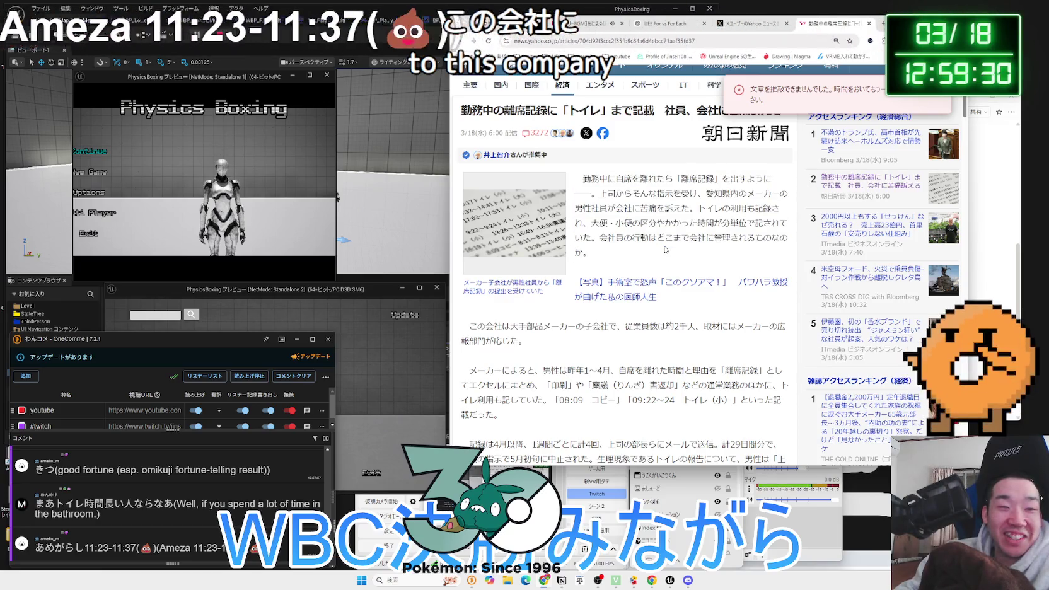
{"action": "scroll", "coordinate": [665, 250], "scroll_direction": "down", "scroll_amount": 3}
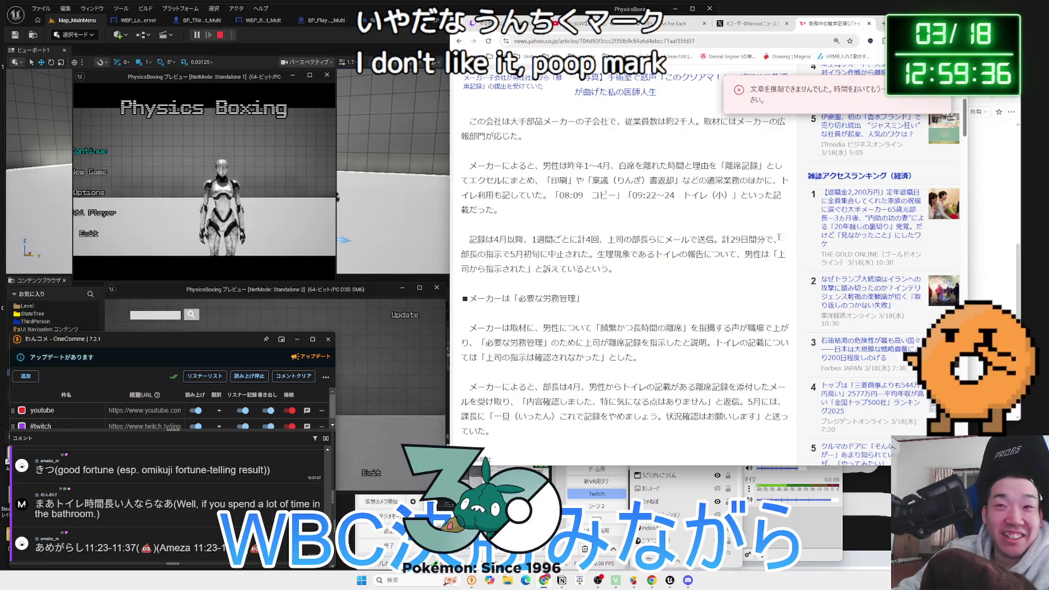
{"action": "scroll", "coordinate": [791, 235], "scroll_direction": "up", "scroll_amount": 3}
{"action": "scroll", "coordinate": [701, 242], "scroll_direction": "up", "scroll_amount": 2}
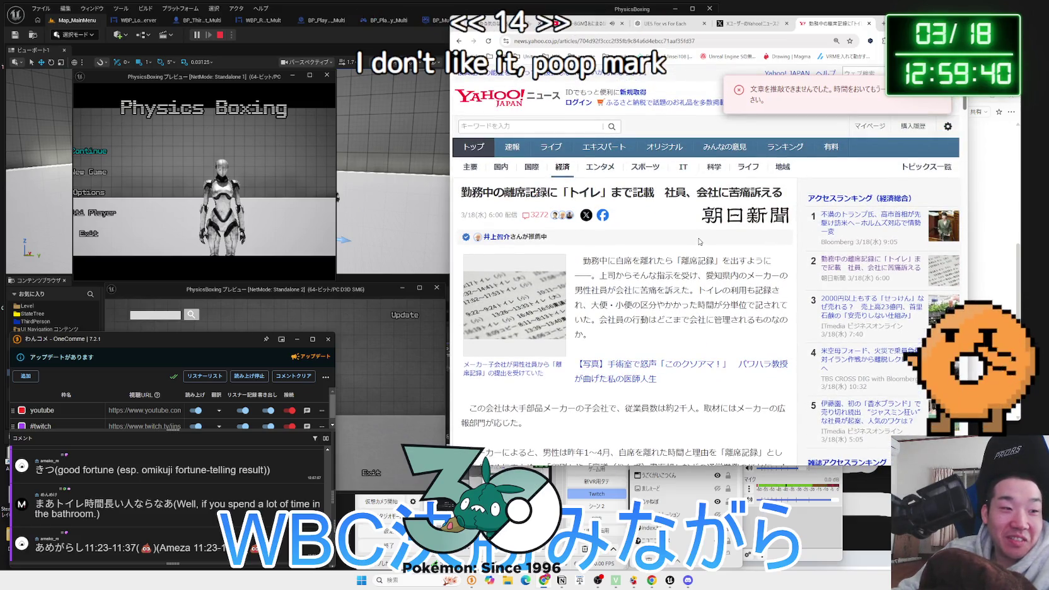
{"action": "scroll", "coordinate": [699, 242], "scroll_direction": "down", "scroll_amount": 10}
{"action": "scroll", "coordinate": [701, 243], "scroll_direction": "down", "scroll_amount": 8}
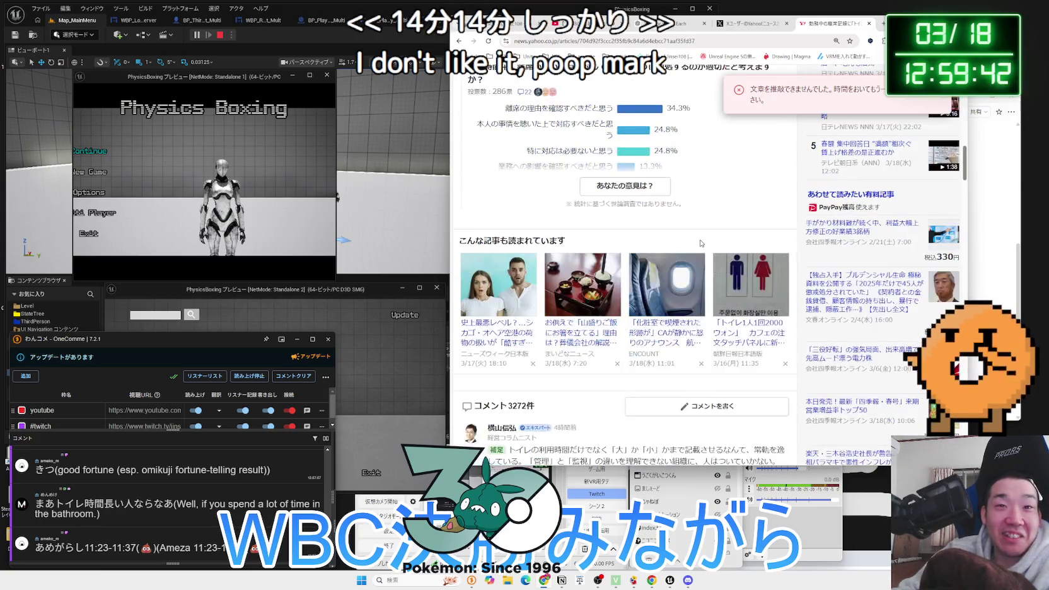
{"action": "scroll", "coordinate": [704, 244], "scroll_direction": "down", "scroll_amount": 8}
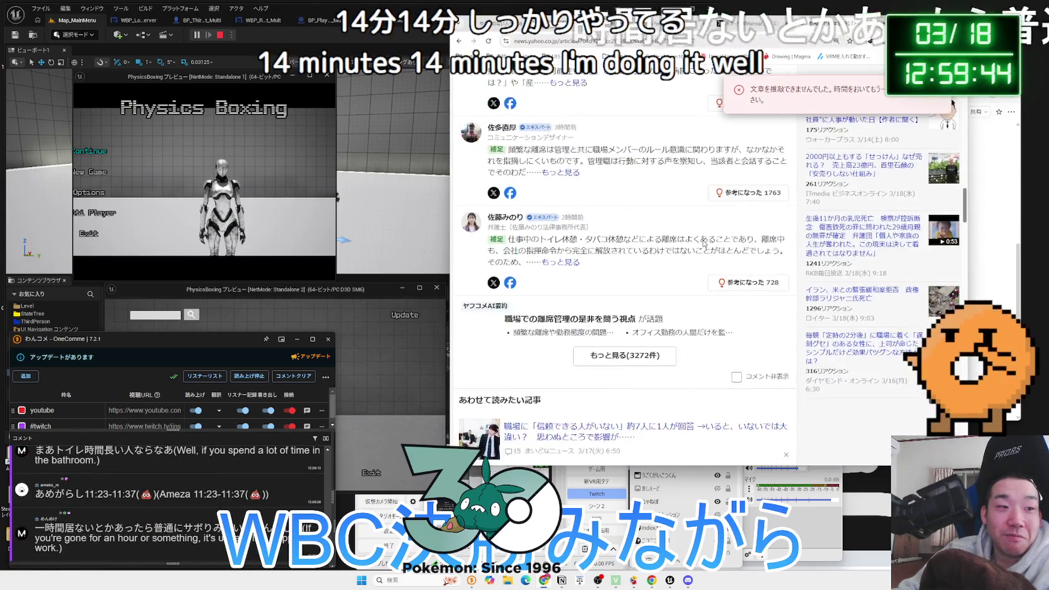
{"action": "scroll", "coordinate": [703, 245], "scroll_direction": "up", "scroll_amount": 10}
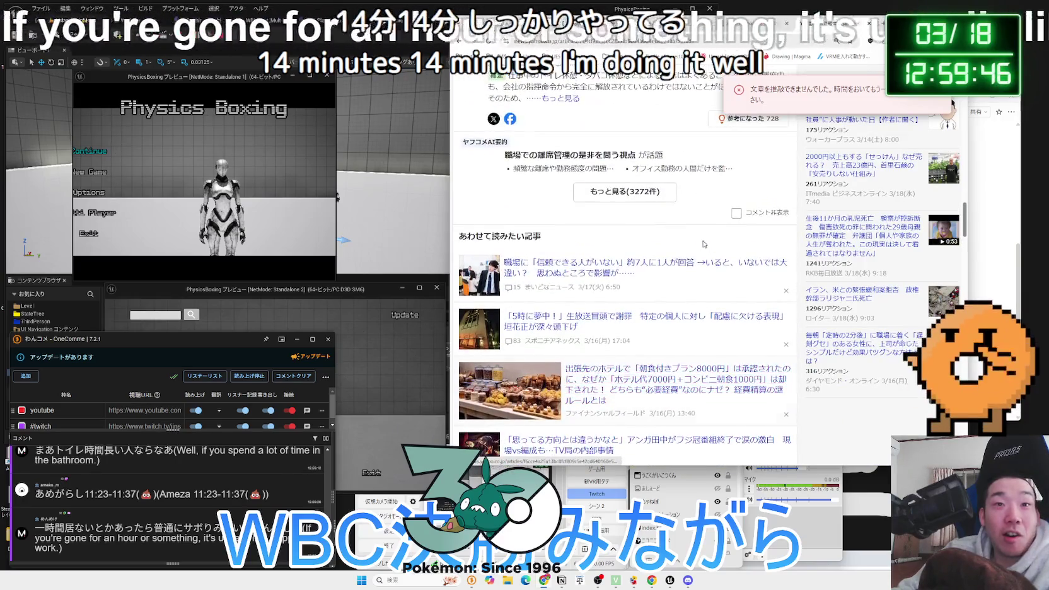
{"action": "scroll", "coordinate": [696, 253], "scroll_direction": "up", "scroll_amount": 5}
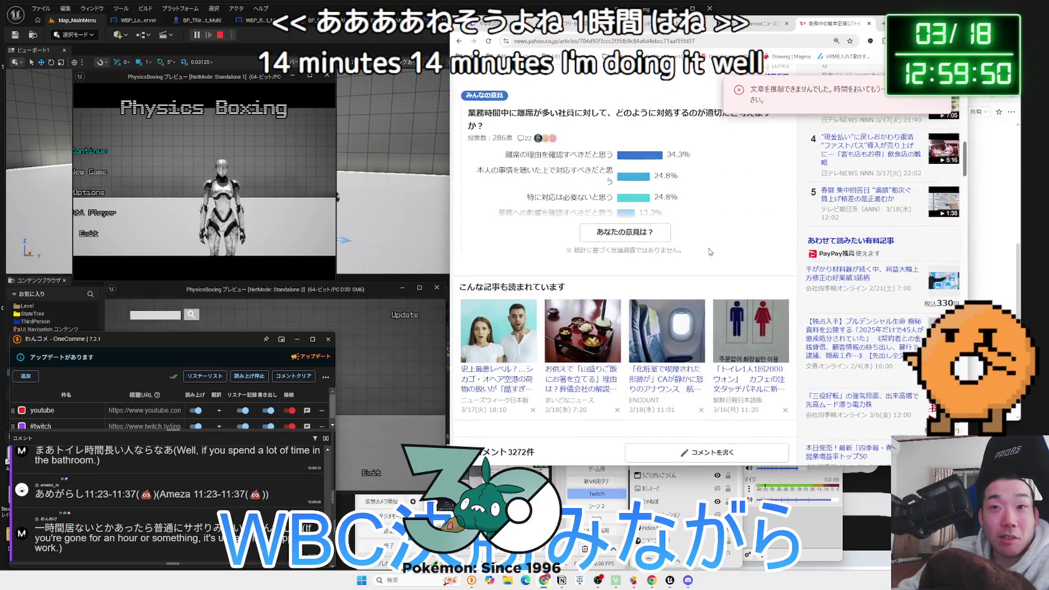
{"action": "scroll", "coordinate": [700, 252], "scroll_direction": "up", "scroll_amount": 4}
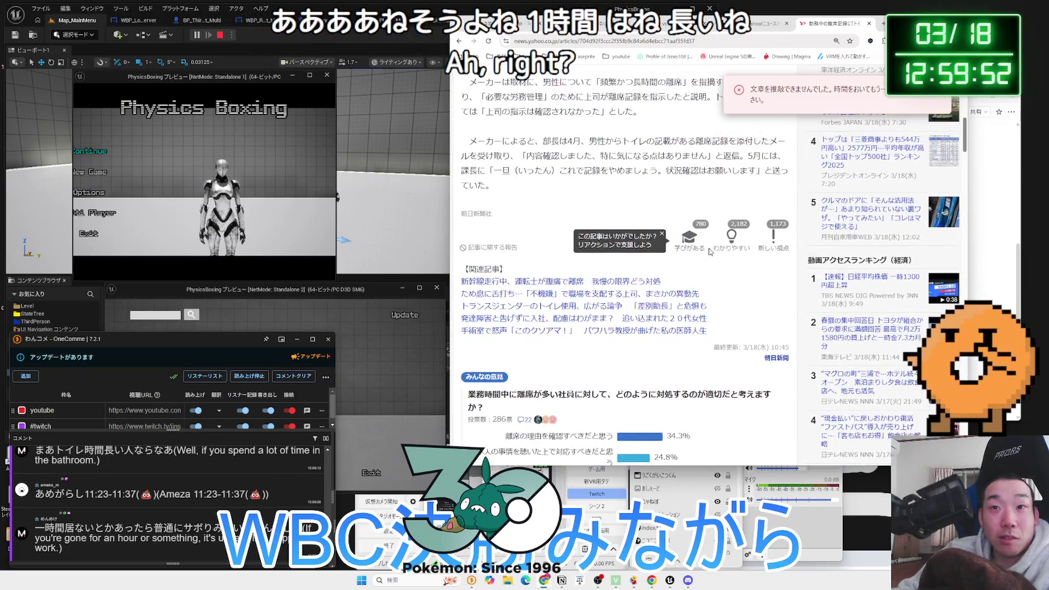
{"action": "scroll", "coordinate": [710, 252], "scroll_direction": "up", "scroll_amount": 2}
{"action": "scroll", "coordinate": [711, 250], "scroll_direction": "up", "scroll_amount": 5}
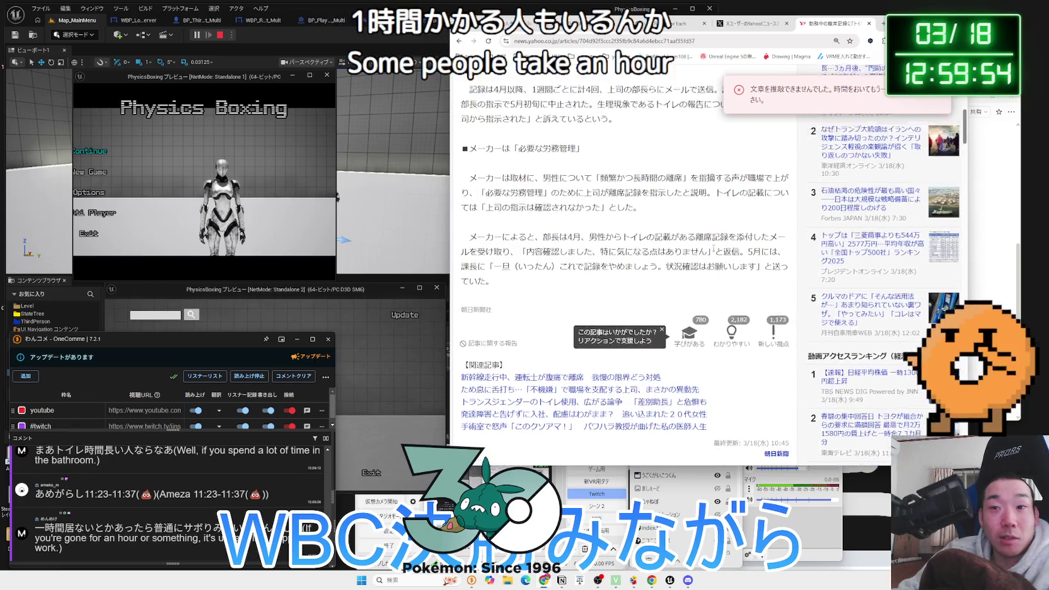
{"action": "scroll", "coordinate": [714, 251], "scroll_direction": "up", "scroll_amount": 2}
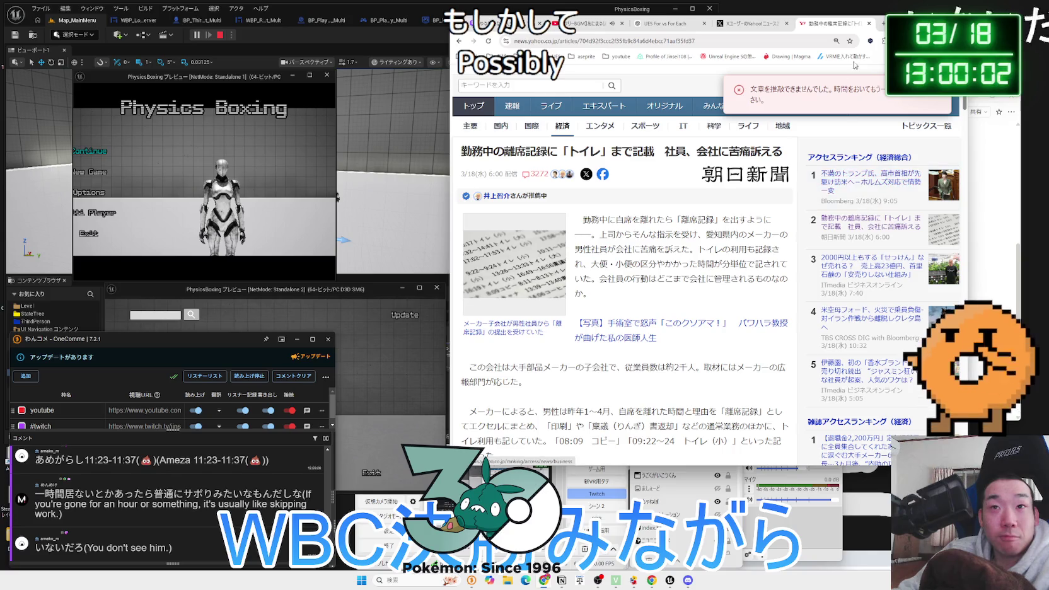
Close the Yahoo News and X tabs, shift the browser right, and bring the PhysicsBoxing preview forward
{"action": "left_click", "coordinate": [867, 24]}
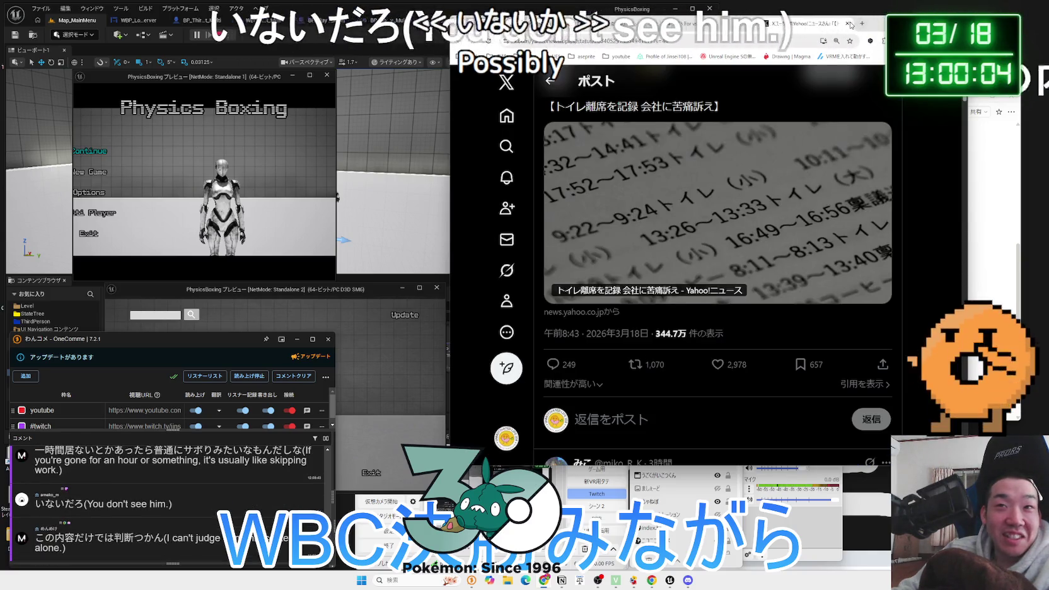
{"action": "left_click", "coordinate": [849, 24]}
{"action": "left_click_drag", "start_coordinate": [849, 25], "coordinate": [909, 25]}
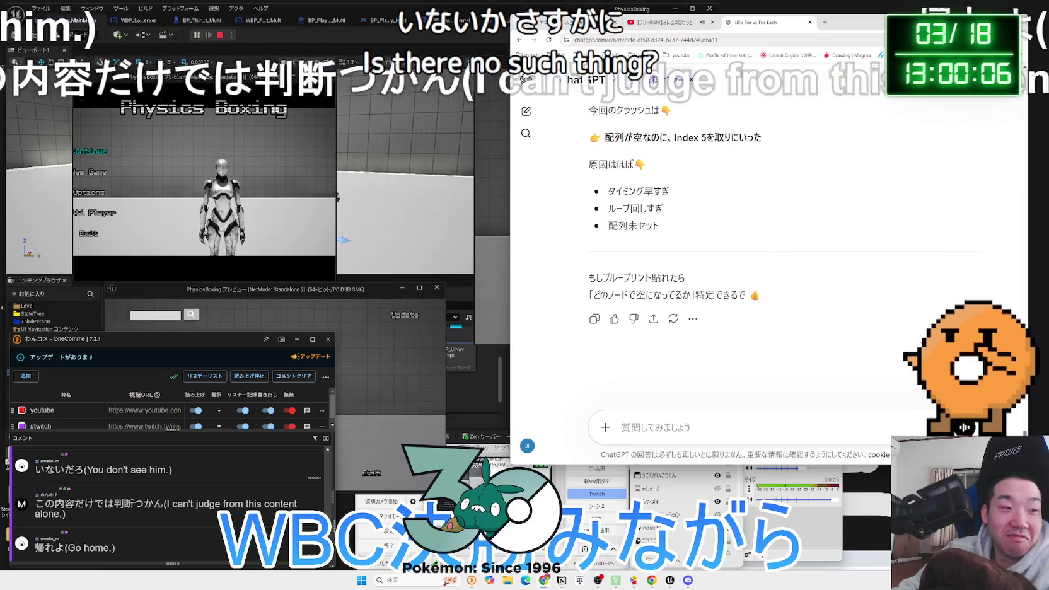
{"action": "left_click", "coordinate": [479, 158]}
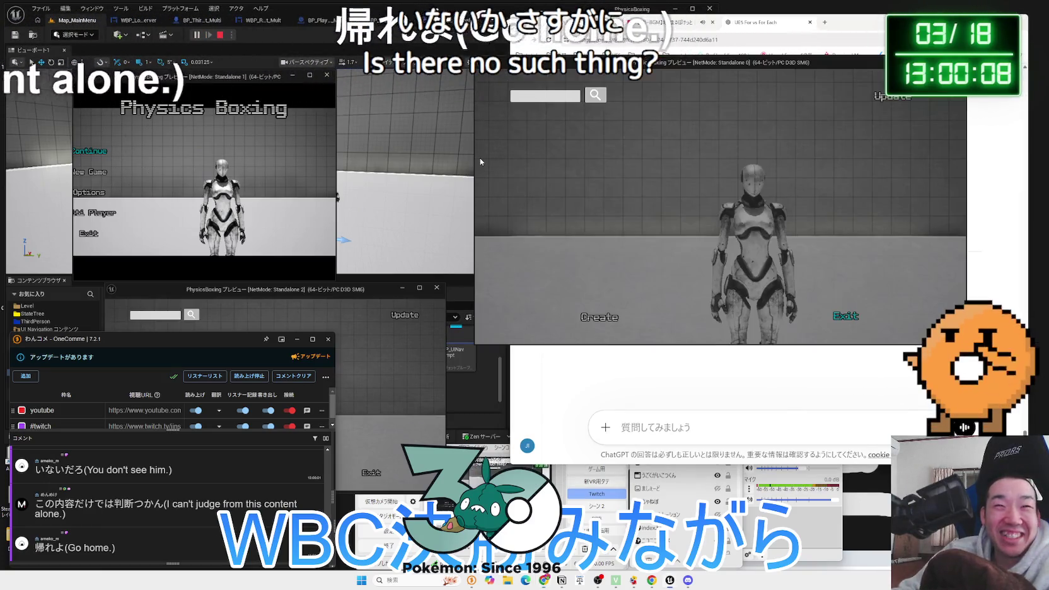
Create a new 3-player room in the host preview
{"action": "left_click", "coordinate": [587, 319]}
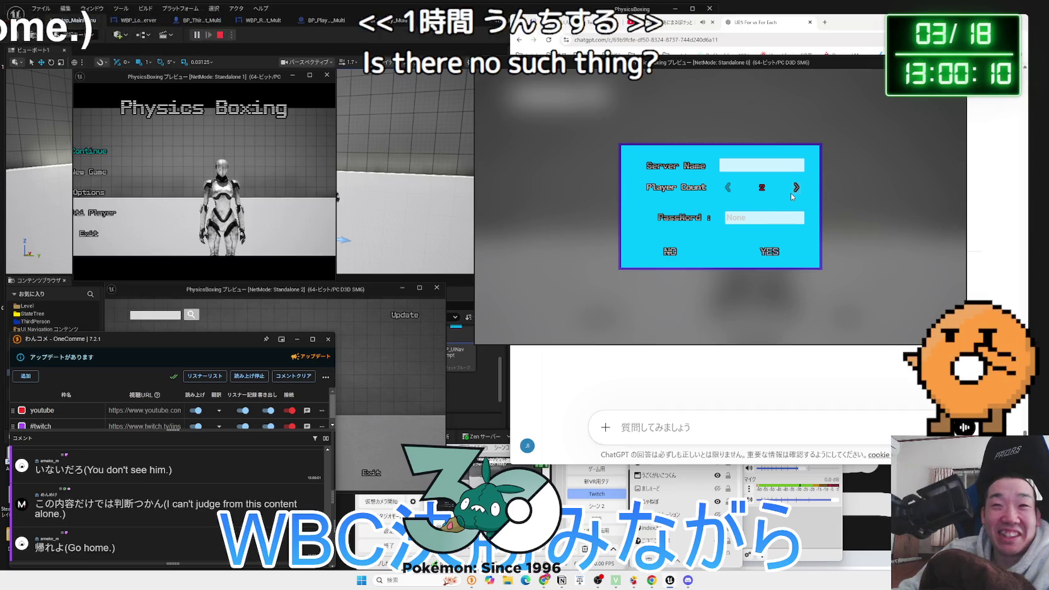
{"action": "left_click", "coordinate": [733, 191]}
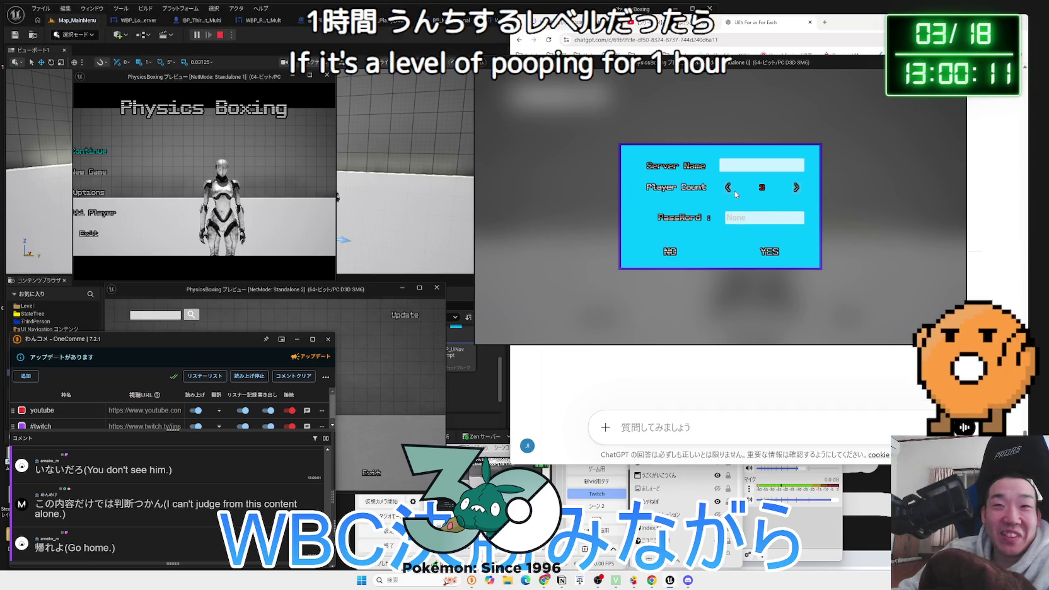
{"action": "left_click", "coordinate": [797, 188]}
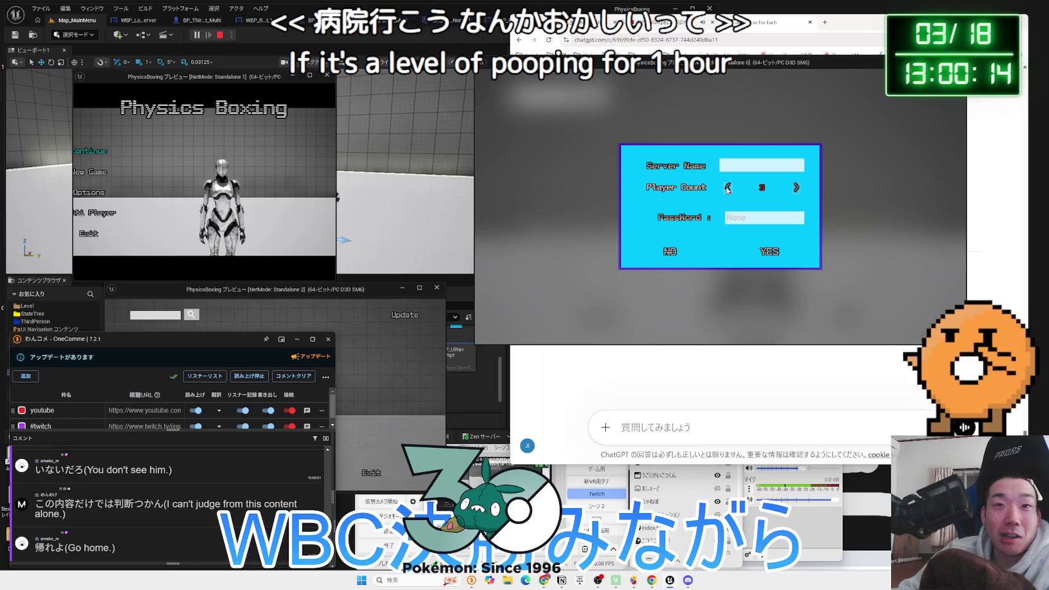
{"action": "left_click", "coordinate": [676, 254]}
{"action": "left_click", "coordinate": [610, 313]}
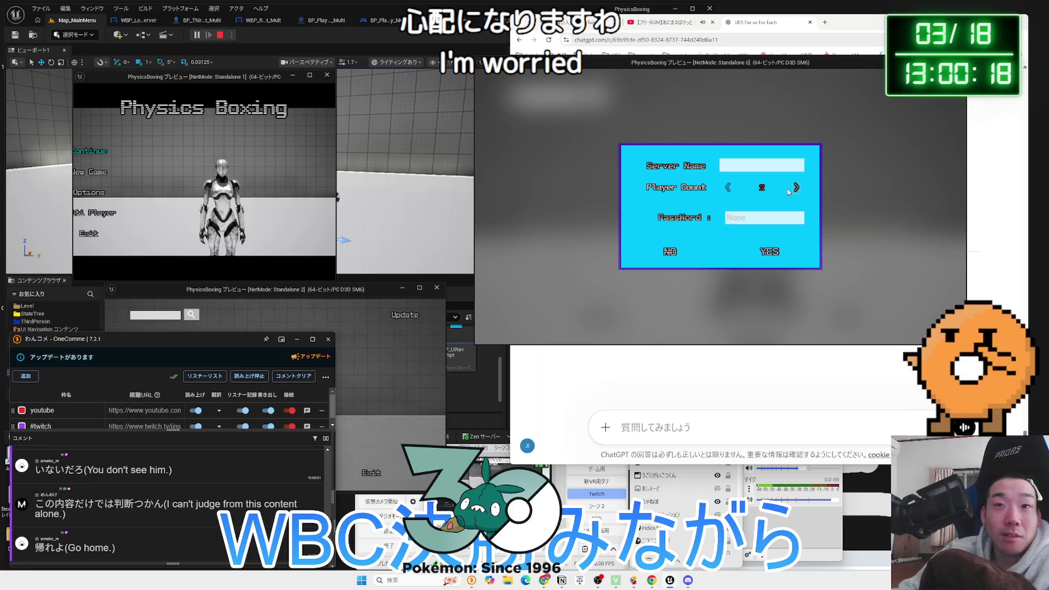
{"action": "left_click", "coordinate": [776, 247]}
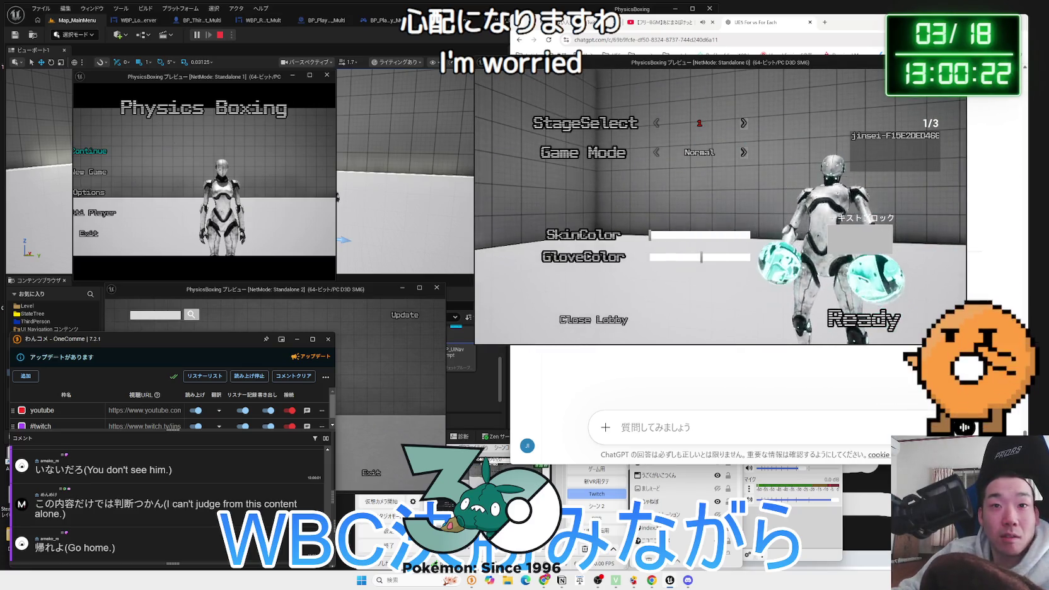
Tune the boxer's skin and glove colours to cyan
{"action": "mouse_move", "coordinate": [650, 236]}
{"action": "left_mouse_down"}
{"action": "mouse_move", "coordinate": [706, 237]}
{"action": "mouse_move", "coordinate": [683, 236]}
{"action": "mouse_move", "coordinate": [732, 259]}
{"action": "mouse_move", "coordinate": [688, 258]}
{"action": "left_mouse_up"}
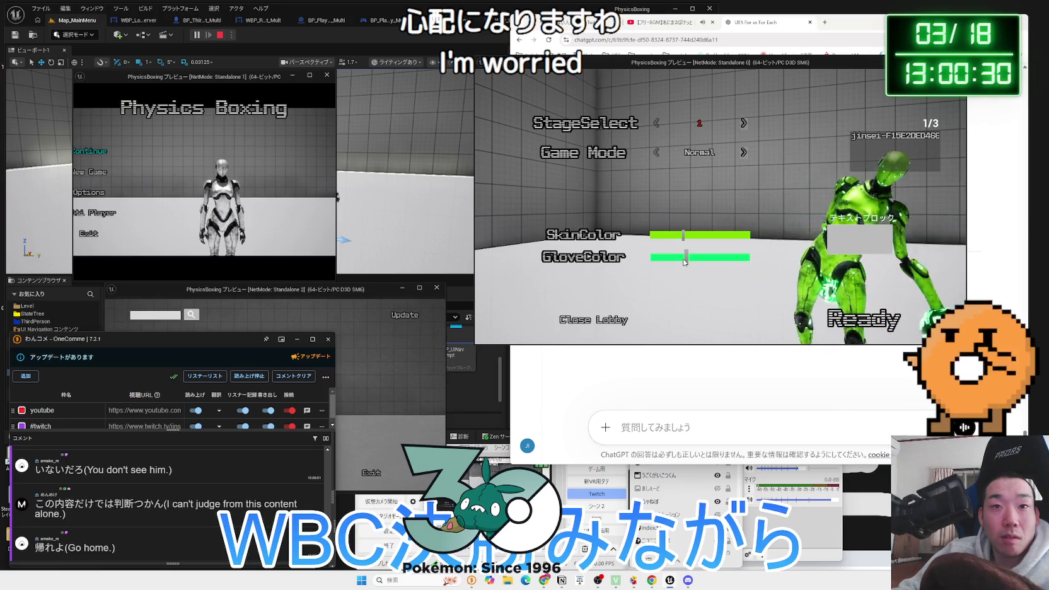
{"action": "mouse_move", "coordinate": [685, 261]}
{"action": "left_mouse_down"}
{"action": "mouse_move", "coordinate": [722, 260]}
{"action": "mouse_move", "coordinate": [668, 259]}
{"action": "mouse_move", "coordinate": [708, 258]}
{"action": "left_mouse_up"}
{"action": "left_click", "coordinate": [704, 235]}
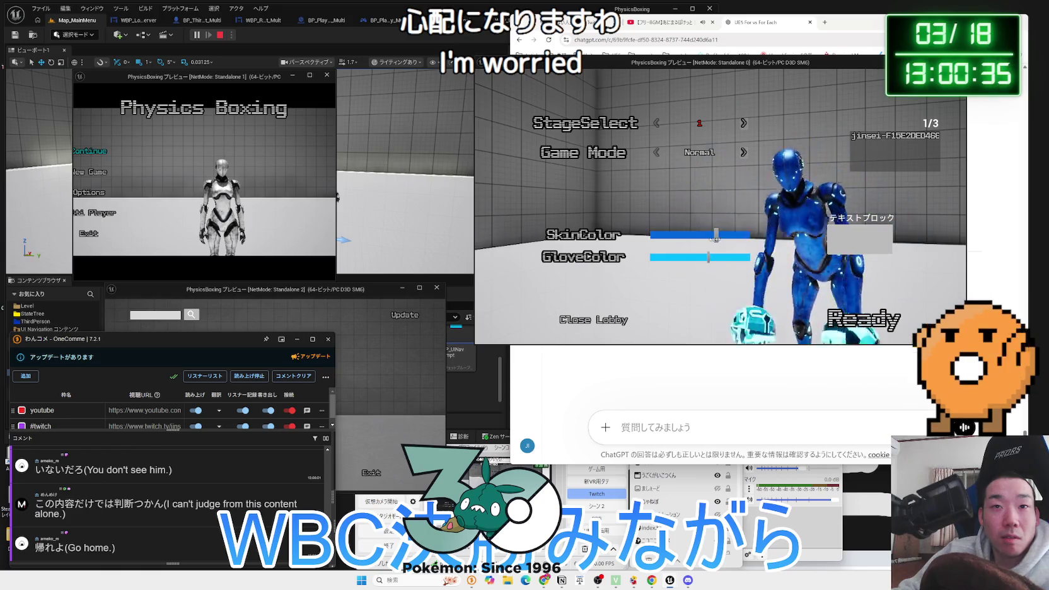
Set the lobby to stage 1 with a 1 min match timer
{"action": "left_click", "coordinate": [744, 123]}
{"action": "left_click", "coordinate": [743, 123]}
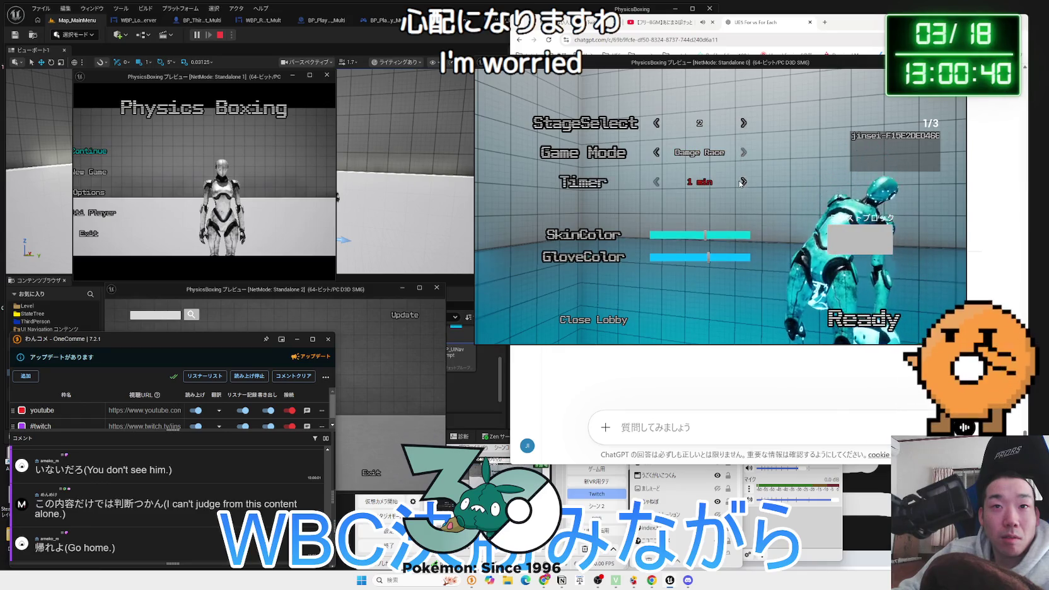
{"action": "left_click", "coordinate": [656, 182]}
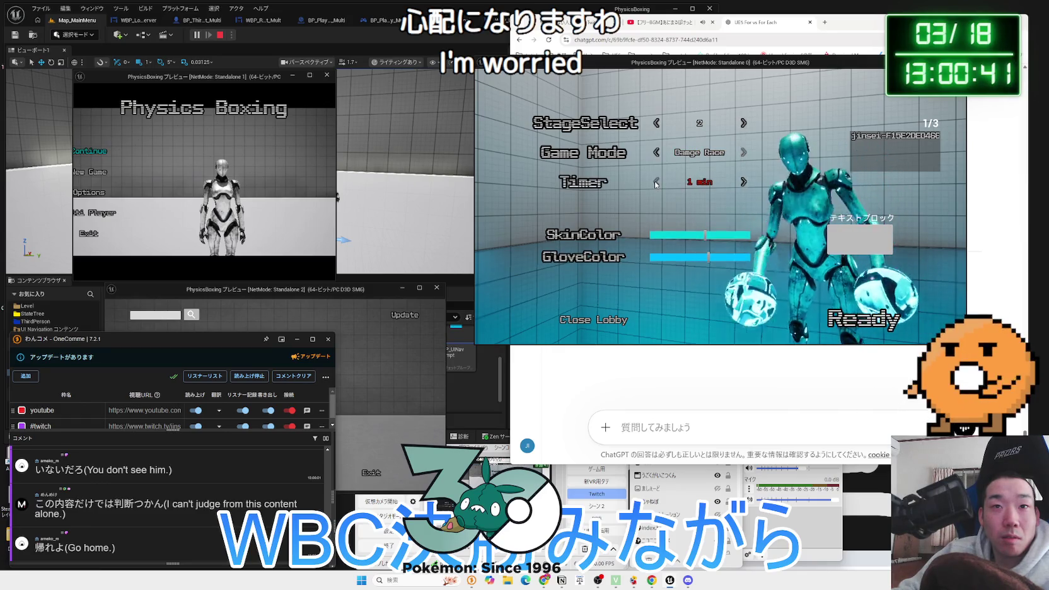
{"action": "left_click", "coordinate": [656, 123]}
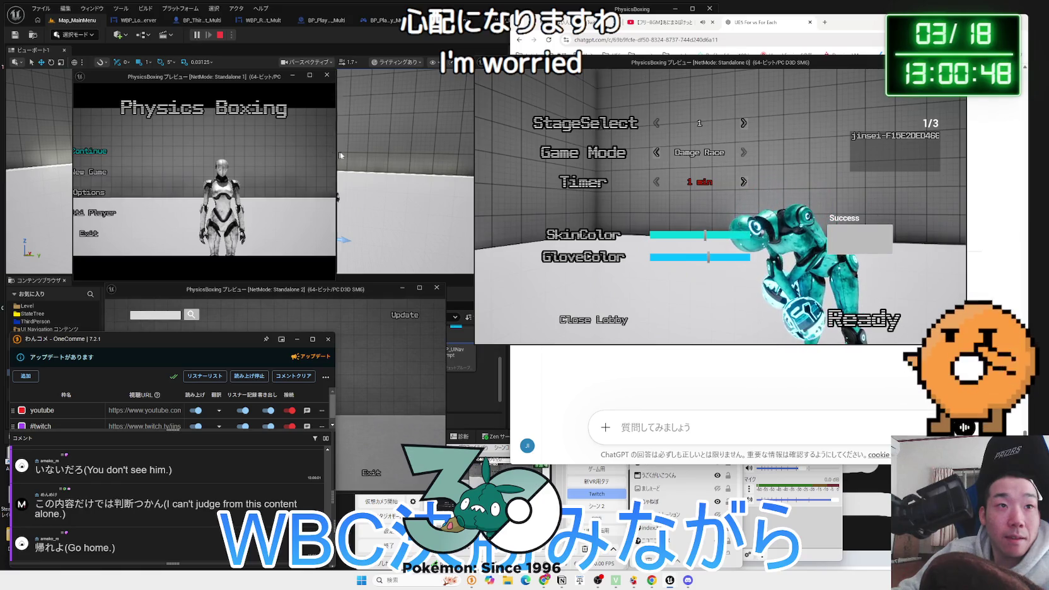
Enlarge the second preview, start its session search, and bring the third preview forward
{"action": "left_click_drag", "start_coordinate": [336, 152], "coordinate": [457, 151]}
{"action": "left_click", "coordinate": [164, 213]}
{"action": "left_click_drag", "start_coordinate": [252, 290], "coordinate": [251, 288]}
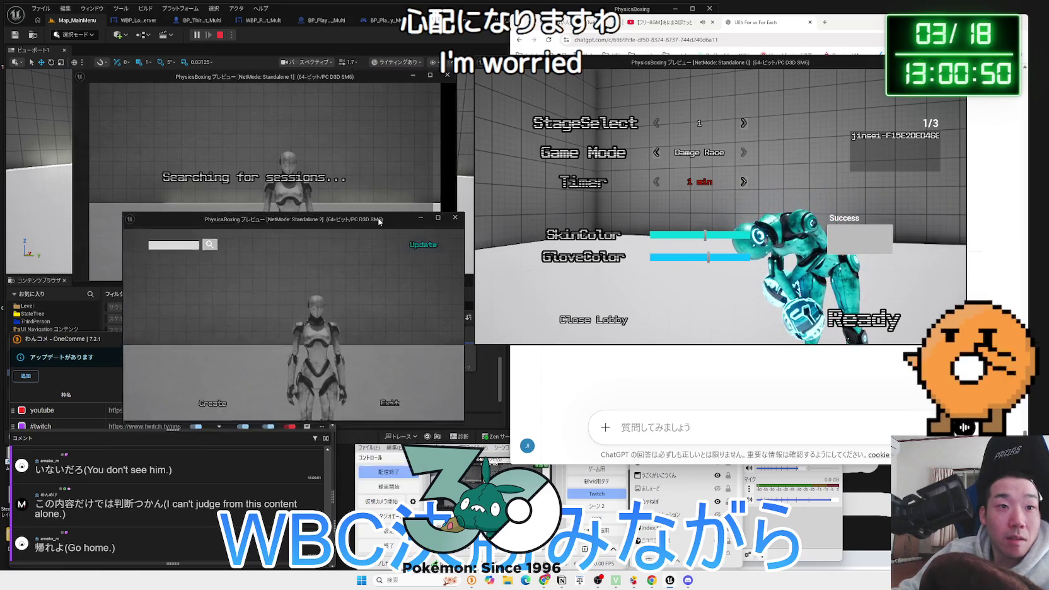
Cancel room creation in the third preview, close the hosted lobby, and refresh the session list
{"action": "left_click", "coordinate": [193, 472]}
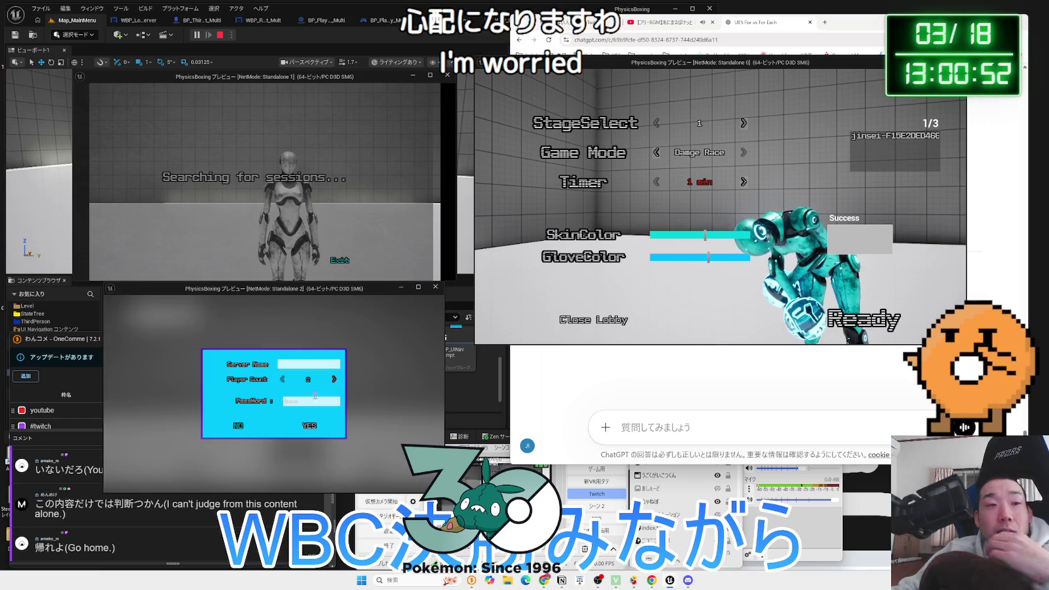
{"action": "left_click", "coordinate": [310, 426]}
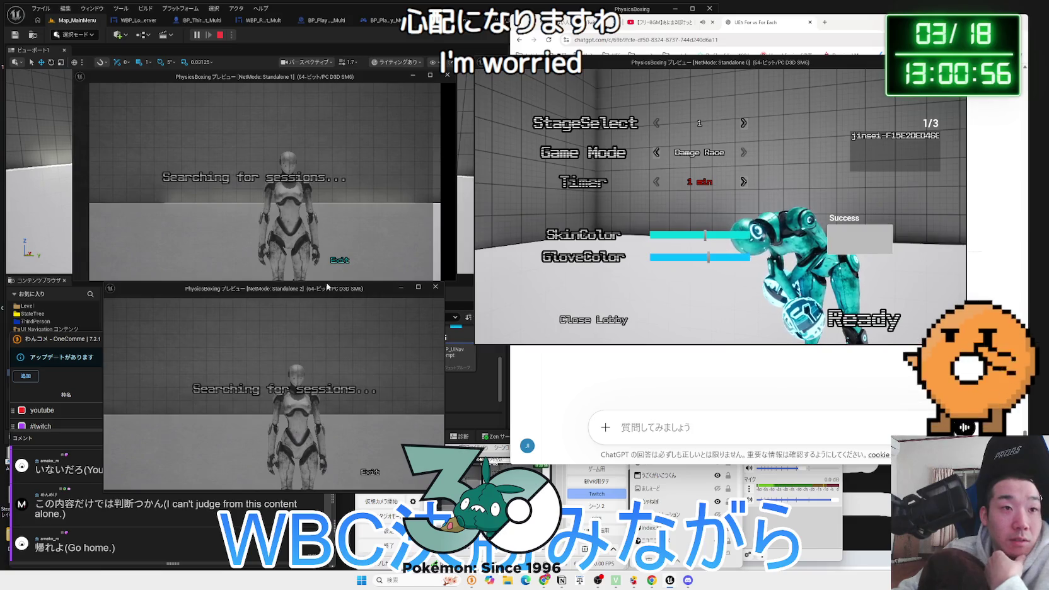
{"action": "left_click", "coordinate": [580, 320]}
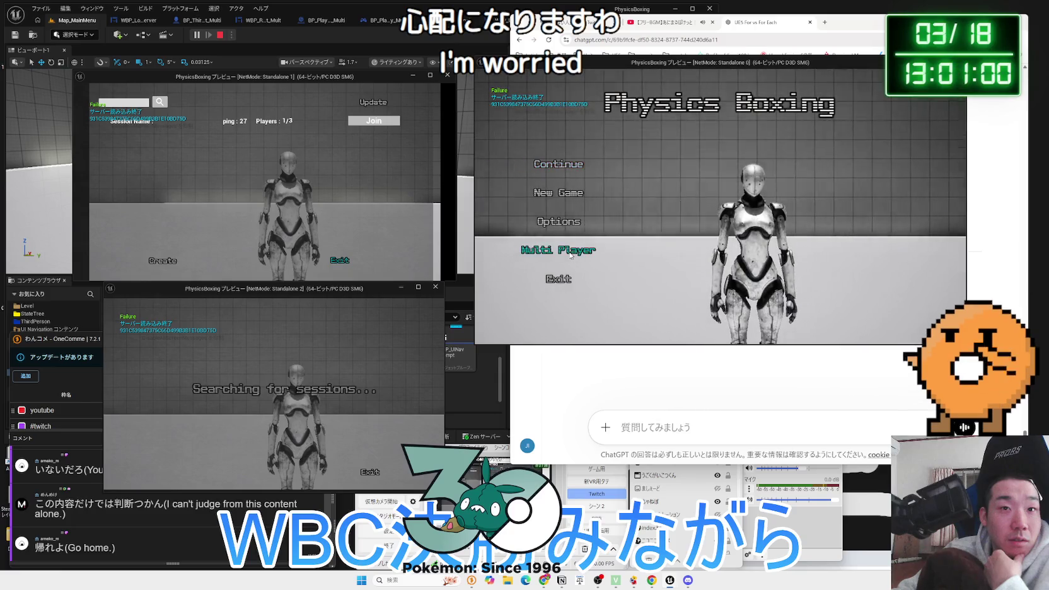
{"action": "left_click", "coordinate": [546, 253]}
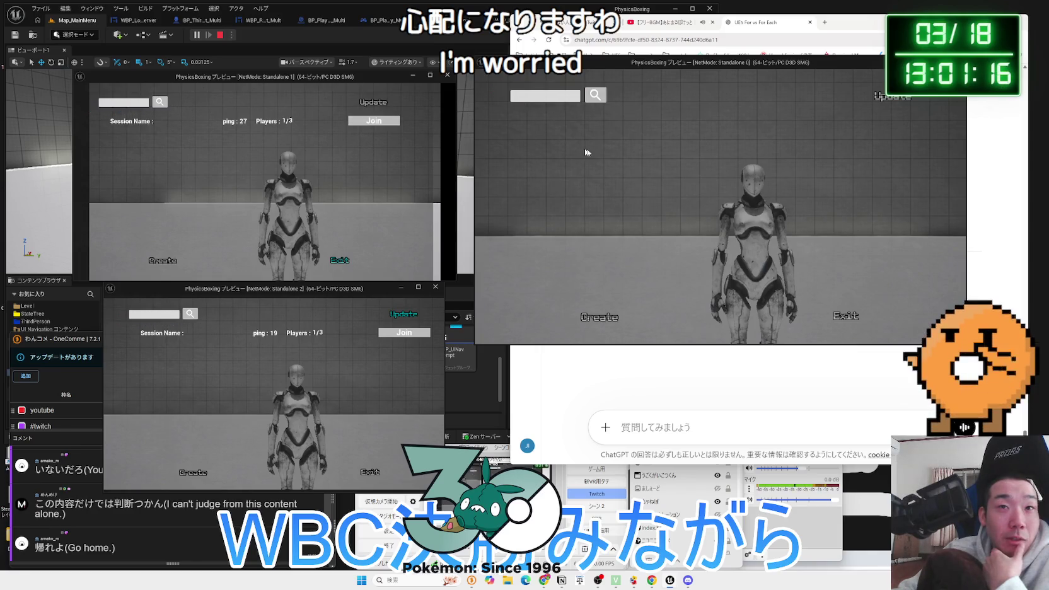
{"action": "left_click", "coordinate": [369, 103]}
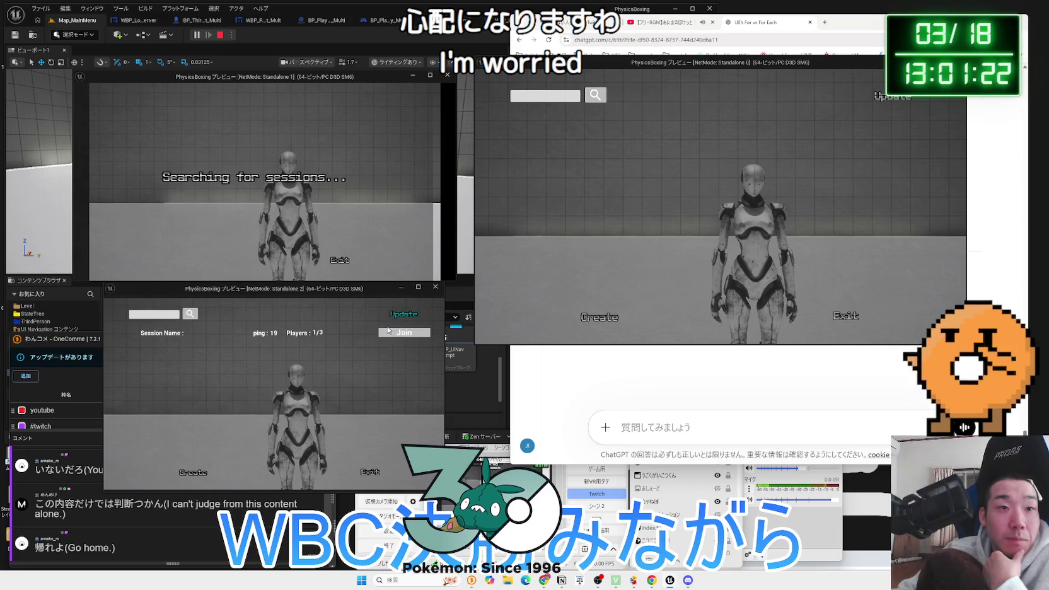
Create the password-protected room 22222 and switch the glove colour to yellow
{"action": "left_click", "coordinate": [610, 315]}
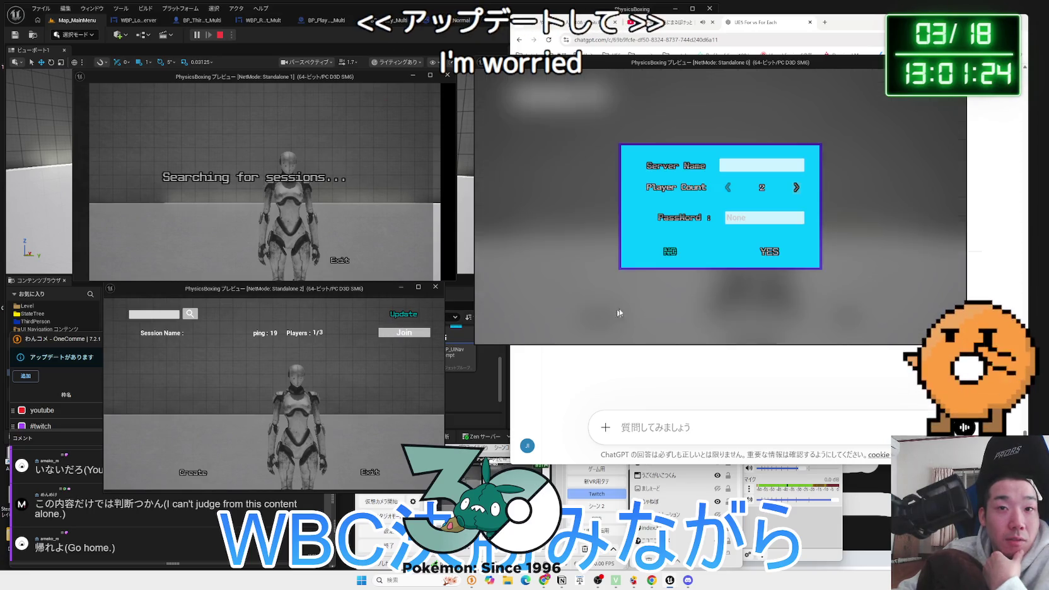
{"action": "type", "text": "22"}
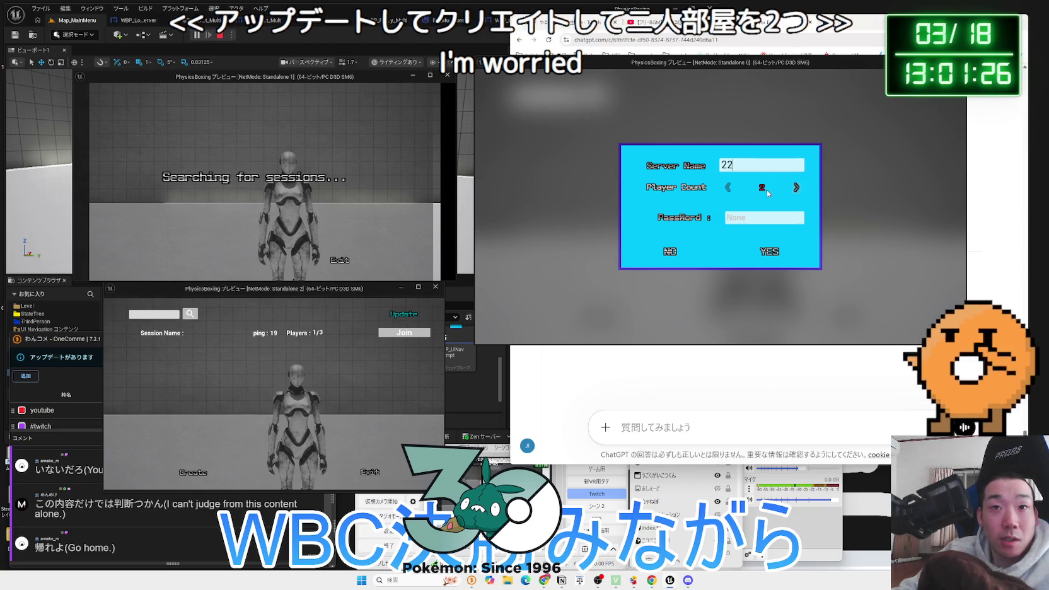
{"action": "type", "text": "222"}
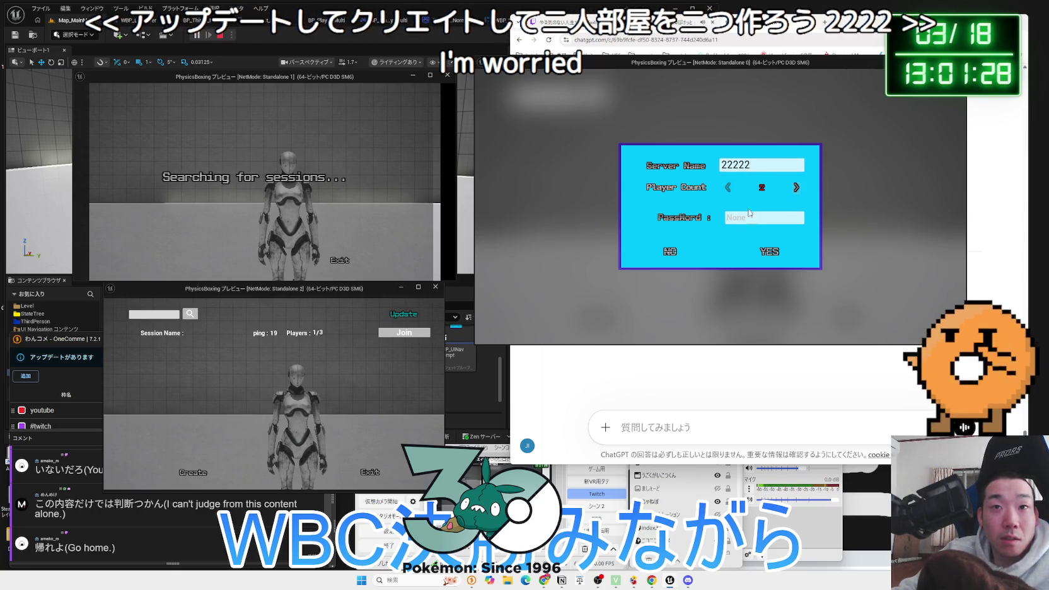
{"action": "left_click", "coordinate": [750, 220]}
{"action": "type", "text": "2222"}
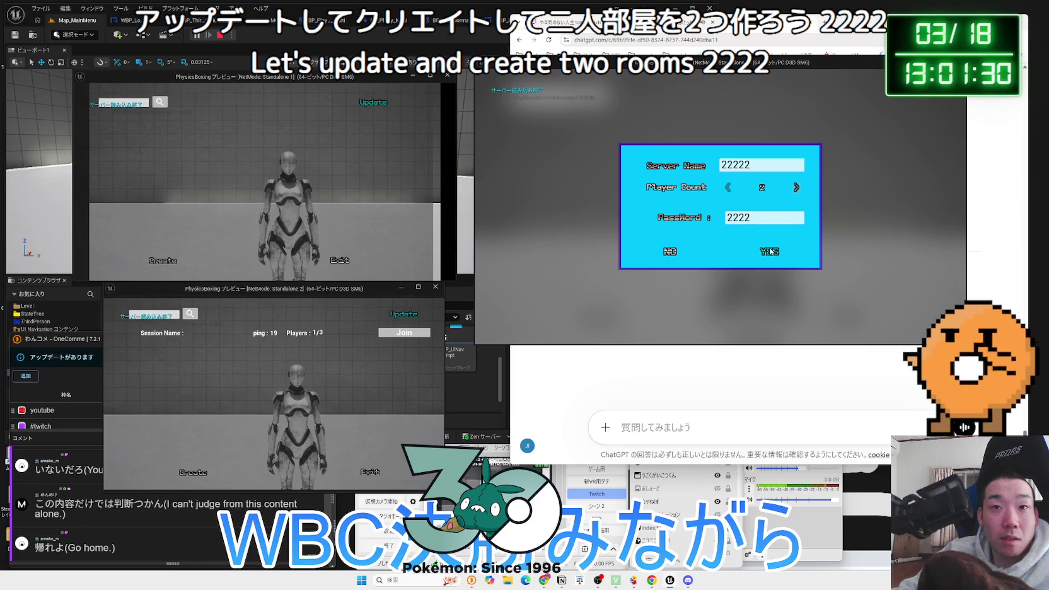
{"action": "left_click", "coordinate": [770, 250]}
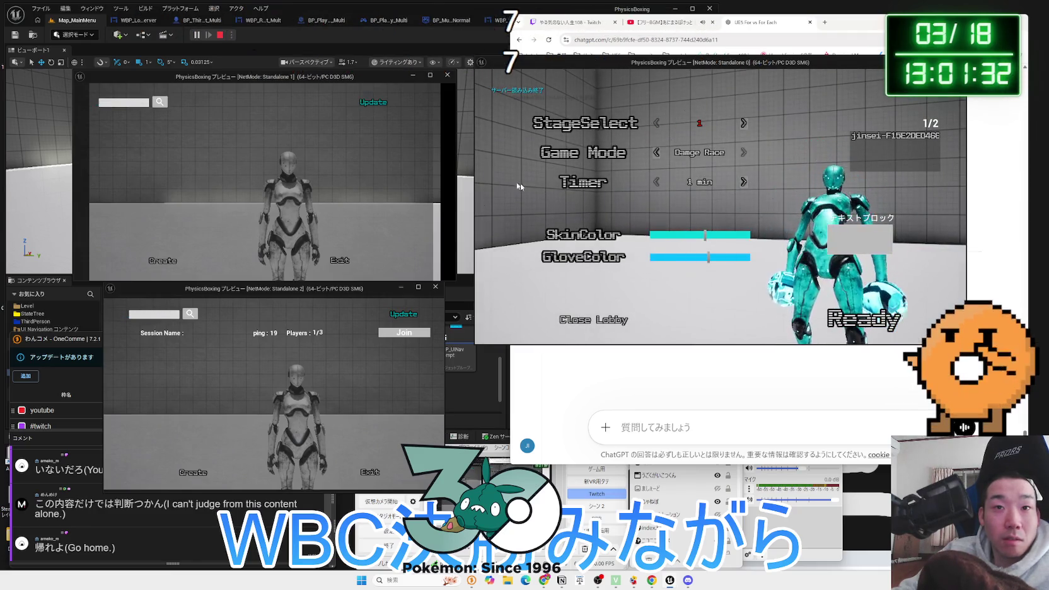
{"action": "left_click", "coordinate": [666, 257]}
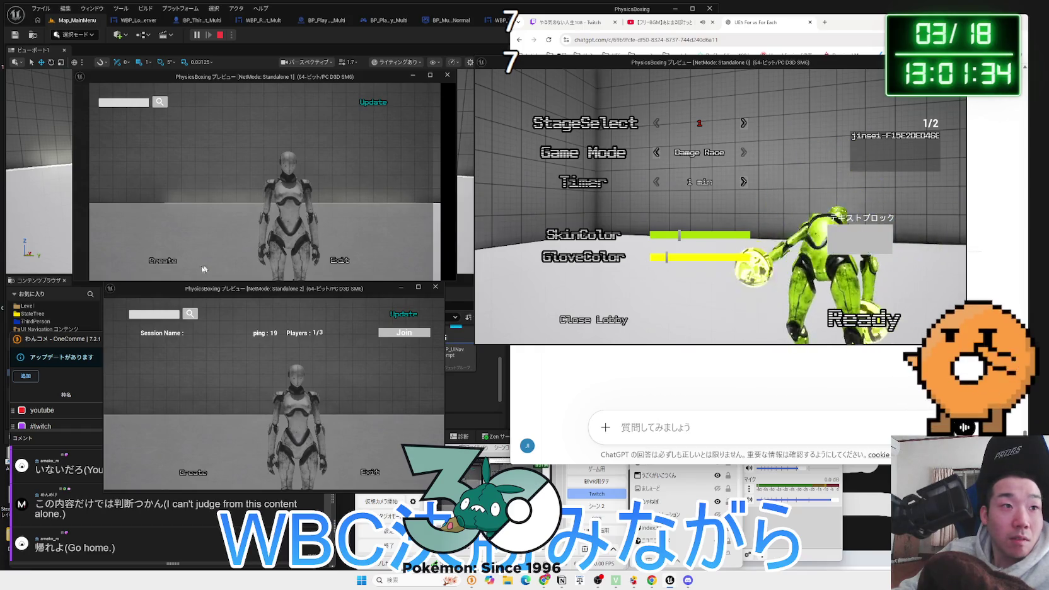
Create a second room in the second preview and refresh the third preview's session list
{"action": "left_click", "coordinate": [163, 260]}
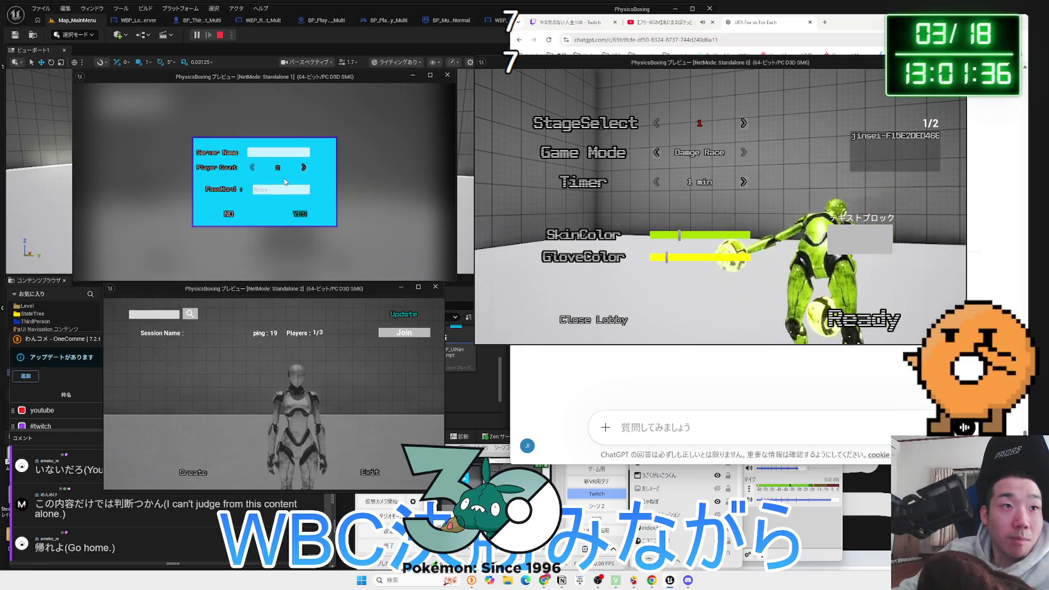
{"action": "left_click", "coordinate": [300, 214]}
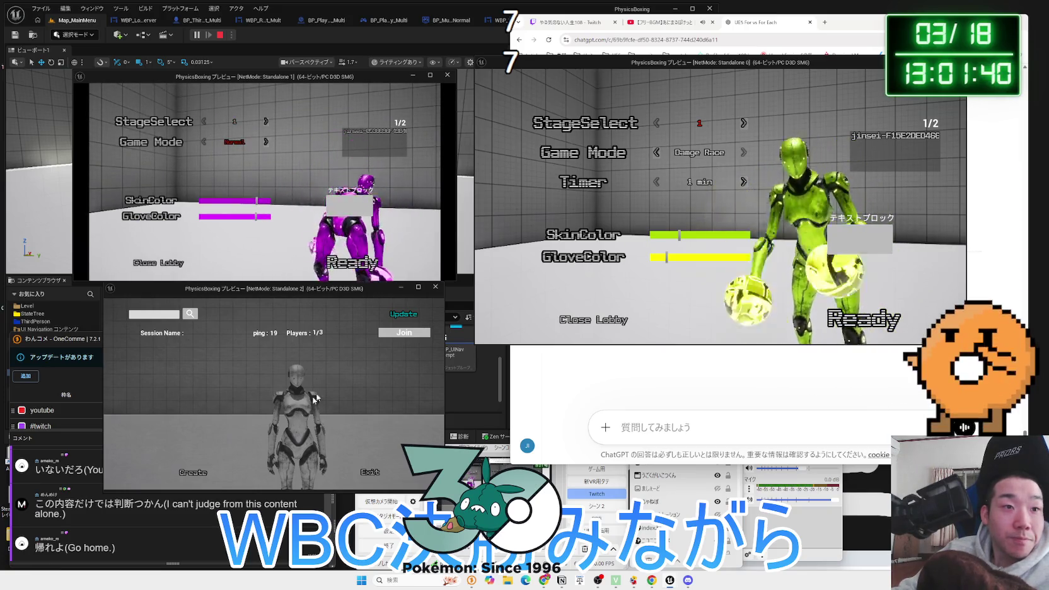
{"action": "left_click", "coordinate": [406, 314]}
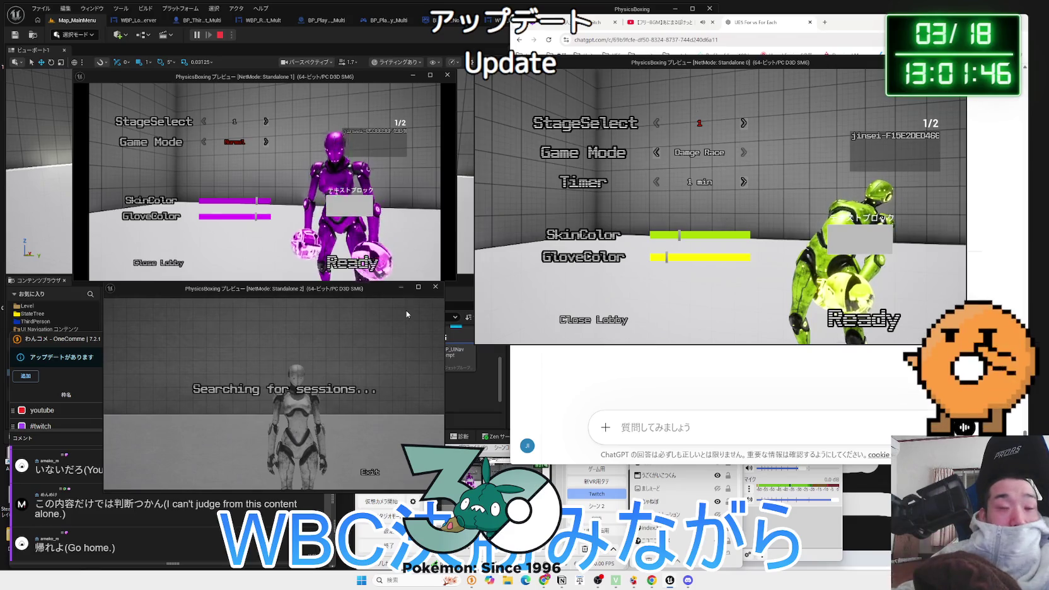
Try joining room 22222 from the third preview and dismiss the wrong-password message
{"action": "left_click_drag", "start_coordinate": [378, 289], "coordinate": [388, 297]}
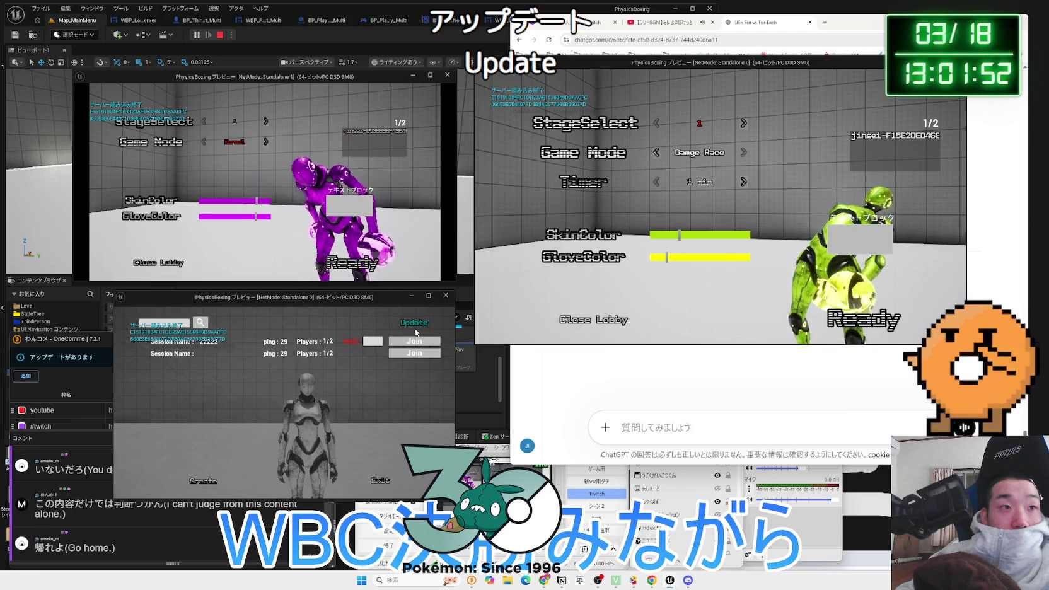
{"action": "left_click", "coordinate": [414, 341]}
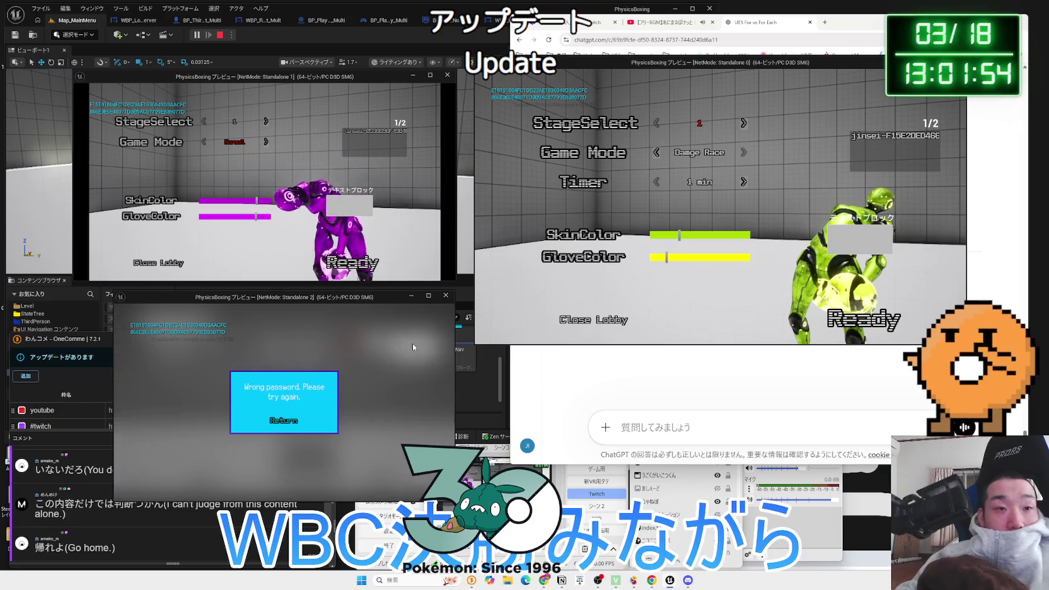
{"action": "left_click", "coordinate": [292, 424]}
{"action": "left_click", "coordinate": [291, 423]}
Join room 22222 with the corrected password, then leave and reopen the session search
{"action": "type", "text": "22"}
{"action": "left_click", "coordinate": [406, 343]}
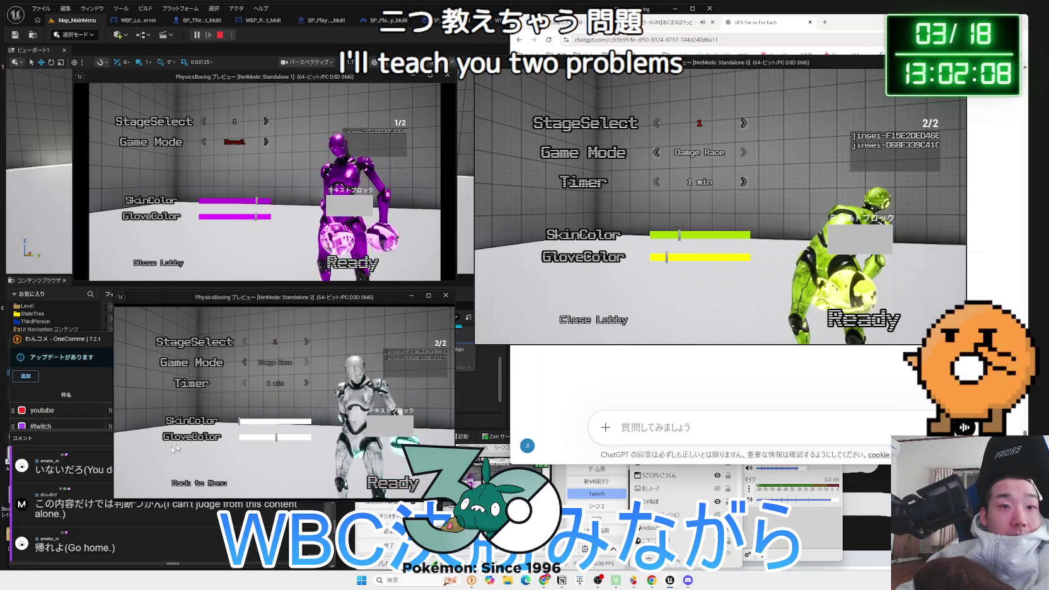
{"action": "left_click", "coordinate": [199, 483]}
{"action": "left_click", "coordinate": [180, 435]}
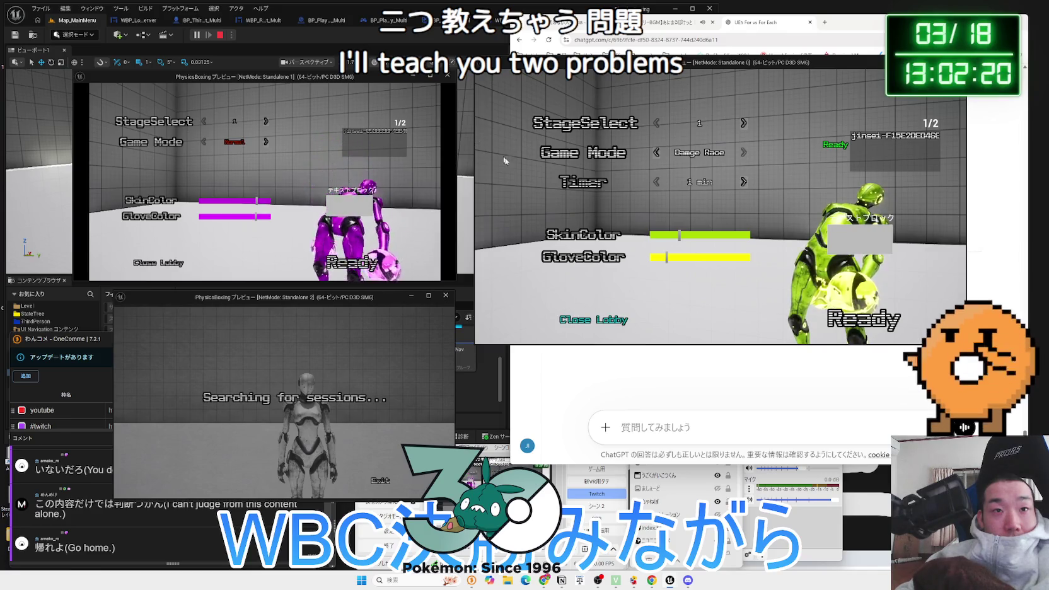
Close the hosting lobby, re-enter the room password, and try joining the second listed room
{"action": "left_click", "coordinate": [602, 316]}
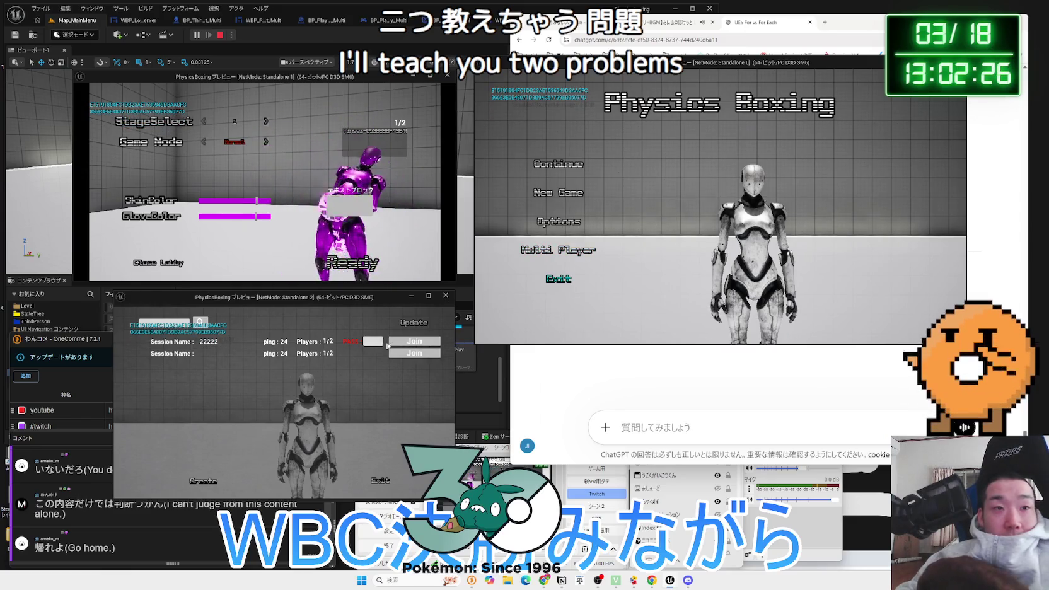
{"action": "type", "text": "222"}
{"action": "left_click", "coordinate": [408, 344]}
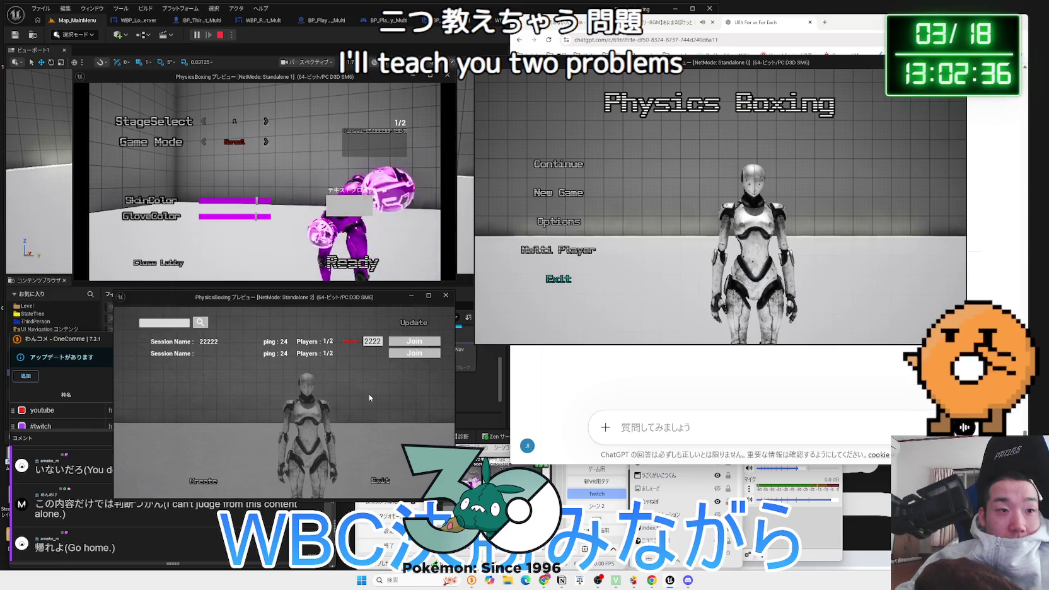
{"action": "left_click", "coordinate": [408, 354]}
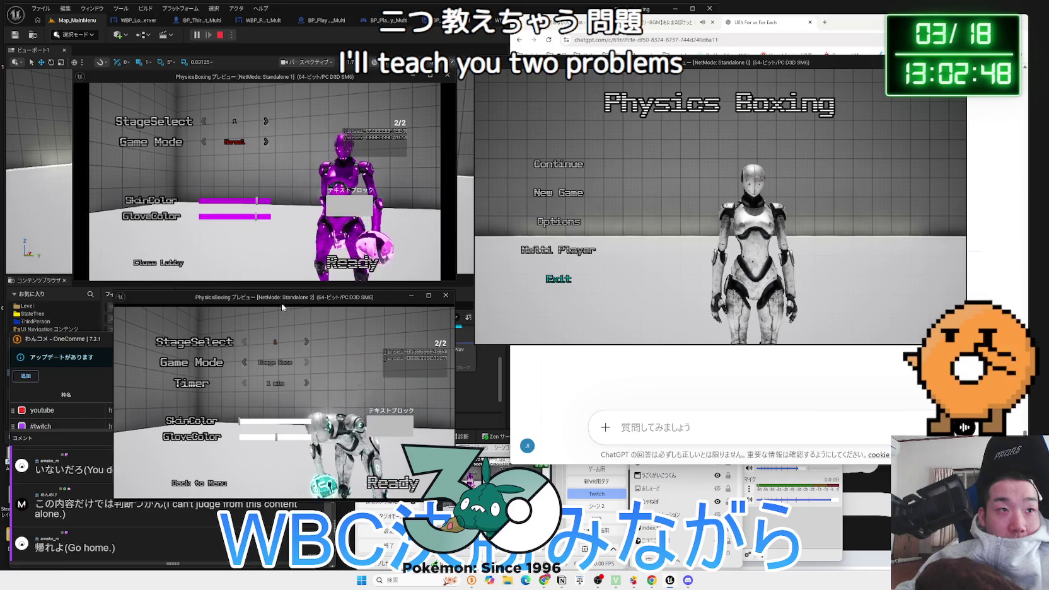
Toggle game mode between One Punch and Normal, ready up, decline exiting, and search sessions
{"action": "left_click", "coordinate": [267, 142]}
{"action": "left_click", "coordinate": [203, 141]}
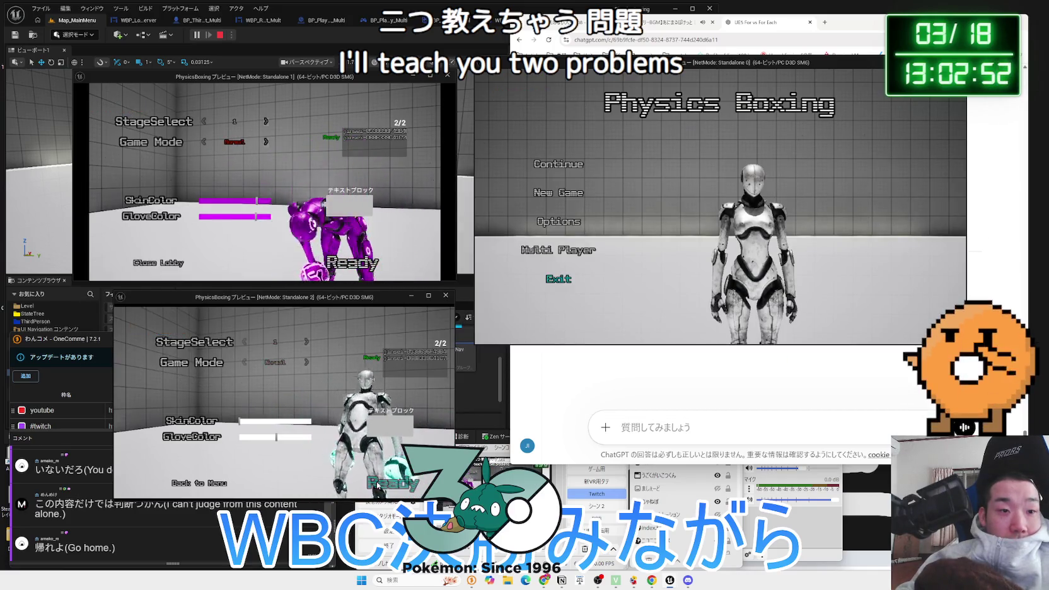
{"action": "left_click", "coordinate": [343, 265]}
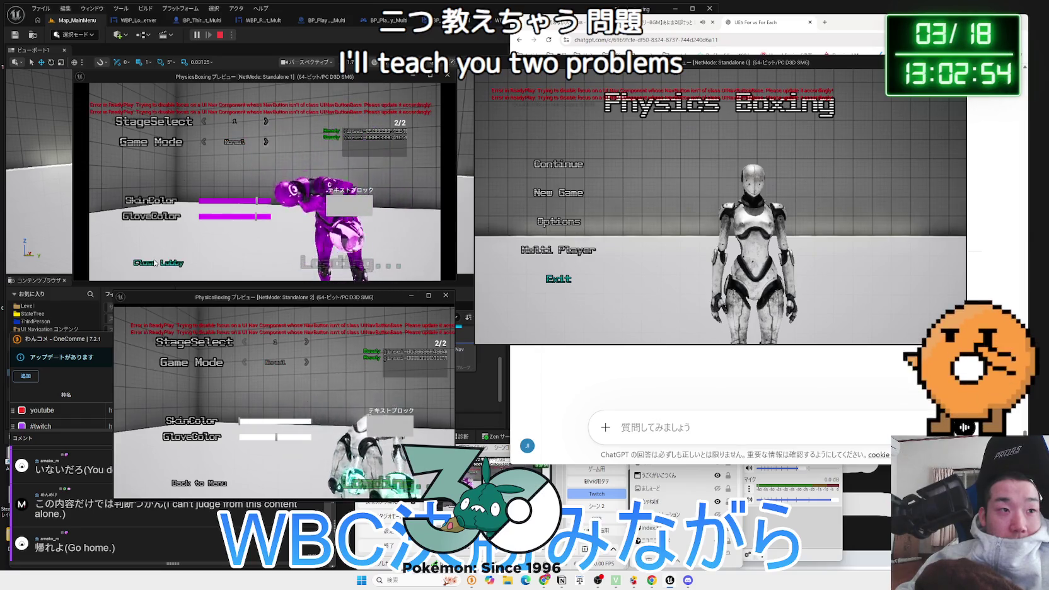
{"action": "key", "text": "Escape"}
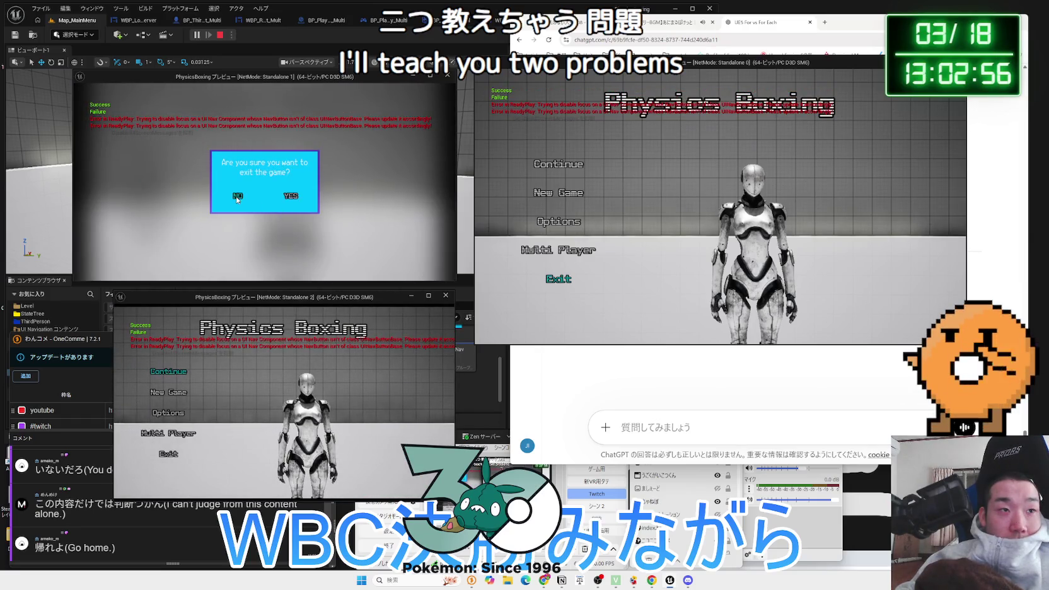
{"action": "left_click", "coordinate": [237, 196]}
{"action": "left_click", "coordinate": [145, 211]}
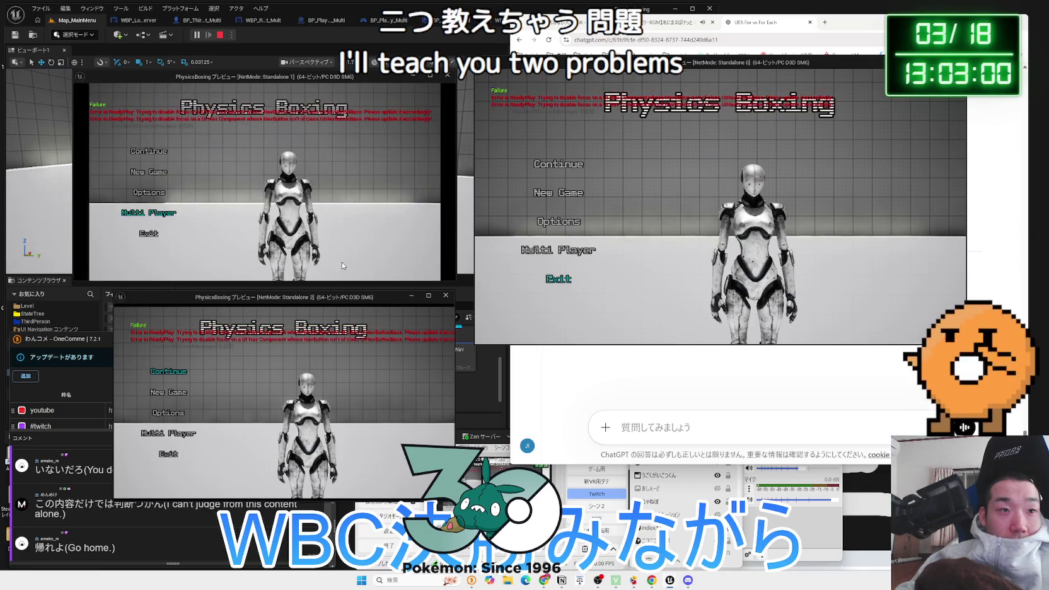
Continue into the gameplay level, then pause and return to the main menu
{"action": "left_click_drag", "start_coordinate": [297, 79], "coordinate": [375, 75]}
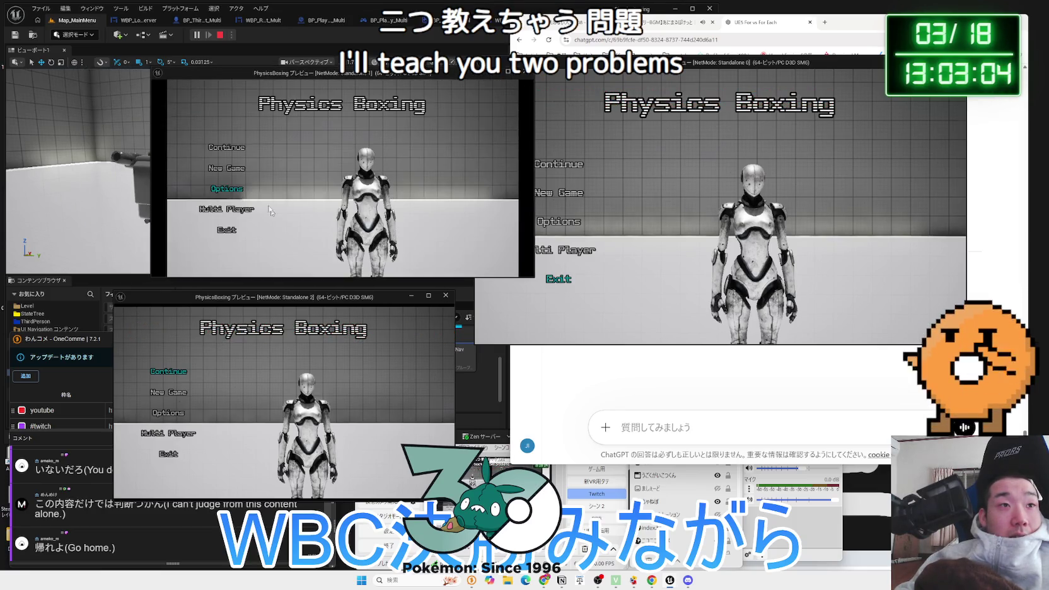
{"action": "left_click", "coordinate": [233, 149]}
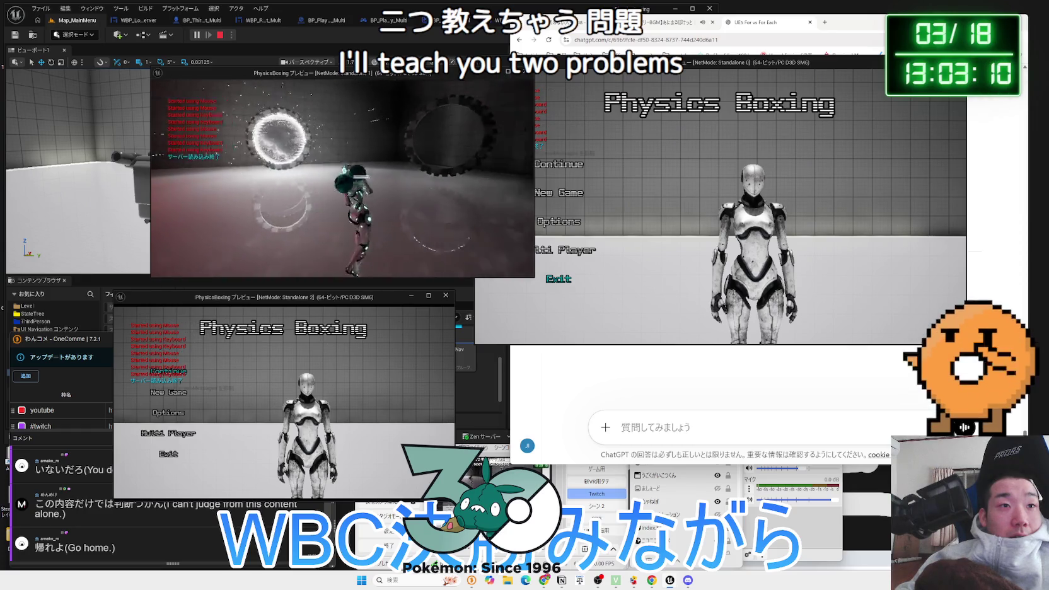
{"action": "key", "text": "Escape"}
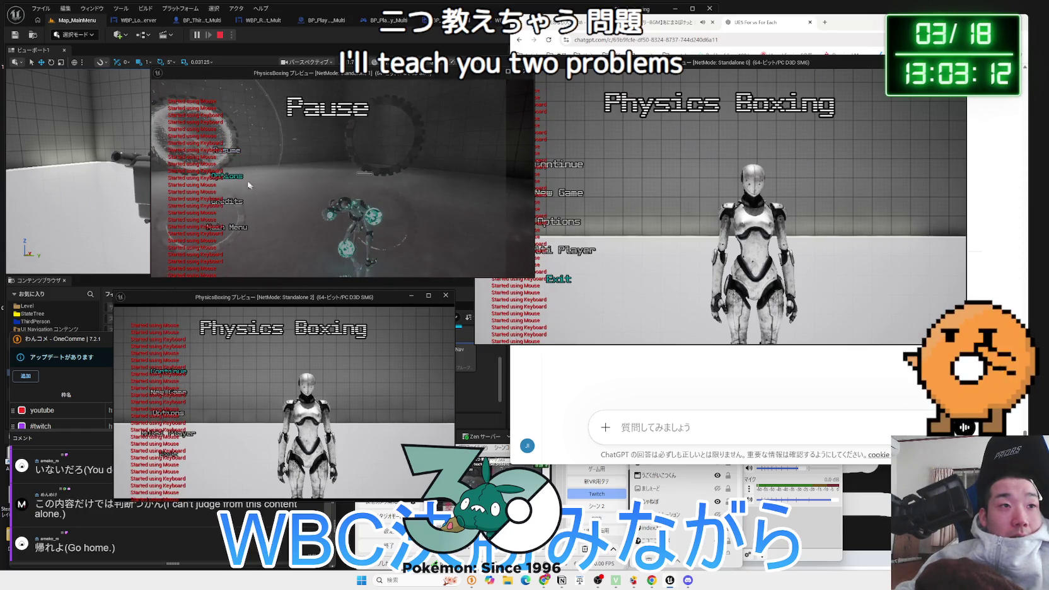
{"action": "left_click", "coordinate": [229, 227]}
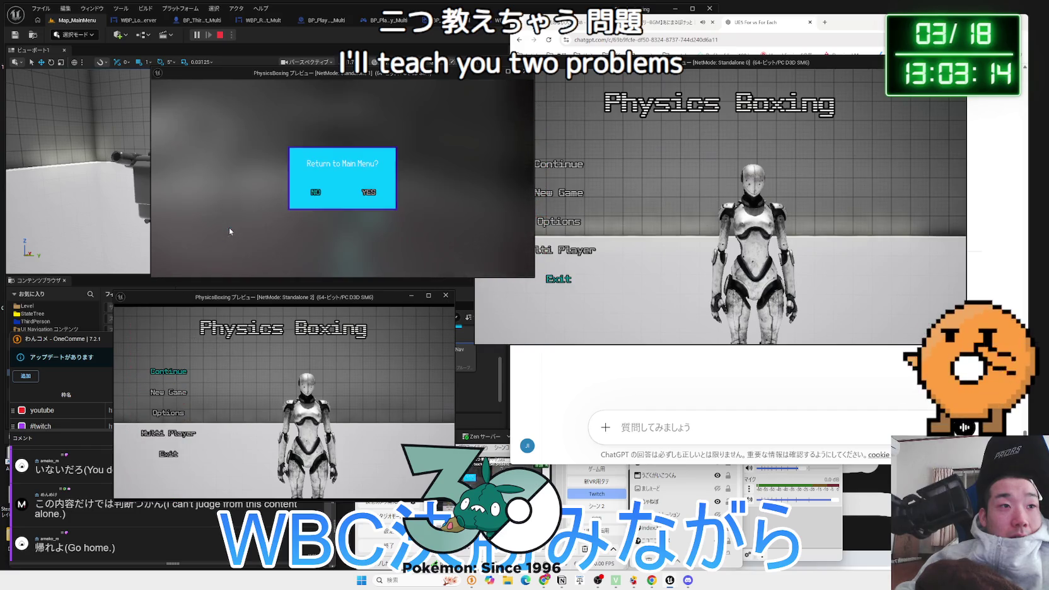
{"action": "left_click", "coordinate": [369, 192]}
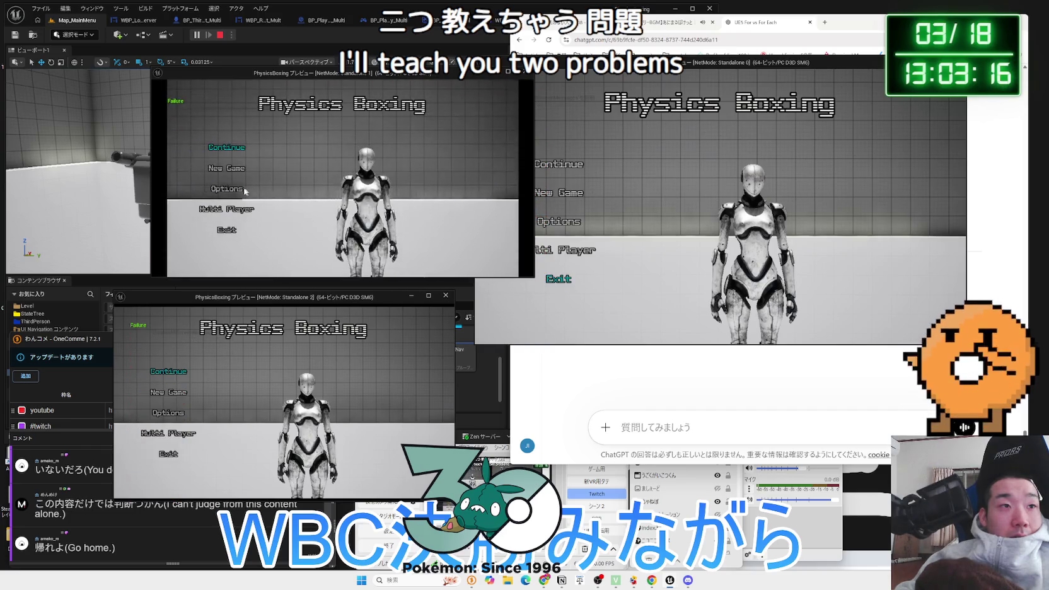
Visit Options and the session search, then exit the game to end the test
{"action": "left_click", "coordinate": [246, 190]}
{"action": "left_click", "coordinate": [298, 250]}
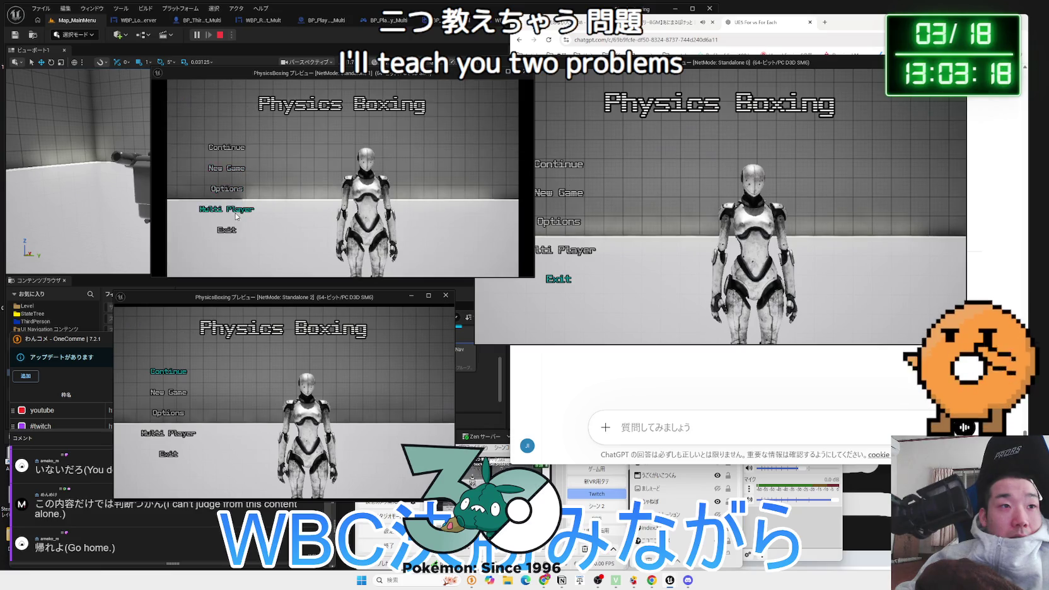
{"action": "left_click", "coordinate": [237, 214]}
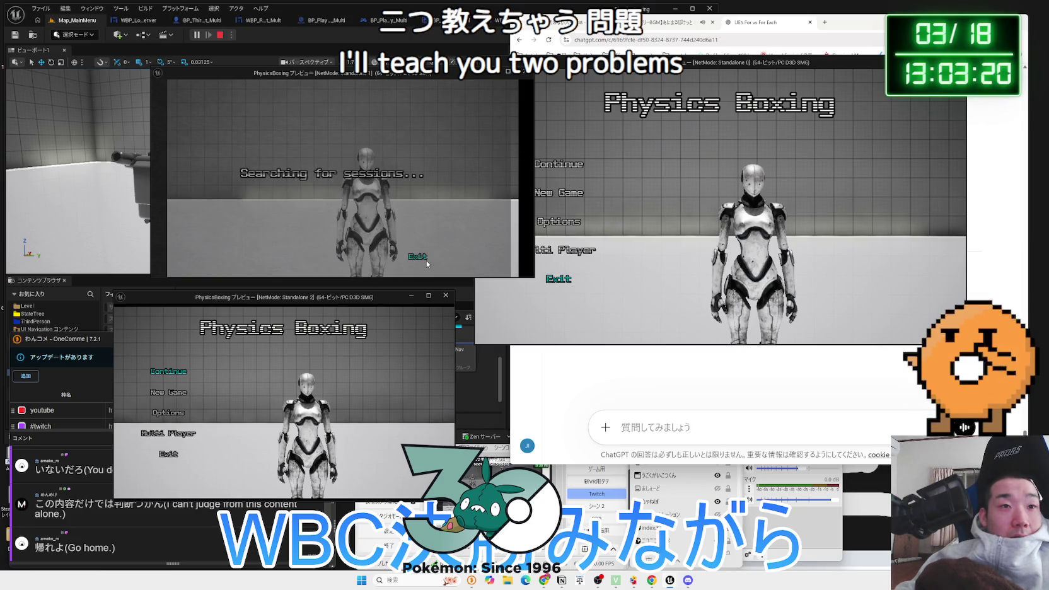
{"action": "left_click", "coordinate": [426, 263]}
{"action": "left_click", "coordinate": [233, 231]}
{"action": "left_click", "coordinate": [365, 193]}
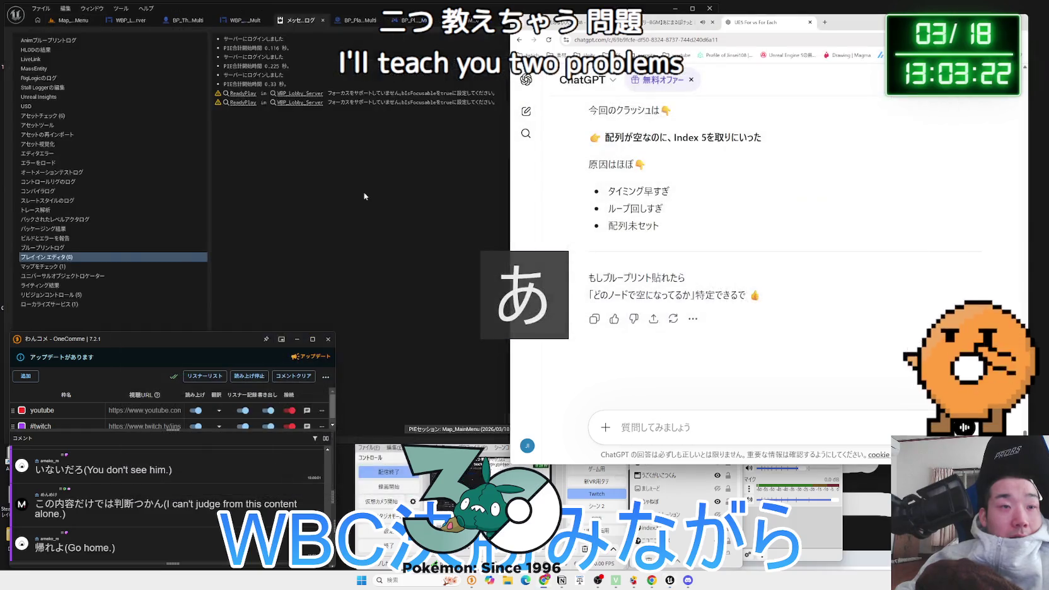
Browse BP_PlayerState_Multi, WBP_UINavOptionsMenu and WBP_UINavMainMenu graphs, ending on WBP_MultiSession's event graph
{"action": "left_click", "coordinate": [317, 23]}
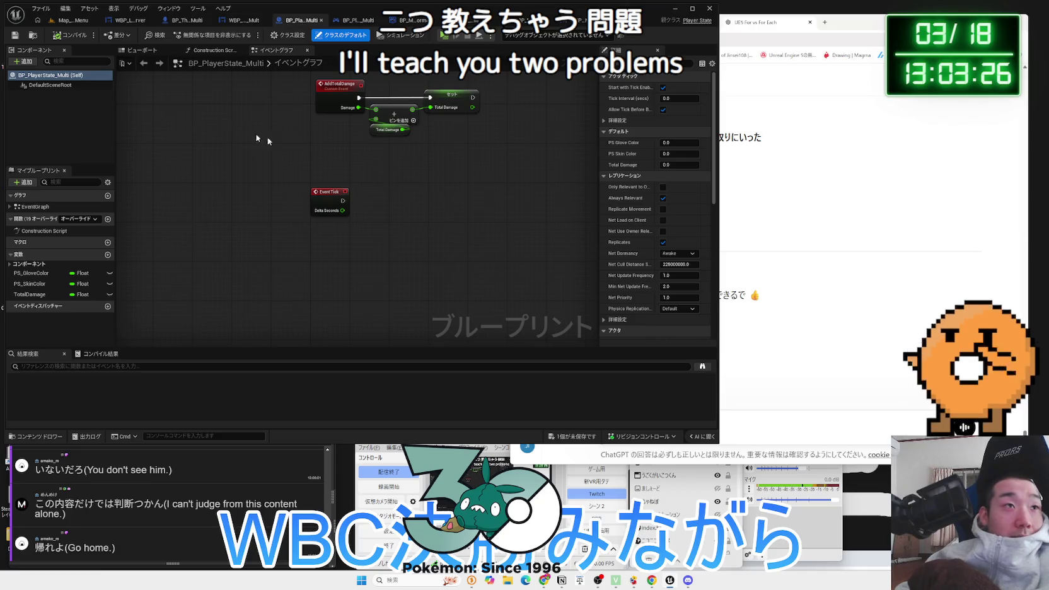
{"action": "left_click", "coordinate": [408, 25]}
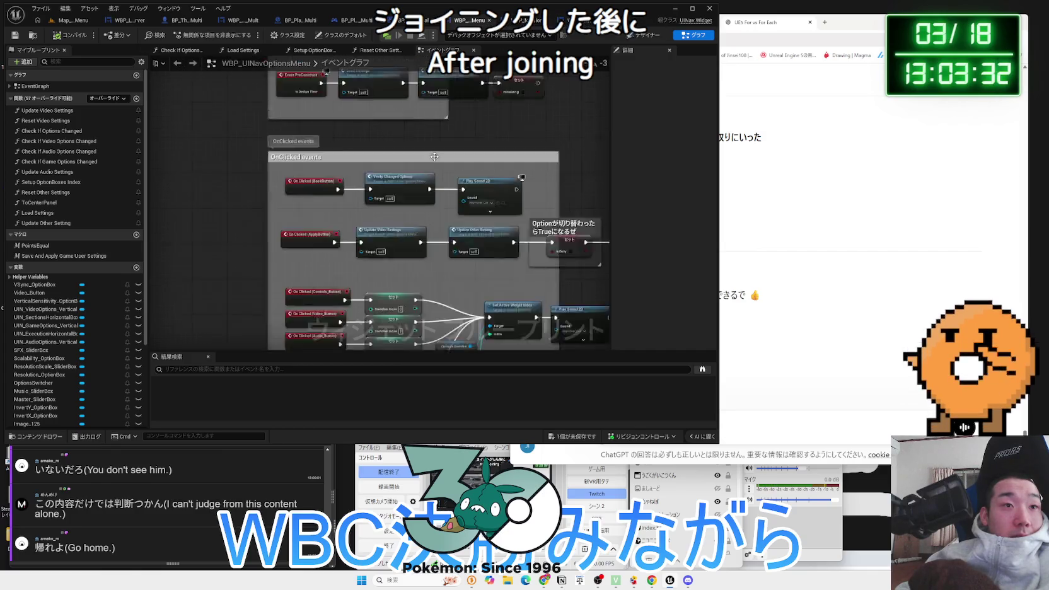
{"action": "scroll", "coordinate": [458, 253], "scroll_direction": "down", "scroll_amount": 4}
{"action": "scroll", "coordinate": [459, 253], "scroll_direction": "down", "scroll_amount": 2}
{"action": "left_click_drag", "start_coordinate": [458, 252], "coordinate": [324, 114]}
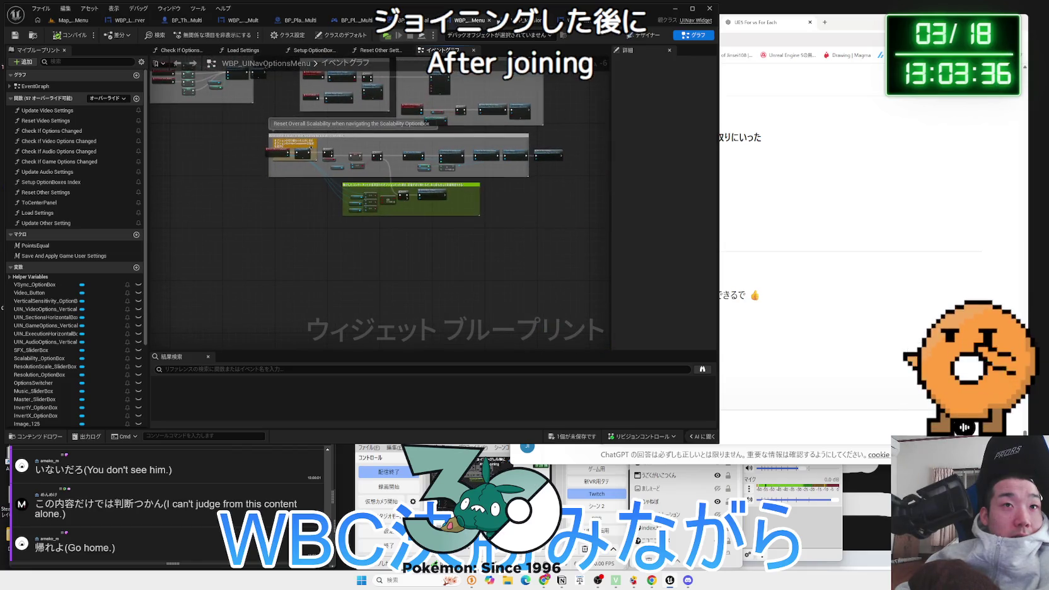
{"action": "left_click", "coordinate": [533, 20]}
{"action": "left_click", "coordinate": [470, 23]}
{"action": "left_click", "coordinate": [429, 20]}
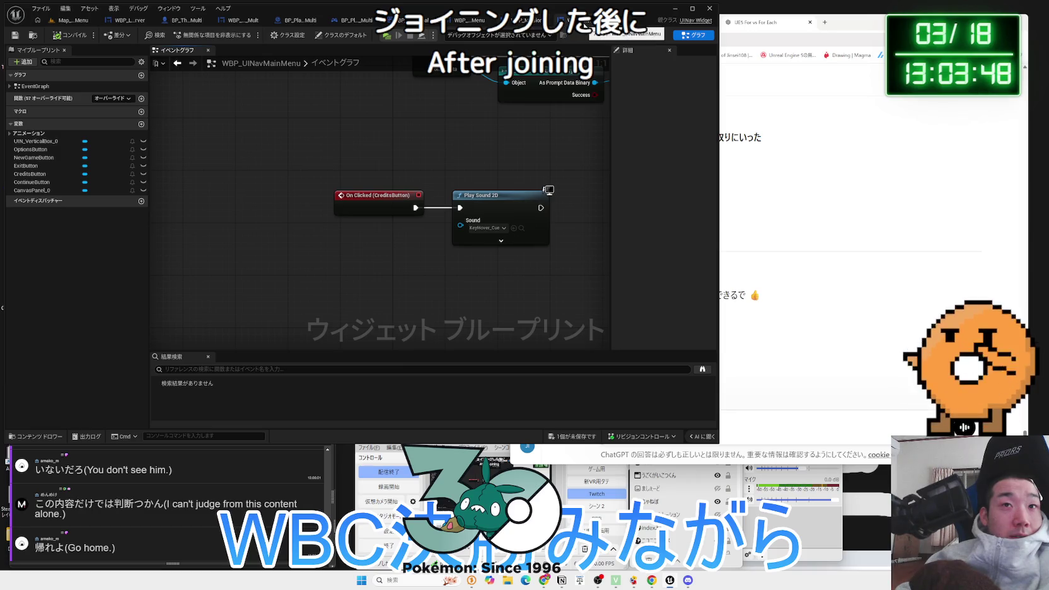
{"action": "left_click", "coordinate": [585, 20]}
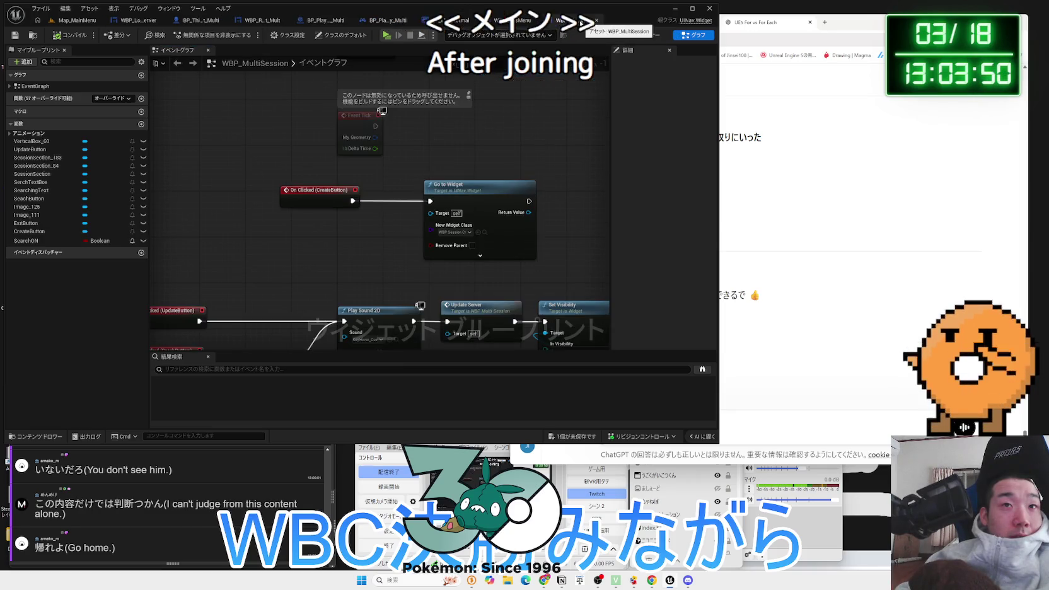
Select the On Clicked (CreateButton) event and glance at the widget's Designer layout
{"action": "scroll", "coordinate": [445, 185], "scroll_direction": "down", "scroll_amount": 3}
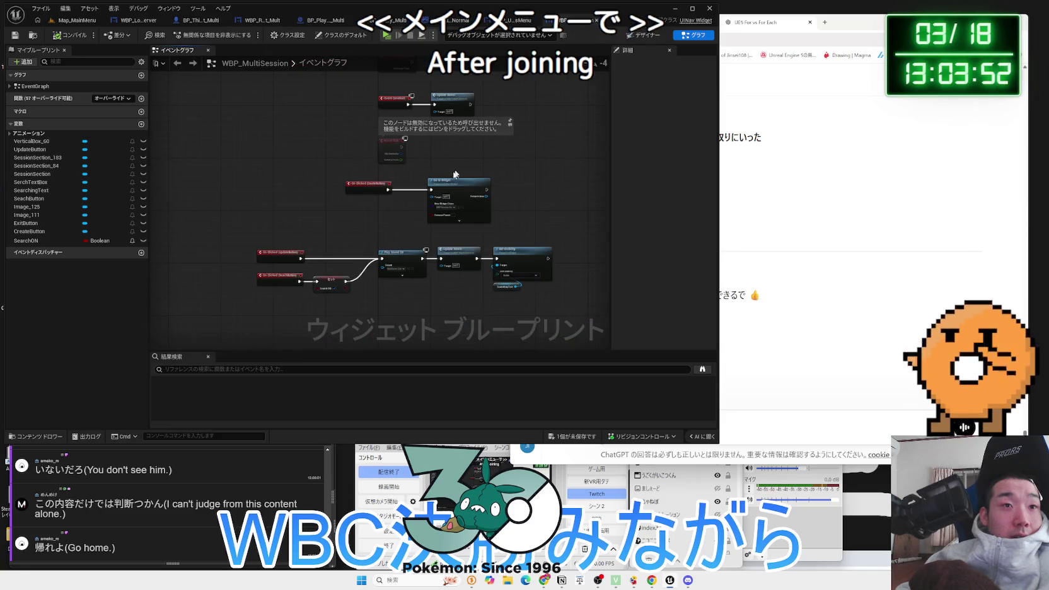
{"action": "left_click", "coordinate": [387, 187]}
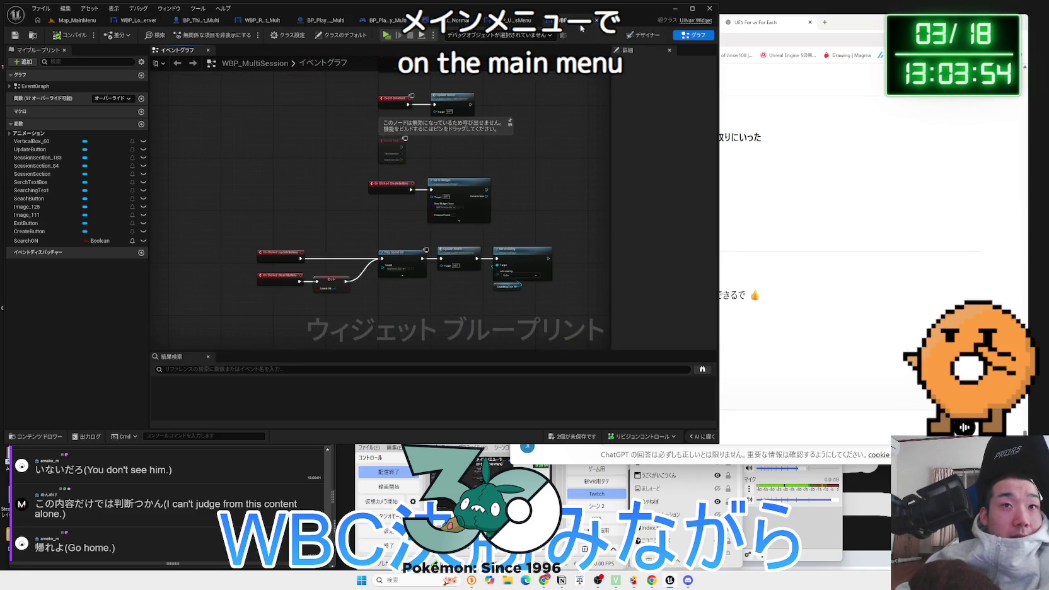
{"action": "left_click", "coordinate": [646, 36]}
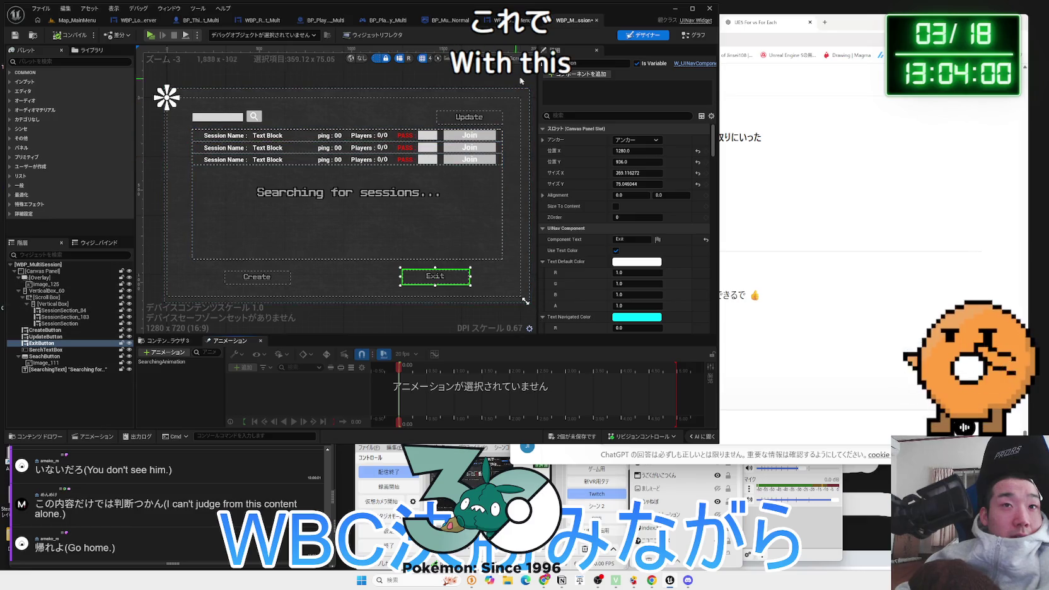
{"action": "left_click", "coordinate": [682, 40]}
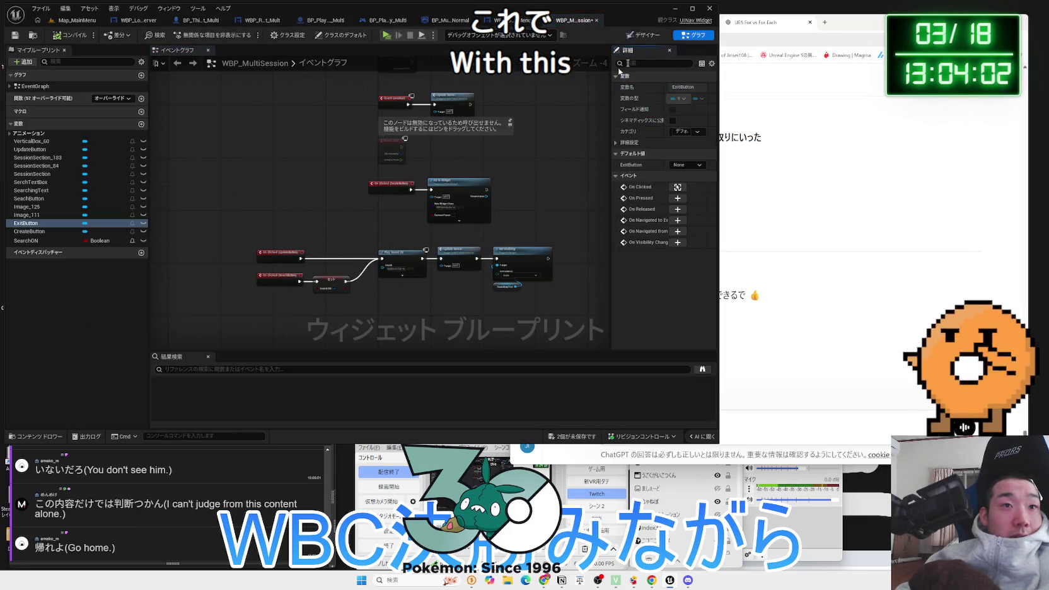
Pan and zoom the WBP_MultiSession event graph to locate the UpdateServer and session nodes
{"action": "scroll", "coordinate": [346, 180], "scroll_direction": "down", "scroll_amount": 2}
{"action": "scroll", "coordinate": [324, 128], "scroll_direction": "down", "scroll_amount": 1}
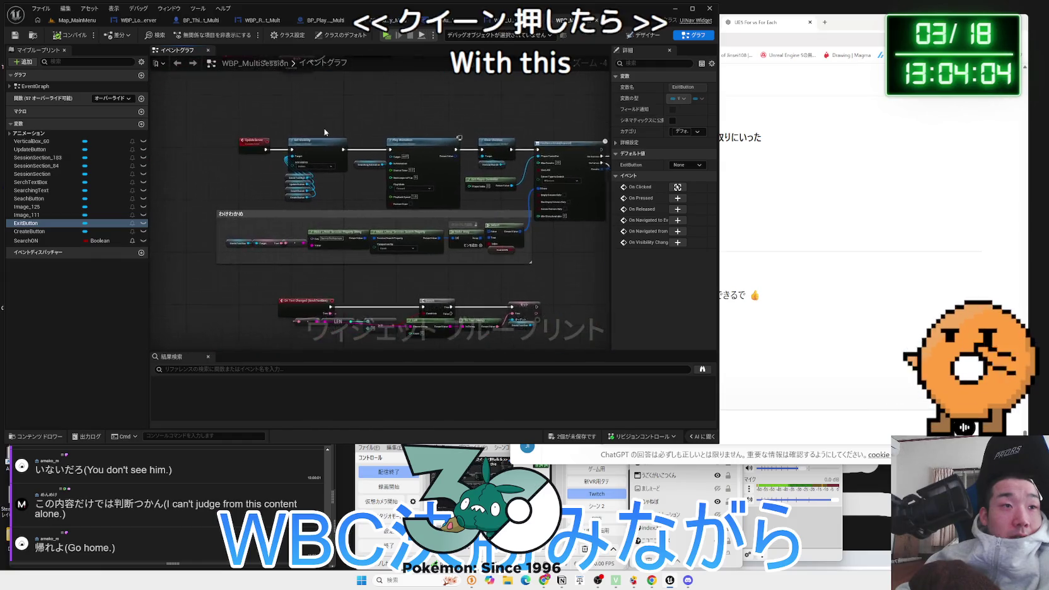
{"action": "scroll", "coordinate": [324, 128], "scroll_direction": "up", "scroll_amount": 1}
{"action": "scroll", "coordinate": [369, 173], "scroll_direction": "up", "scroll_amount": 1}
{"action": "scroll", "coordinate": [295, 152], "scroll_direction": "up", "scroll_amount": 5}
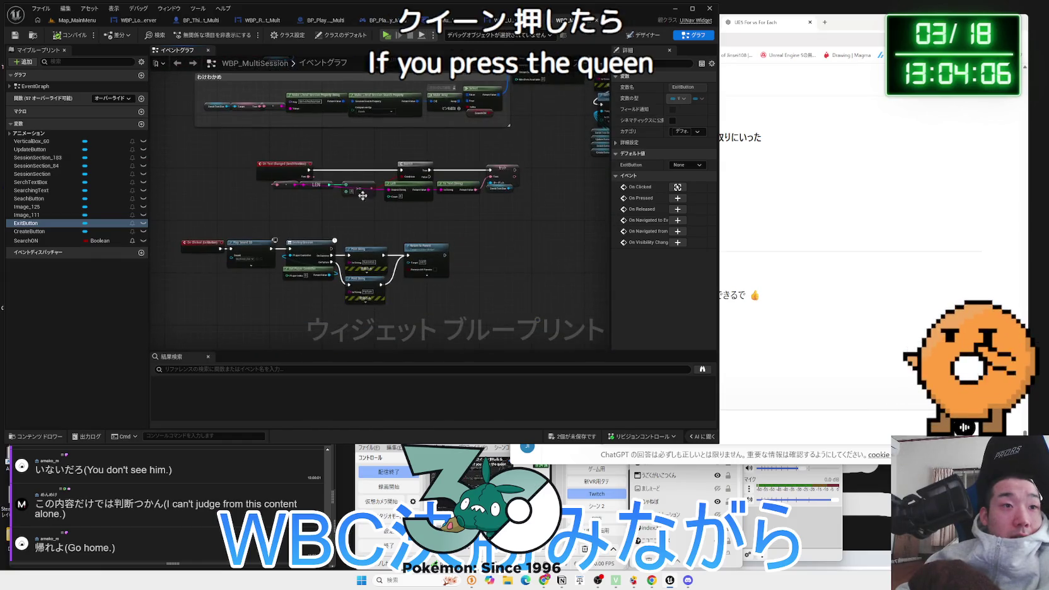
{"action": "scroll", "coordinate": [295, 152], "scroll_direction": "down", "scroll_amount": 4}
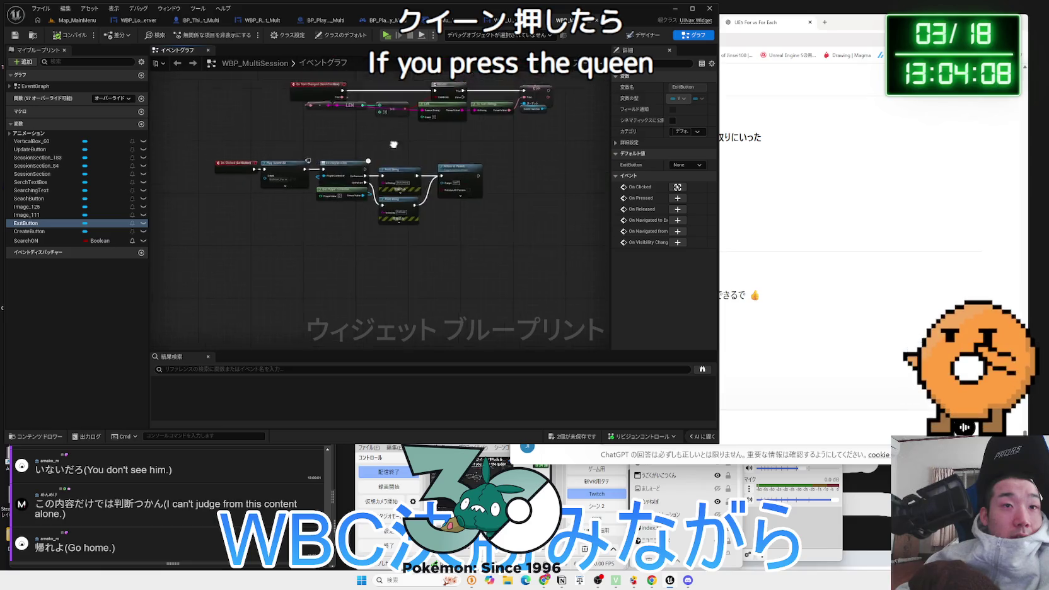
{"action": "scroll", "coordinate": [259, 185], "scroll_direction": "up", "scroll_amount": 4}
{"action": "left_click_drag", "start_coordinate": [259, 185], "coordinate": [360, 159]}
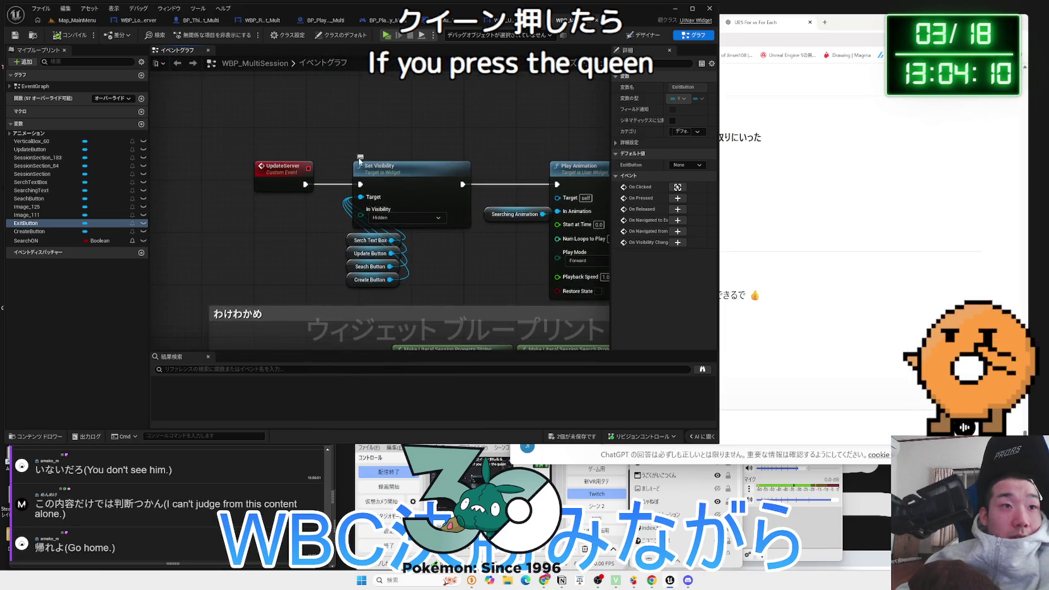
{"action": "left_click", "coordinate": [295, 169]}
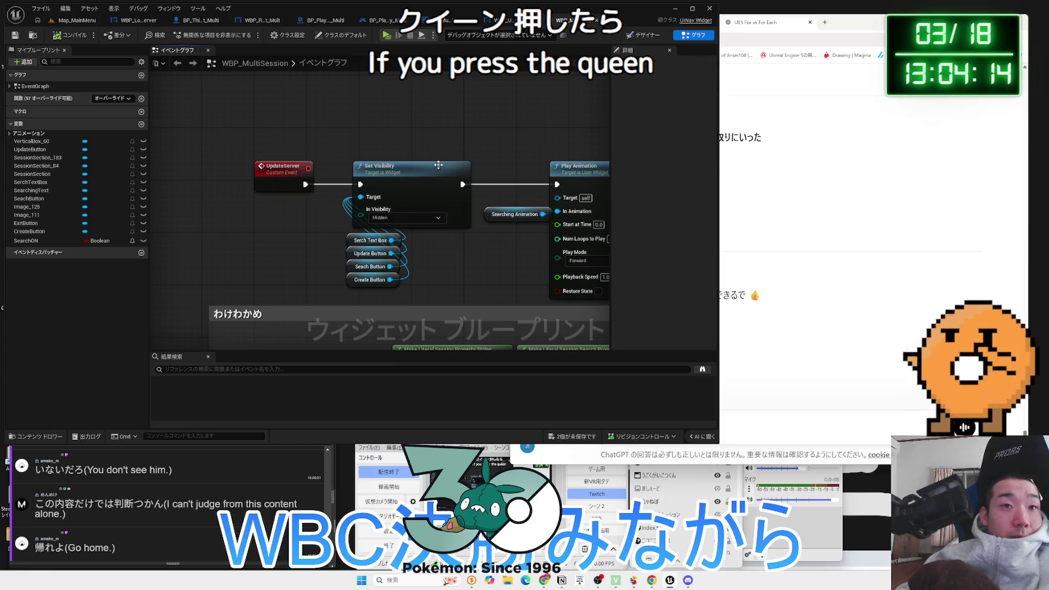
{"action": "mouse_move", "coordinate": [429, 164]}
{"action": "left_mouse_down"}
{"action": "mouse_move", "coordinate": [437, 152]}
{"action": "mouse_move", "coordinate": [292, 260]}
{"action": "left_mouse_up"}
{"action": "left_click", "coordinate": [292, 259]}
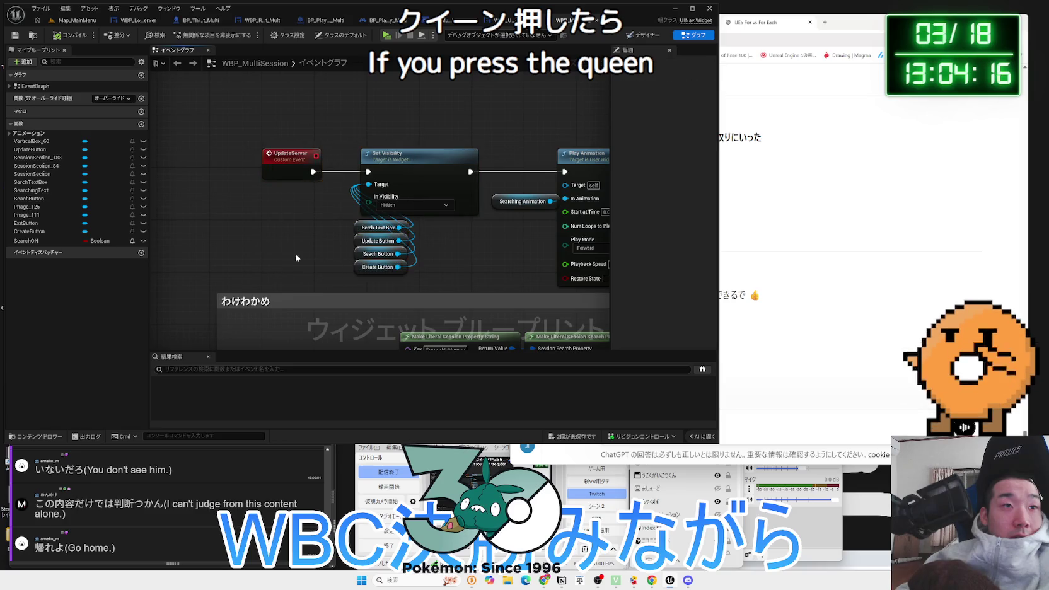
{"action": "scroll", "coordinate": [292, 259], "scroll_direction": "down", "scroll_amount": 3}
{"action": "left_click_drag", "start_coordinate": [413, 257], "coordinate": [333, 174]}
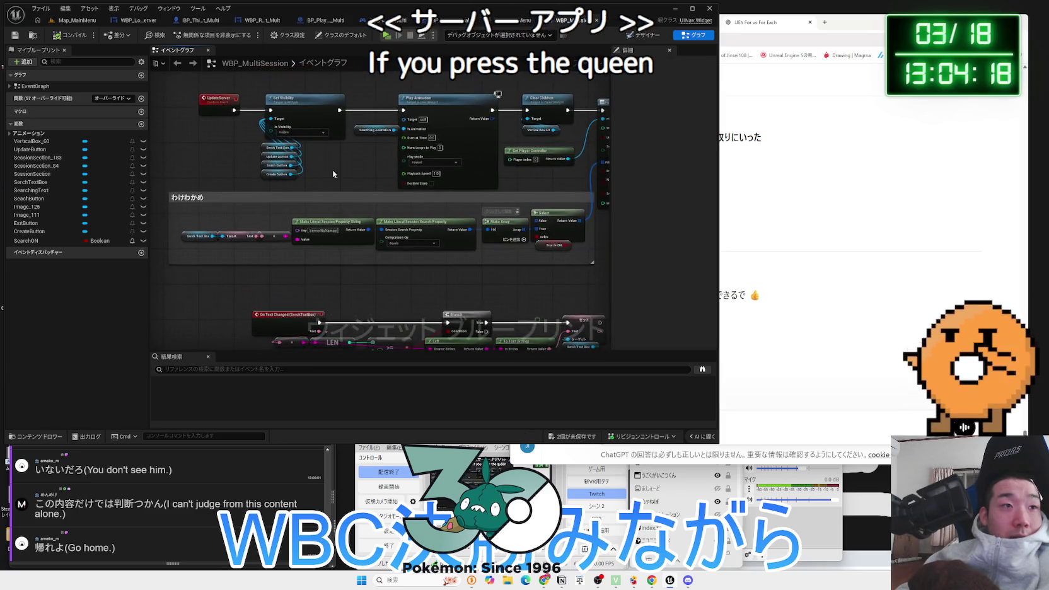
{"action": "scroll", "coordinate": [333, 174], "scroll_direction": "up", "scroll_amount": 3}
Frame the わけわかめ comment box and snip the filter and search nodes as a screenshot
{"action": "left_click", "coordinate": [268, 216]}
{"action": "mouse_move", "coordinate": [567, 192]}
{"action": "left_mouse_down"}
{"action": "mouse_move", "coordinate": [345, 183]}
{"action": "mouse_move", "coordinate": [360, 300]}
{"action": "left_mouse_up"}
{"action": "scroll", "coordinate": [345, 183], "scroll_direction": "down", "scroll_amount": 4}
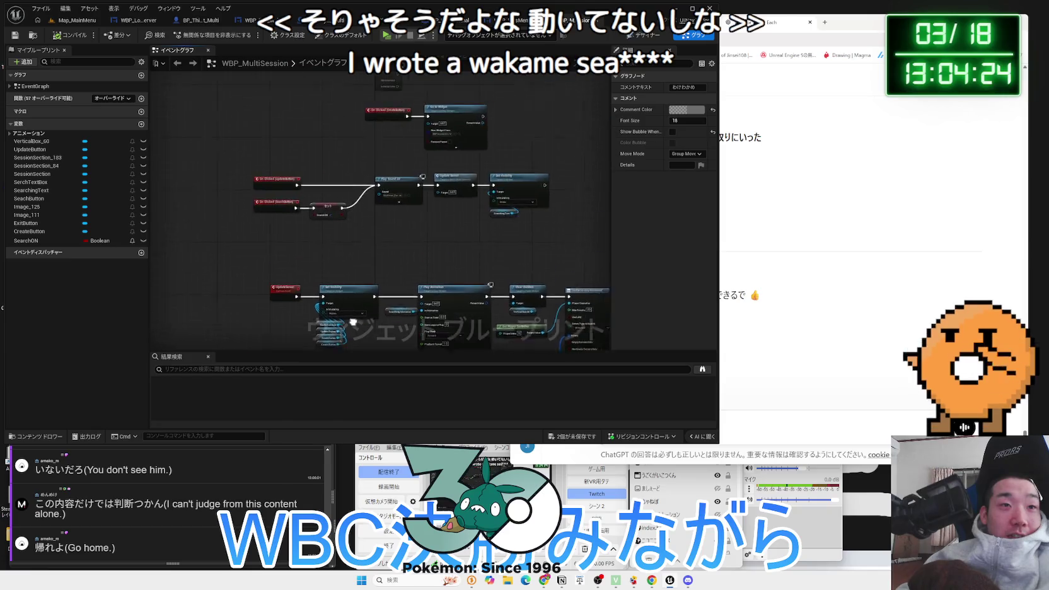
{"action": "left_click_drag", "start_coordinate": [518, 113], "coordinate": [478, 229]}
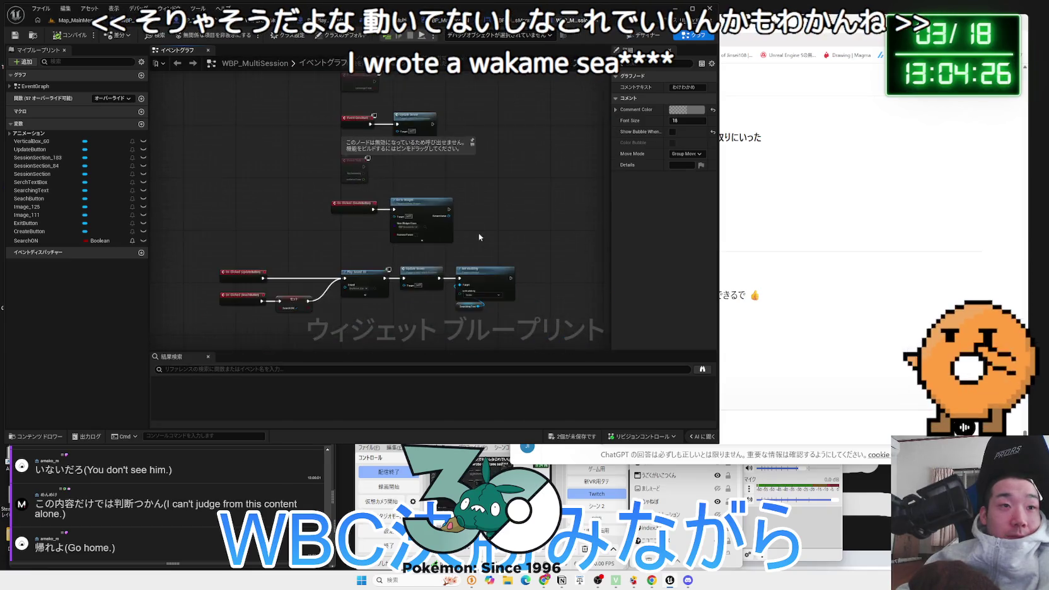
{"action": "scroll", "coordinate": [478, 228], "scroll_direction": "up", "scroll_amount": 5}
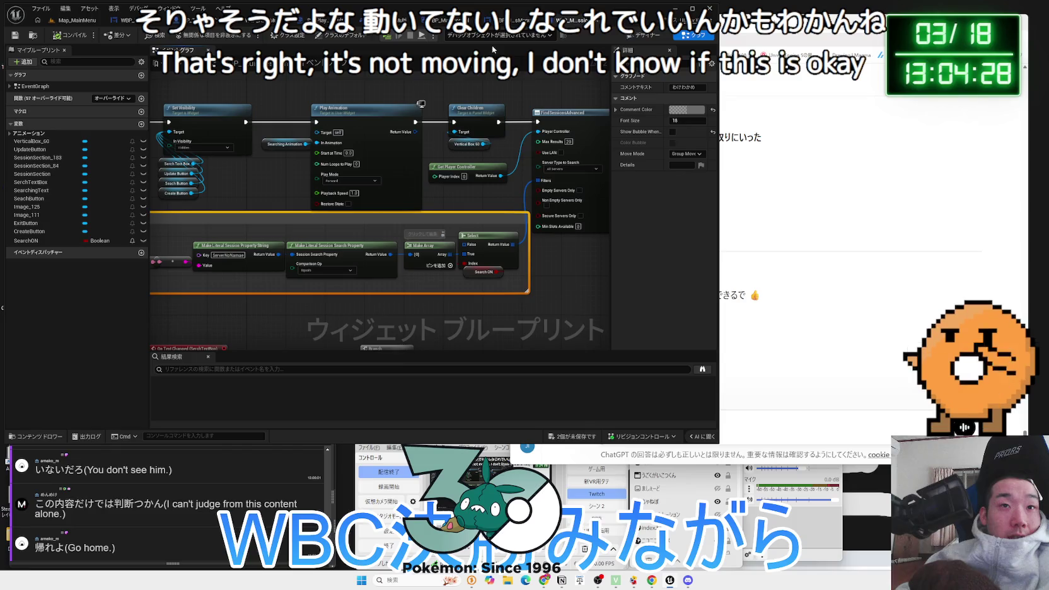
{"action": "left_click_drag", "start_coordinate": [343, 221], "coordinate": [403, 207]}
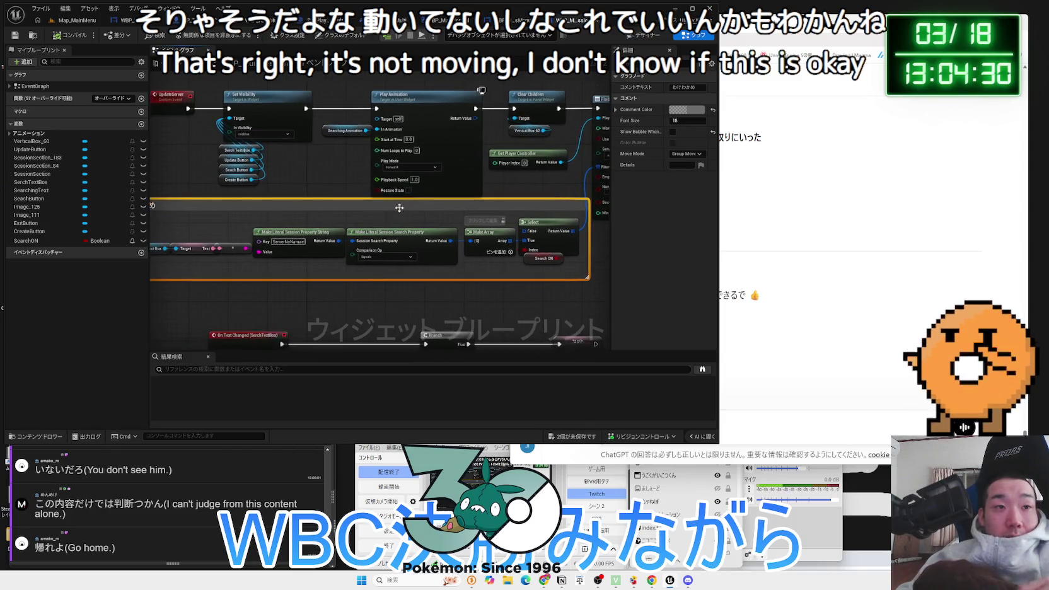
{"action": "scroll", "coordinate": [374, 198], "scroll_direction": "down", "scroll_amount": 3}
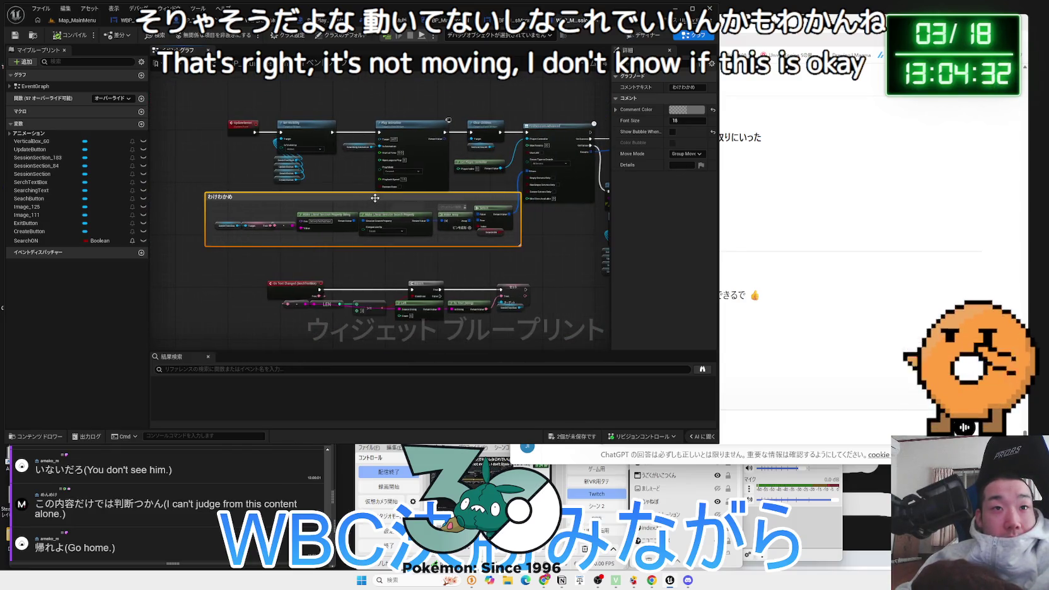
{"action": "left_click_drag", "start_coordinate": [375, 197], "coordinate": [363, 201]}
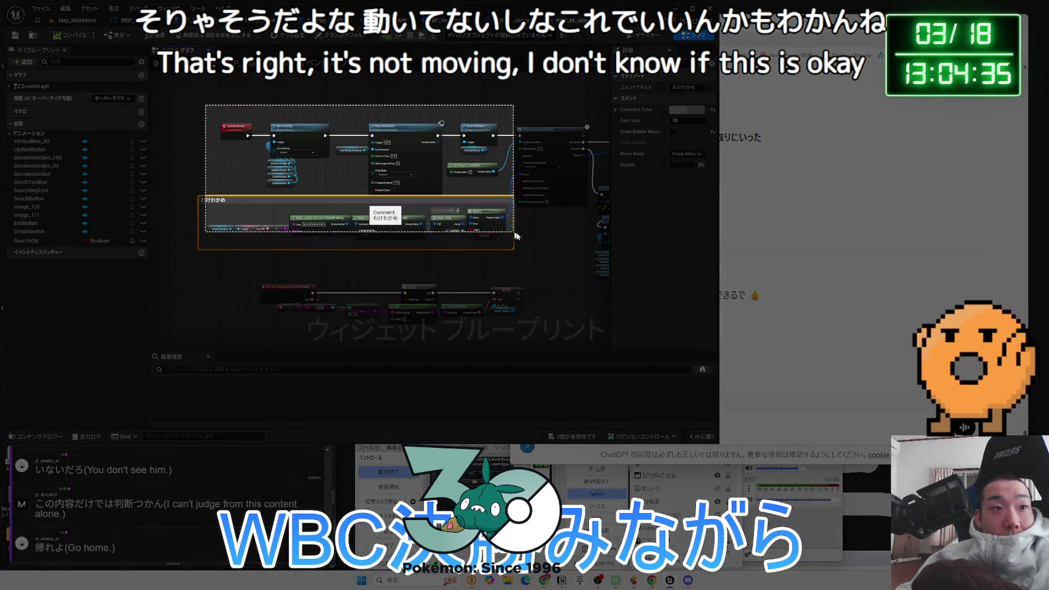
{"action": "left_click_drag", "start_coordinate": [205, 105], "coordinate": [584, 251]}
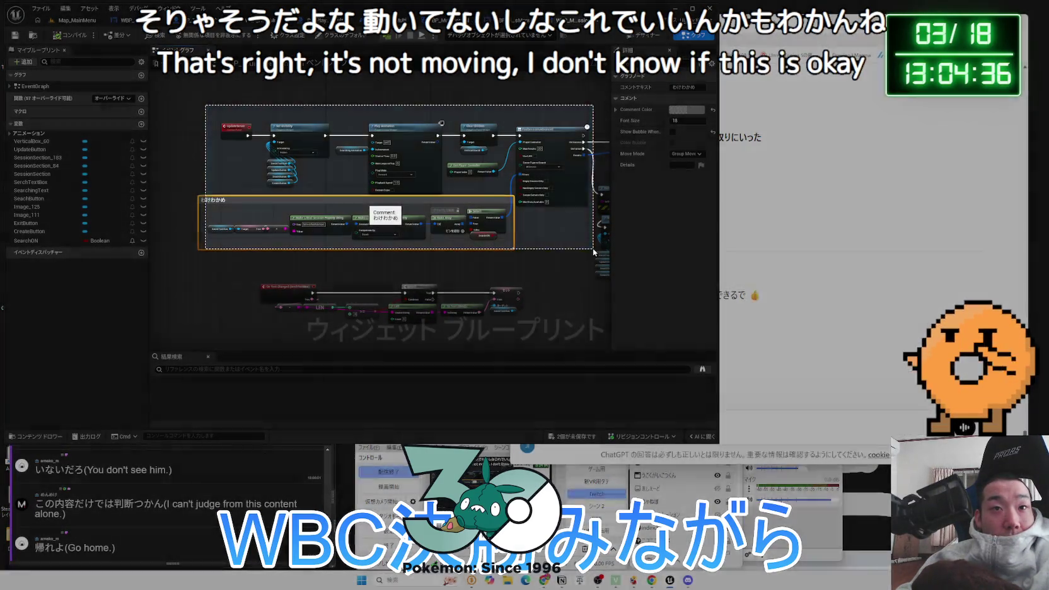
{"action": "left_click", "coordinate": [818, 413]}
Paste the graph screenshot into ChatGPT and start typing the question
{"action": "key", "text": "ctrl+v"}
{"action": "type", "text": "kore"}
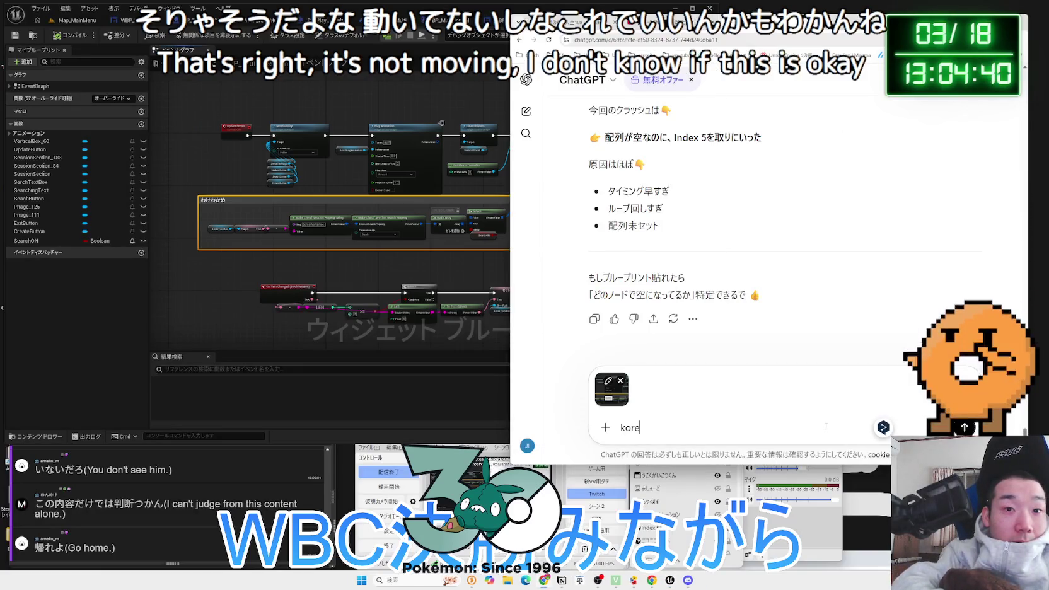
{"action": "type", "text": "ore d"}
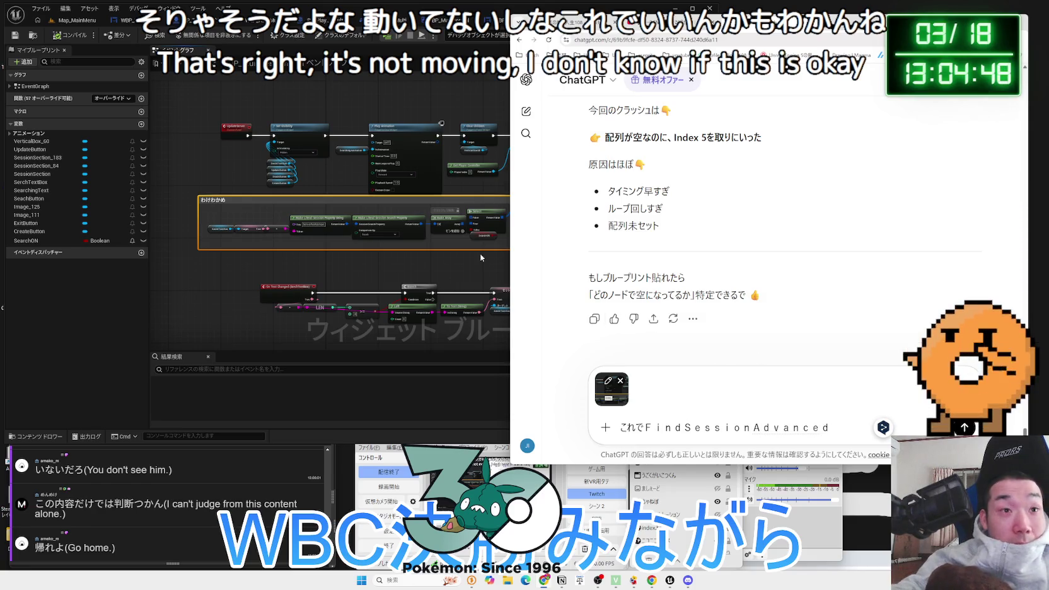
{"action": "scroll", "coordinate": [417, 257], "scroll_direction": "up", "scroll_amount": 3}
{"action": "left_click", "coordinate": [418, 257]}
{"action": "scroll", "coordinate": [353, 310], "scroll_direction": "up", "scroll_amount": 2}
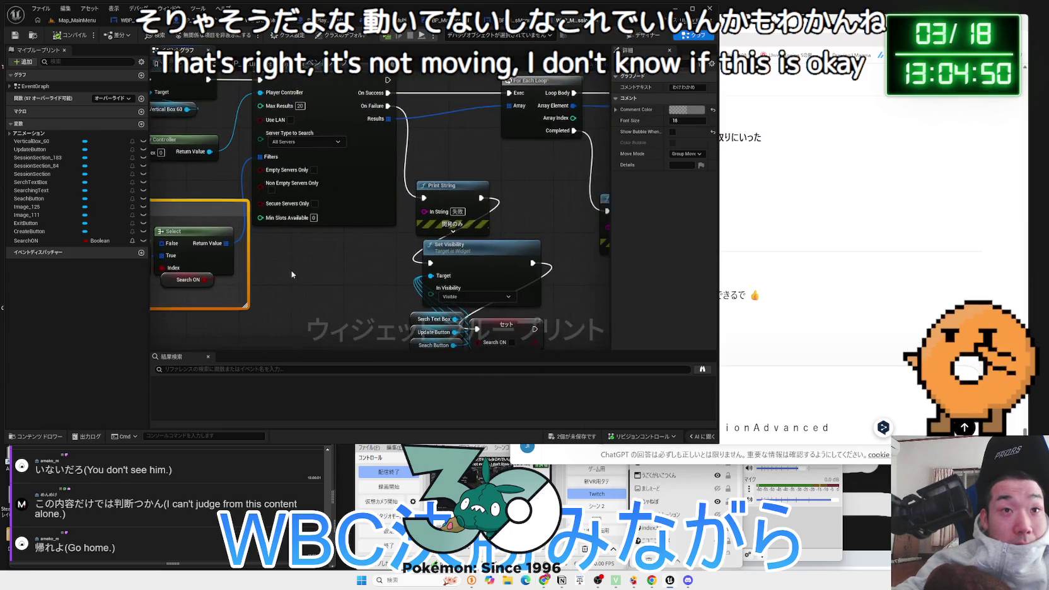
{"action": "left_click", "coordinate": [825, 321]}
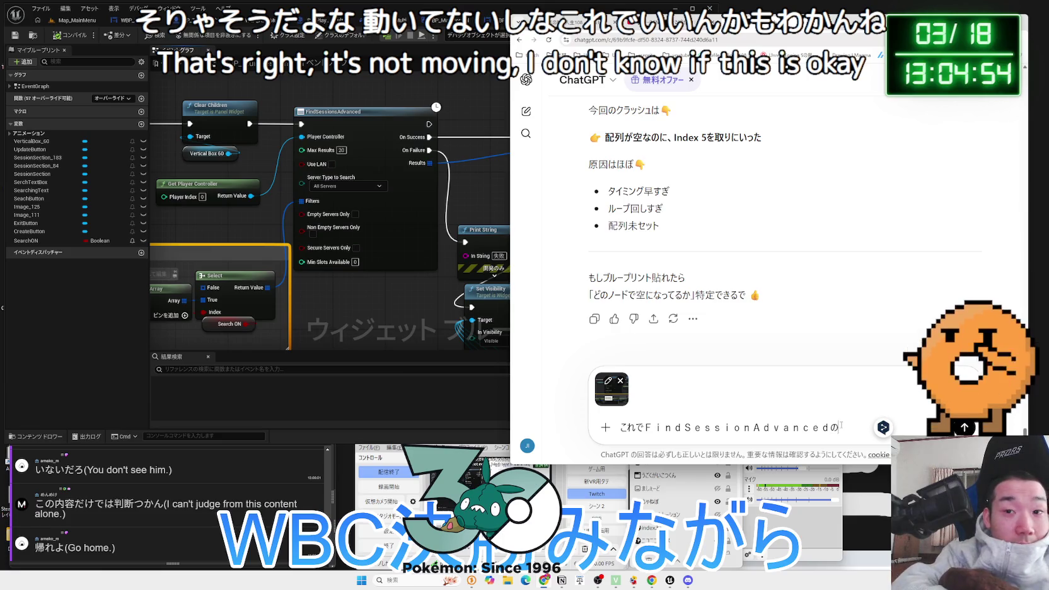
Finish asking whether the FindSessionsAdvanced filter works this way and send it
{"action": "type", "text": "a-"}
{"action": "key", "text": "space"}
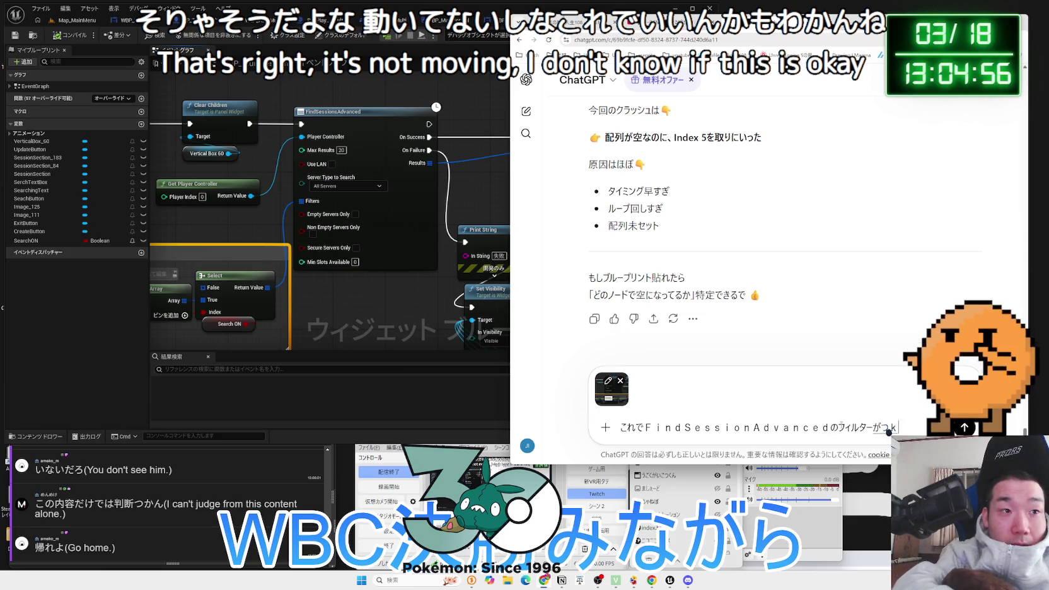
{"action": "key", "text": "space"}
{"action": "type", "text": "か？"}
{"action": "key", "text": "Return"}
{"action": "key", "text": "Return"}
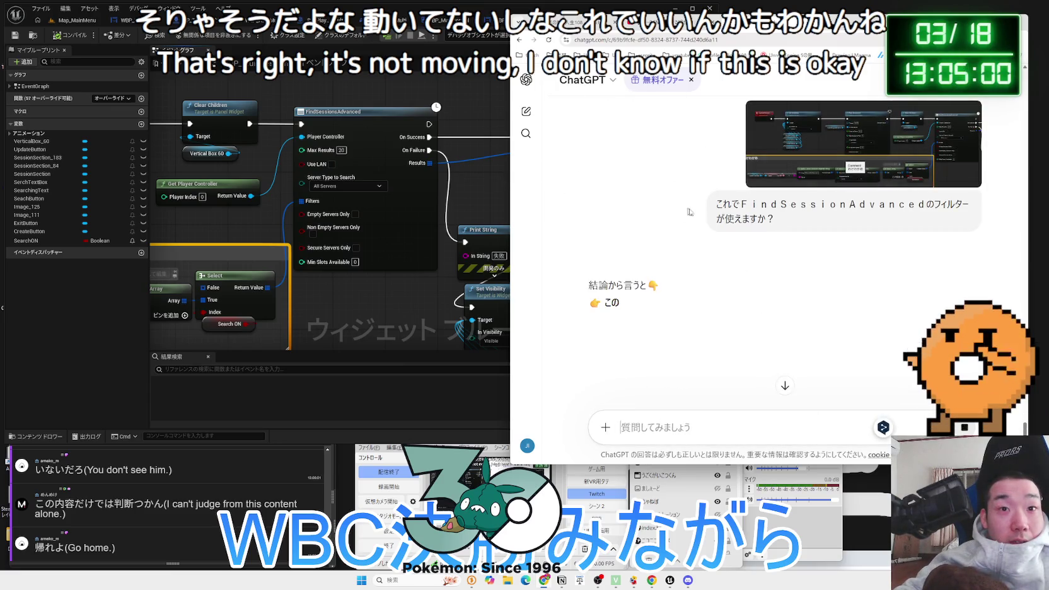
Read through ChatGPT's reply on matching the ServerName key, highlighting the server-creation heading
{"action": "scroll", "coordinate": [694, 260], "scroll_direction": "down", "scroll_amount": 3}
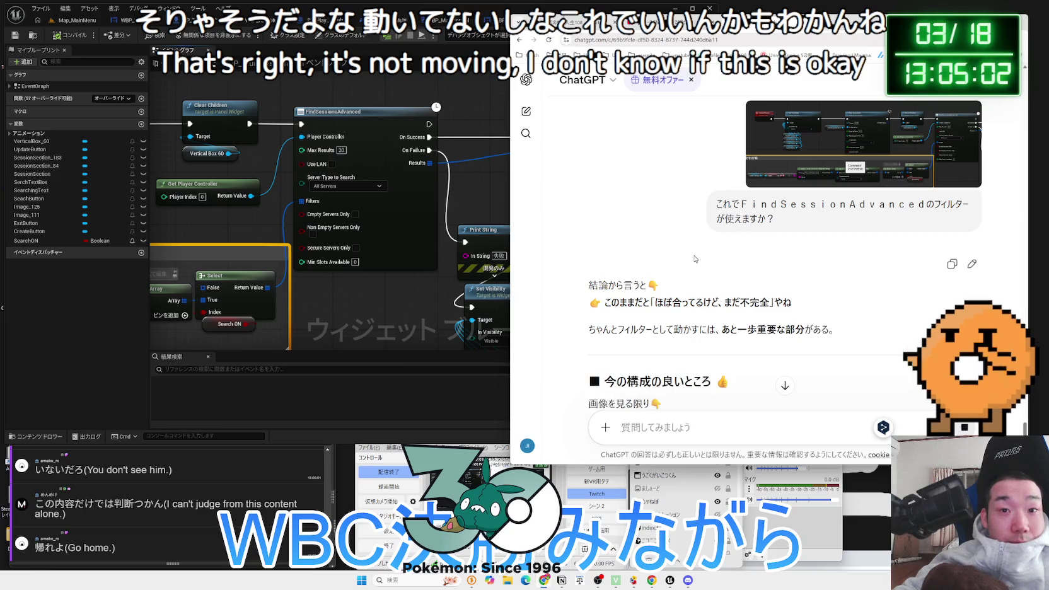
{"action": "scroll", "coordinate": [695, 256], "scroll_direction": "down", "scroll_amount": 2}
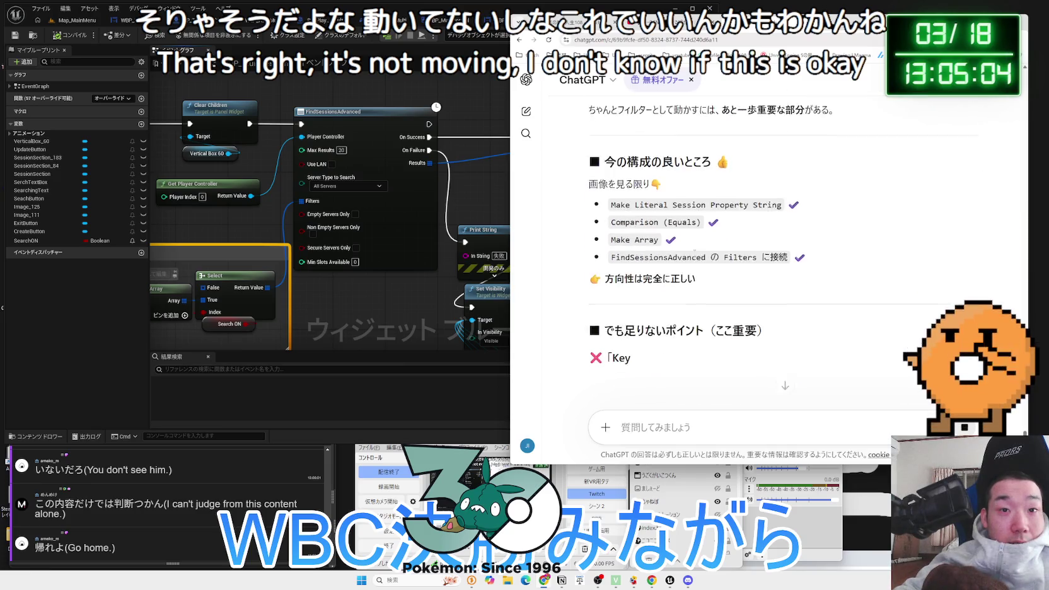
{"action": "scroll", "coordinate": [695, 256], "scroll_direction": "down", "scroll_amount": 1}
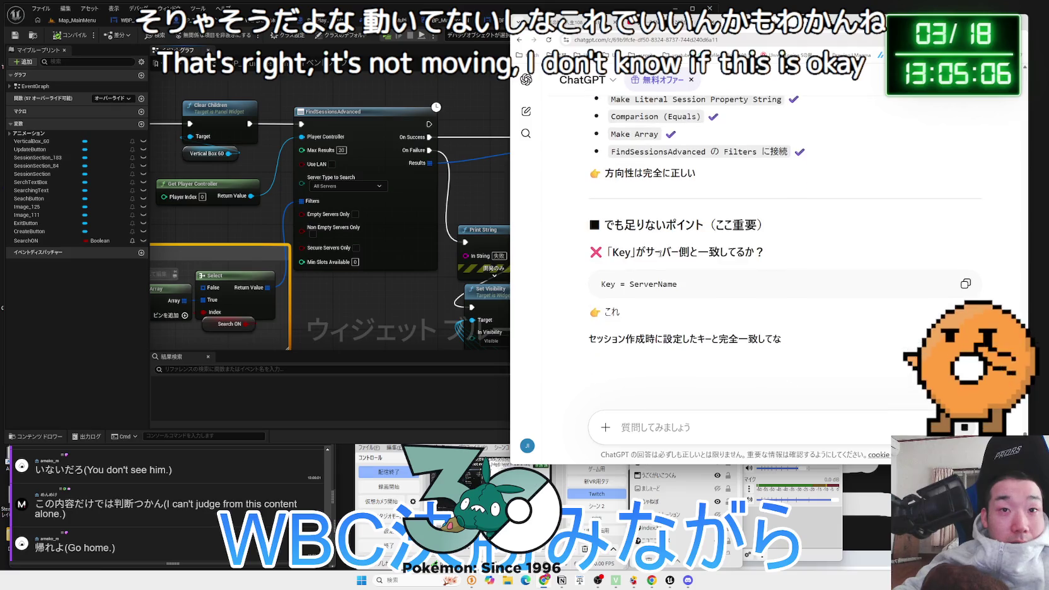
{"action": "scroll", "coordinate": [785, 260], "scroll_direction": "down", "scroll_amount": 3}
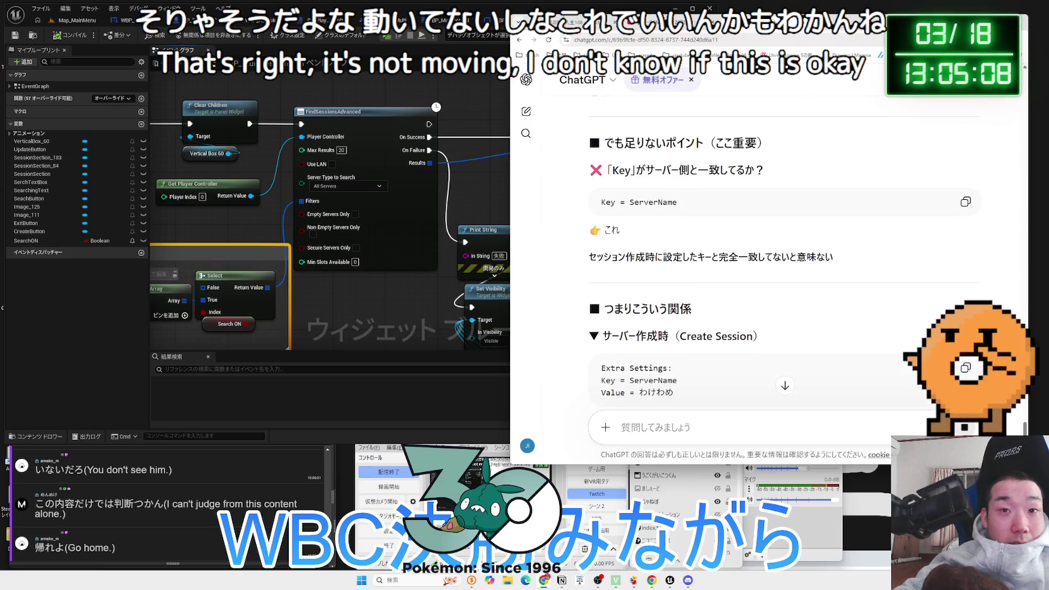
{"action": "left_click_drag", "start_coordinate": [624, 254], "coordinate": [764, 255]}
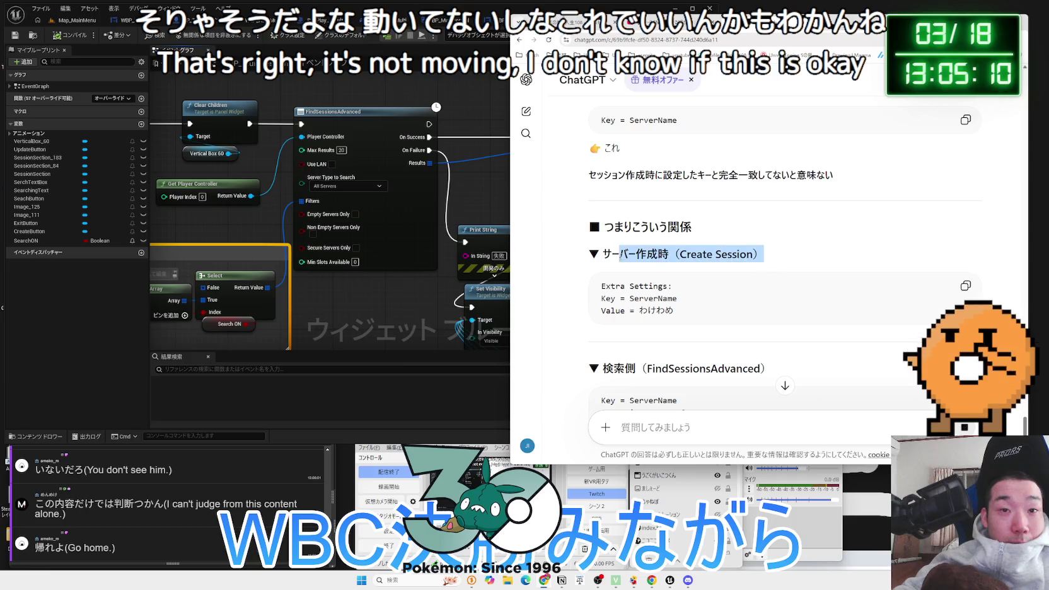
{"action": "left_click", "coordinate": [735, 255]}
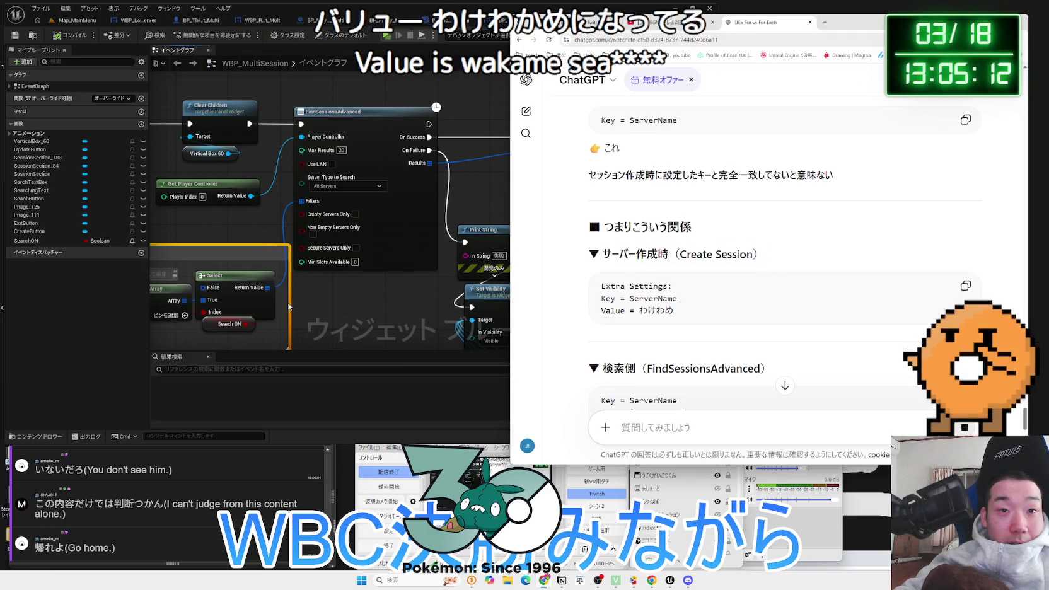
Pan the Event Graph to the わけわかめ filter's key node and compare it with ChatGPT's reply
{"action": "left_click", "coordinate": [316, 295]}
{"action": "left_click_drag", "start_coordinate": [367, 251], "coordinate": [312, 23]}
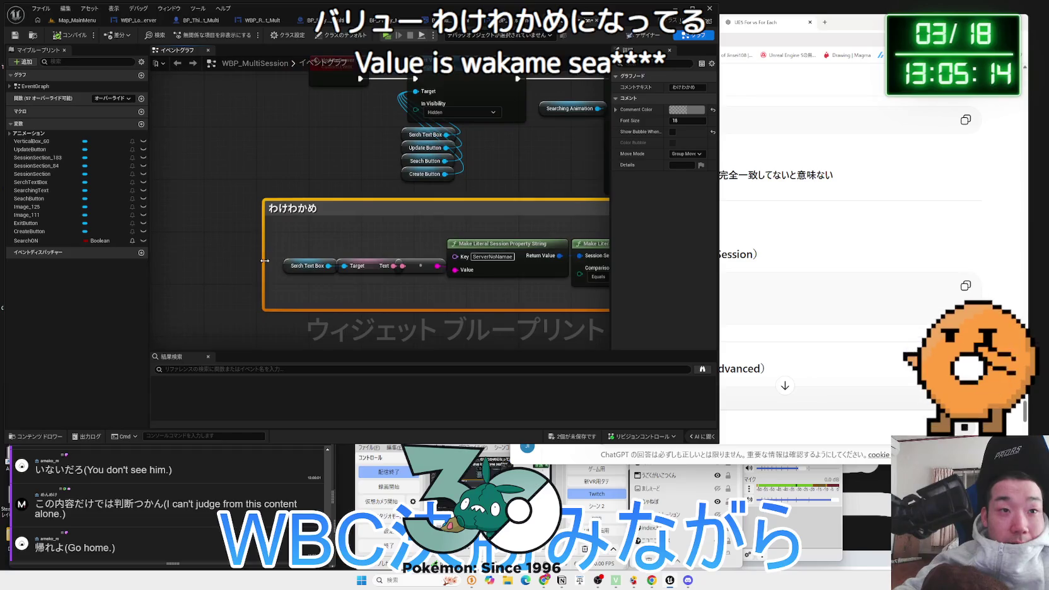
{"action": "left_click", "coordinate": [367, 251]}
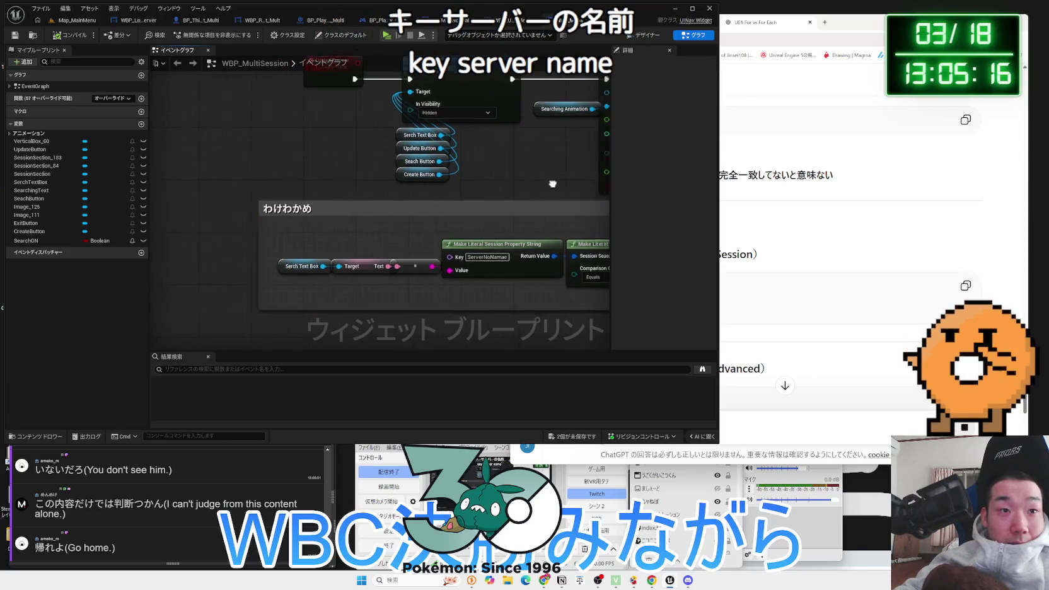
{"action": "left_click_drag", "start_coordinate": [367, 251], "coordinate": [250, 252]}
{"action": "left_click", "coordinate": [772, 259]}
{"action": "scroll", "coordinate": [763, 251], "scroll_direction": "down", "scroll_amount": 2}
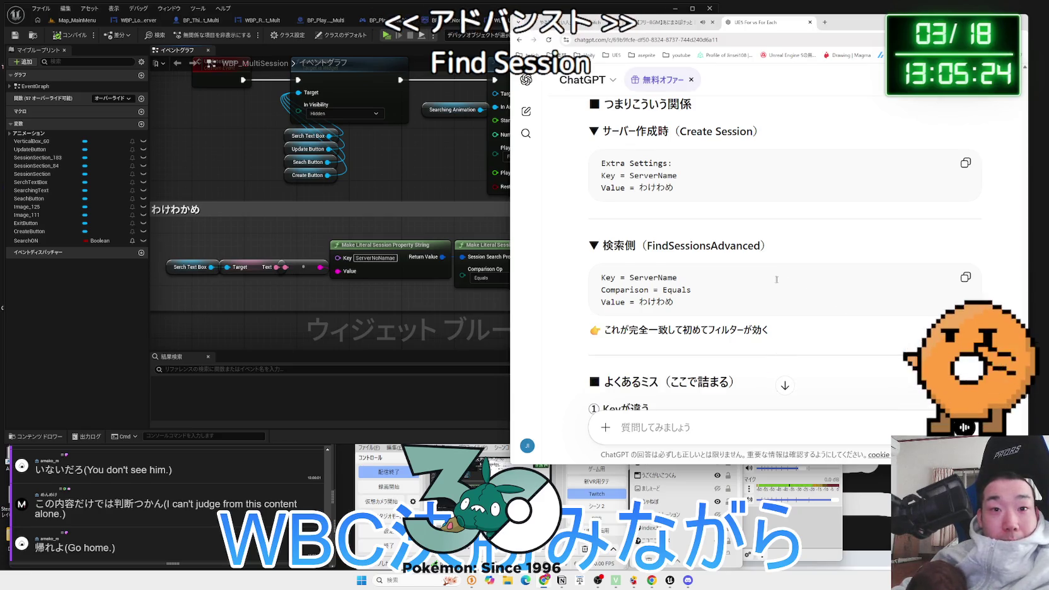
{"action": "scroll", "coordinate": [751, 279], "scroll_direction": "down", "scroll_amount": 2}
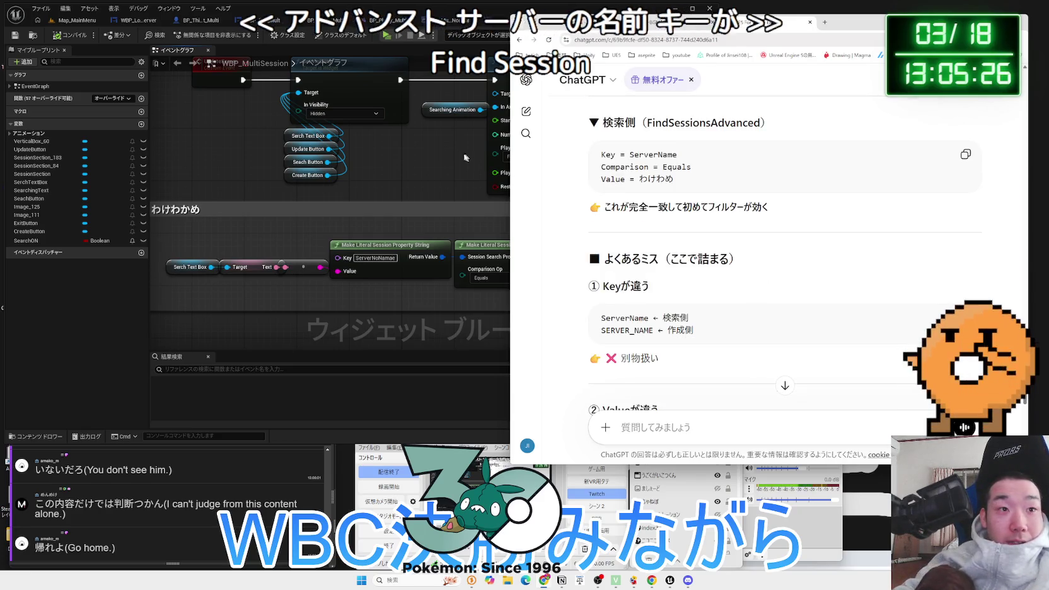
{"action": "scroll", "coordinate": [633, 233], "scroll_direction": "up", "scroll_amount": 1}
{"action": "scroll", "coordinate": [631, 231], "scroll_direction": "up", "scroll_amount": 1}
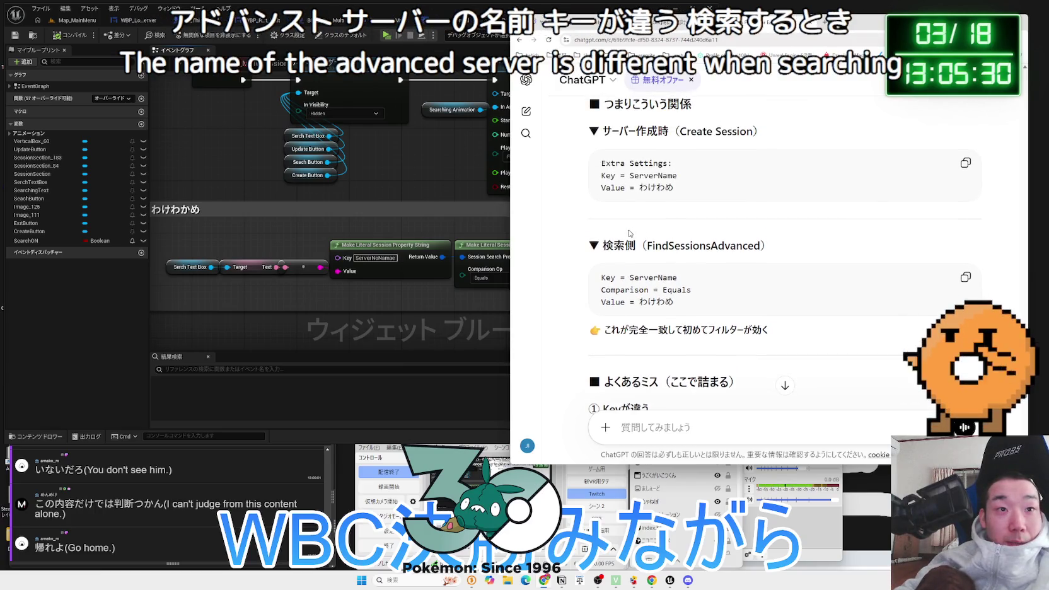
Recheck ChatGPT's advice, then pan up past UpdateServer to the Update and Search click events
{"action": "left_click", "coordinate": [445, 191]}
{"action": "scroll", "coordinate": [425, 210], "scroll_direction": "down", "scroll_amount": 3}
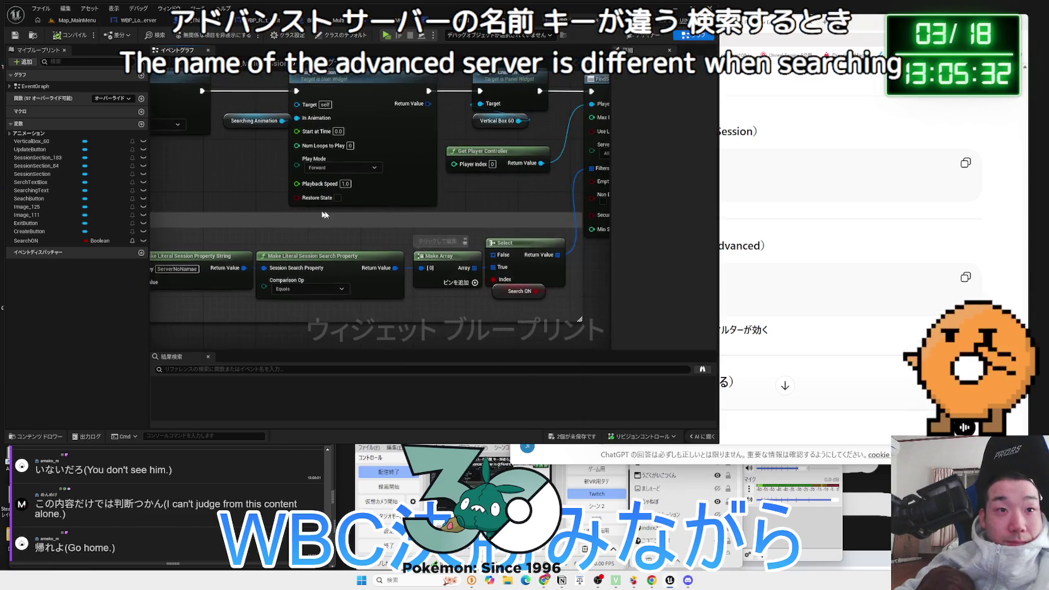
{"action": "left_click", "coordinate": [735, 236]}
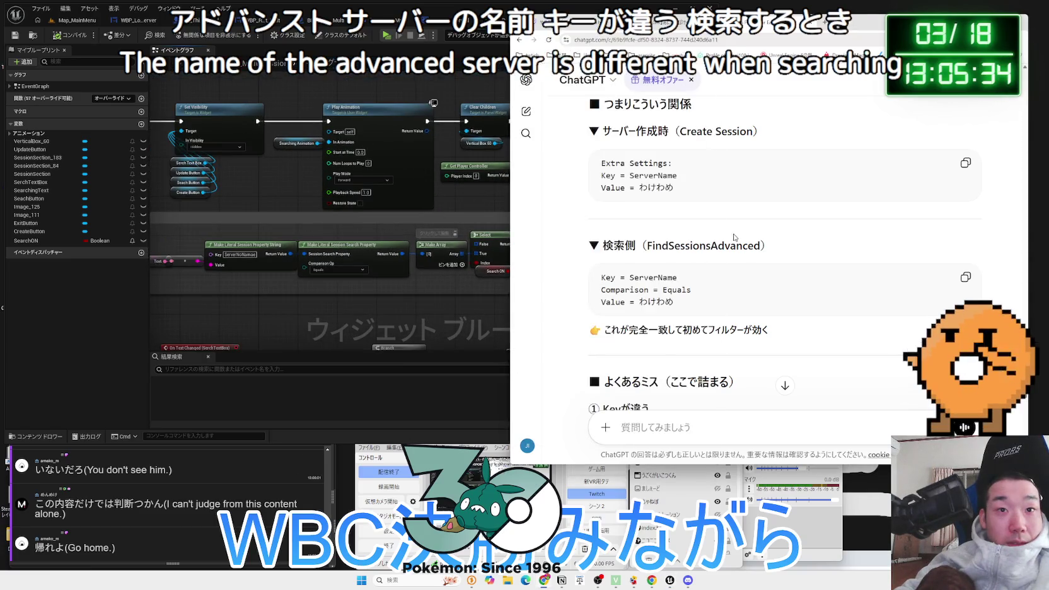
{"action": "left_click", "coordinate": [275, 196]}
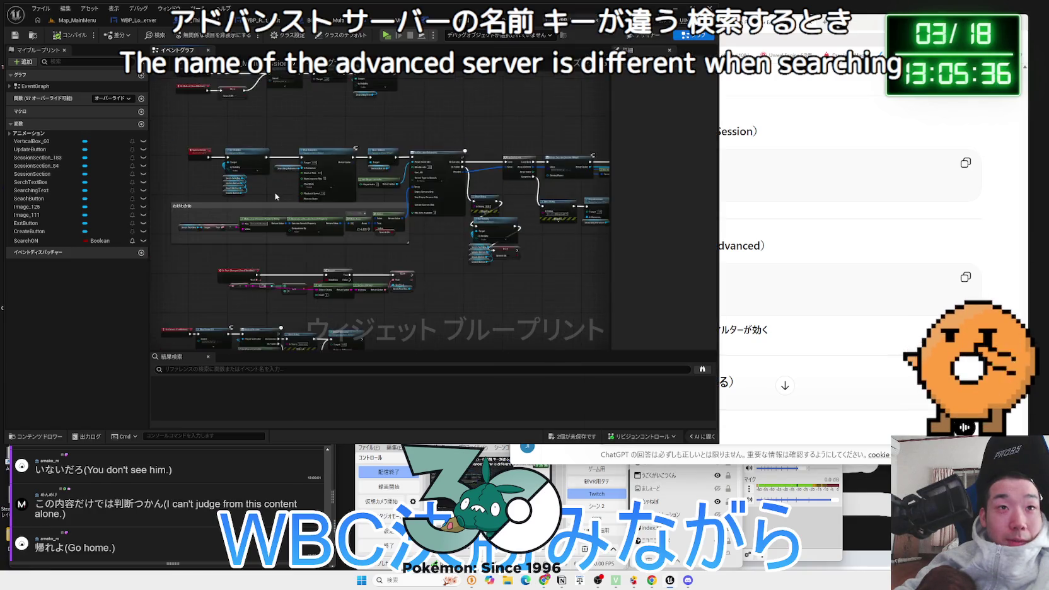
{"action": "left_click_drag", "start_coordinate": [275, 196], "coordinate": [434, 218]}
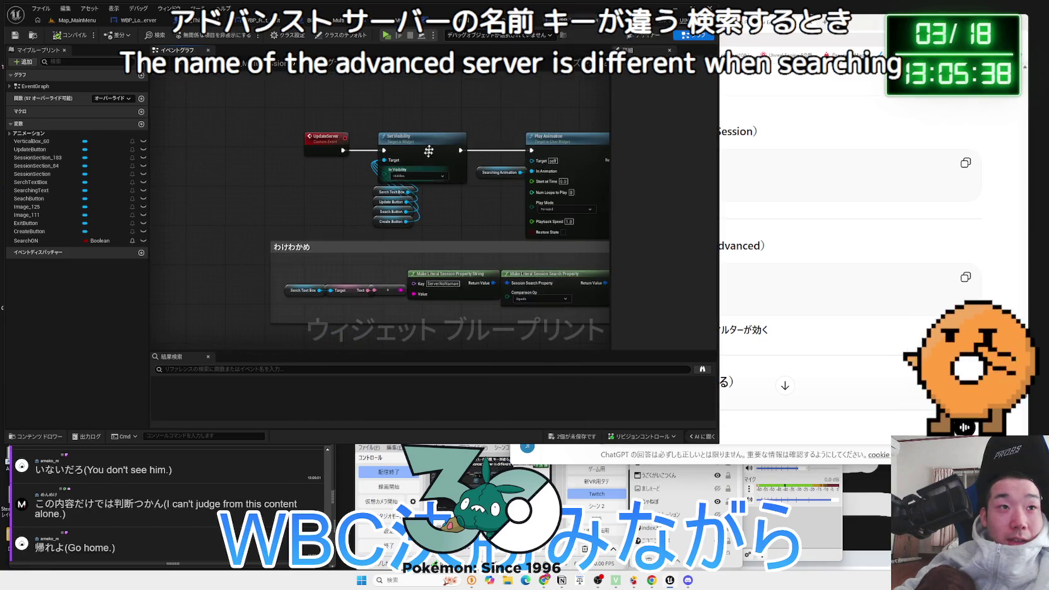
{"action": "left_click_drag", "start_coordinate": [540, 104], "coordinate": [531, 264]}
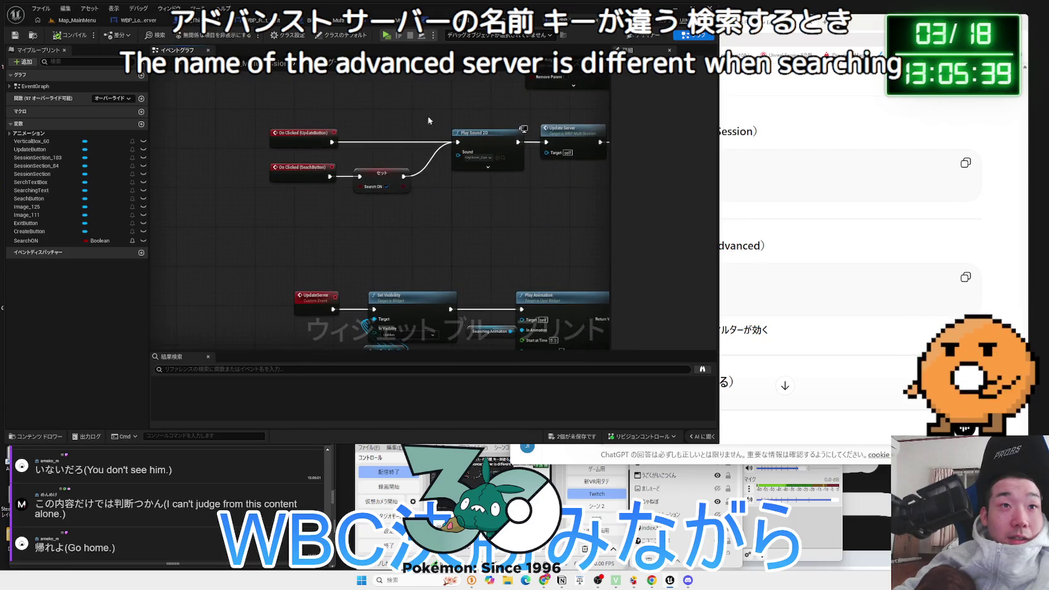
{"action": "left_click", "coordinate": [641, 38]}
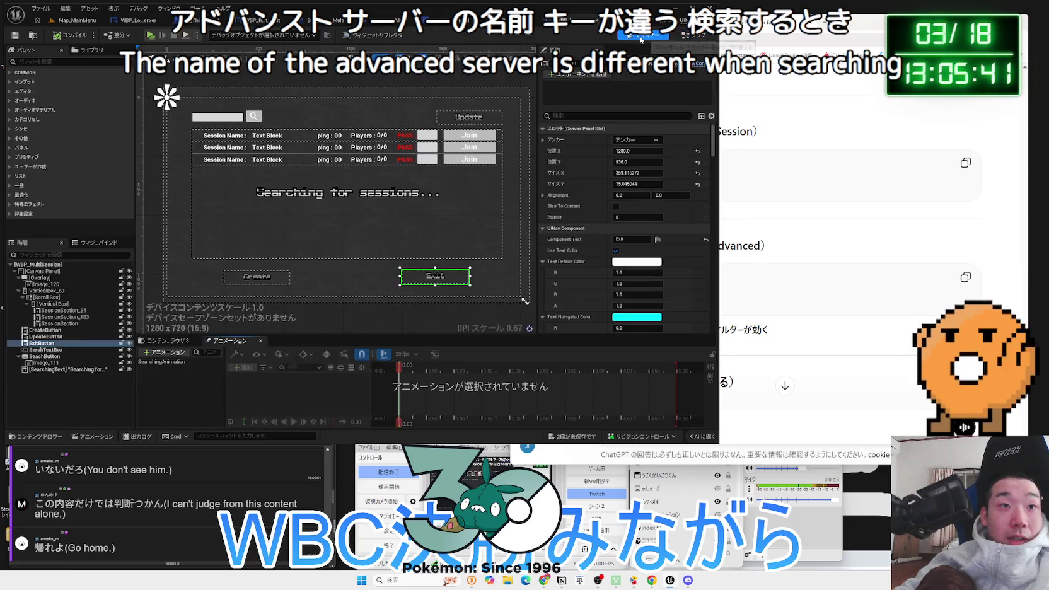
Open the SessionSection widget blueprint from SessionSection_84, select its Join button, and view its graph
{"action": "left_click", "coordinate": [692, 38]}
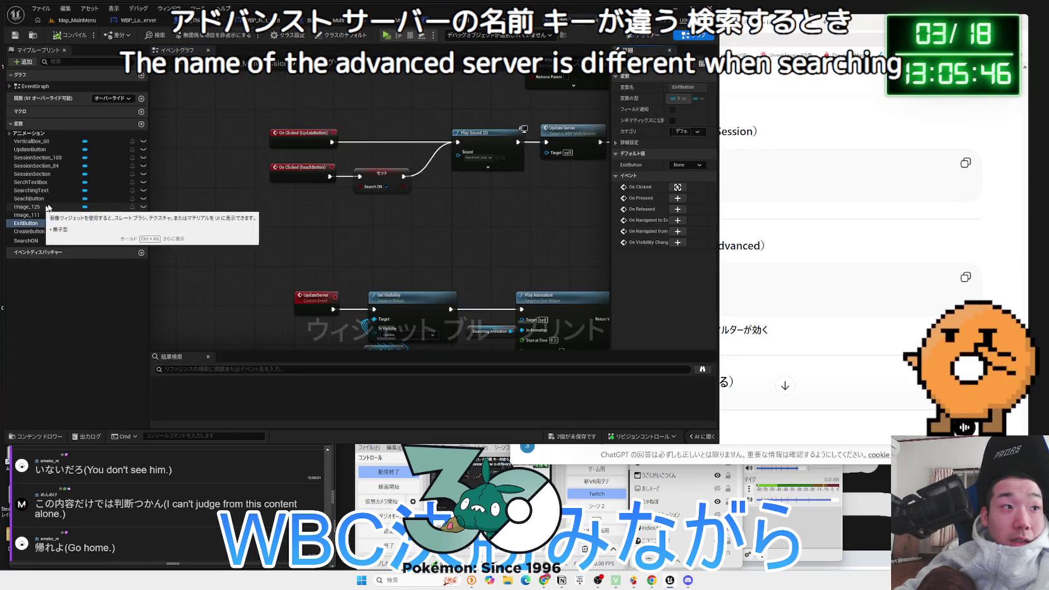
{"action": "left_click", "coordinate": [646, 38]}
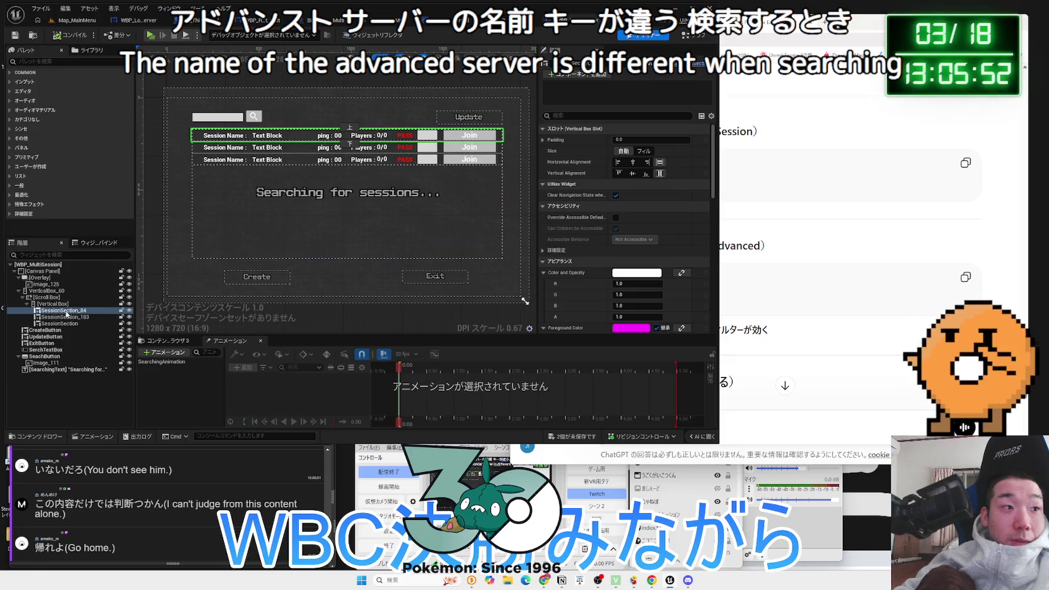
{"action": "right_click", "coordinate": [92, 312]}
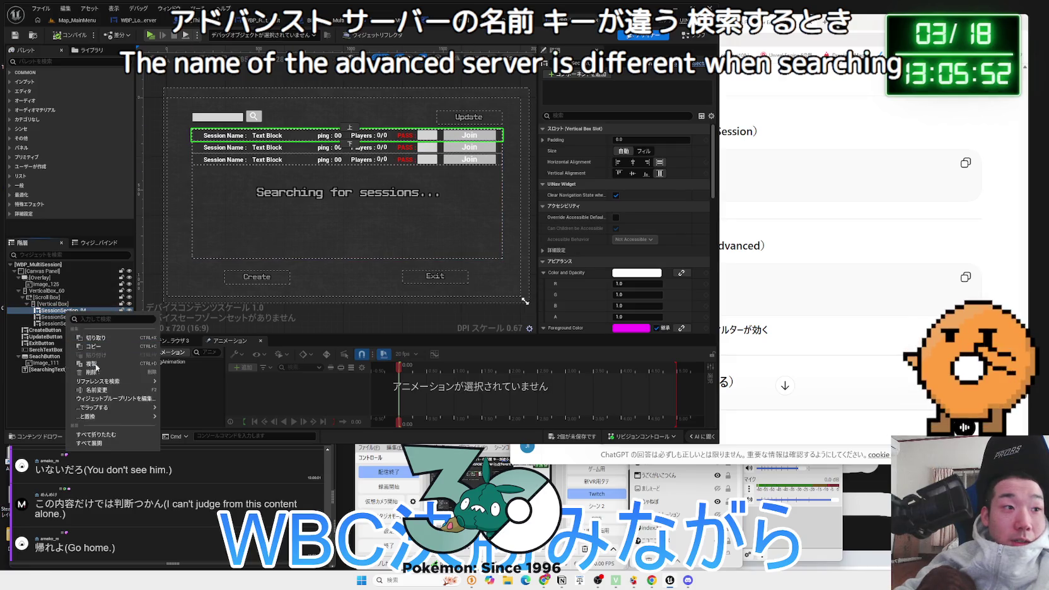
{"action": "left_click", "coordinate": [111, 399]}
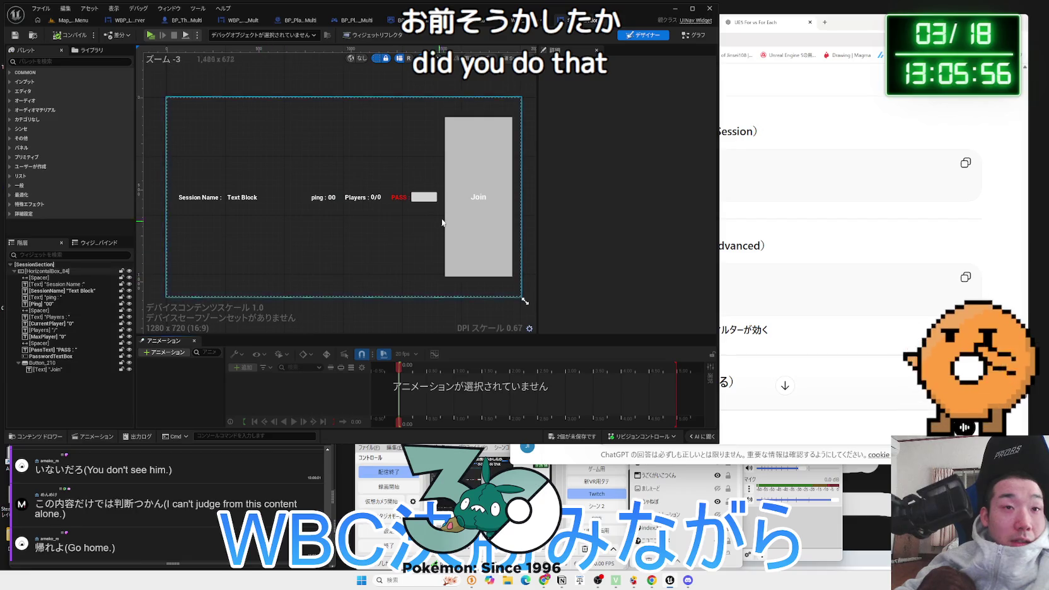
{"action": "left_click", "coordinate": [473, 209]}
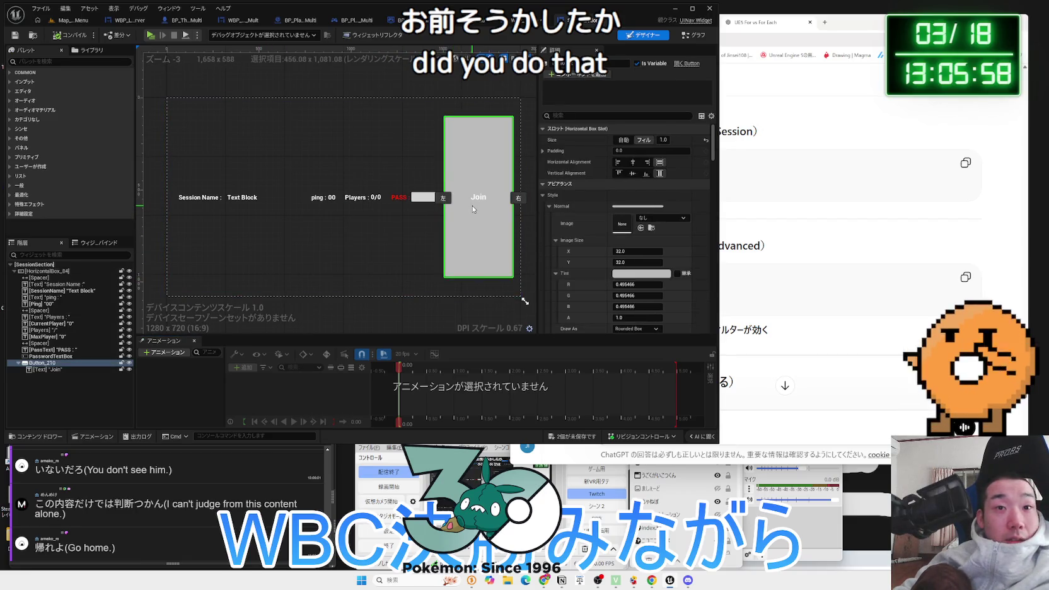
{"action": "left_click", "coordinate": [688, 38]}
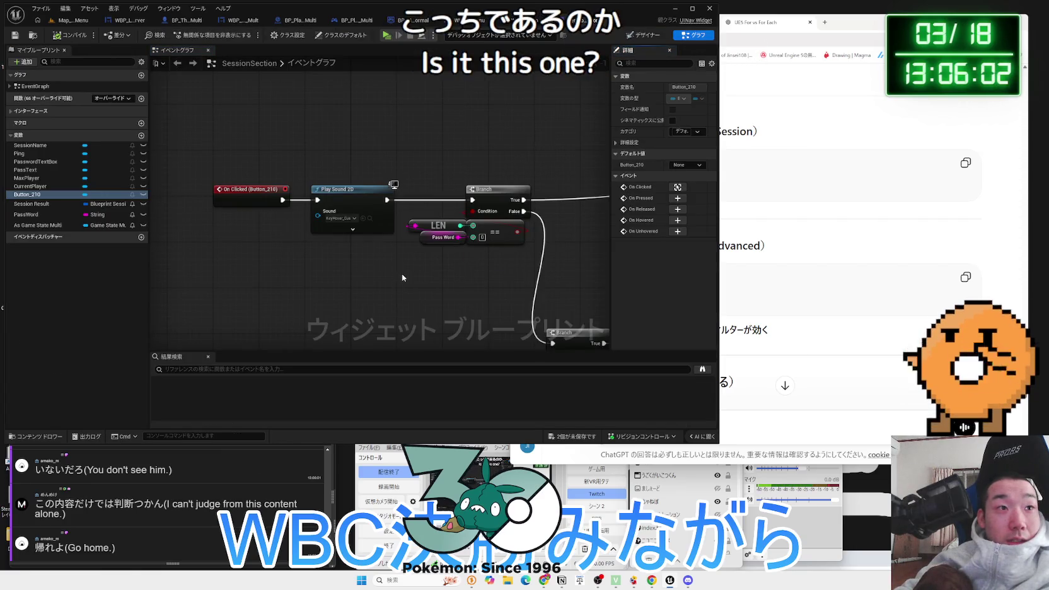
Add a Create Widget node after the On Clicked (Button_210) event
{"action": "scroll", "coordinate": [402, 273], "scroll_direction": "down", "scroll_amount": 1}
{"action": "scroll", "coordinate": [425, 272], "scroll_direction": "down", "scroll_amount": 2}
{"action": "mouse_move", "coordinate": [425, 273]}
{"action": "left_mouse_down"}
{"action": "mouse_move", "coordinate": [183, 268]}
{"action": "mouse_move", "coordinate": [293, 271]}
{"action": "mouse_move", "coordinate": [239, 249]}
{"action": "mouse_move", "coordinate": [269, 249]}
{"action": "left_mouse_up"}
{"action": "scroll", "coordinate": [269, 249], "scroll_direction": "up", "scroll_amount": 3}
{"action": "mouse_move", "coordinate": [174, 180]}
{"action": "left_mouse_down"}
{"action": "mouse_move", "coordinate": [299, 178]}
{"action": "mouse_move", "coordinate": [167, 184]}
{"action": "mouse_move", "coordinate": [232, 211]}
{"action": "left_mouse_up"}
{"action": "left_click", "coordinate": [299, 179]}
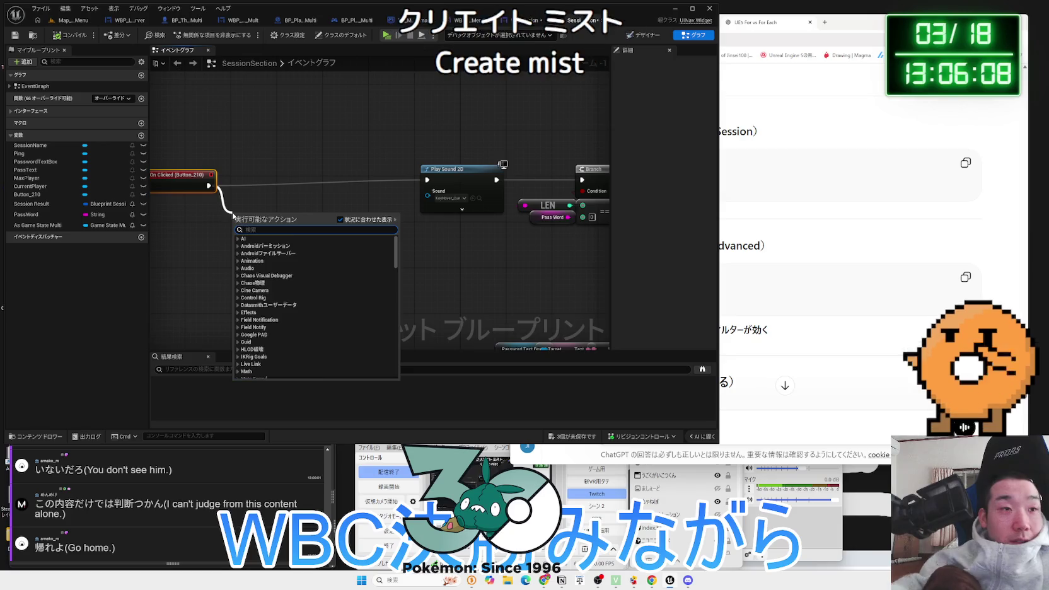
{"action": "type", "text": "creat"}
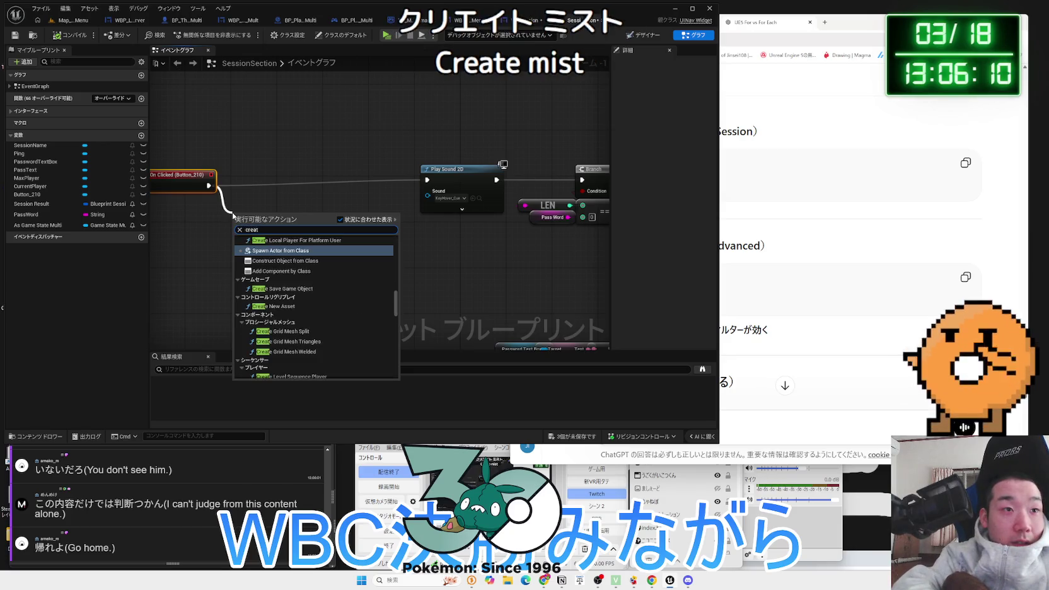
{"action": "type", "text": " widget"}
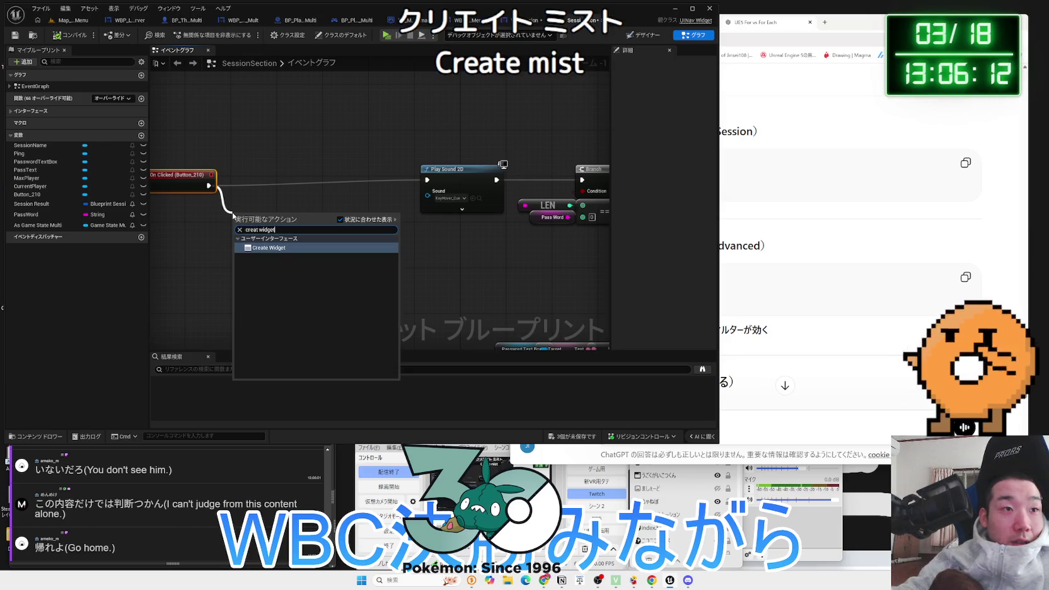
{"action": "left_click", "coordinate": [276, 248]}
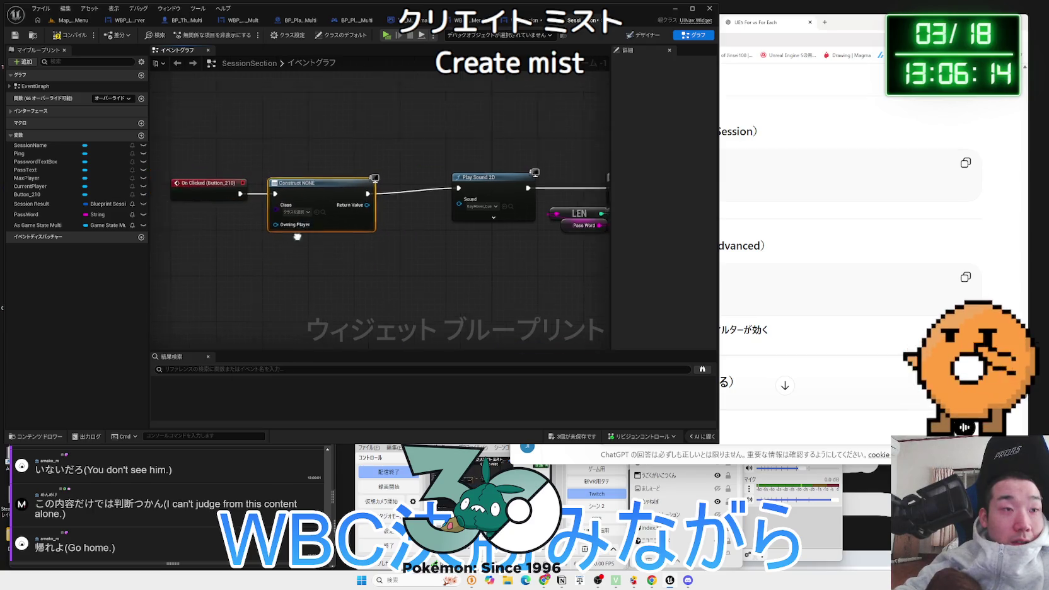
{"action": "left_click", "coordinate": [332, 215]}
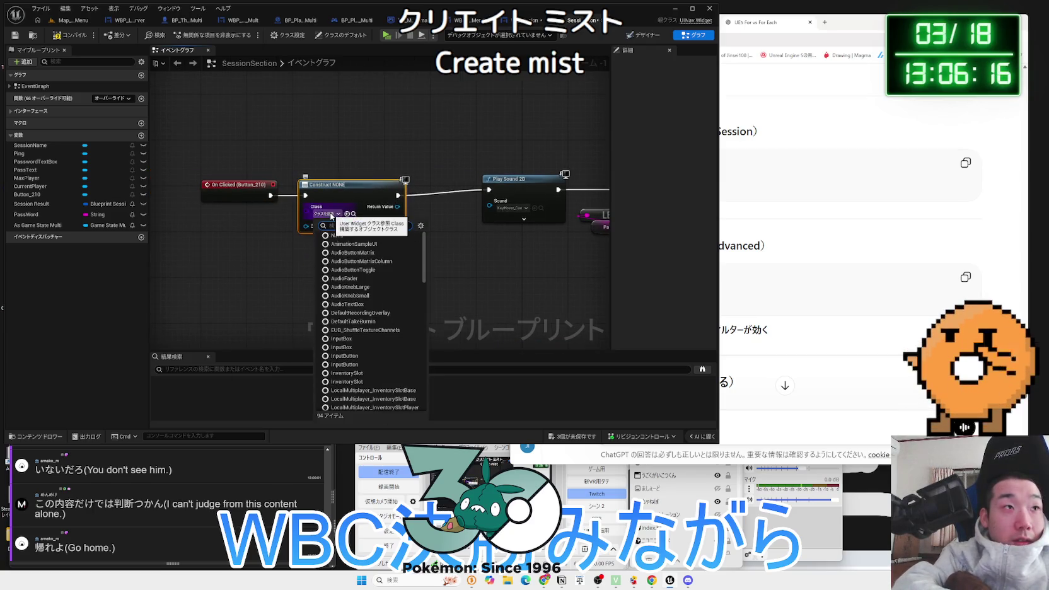
{"action": "left_click", "coordinate": [69, 39]}
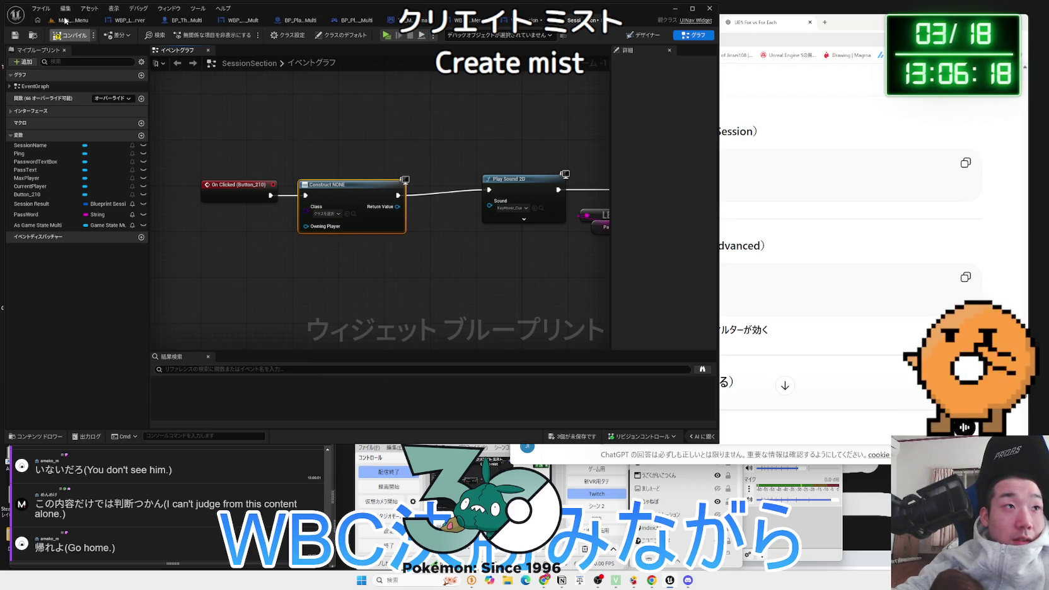
Browse to the Examples > Multi folder and set the Create Widget class to WBP Back Main Menu
{"action": "left_click", "coordinate": [65, 21]}
{"action": "scroll", "coordinate": [328, 353], "scroll_direction": "up", "scroll_amount": 2}
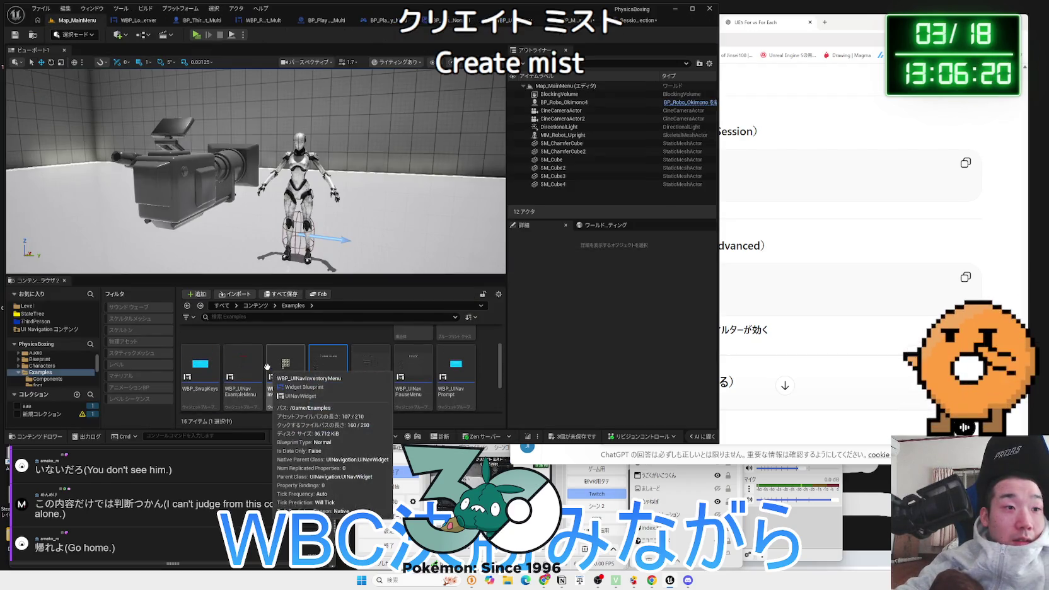
{"action": "left_click", "coordinate": [359, 343]}
{"action": "double_click", "coordinate": [359, 343]}
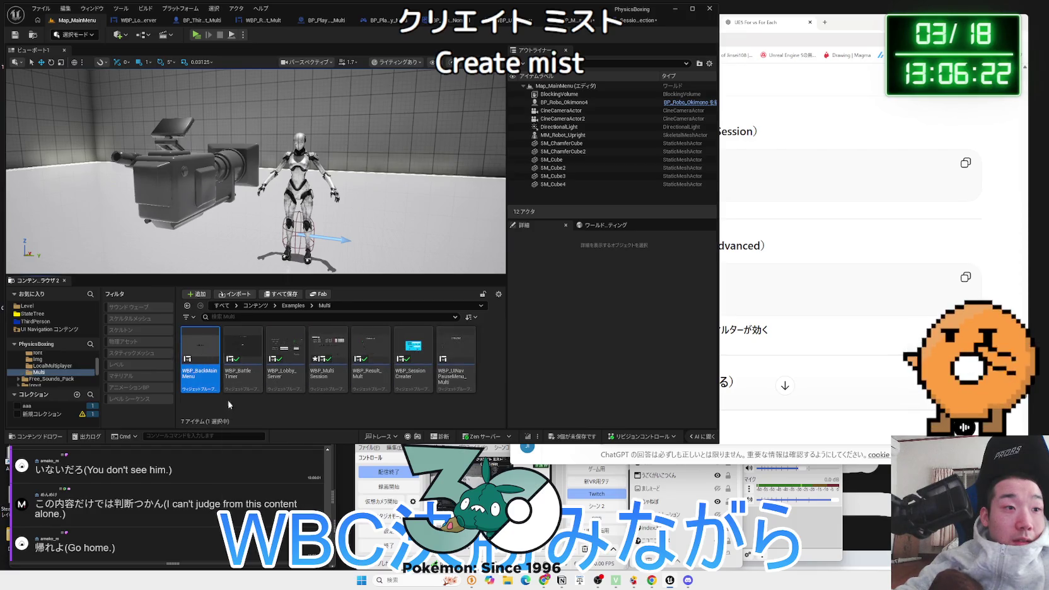
{"action": "left_click", "coordinate": [634, 20]}
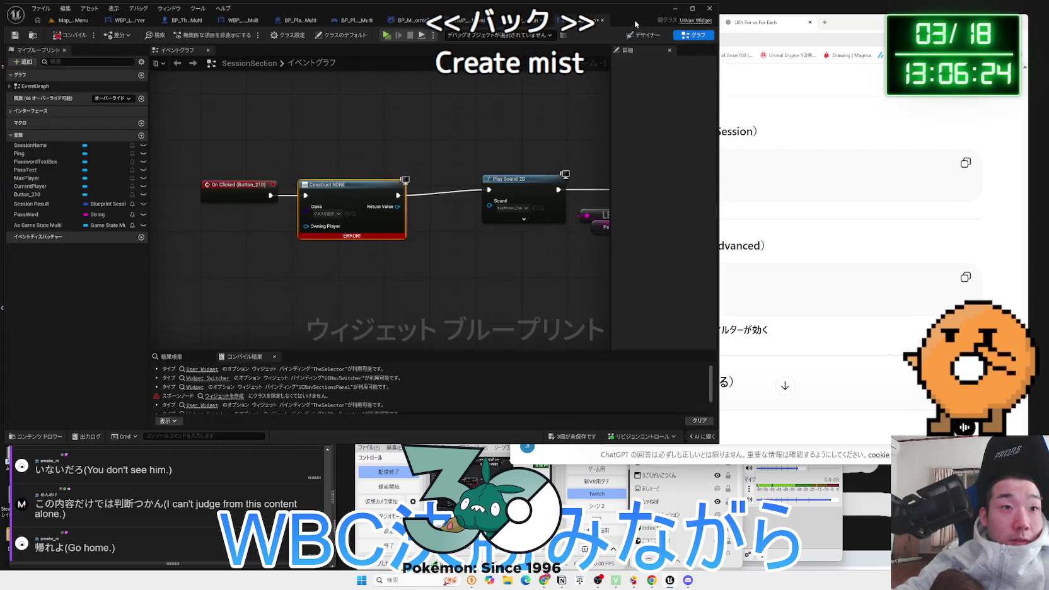
{"action": "left_click", "coordinate": [326, 214]}
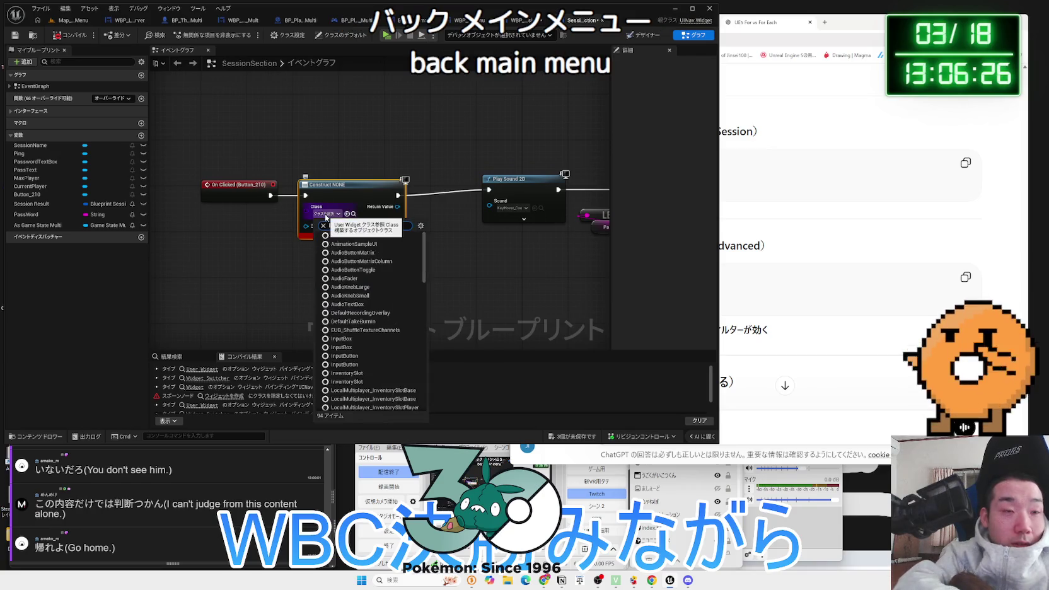
{"action": "type", "text": "back"}
{"action": "left_click", "coordinate": [350, 244]}
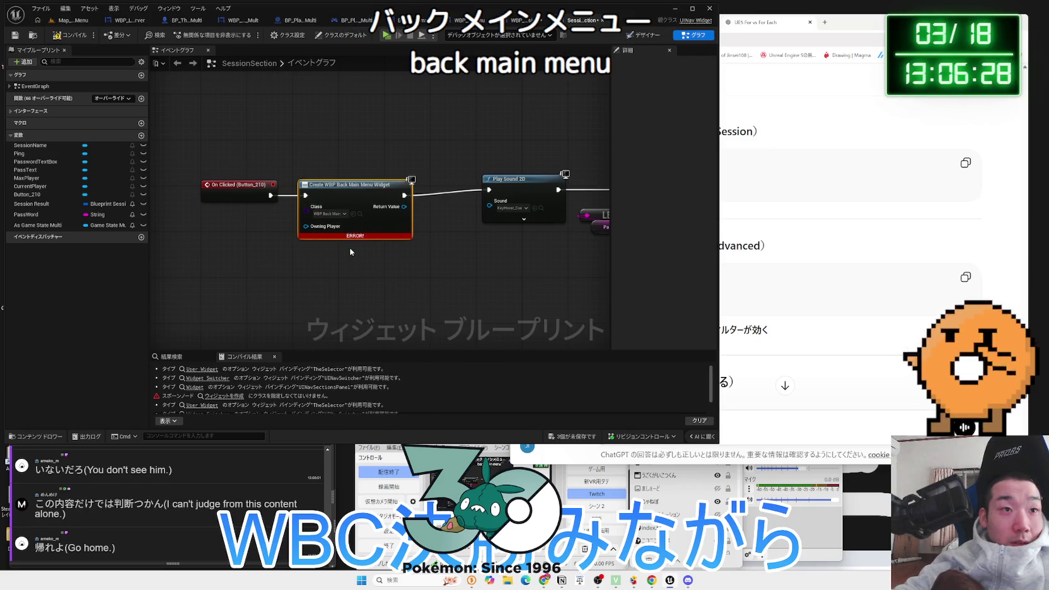
{"action": "left_click", "coordinate": [68, 20]}
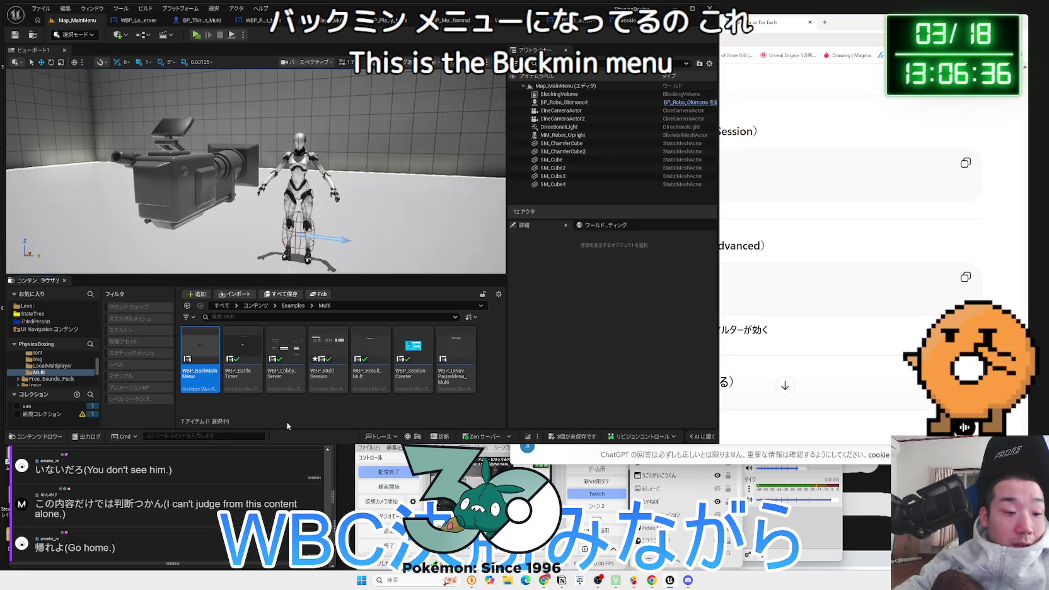
{"action": "type", "text": "WBP_Join"}
Rename the BackMainMenu widget asset to WBP_Joining and inspect its Joining... screen and animation
{"action": "key", "text": "Return"}
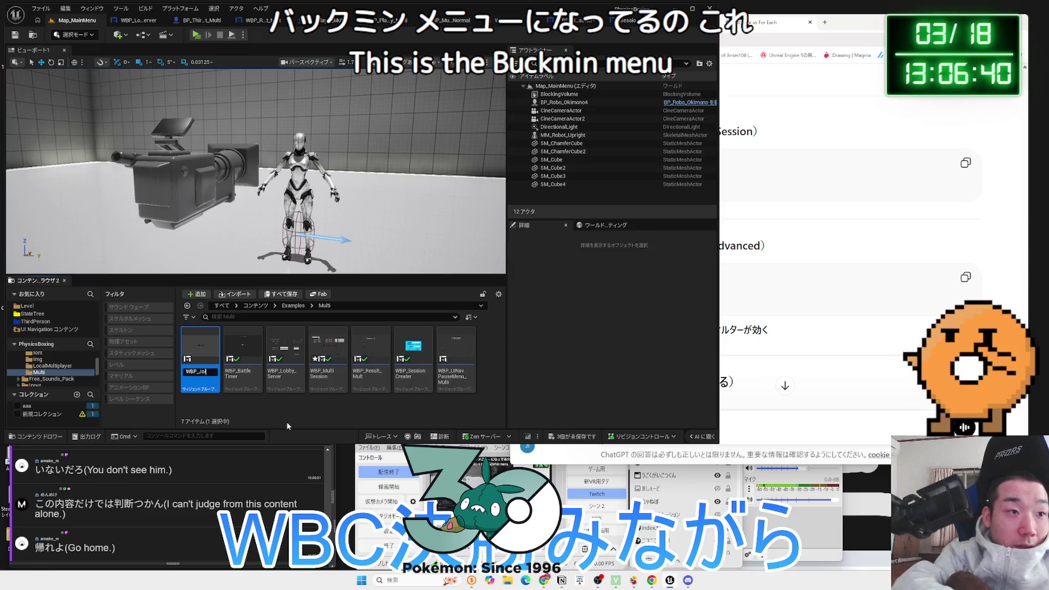
{"action": "key", "text": "Return"}
{"action": "left_click", "coordinate": [199, 351]}
{"action": "double_click", "coordinate": [243, 347]}
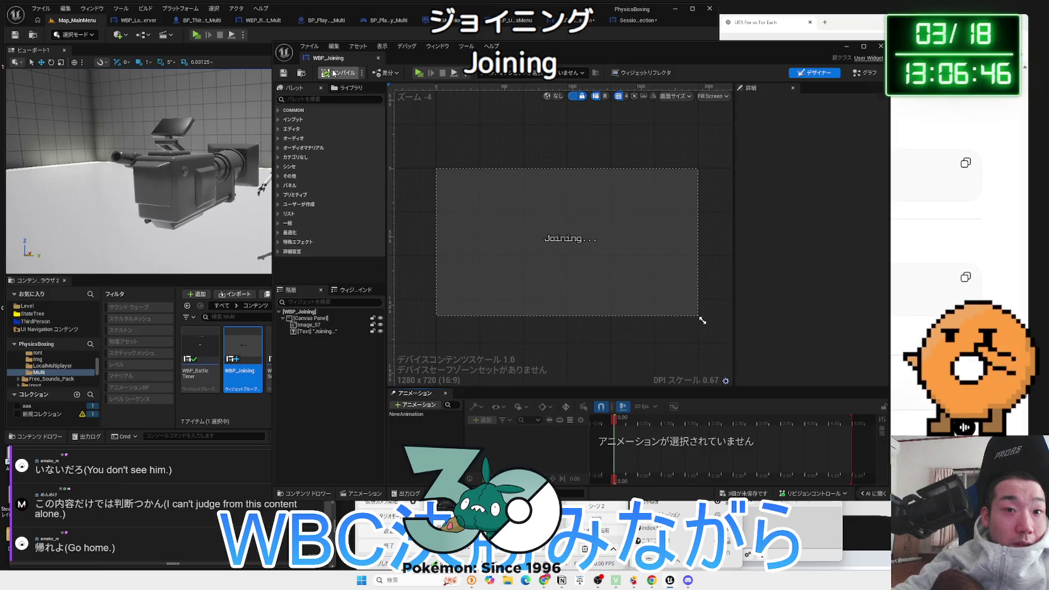
{"action": "left_click", "coordinate": [410, 415]}
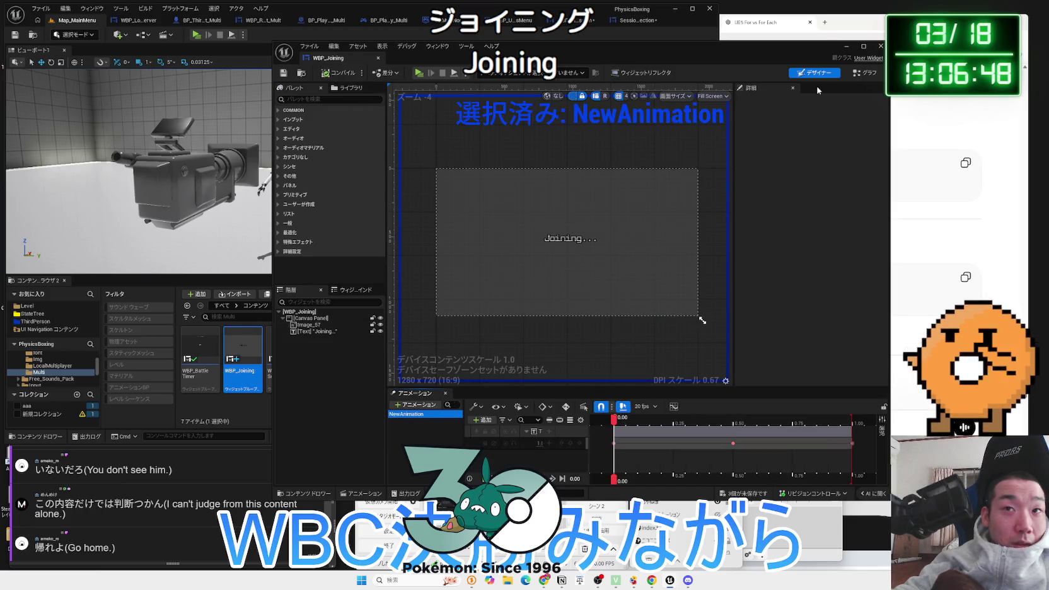
{"action": "left_click", "coordinate": [845, 75]}
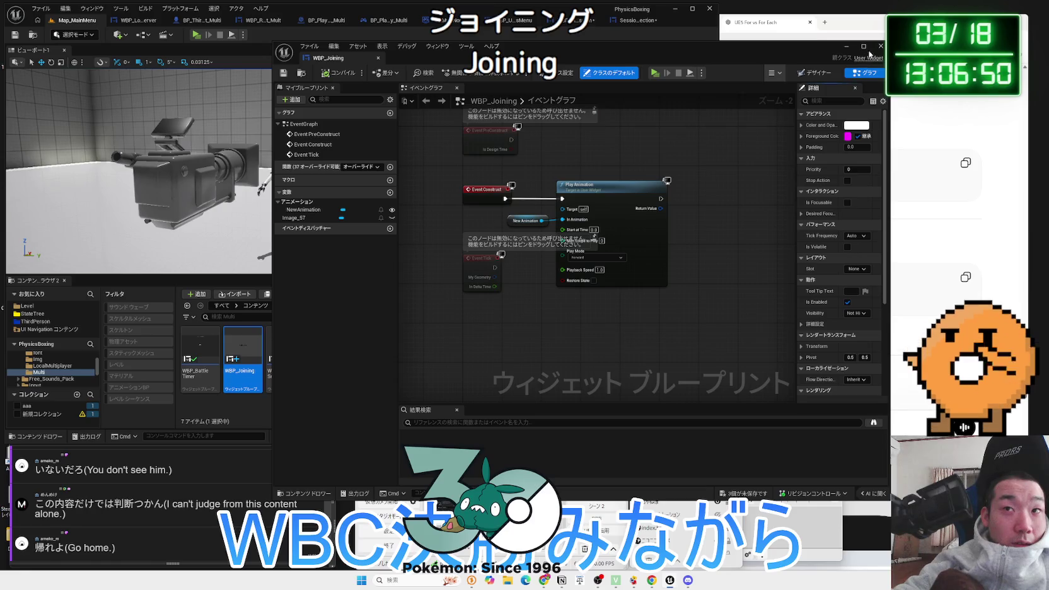
{"action": "left_click", "coordinate": [881, 46]}
In the SessionSection graph, shift the On Clicked and Create Widget nodes left
{"action": "left_click", "coordinate": [636, 20]}
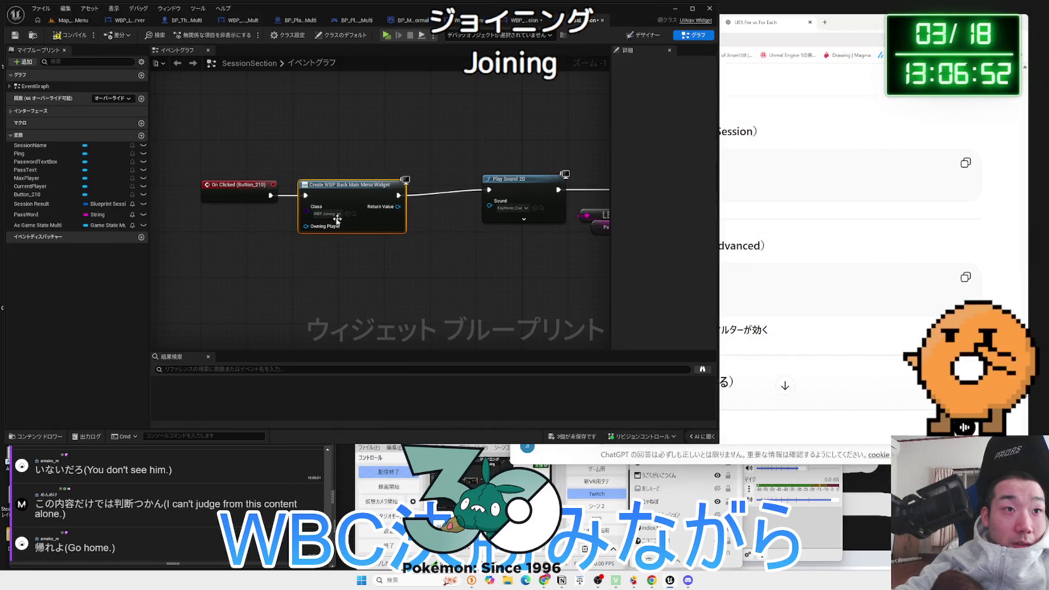
{"action": "left_click_drag", "start_coordinate": [378, 246], "coordinate": [208, 176]}
{"action": "left_click_drag", "start_coordinate": [333, 186], "coordinate": [269, 180]}
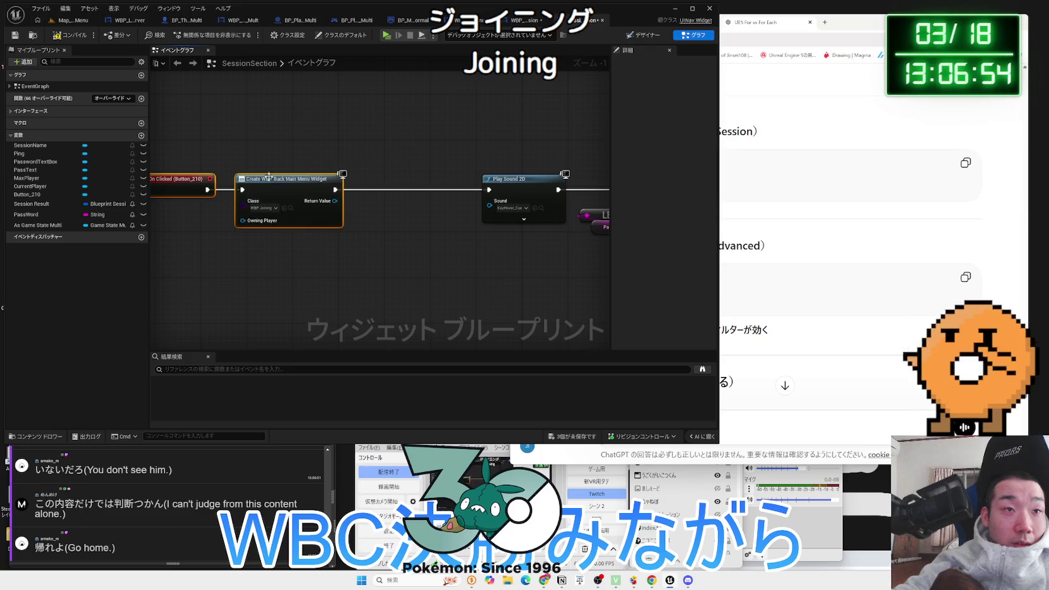
Add an Add to Viewport node fed by the created WBP_Joining widget
{"action": "left_click_drag", "start_coordinate": [332, 200], "coordinate": [370, 217]}
{"action": "type", "text": "add to"}
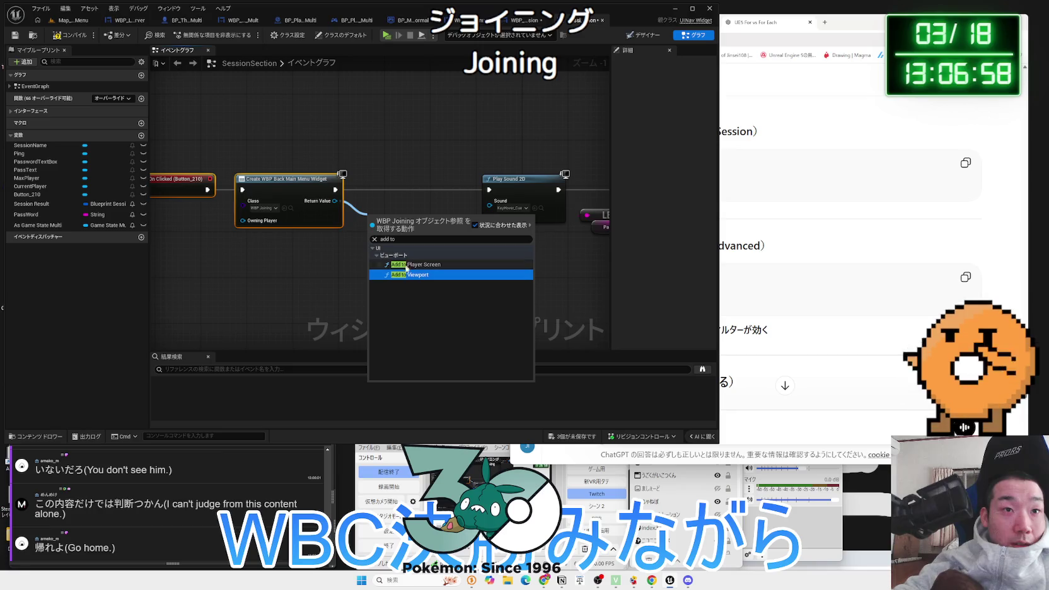
{"action": "left_click", "coordinate": [411, 275]}
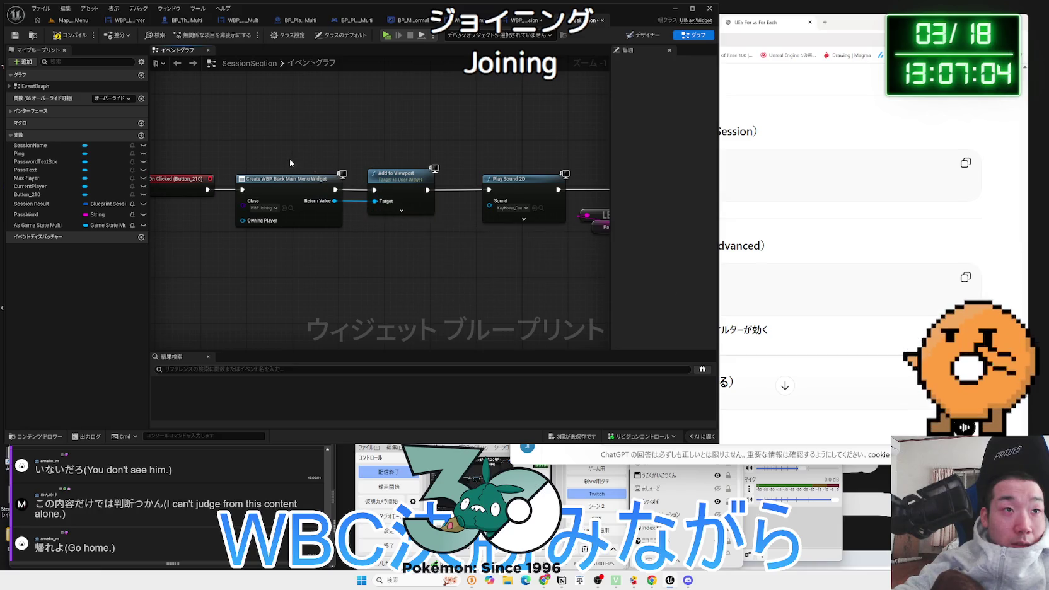
{"action": "scroll", "coordinate": [418, 256], "scroll_direction": "down", "scroll_amount": 3}
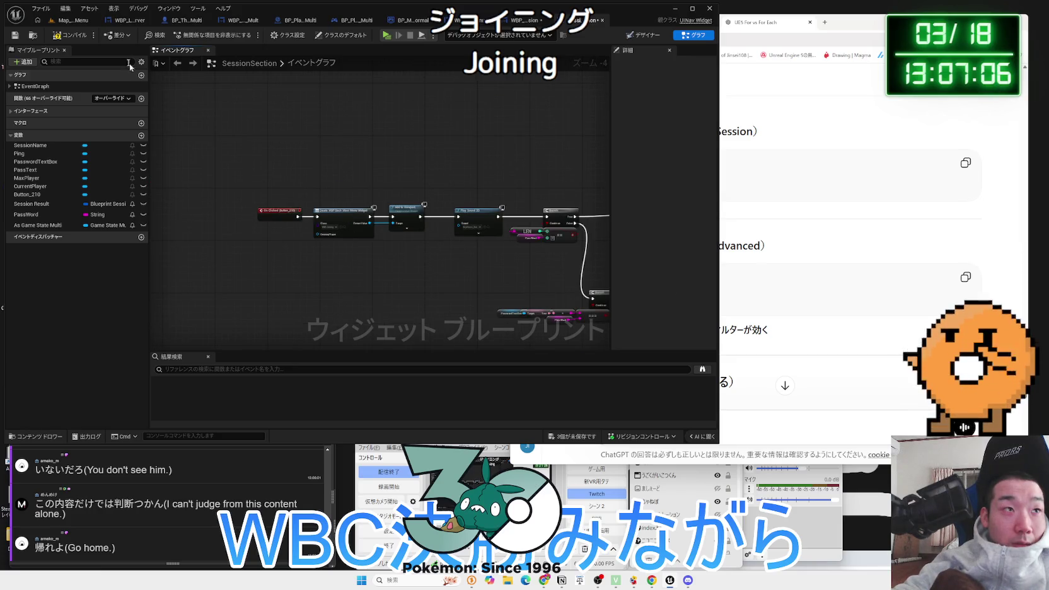
{"action": "scroll", "coordinate": [348, 268], "scroll_direction": "up", "scroll_amount": 2}
Promote the created widget's Return Value to a new NewVar variable
{"action": "left_click_drag", "start_coordinate": [386, 241], "coordinate": [192, 192]}
{"action": "scroll", "coordinate": [237, 168], "scroll_direction": "up", "scroll_amount": 1}
{"action": "mouse_move", "coordinate": [319, 188]}
{"action": "left_mouse_down"}
{"action": "mouse_move", "coordinate": [390, 202]}
{"action": "mouse_move", "coordinate": [350, 191]}
{"action": "mouse_move", "coordinate": [360, 182]}
{"action": "left_mouse_up"}
{"action": "left_click", "coordinate": [375, 215]}
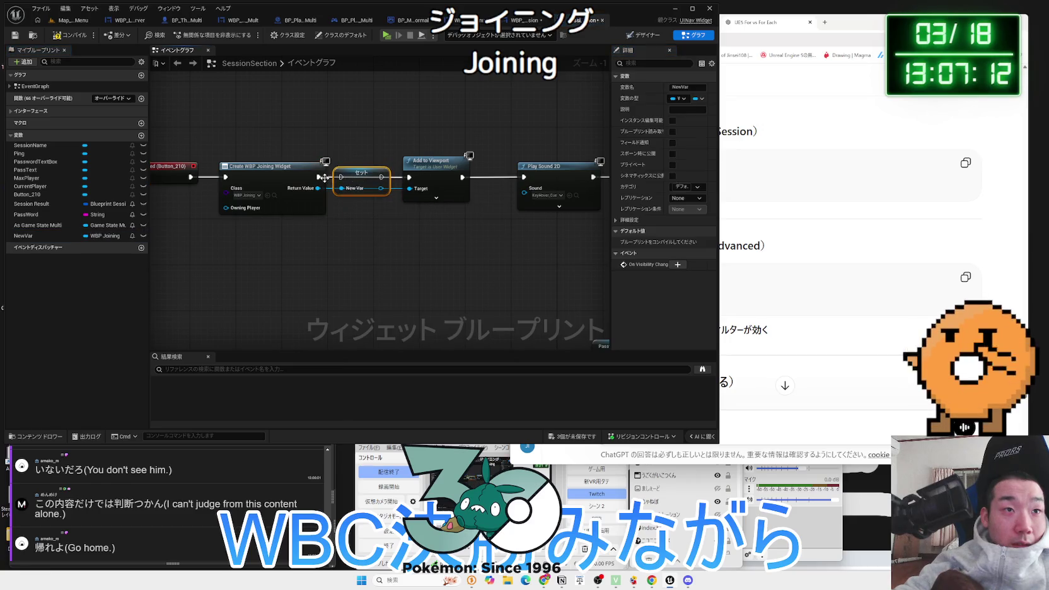
Rename the new widget variable to Joining
{"action": "left_click", "coordinate": [48, 237]}
{"action": "left_click", "coordinate": [48, 237]}
{"action": "type", "text": "Joining"}
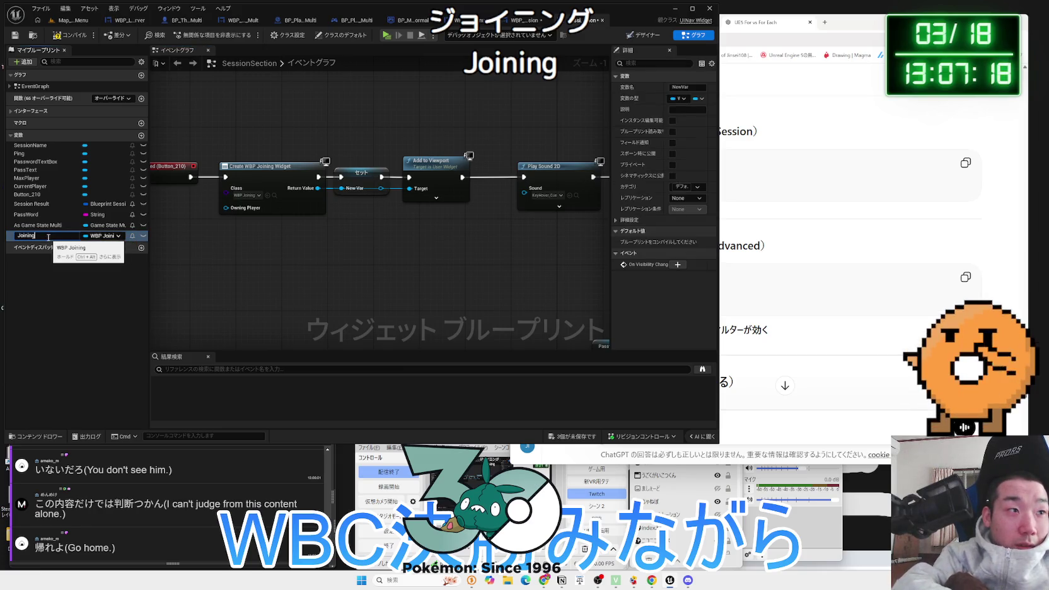
{"action": "key", "text": "Return"}
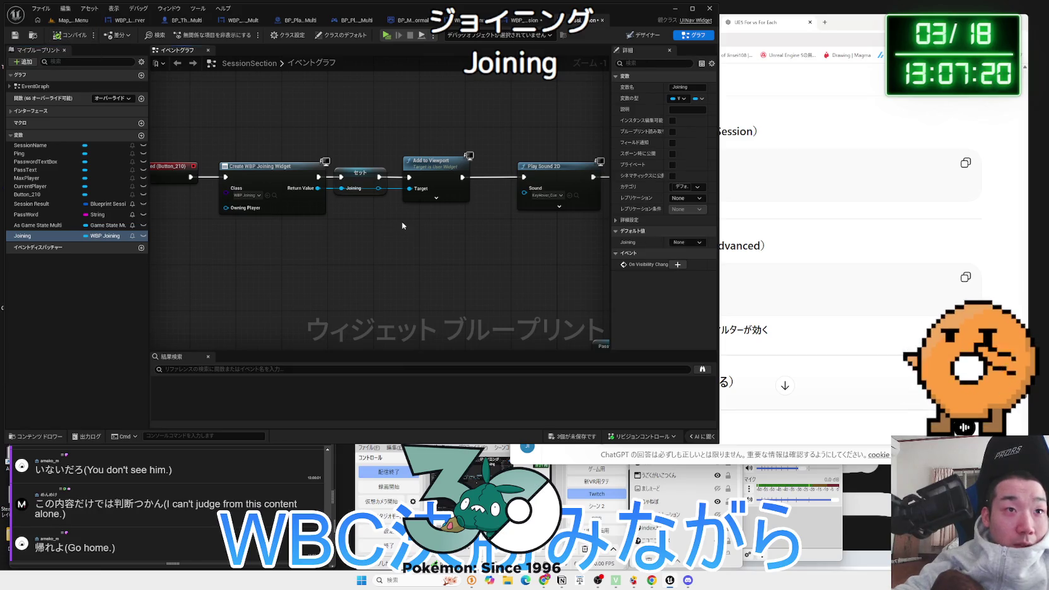
{"action": "left_click", "coordinate": [360, 181]}
{"action": "scroll", "coordinate": [386, 220], "scroll_direction": "down", "scroll_amount": 3}
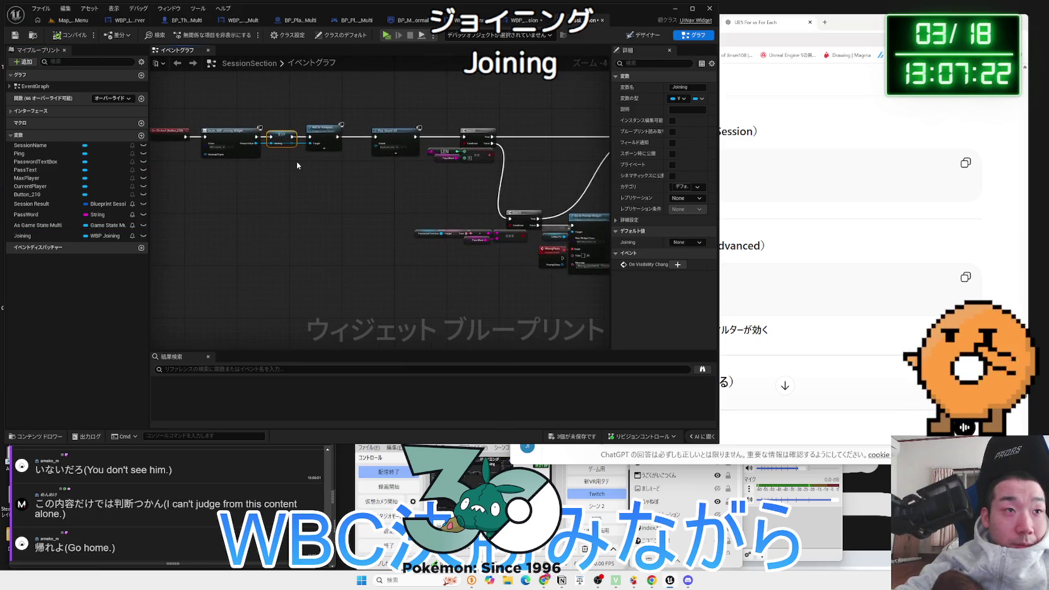
{"action": "left_click", "coordinate": [297, 160]}
{"action": "scroll", "coordinate": [428, 205], "scroll_direction": "up", "scroll_amount": 1}
Place a Joining getter beside JoinSession's On Failure Print String
{"action": "mouse_move", "coordinate": [428, 205]}
{"action": "left_mouse_down"}
{"action": "mouse_move", "coordinate": [403, 264]}
{"action": "mouse_move", "coordinate": [410, 300]}
{"action": "mouse_move", "coordinate": [391, 311]}
{"action": "mouse_move", "coordinate": [263, 292]}
{"action": "left_mouse_up"}
{"action": "left_click_drag", "start_coordinate": [44, 233], "coordinate": [449, 254]}
{"action": "scroll", "coordinate": [410, 258], "scroll_direction": "up", "scroll_amount": 2}
{"action": "left_click_drag", "start_coordinate": [378, 246], "coordinate": [420, 241]}
Reposition the Joining getter next to the Branch and failure print nodes
{"action": "type", "text": "de"}
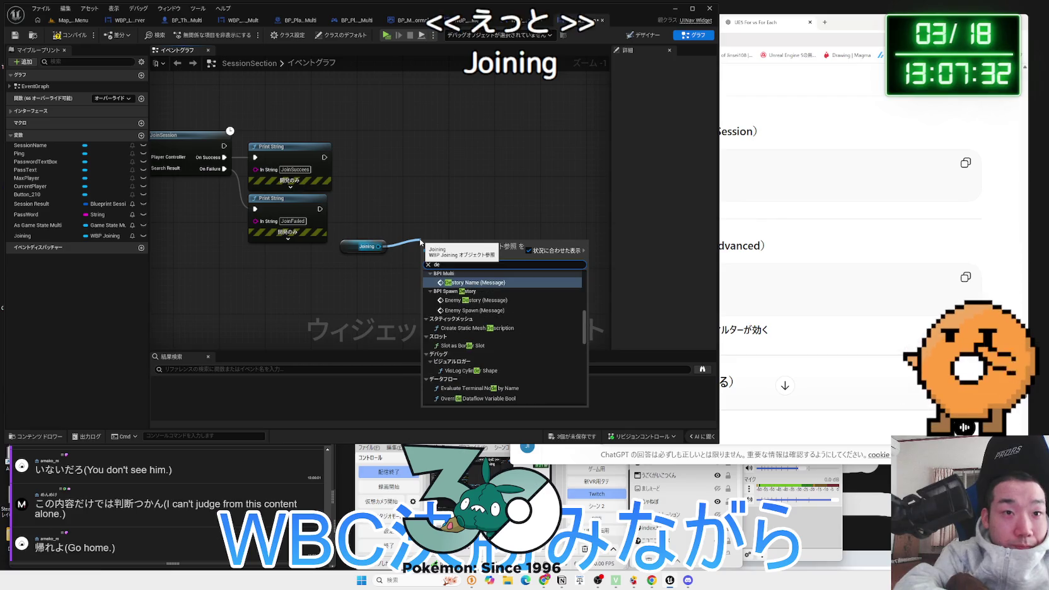
{"action": "key", "text": "BackSpace"}
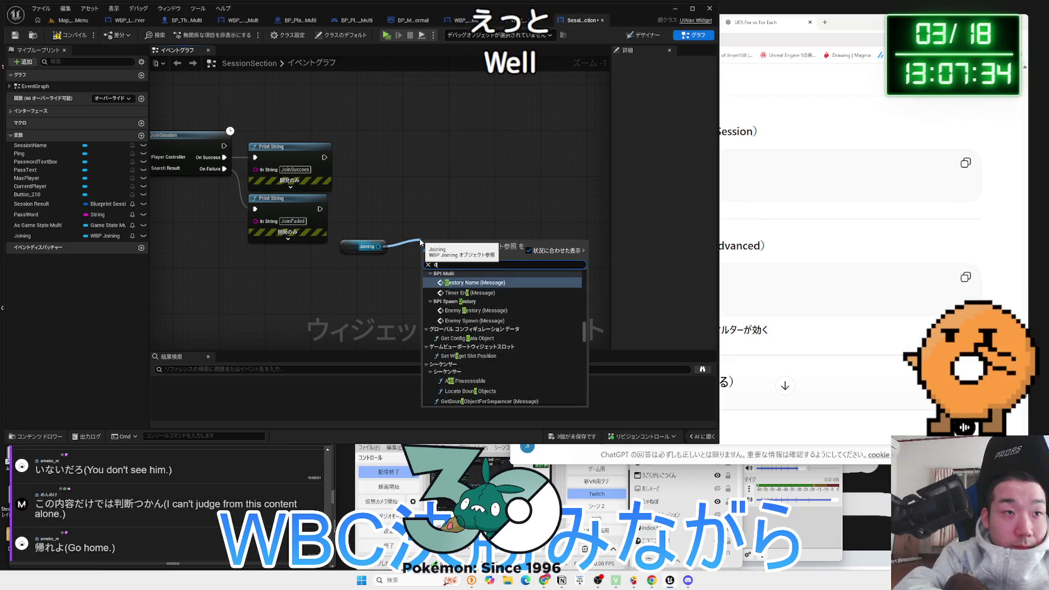
{"action": "left_click", "coordinate": [404, 230]}
{"action": "scroll", "coordinate": [404, 231], "scroll_direction": "down", "scroll_amount": 1}
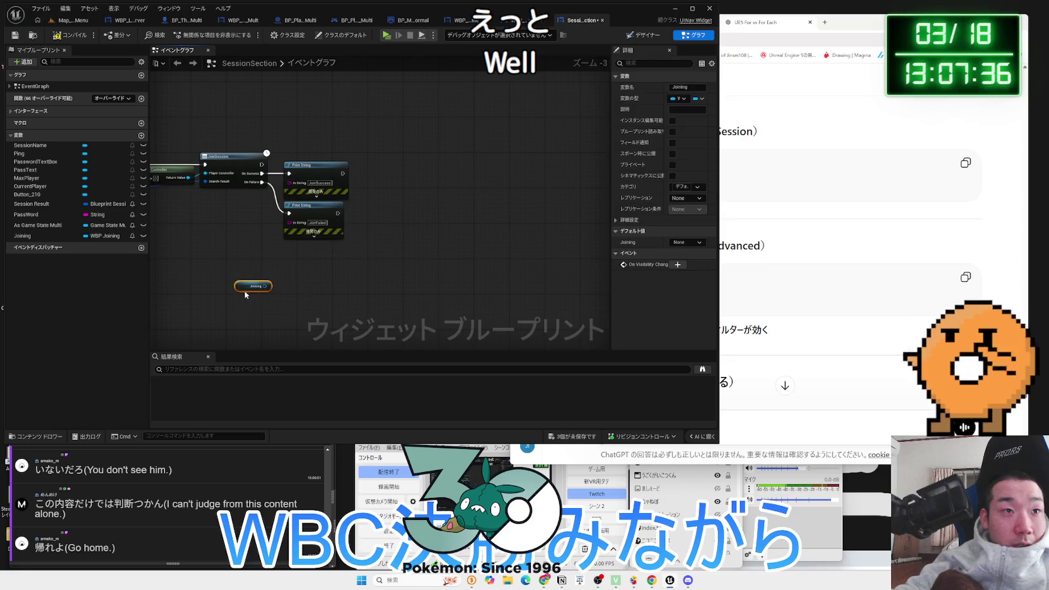
{"action": "scroll", "coordinate": [364, 211], "scroll_direction": "down", "scroll_amount": 1}
{"action": "mouse_move", "coordinate": [391, 227]}
{"action": "left_mouse_down"}
{"action": "mouse_move", "coordinate": [368, 241]}
{"action": "mouse_move", "coordinate": [559, 231]}
{"action": "mouse_move", "coordinate": [512, 244]}
{"action": "mouse_move", "coordinate": [386, 242]}
{"action": "mouse_move", "coordinate": [410, 239]}
{"action": "left_mouse_up"}
{"action": "scroll", "coordinate": [410, 239], "scroll_direction": "up", "scroll_amount": 1}
{"action": "mouse_move", "coordinate": [479, 227]}
{"action": "left_mouse_down"}
{"action": "mouse_move", "coordinate": [521, 254]}
{"action": "mouse_move", "coordinate": [492, 273]}
{"action": "mouse_move", "coordinate": [394, 259]}
{"action": "mouse_move", "coordinate": [335, 265]}
{"action": "mouse_move", "coordinate": [334, 227]}
{"action": "mouse_move", "coordinate": [408, 225]}
{"action": "left_mouse_up"}
{"action": "scroll", "coordinate": [394, 258], "scroll_direction": "down", "scroll_amount": 1}
{"action": "left_click", "coordinate": [353, 247]}
{"action": "left_click", "coordinate": [425, 235]}
{"action": "scroll", "coordinate": [425, 235], "scroll_direction": "up", "scroll_amount": 2}
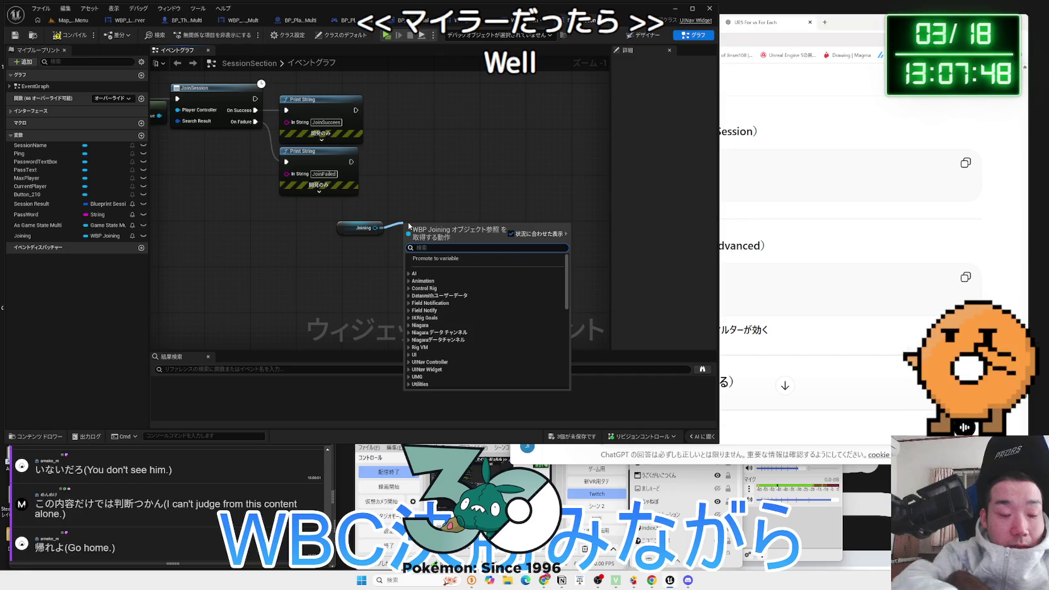
Add a Remove from Parent node targeting the Joining widget
{"action": "type", "text": "remove"}
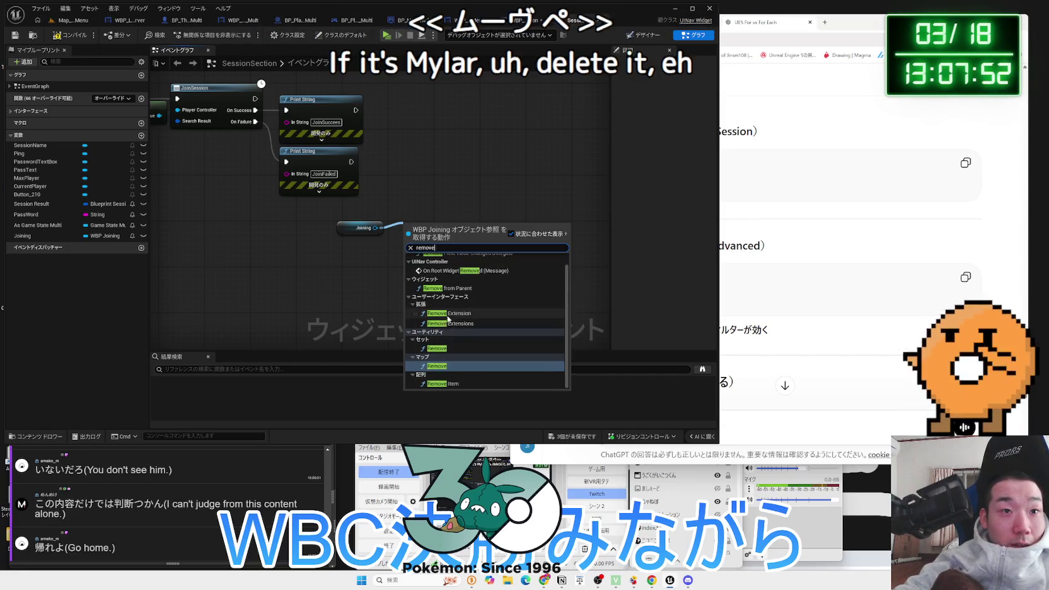
{"action": "left_click", "coordinate": [371, 254]}
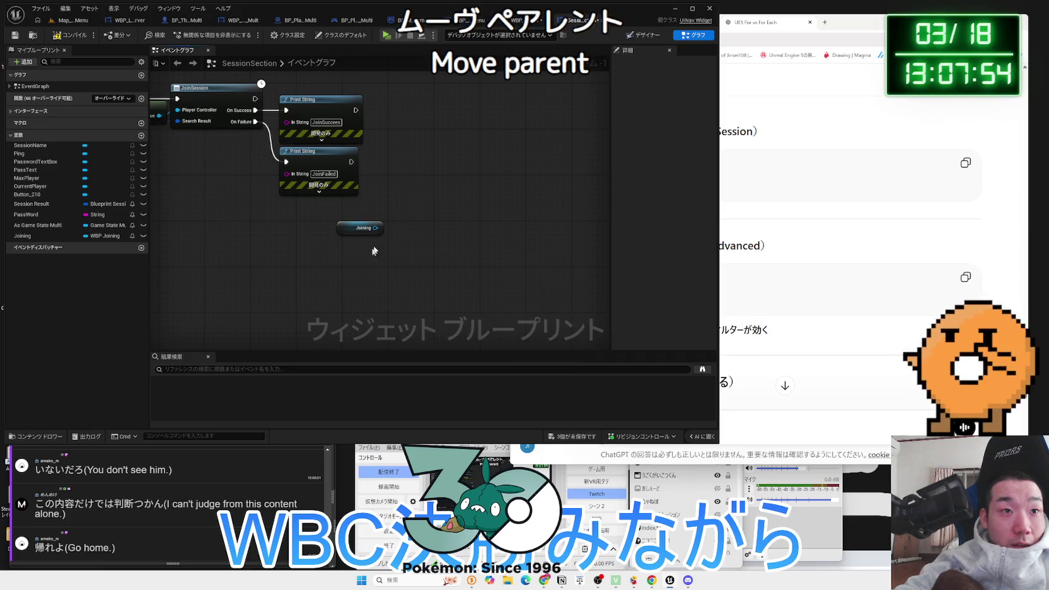
{"action": "left_click_drag", "start_coordinate": [399, 226], "coordinate": [398, 226]}
{"action": "type", "text": "destory"}
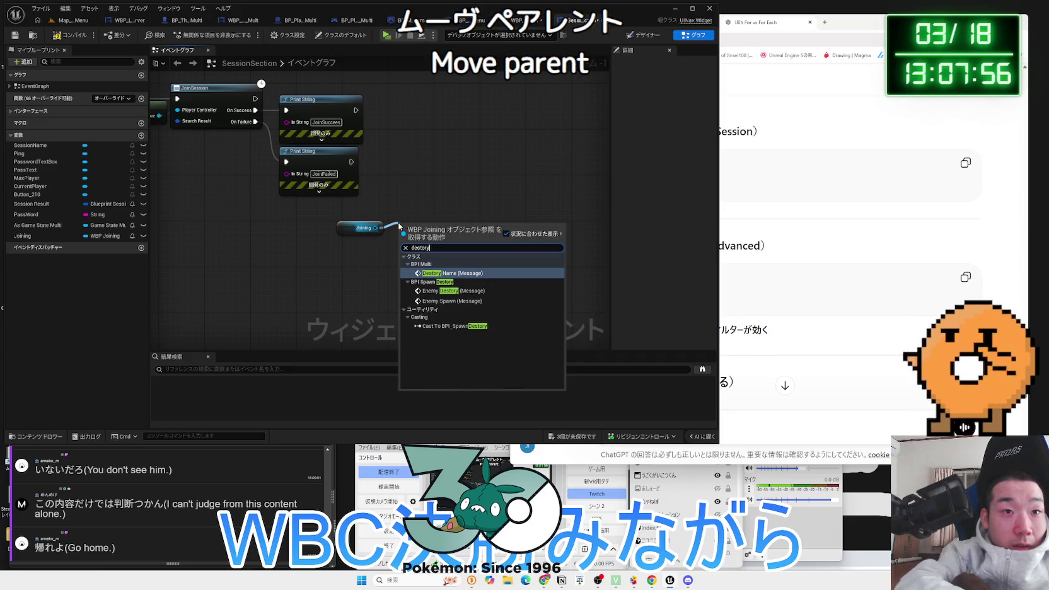
{"action": "left_click_drag", "start_coordinate": [377, 228], "coordinate": [415, 225]}
{"action": "type", "text": "remove"}
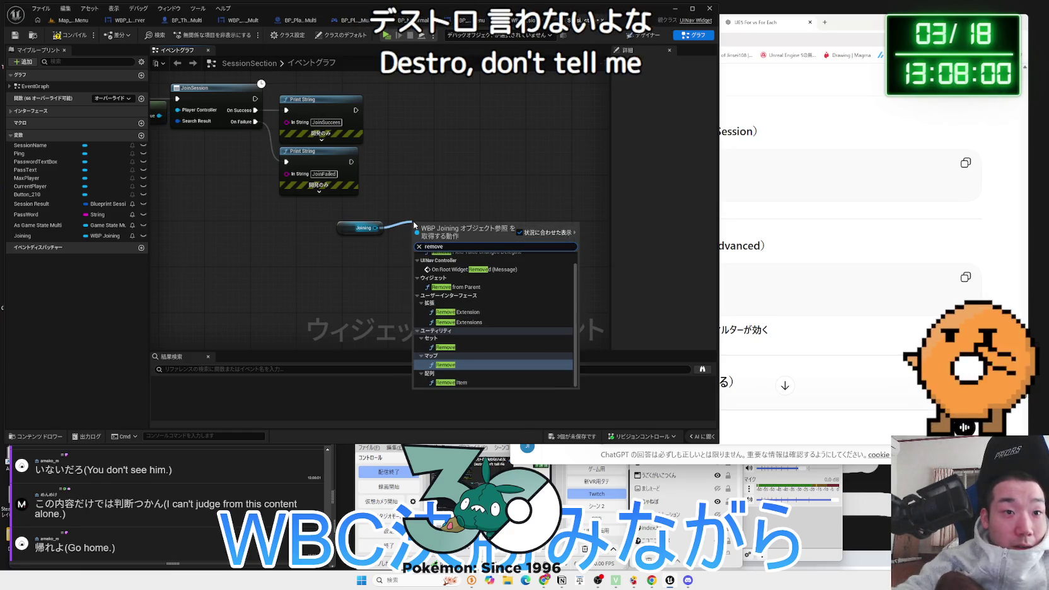
{"action": "scroll", "coordinate": [443, 363], "scroll_direction": "up", "scroll_amount": 1}
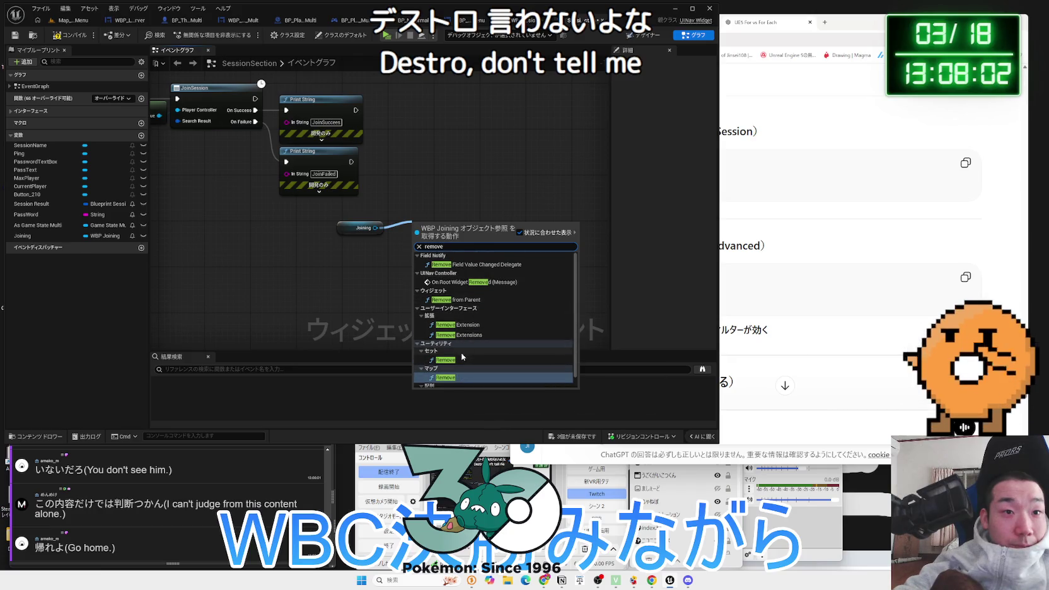
{"action": "left_click", "coordinate": [456, 301]}
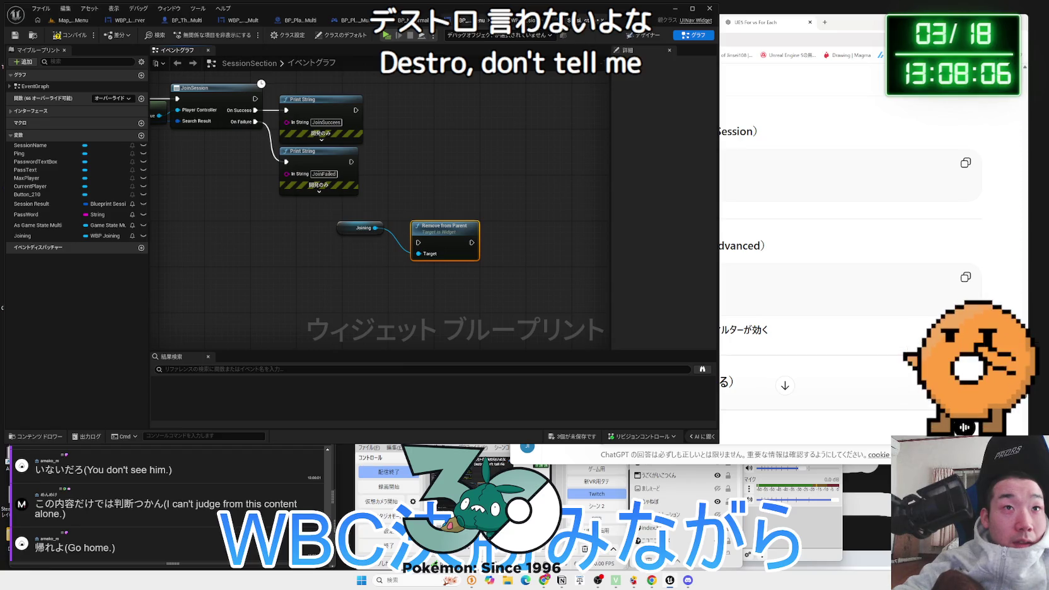
{"action": "left_click", "coordinate": [72, 20]}
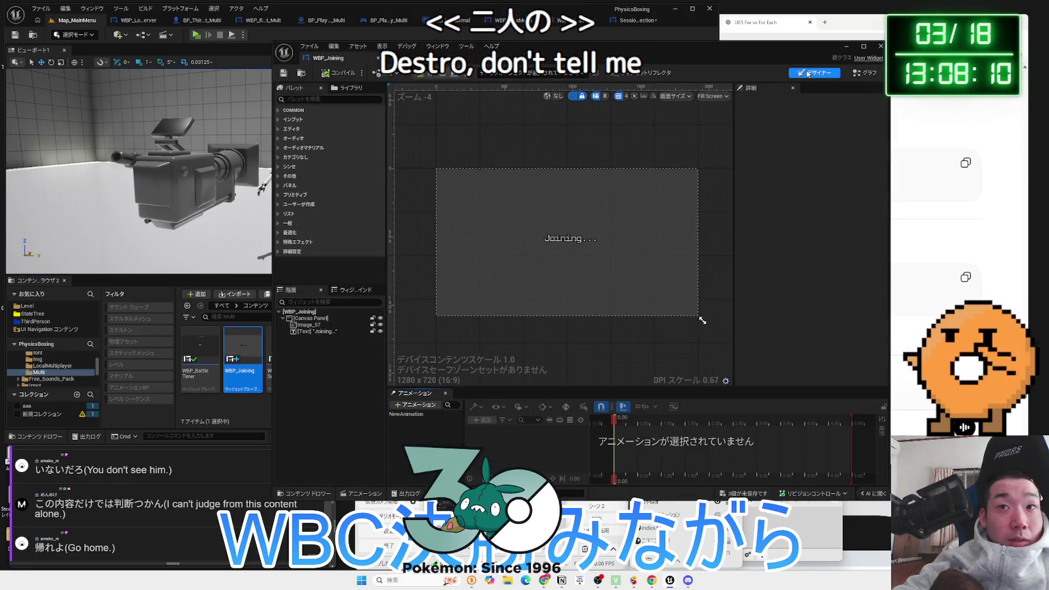
Close the WBP_Joining editor, change the background music, and return to Unreal
{"action": "left_click", "coordinate": [881, 46]}
{"action": "left_click", "coordinate": [743, 208]}
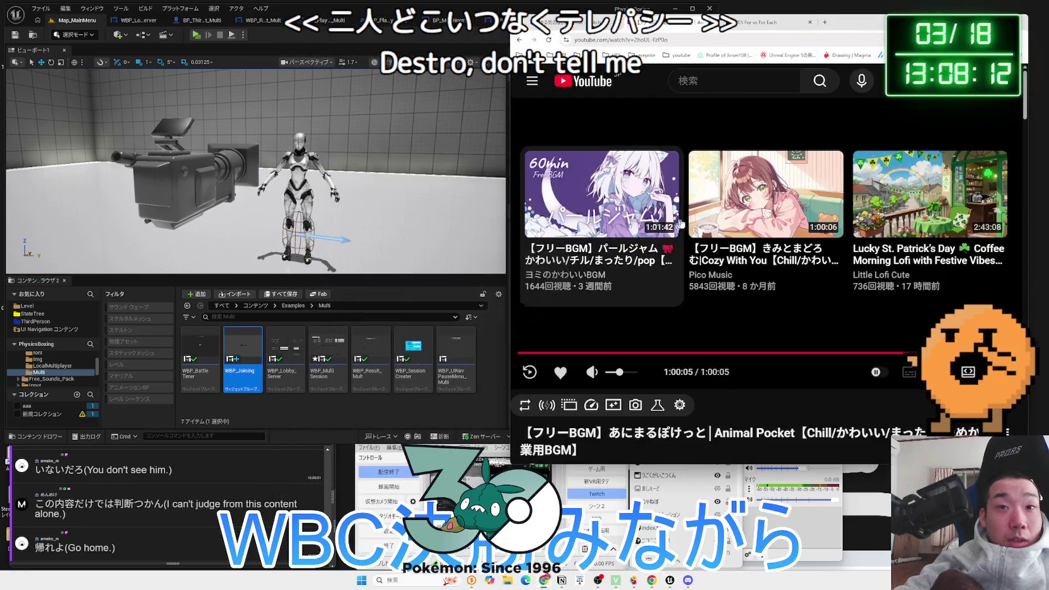
{"action": "left_click", "coordinate": [744, 208]}
{"action": "left_click", "coordinate": [555, 22]}
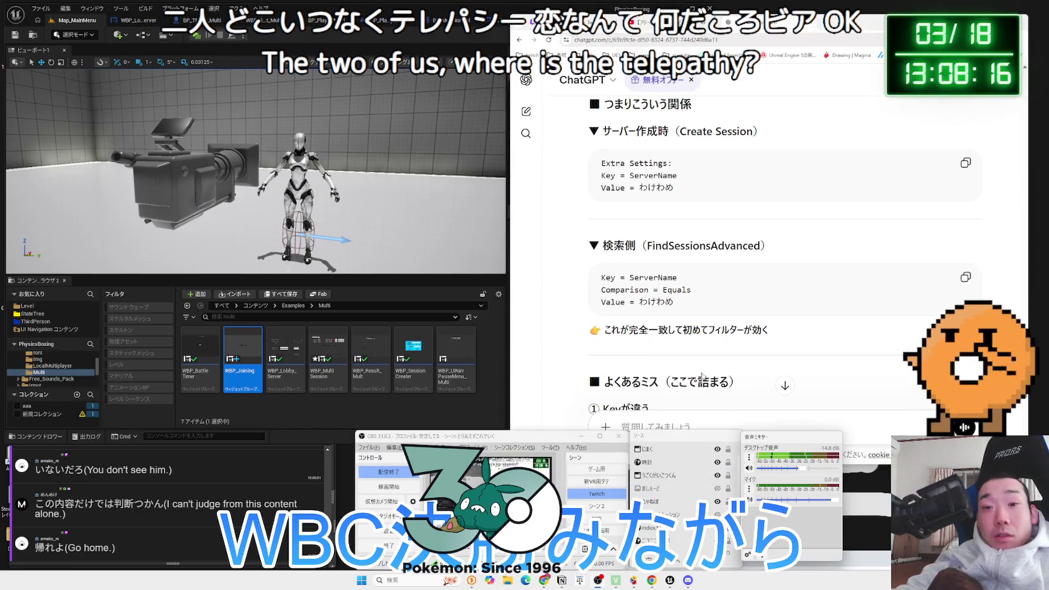
{"action": "left_click", "coordinate": [678, 22]}
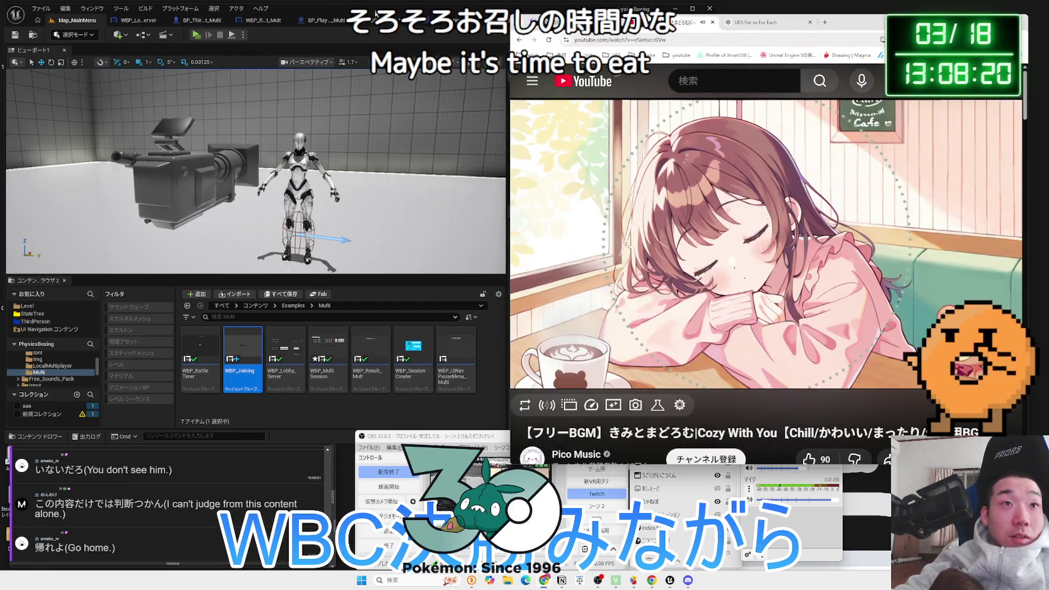
{"action": "left_click", "coordinate": [504, 25]}
Move Joining and Remove from Parent up and run Remove from Parent after the JoinFailed print
{"action": "left_click", "coordinate": [629, 22]}
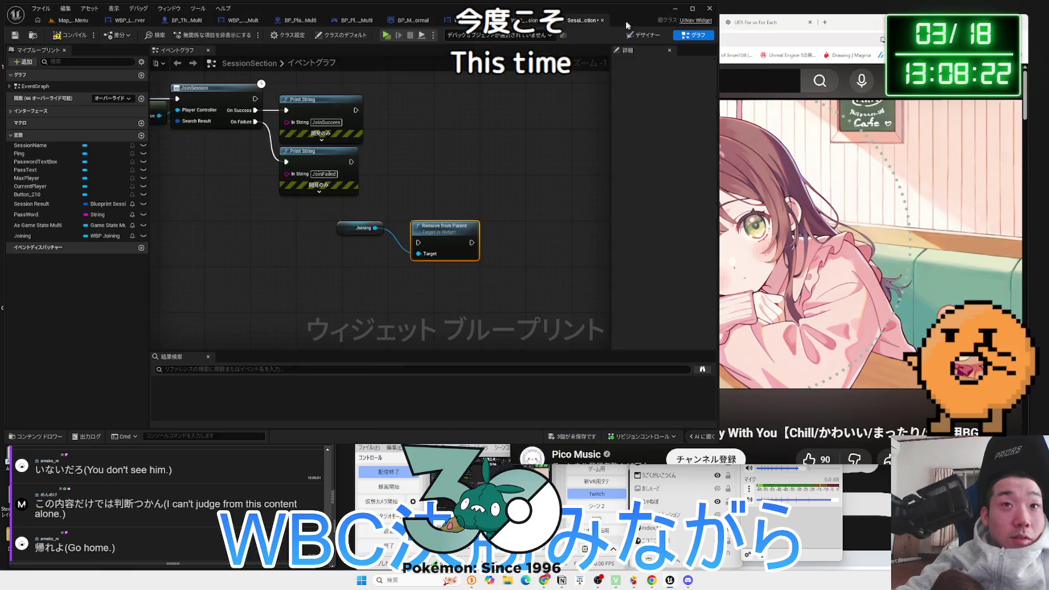
{"action": "left_click_drag", "start_coordinate": [440, 230], "coordinate": [422, 207]}
{"action": "left_click_drag", "start_coordinate": [369, 228], "coordinate": [403, 199]}
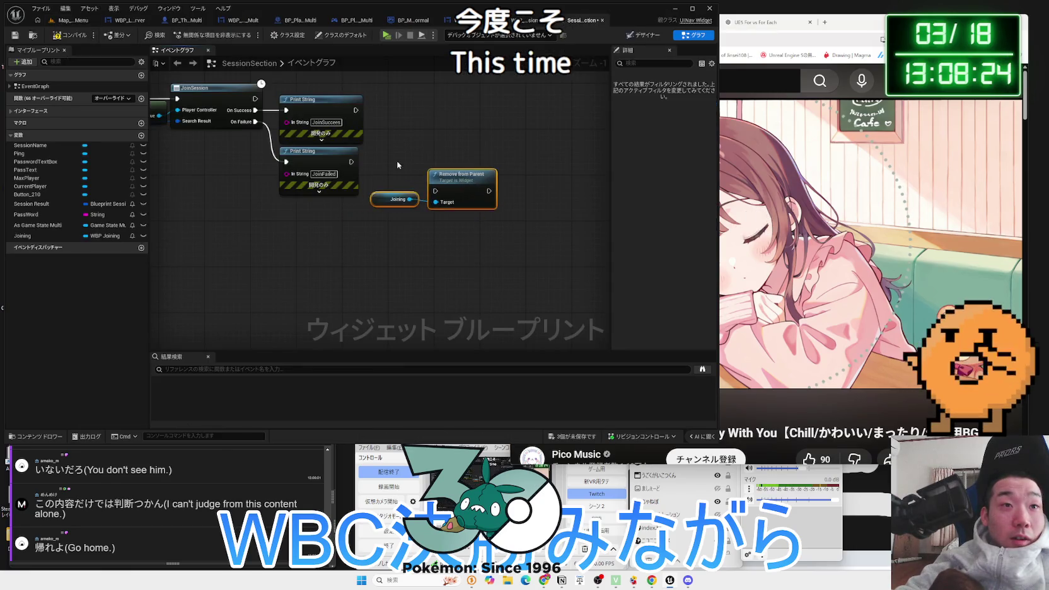
{"action": "mouse_move", "coordinate": [351, 161]}
{"action": "left_mouse_down"}
{"action": "mouse_move", "coordinate": [435, 191]}
{"action": "mouse_move", "coordinate": [464, 161]}
{"action": "left_mouse_up"}
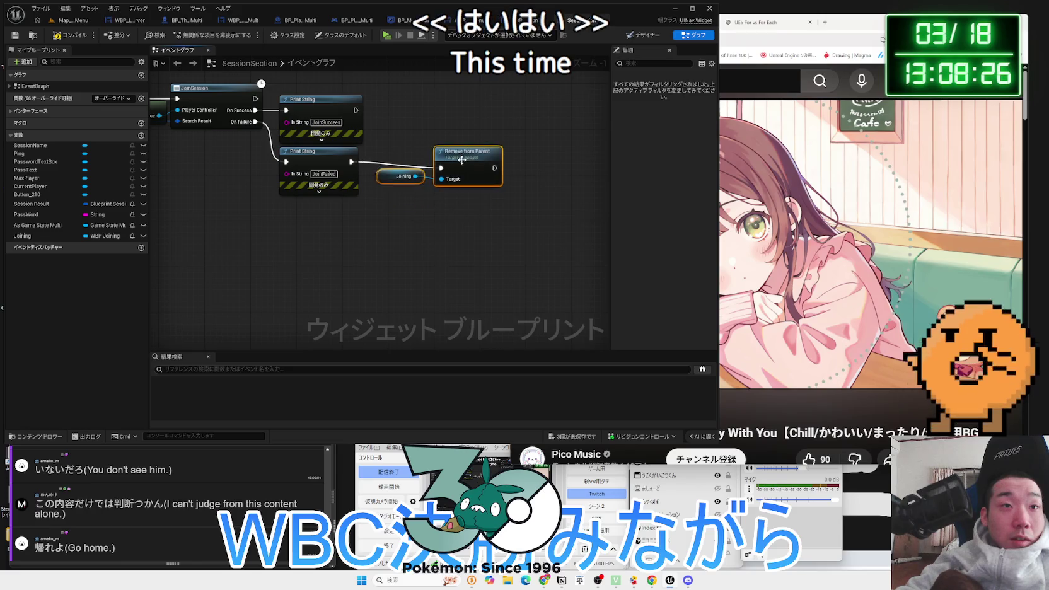
{"action": "left_click", "coordinate": [68, 22]}
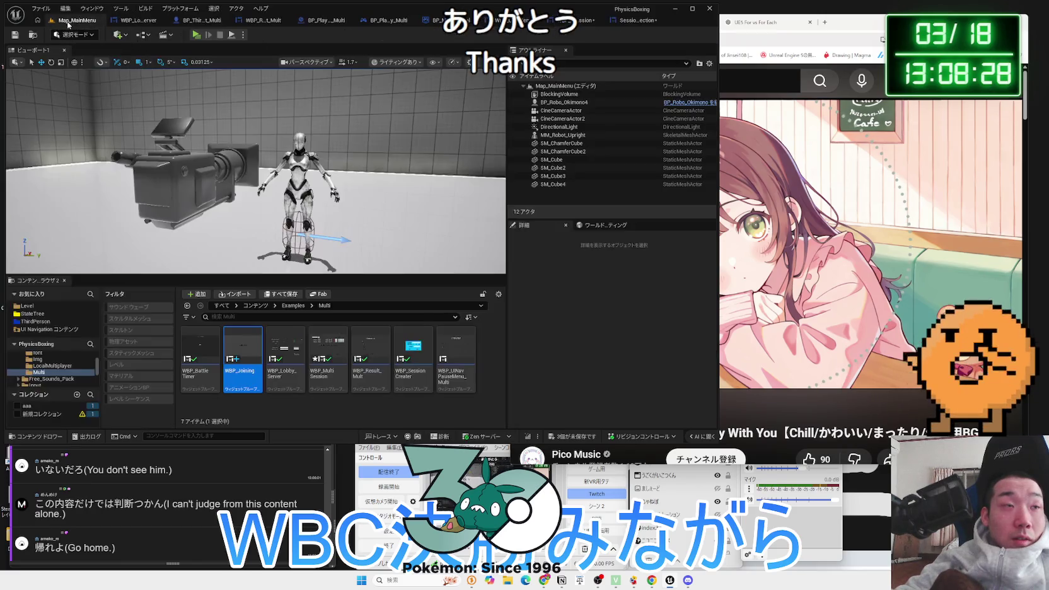
Save all assets, start the three-window standalone play test, and widen the test windows
{"action": "left_click", "coordinate": [573, 437]}
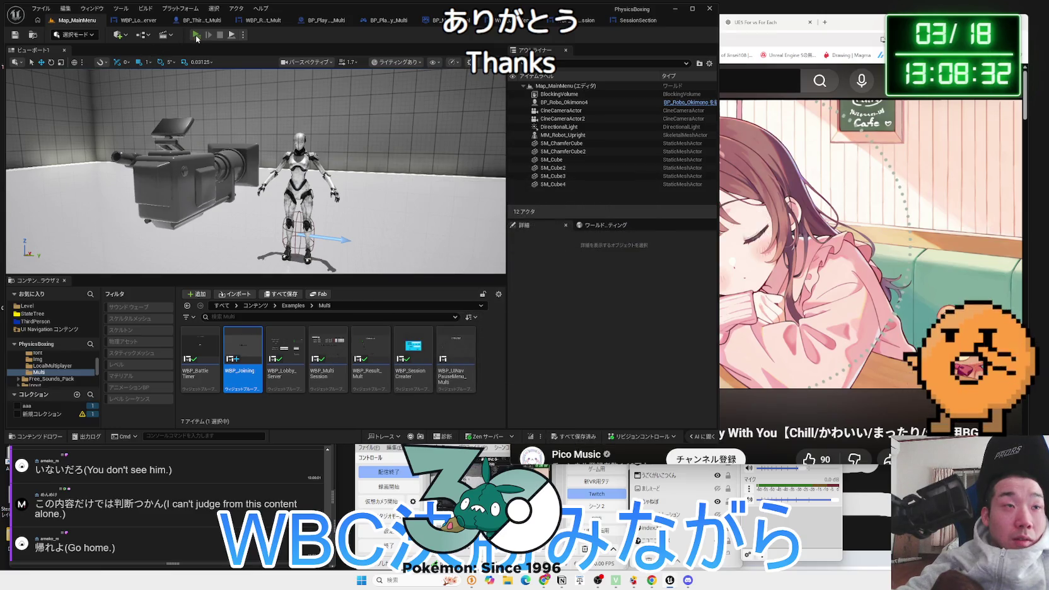
{"action": "left_click", "coordinate": [195, 35]}
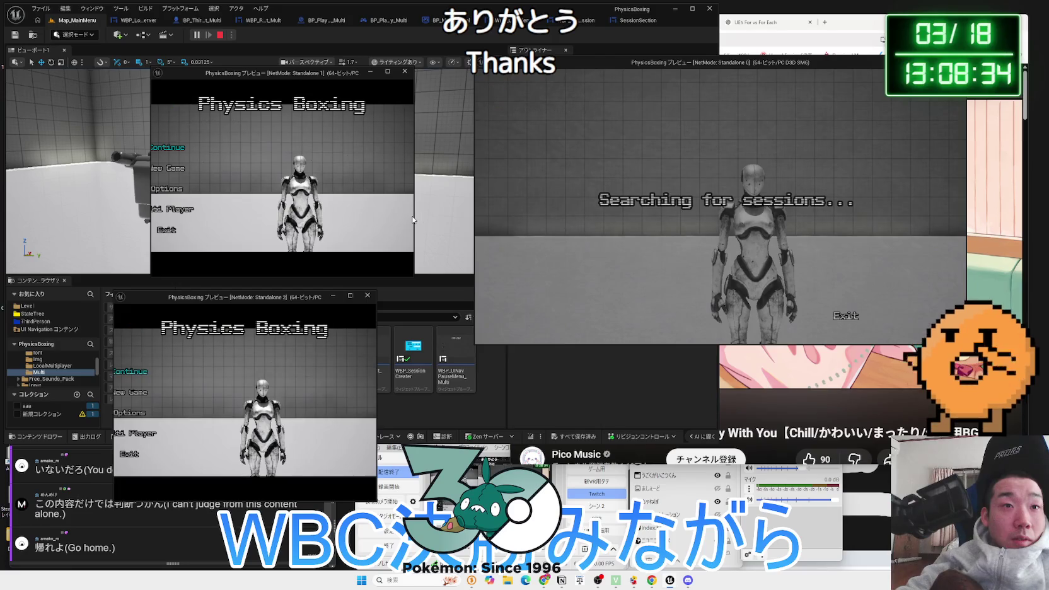
{"action": "left_click", "coordinate": [413, 219]}
{"action": "left_click", "coordinate": [352, 462]}
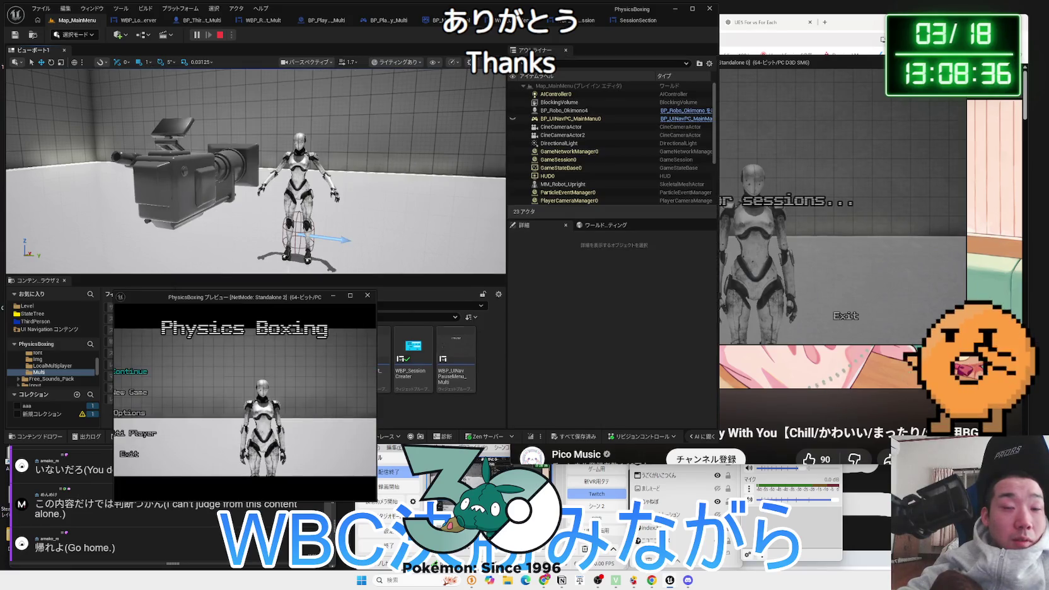
{"action": "mouse_move", "coordinate": [669, 580]}
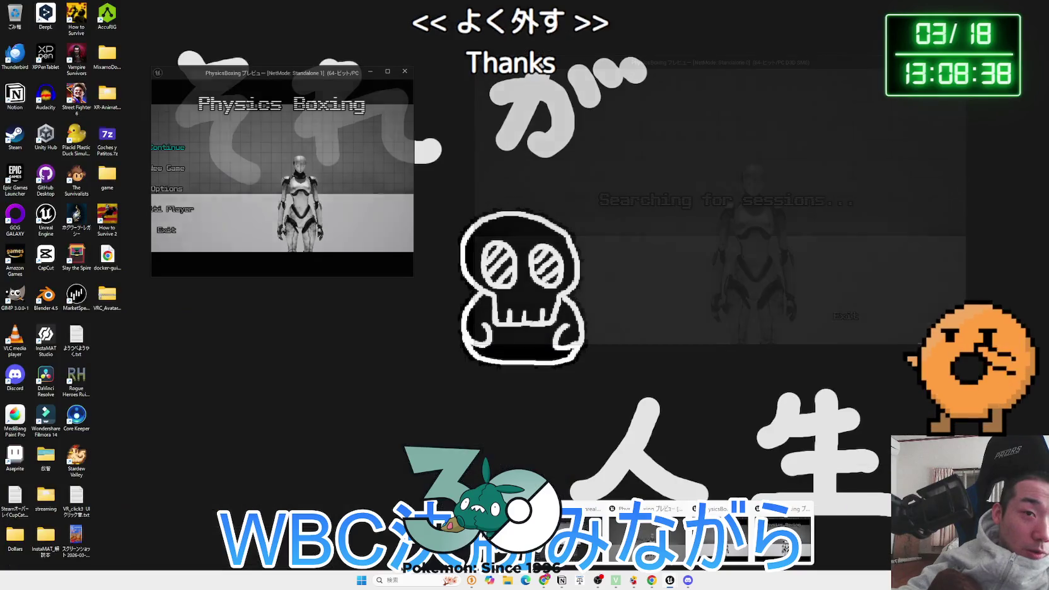
{"action": "left_click", "coordinate": [669, 536]}
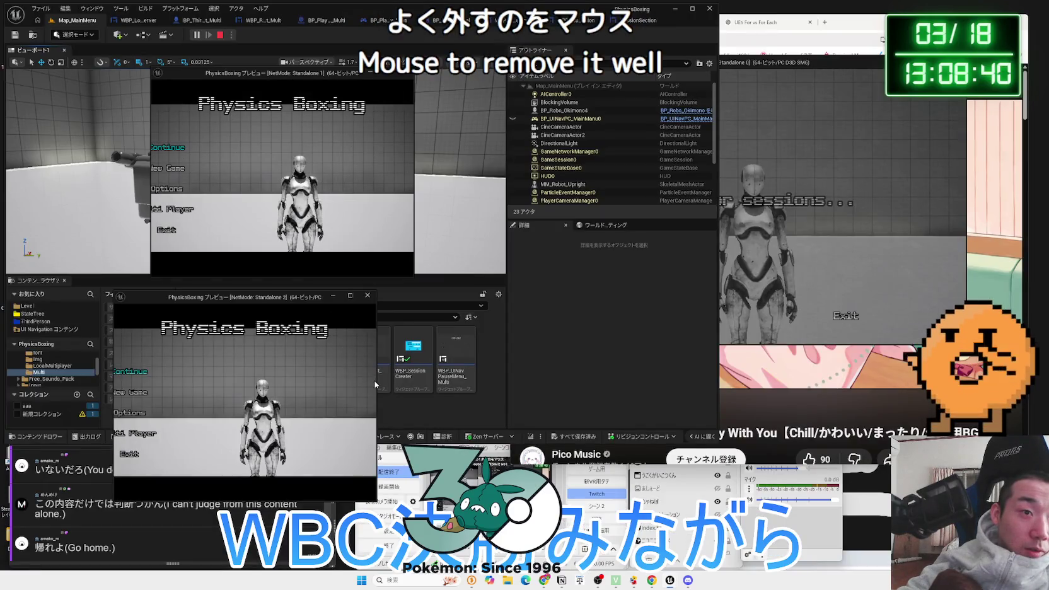
{"action": "left_click_drag", "start_coordinate": [377, 381], "coordinate": [458, 381]}
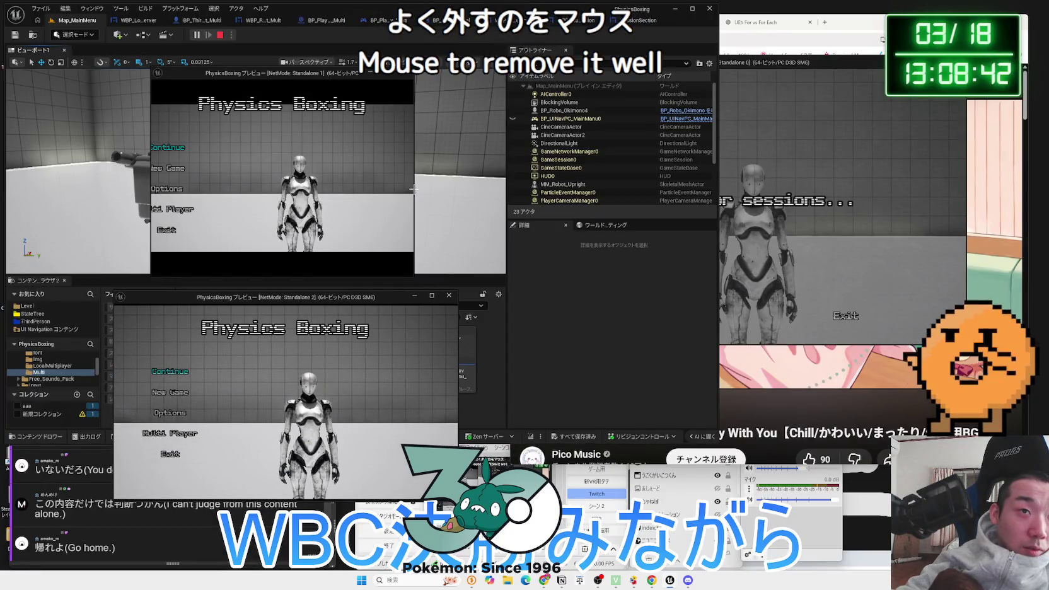
{"action": "left_click_drag", "start_coordinate": [413, 188], "coordinate": [491, 189]}
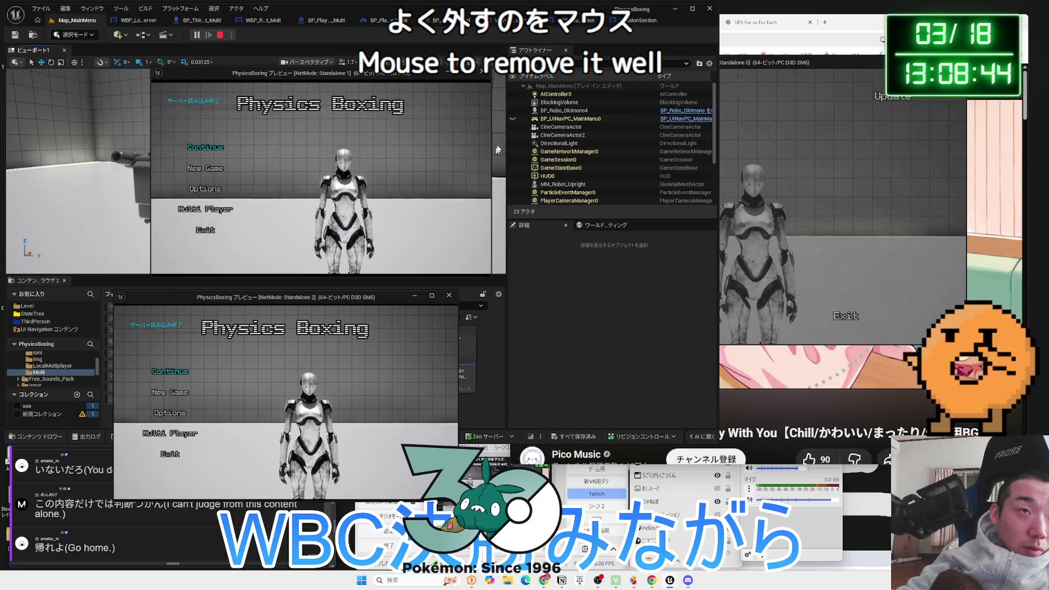
Create a session lobby in Standalone 0 and search for sessions in Standalone 1 and 2
{"action": "left_click_drag", "start_coordinate": [570, 132], "coordinate": [625, 134]}
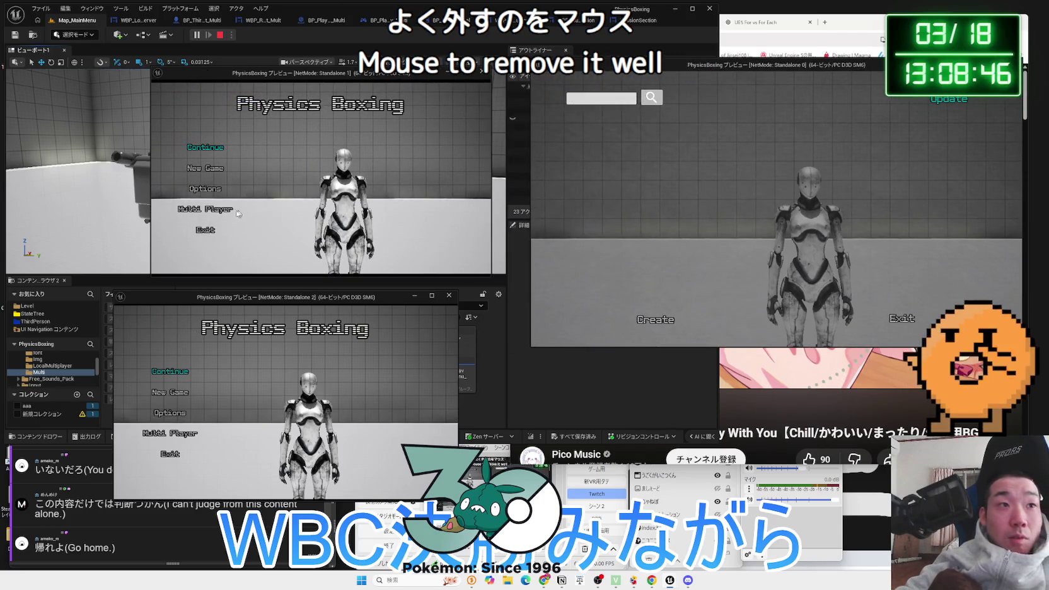
{"action": "left_click", "coordinate": [652, 322]}
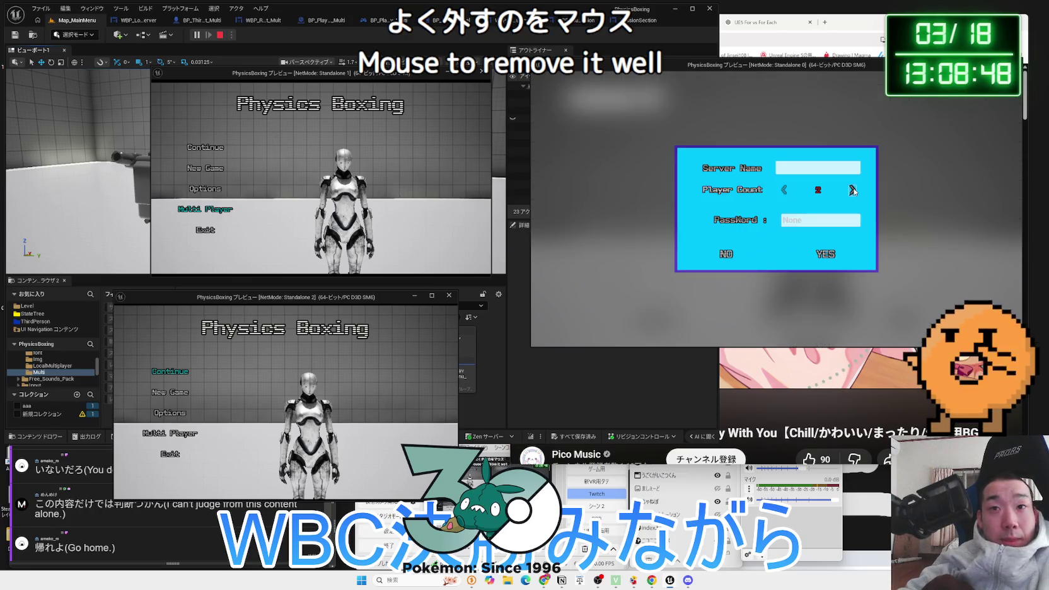
{"action": "left_click", "coordinate": [826, 255]}
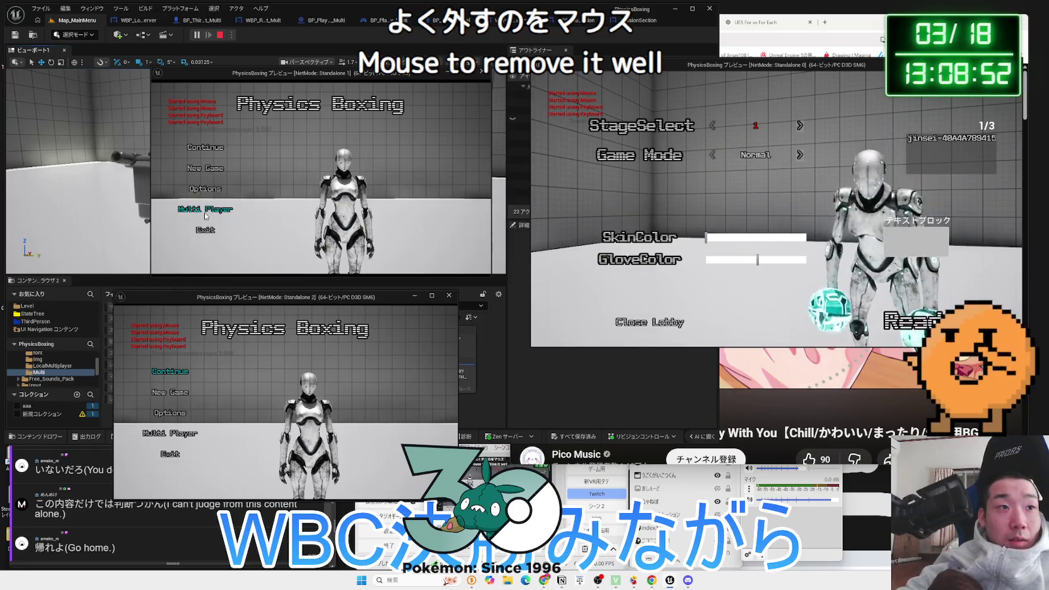
{"action": "left_click", "coordinate": [205, 209]}
{"action": "left_click", "coordinate": [182, 434]}
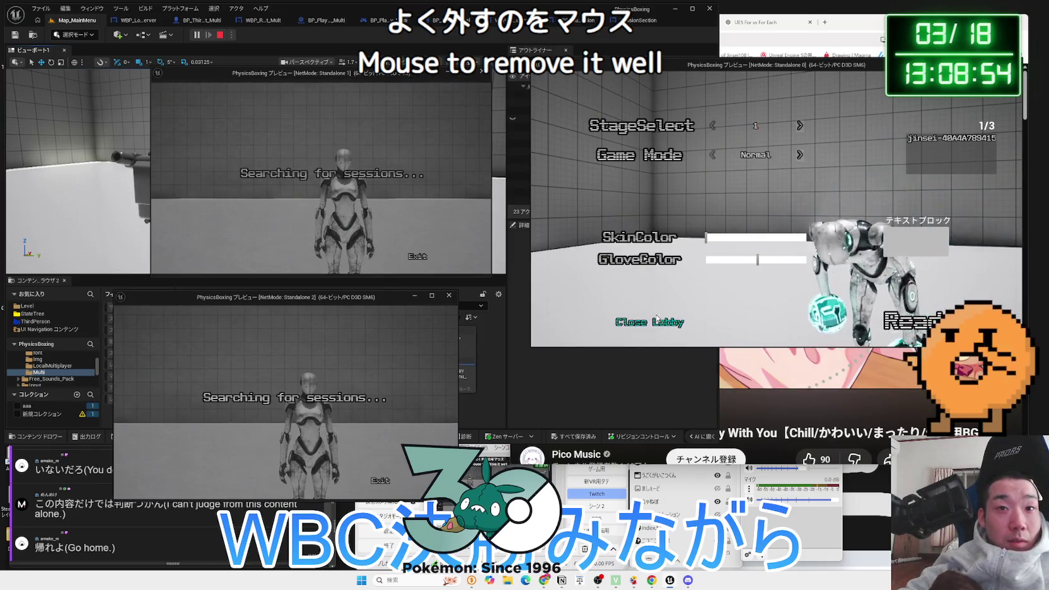
Recreate the host session in Standalone 0, then Join it from Standalone 1 to show 'Joining...'
{"action": "left_click", "coordinate": [609, 256]}
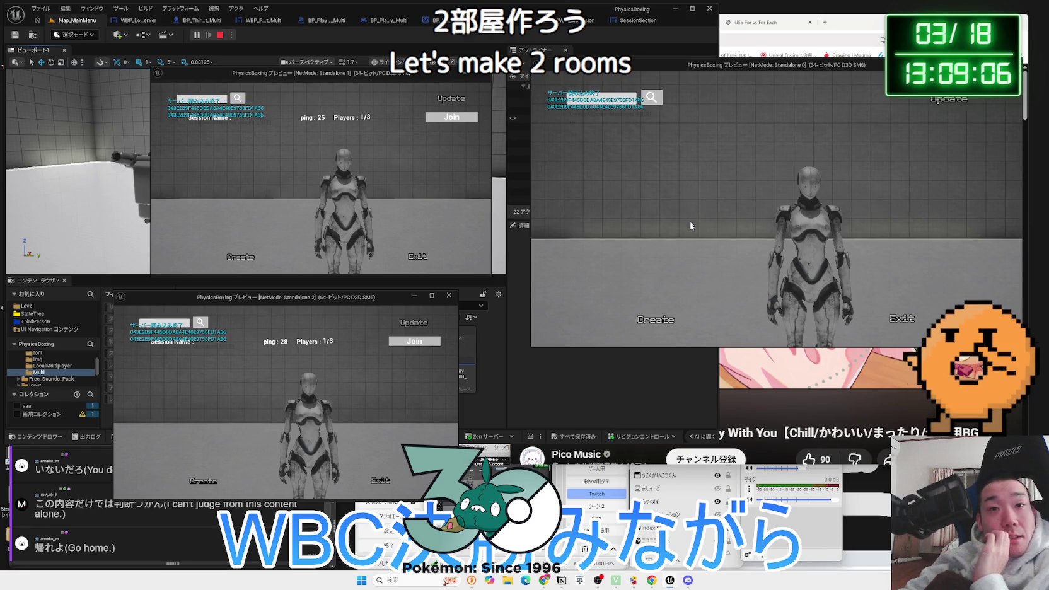
{"action": "left_click", "coordinate": [668, 309]}
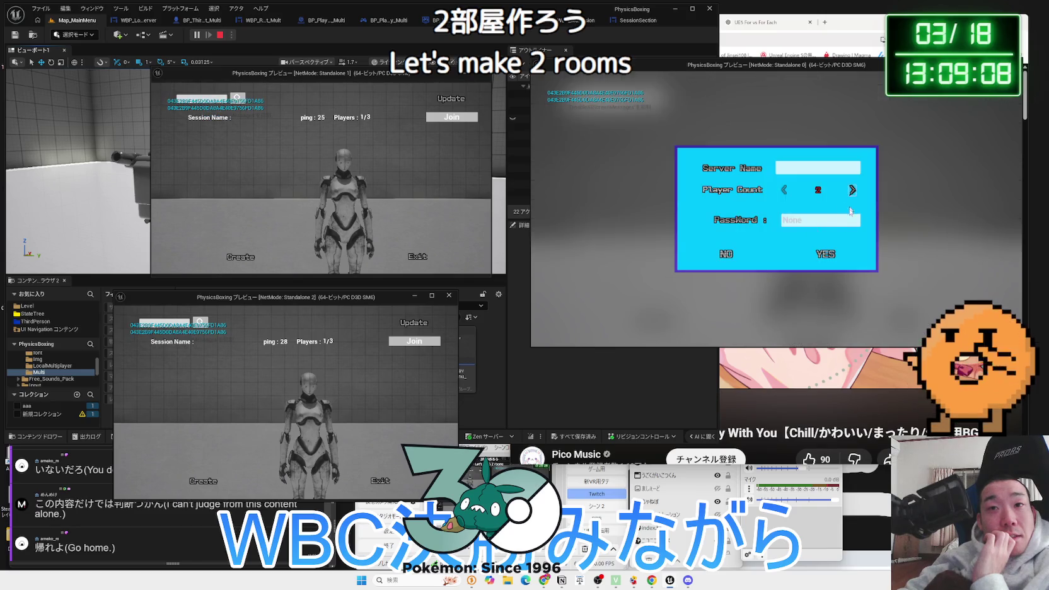
{"action": "left_click", "coordinate": [831, 256]}
{"action": "key", "text": "alt+Tab"}
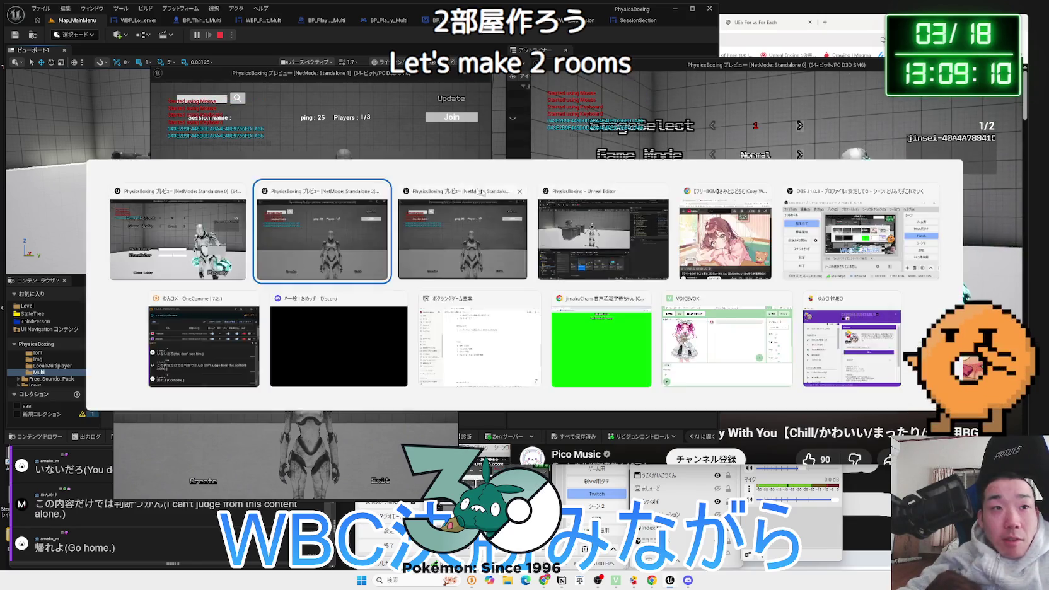
{"action": "left_click", "coordinate": [452, 117]}
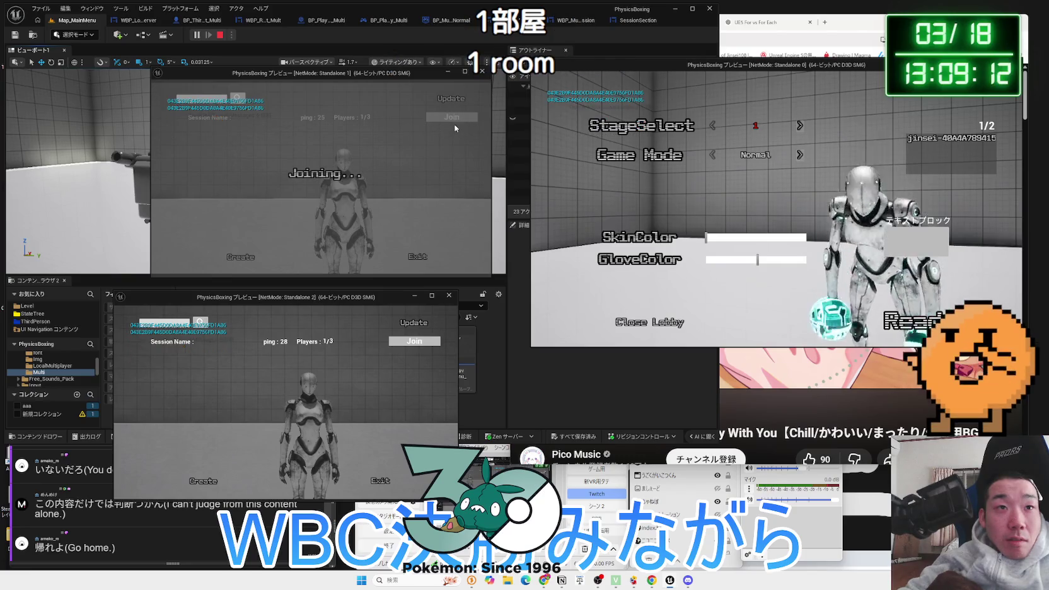
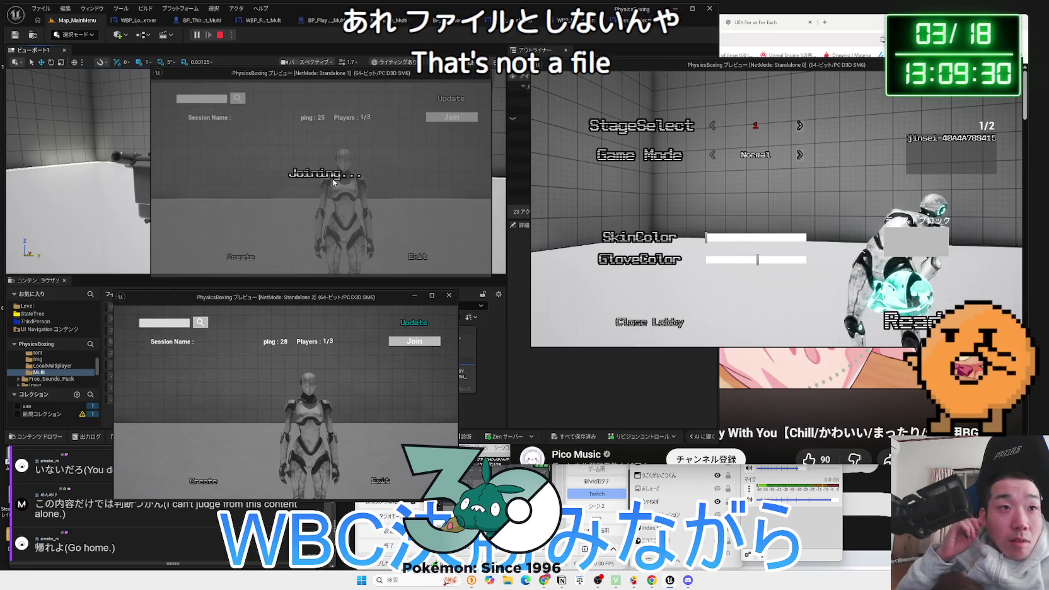
In Standalone 2, refresh and join the host's session; after it fails, return to menu and quit
{"action": "left_click", "coordinate": [411, 322]}
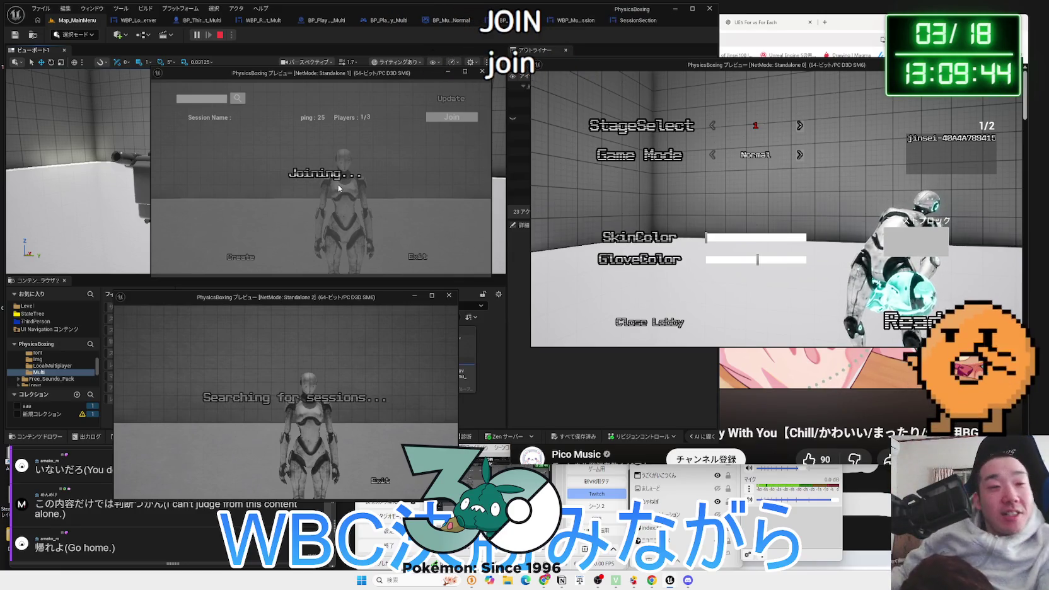
{"action": "left_click", "coordinate": [410, 341]}
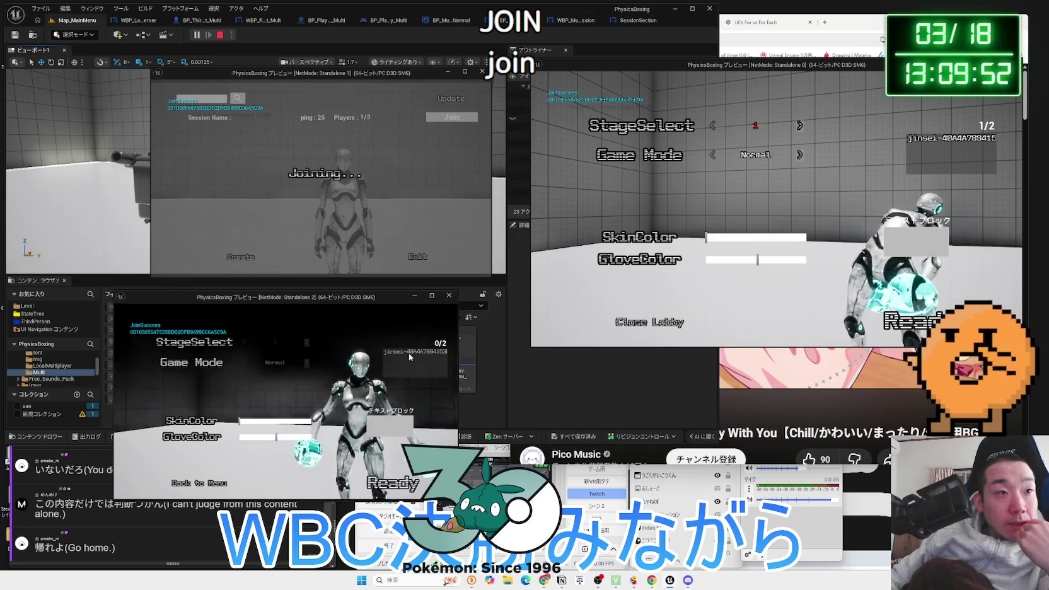
{"action": "left_click", "coordinate": [208, 484]}
{"action": "left_click", "coordinate": [177, 455]}
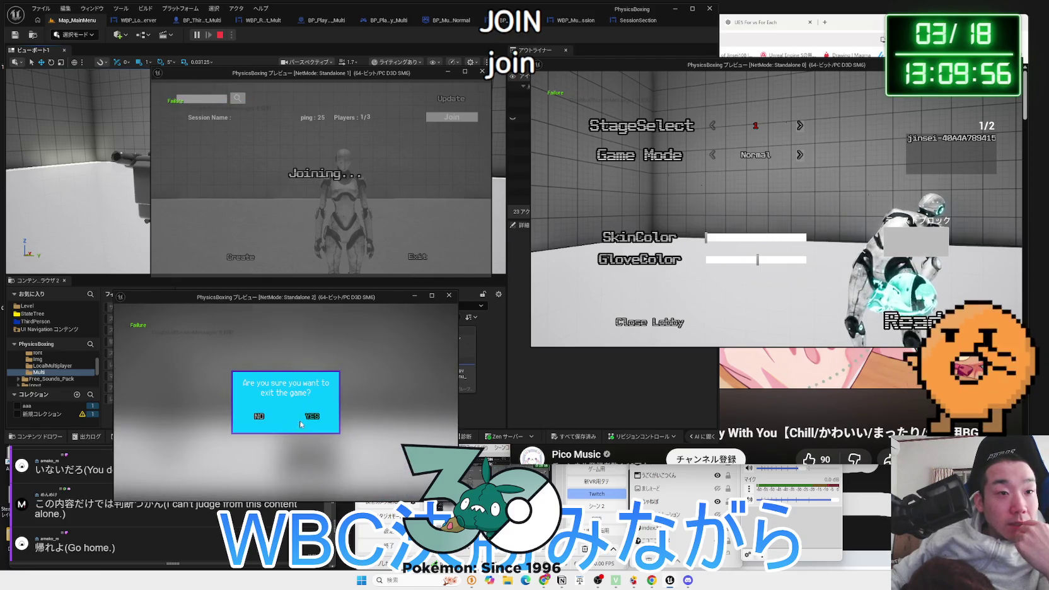
{"action": "left_click", "coordinate": [301, 421]}
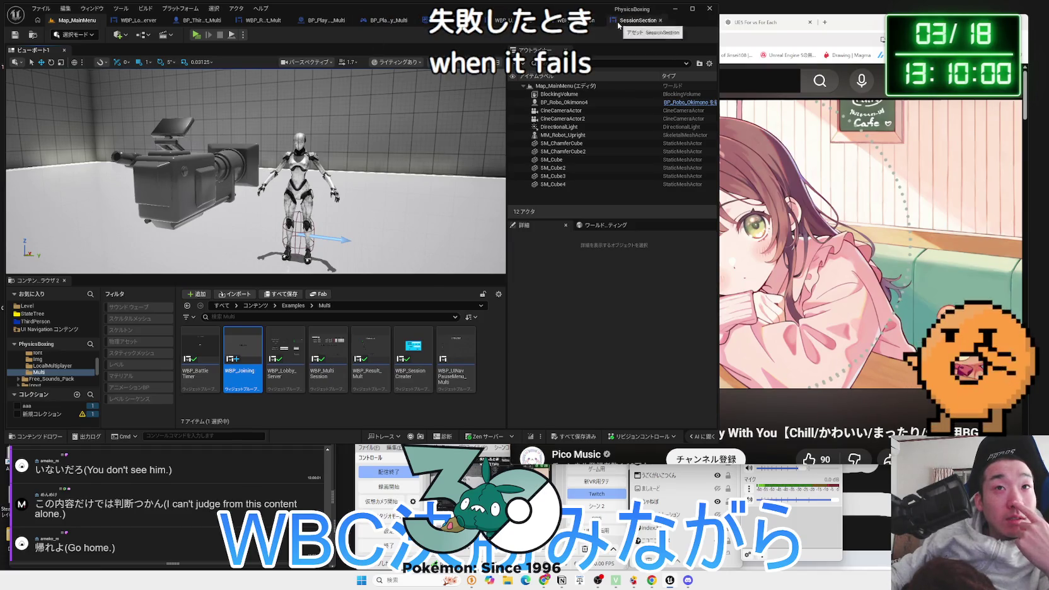
Open the SessionSection event graph and pan across the FindSessions loop and JoinSession nodes
{"action": "left_click", "coordinate": [618, 24]}
{"action": "left_click_drag", "start_coordinate": [387, 200], "coordinate": [451, 214]}
{"action": "left_click_drag", "start_coordinate": [315, 208], "coordinate": [378, 222]}
{"action": "mouse_move", "coordinate": [276, 222]}
{"action": "left_mouse_down"}
{"action": "mouse_move", "coordinate": [521, 246]}
{"action": "mouse_move", "coordinate": [247, 251]}
{"action": "left_mouse_up"}
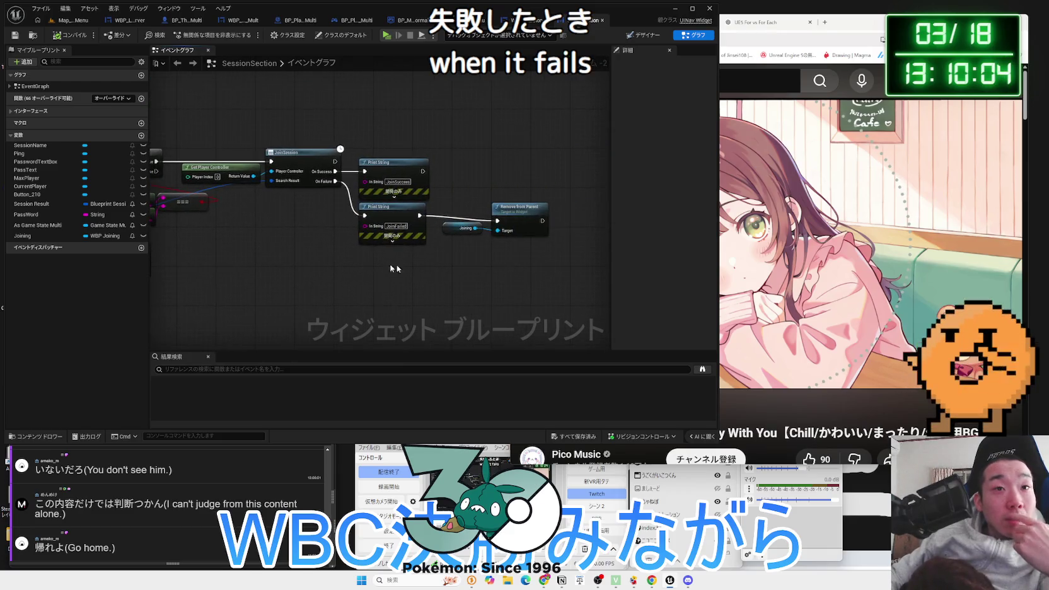
{"action": "left_click_drag", "start_coordinate": [558, 197], "coordinate": [445, 268]}
{"action": "left_click_drag", "start_coordinate": [361, 284], "coordinate": [403, 252]}
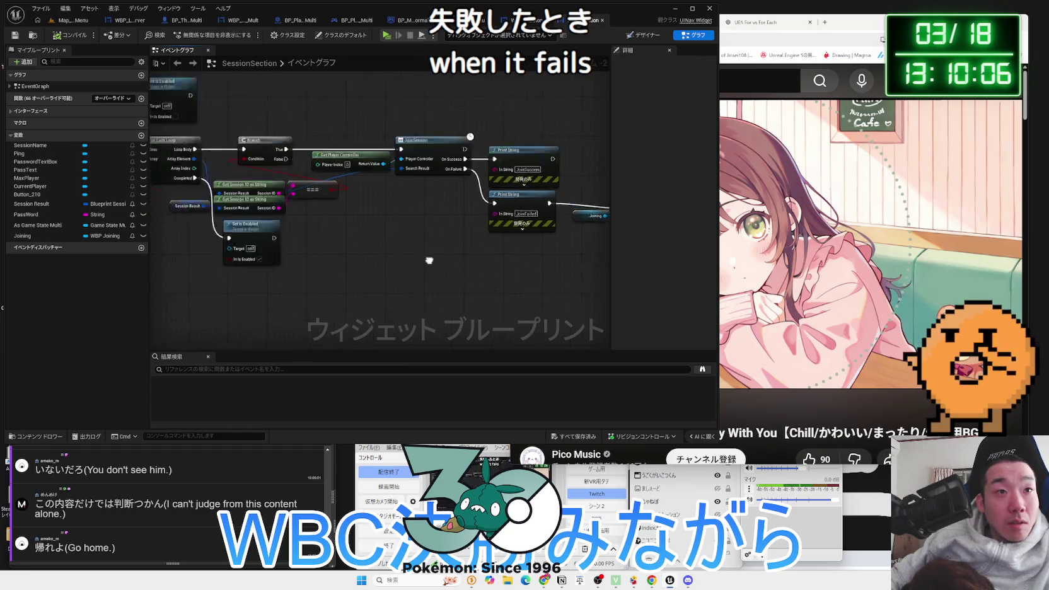
{"action": "scroll", "coordinate": [404, 250], "scroll_direction": "up", "scroll_amount": 2}
{"action": "mouse_move", "coordinate": [430, 296]}
{"action": "left_mouse_down"}
{"action": "mouse_move", "coordinate": [415, 286]}
{"action": "mouse_move", "coordinate": [322, 289]}
{"action": "left_mouse_up"}
{"action": "left_click_drag", "start_coordinate": [288, 290], "coordinate": [498, 288]}
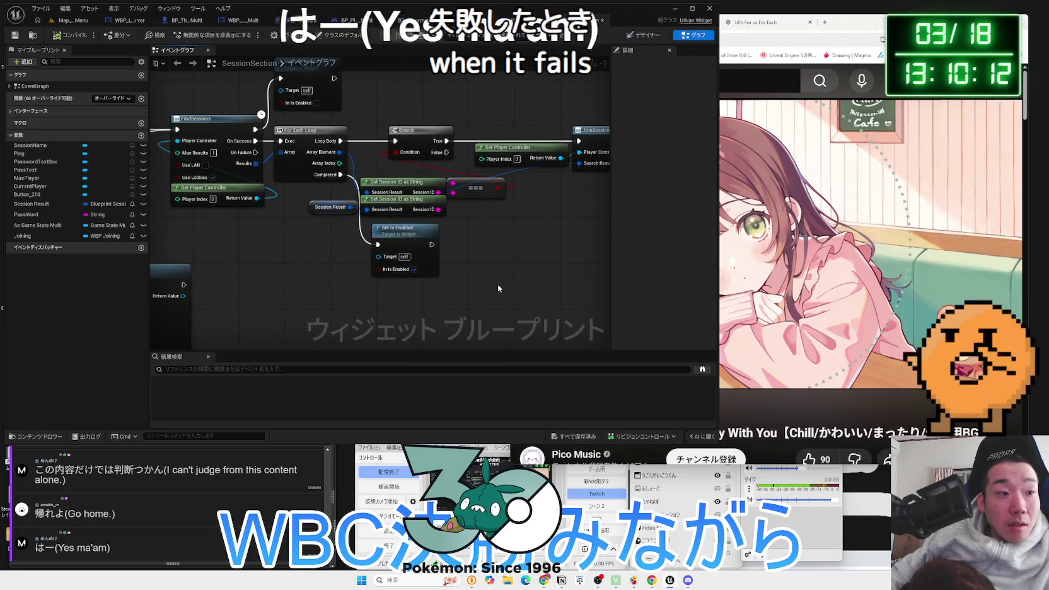
{"action": "mouse_move", "coordinate": [326, 259]}
{"action": "left_mouse_down"}
{"action": "mouse_move", "coordinate": [400, 281]}
{"action": "mouse_move", "coordinate": [545, 265]}
{"action": "mouse_move", "coordinate": [555, 240]}
{"action": "mouse_move", "coordinate": [190, 214]}
{"action": "left_mouse_up"}
{"action": "scroll", "coordinate": [544, 265], "scroll_direction": "down", "scroll_amount": 1}
Shift the password-check nodes up and right, then view the For Each Loop and Set Is Enabled nodes
{"action": "left_click_drag", "start_coordinate": [344, 208], "coordinate": [379, 186]}
{"action": "left_click", "coordinate": [547, 269]}
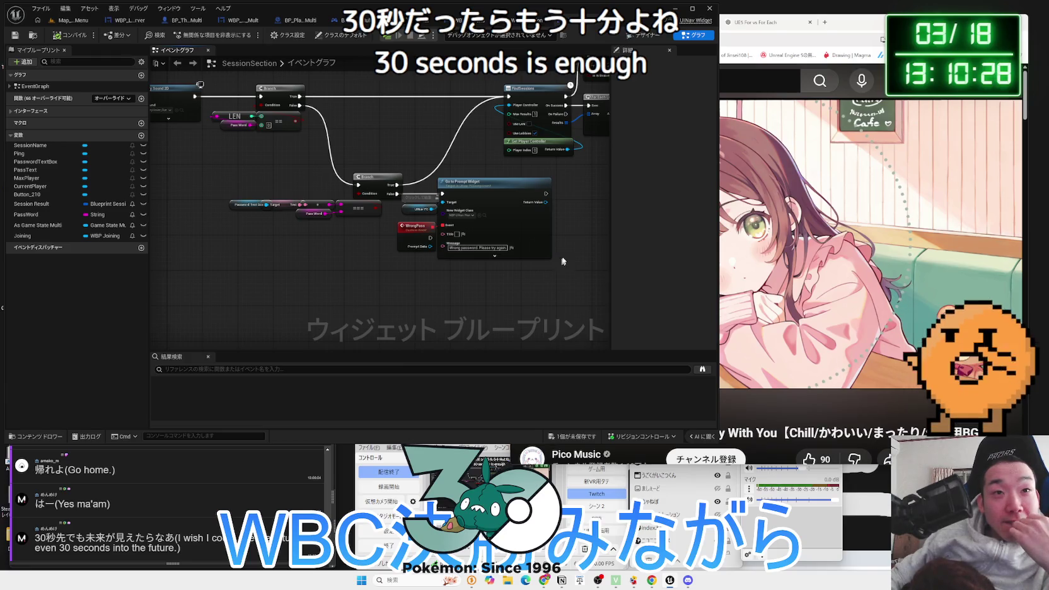
{"action": "left_click_drag", "start_coordinate": [560, 259], "coordinate": [453, 282]}
{"action": "scroll", "coordinate": [469, 228], "scroll_direction": "up", "scroll_amount": 3}
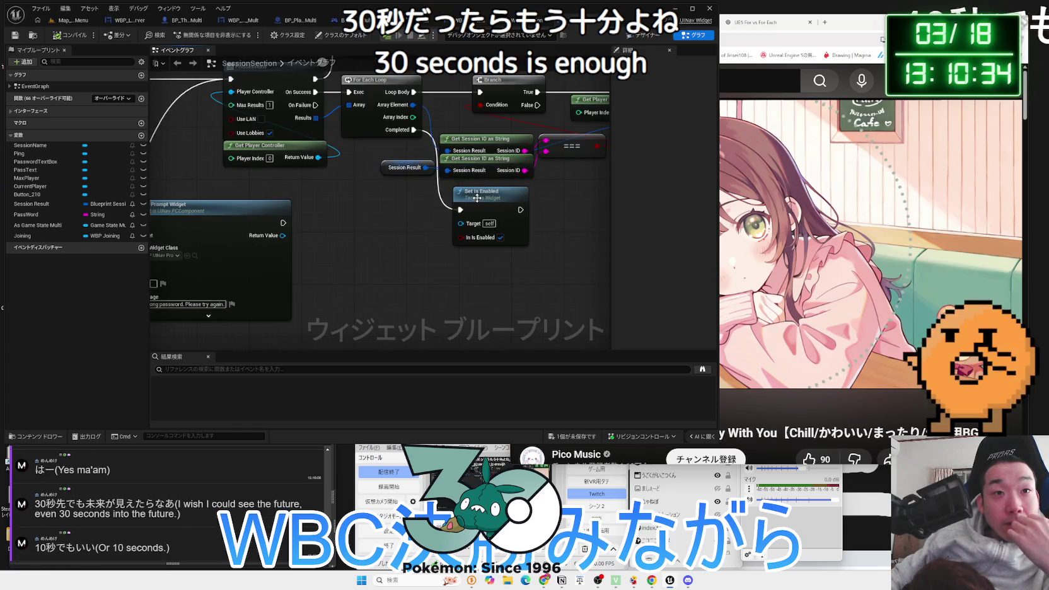
Paste Joining and Remove from Parent, wire them before Set Is Enabled, and save the blueprint
{"action": "left_click_drag", "start_coordinate": [428, 220], "coordinate": [363, 228]}
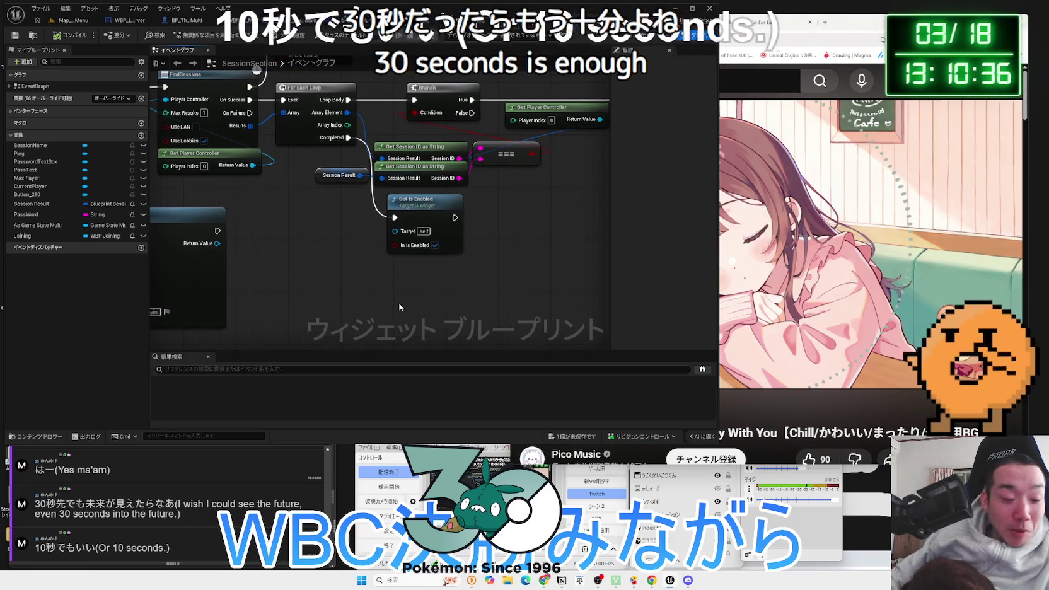
{"action": "key", "text": "ctrl+v"}
{"action": "left_click_drag", "start_coordinate": [445, 209], "coordinate": [536, 222]}
{"action": "left_click_drag", "start_coordinate": [493, 309], "coordinate": [486, 230]}
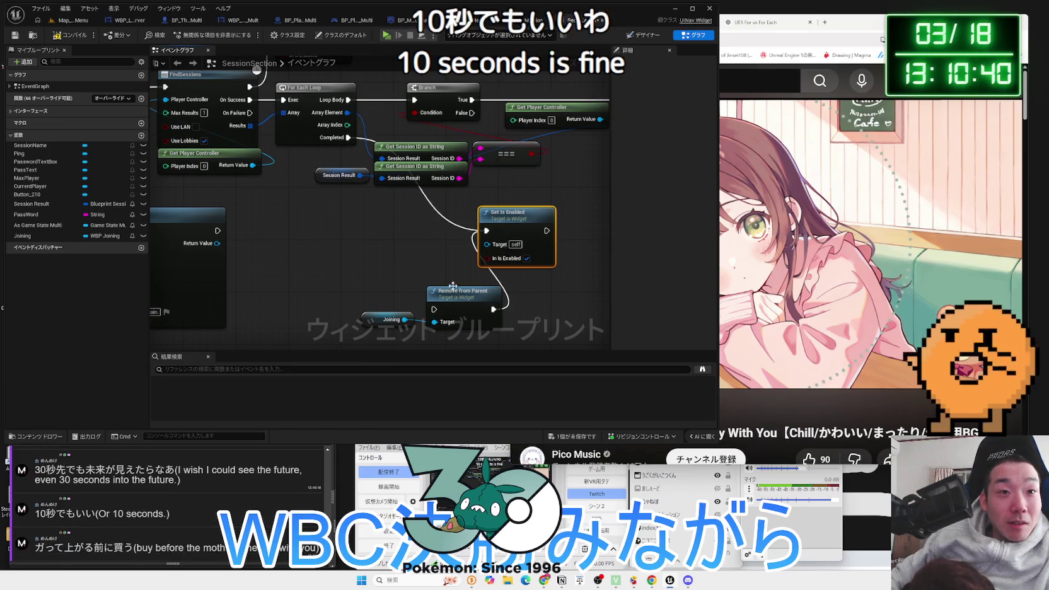
{"action": "left_click_drag", "start_coordinate": [423, 315], "coordinate": [361, 220]}
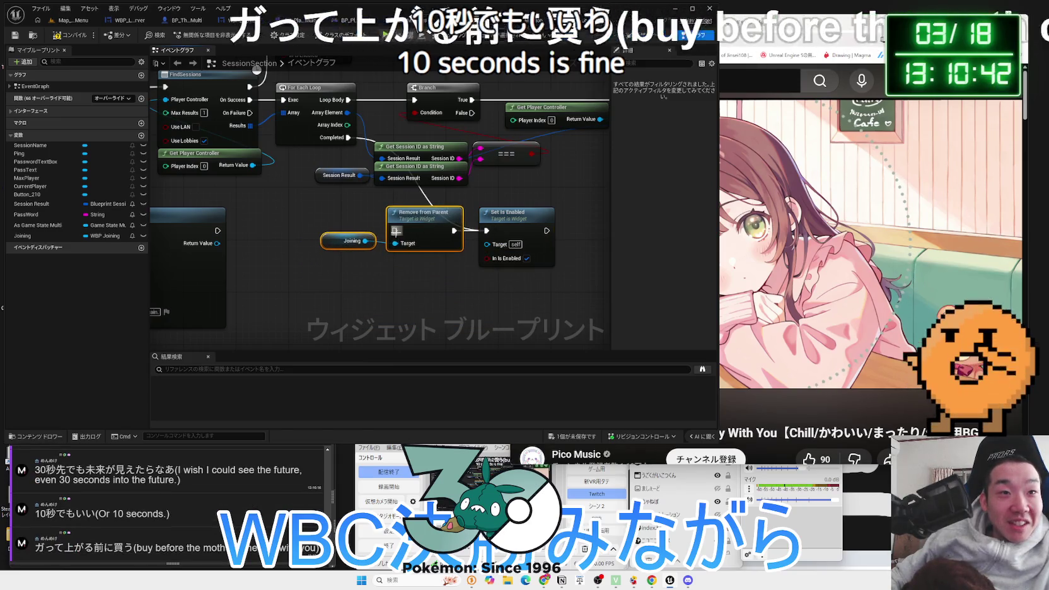
{"action": "mouse_move", "coordinate": [340, 238]}
{"action": "left_mouse_down"}
{"action": "mouse_move", "coordinate": [372, 264]}
{"action": "mouse_move", "coordinate": [344, 235]}
{"action": "mouse_move", "coordinate": [399, 267]}
{"action": "left_mouse_up"}
{"action": "left_click", "coordinate": [422, 287]}
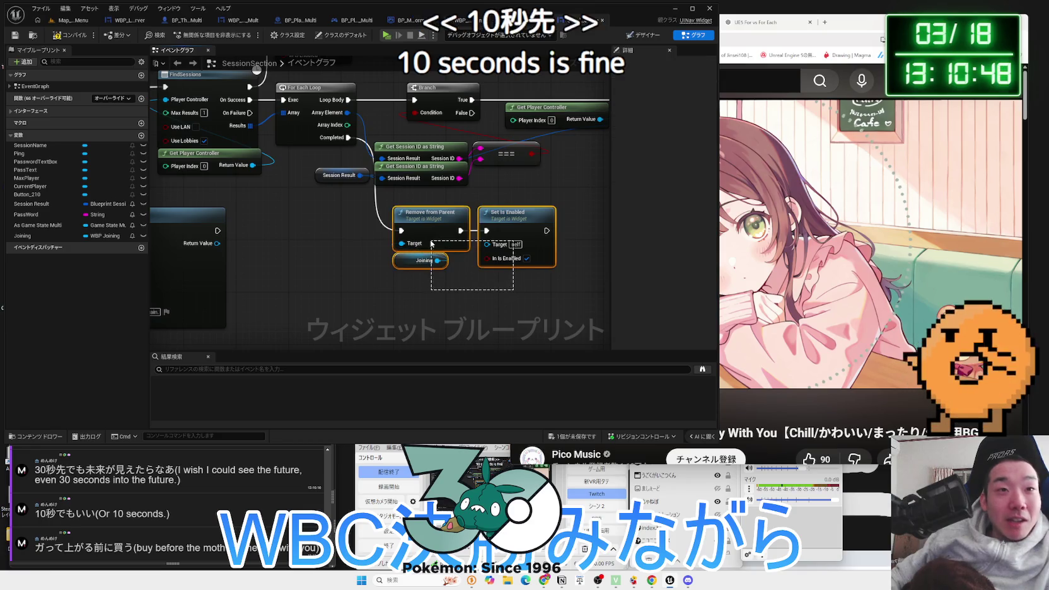
{"action": "left_click", "coordinate": [580, 442]}
{"action": "left_click", "coordinate": [580, 385]}
Review the Branch, FindSessions and prompt nodes, tidy the first nodes, then go back to the level editor
{"action": "scroll", "coordinate": [301, 231], "scroll_direction": "down", "scroll_amount": 3}
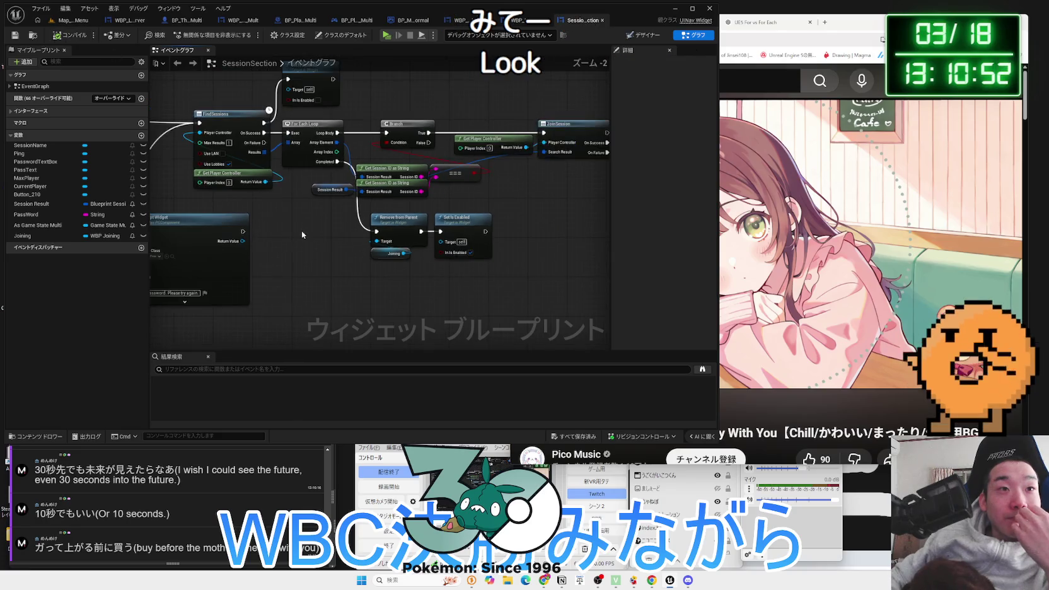
{"action": "left_click_drag", "start_coordinate": [301, 230], "coordinate": [489, 233]}
{"action": "scroll", "coordinate": [380, 274], "scroll_direction": "up", "scroll_amount": 2}
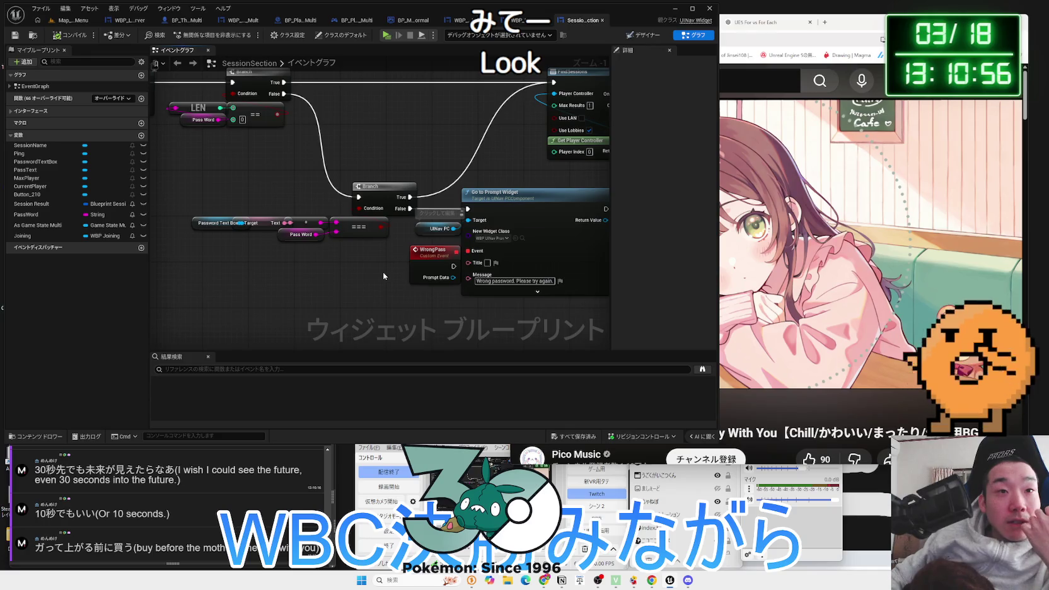
{"action": "scroll", "coordinate": [383, 272], "scroll_direction": "down", "scroll_amount": 4}
{"action": "left_click_drag", "start_coordinate": [428, 274], "coordinate": [502, 274]}
{"action": "mouse_move", "coordinate": [441, 219]}
{"action": "left_mouse_down"}
{"action": "mouse_move", "coordinate": [259, 181]}
{"action": "mouse_move", "coordinate": [302, 193]}
{"action": "left_mouse_up"}
{"action": "scroll", "coordinate": [454, 235], "scroll_direction": "up", "scroll_amount": 2}
{"action": "mouse_move", "coordinate": [490, 243]}
{"action": "left_mouse_down"}
{"action": "mouse_move", "coordinate": [230, 239]}
{"action": "mouse_move", "coordinate": [466, 252]}
{"action": "left_mouse_up"}
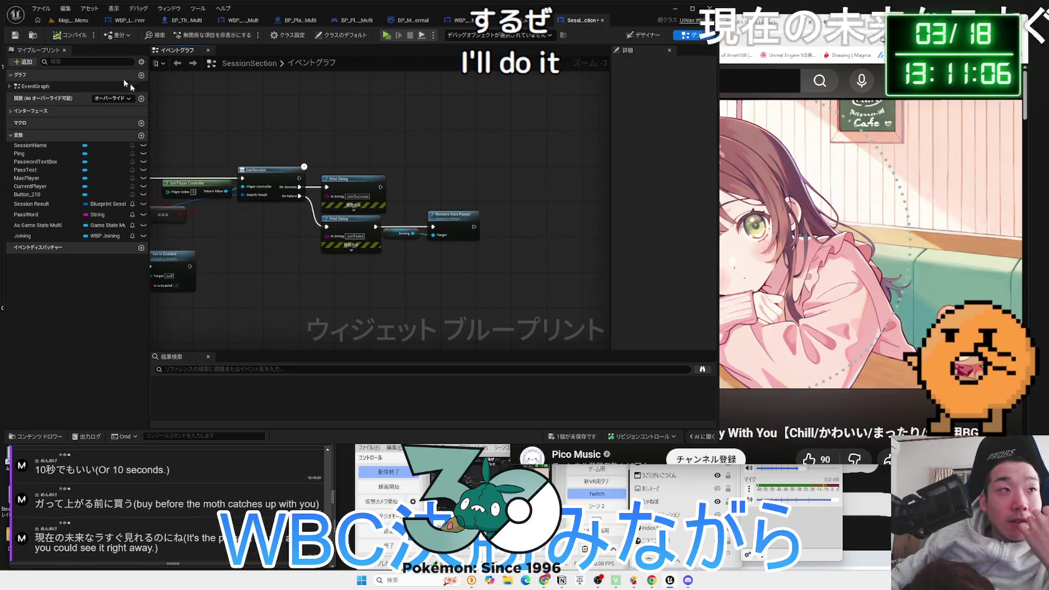
{"action": "left_click", "coordinate": [69, 20]}
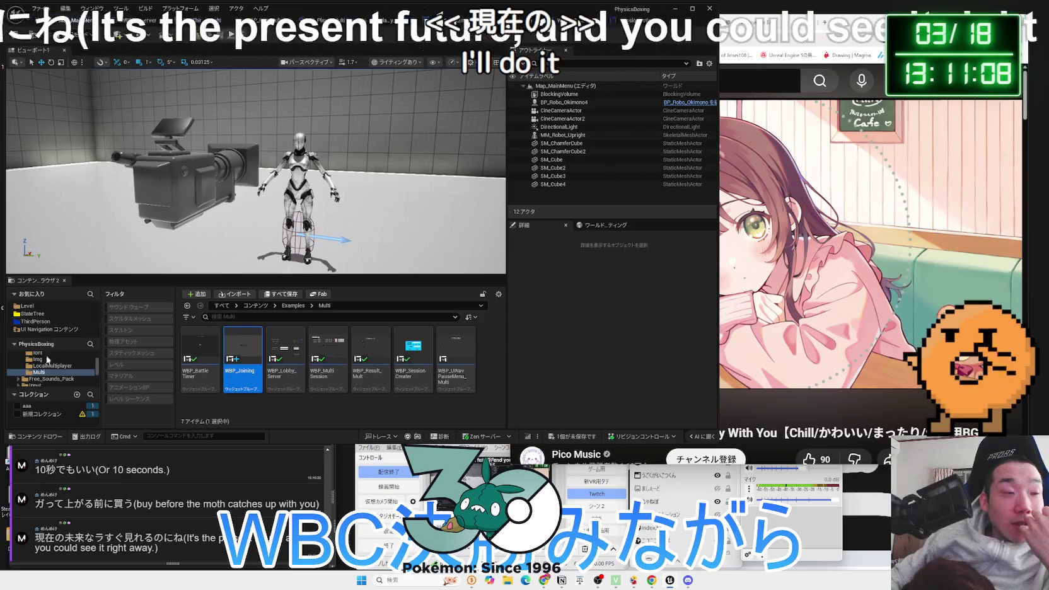
Browse the Audio folder, enter SFX, preview GuardSFX_Cue, and open the Props subfolder
{"action": "scroll", "coordinate": [42, 372], "scroll_direction": "up", "scroll_amount": 3}
{"action": "left_click", "coordinate": [39, 376]}
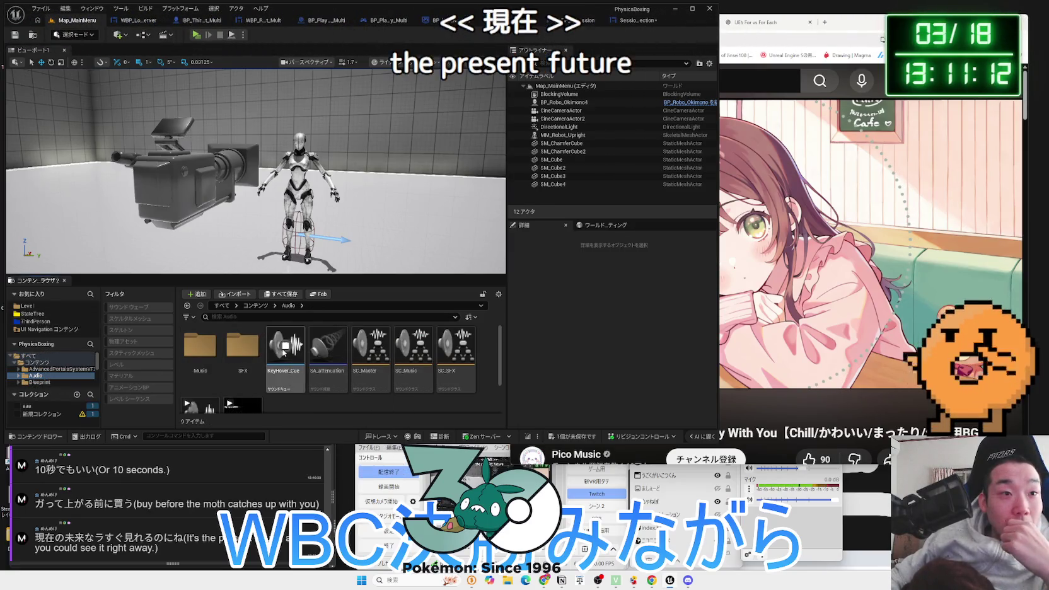
{"action": "scroll", "coordinate": [271, 372], "scroll_direction": "down", "scroll_amount": 1}
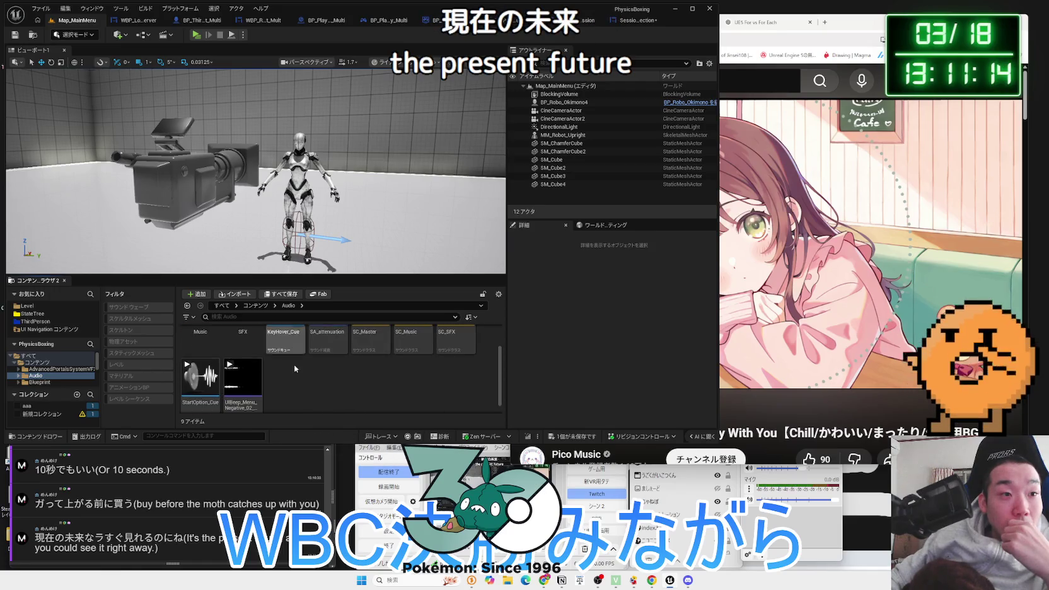
{"action": "scroll", "coordinate": [246, 378], "scroll_direction": "down", "scroll_amount": 1}
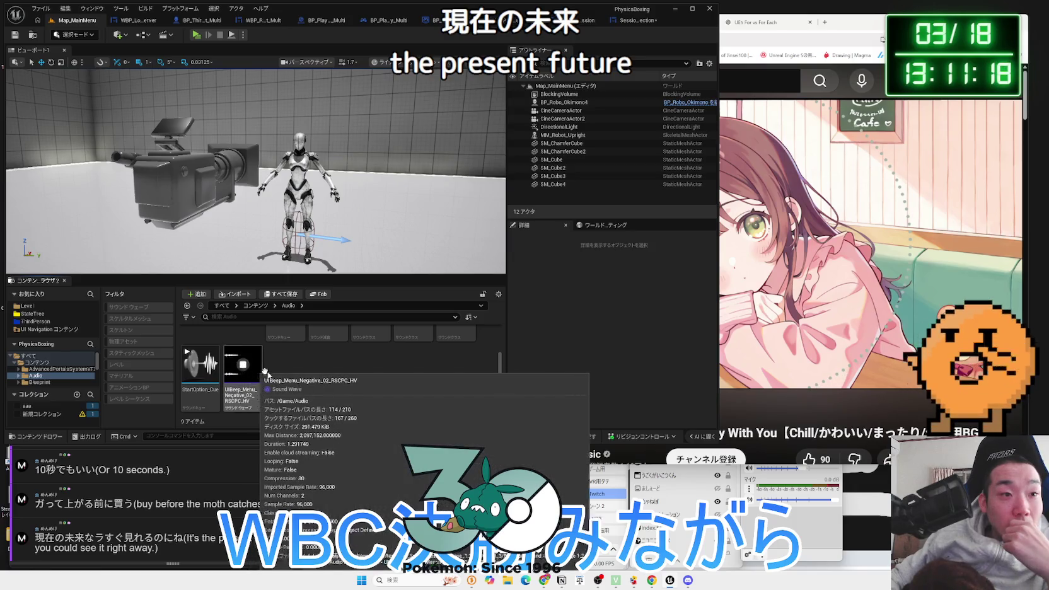
{"action": "scroll", "coordinate": [252, 365], "scroll_direction": "up", "scroll_amount": 2}
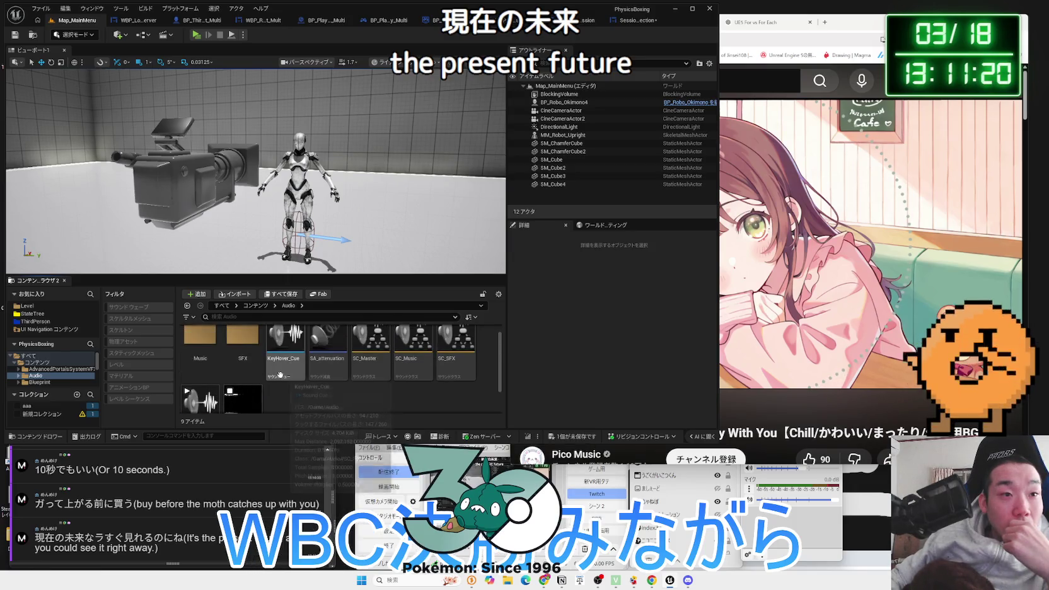
{"action": "double_click", "coordinate": [243, 335]}
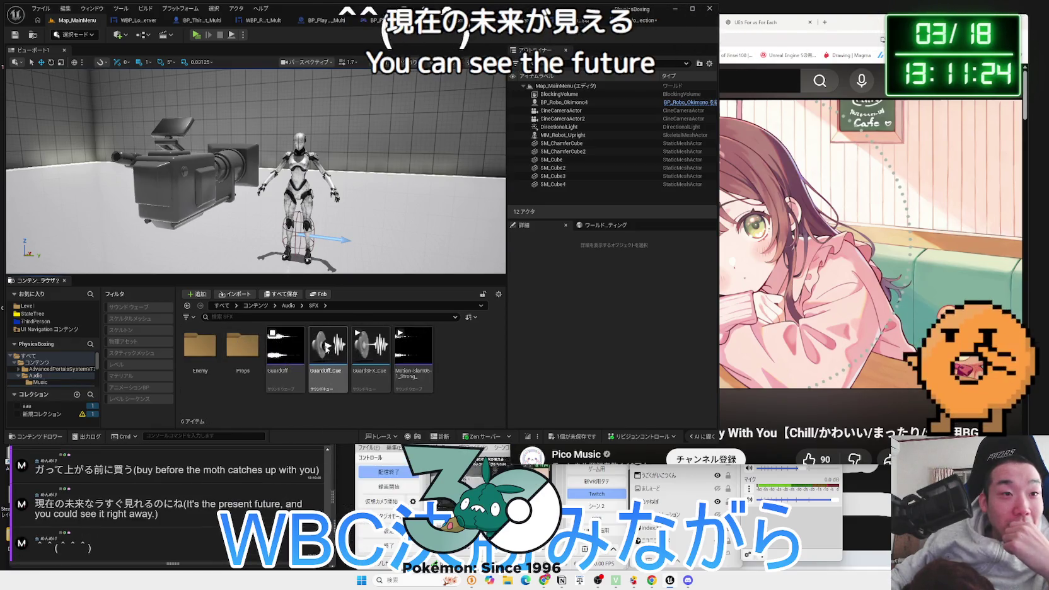
{"action": "left_click", "coordinate": [371, 346]}
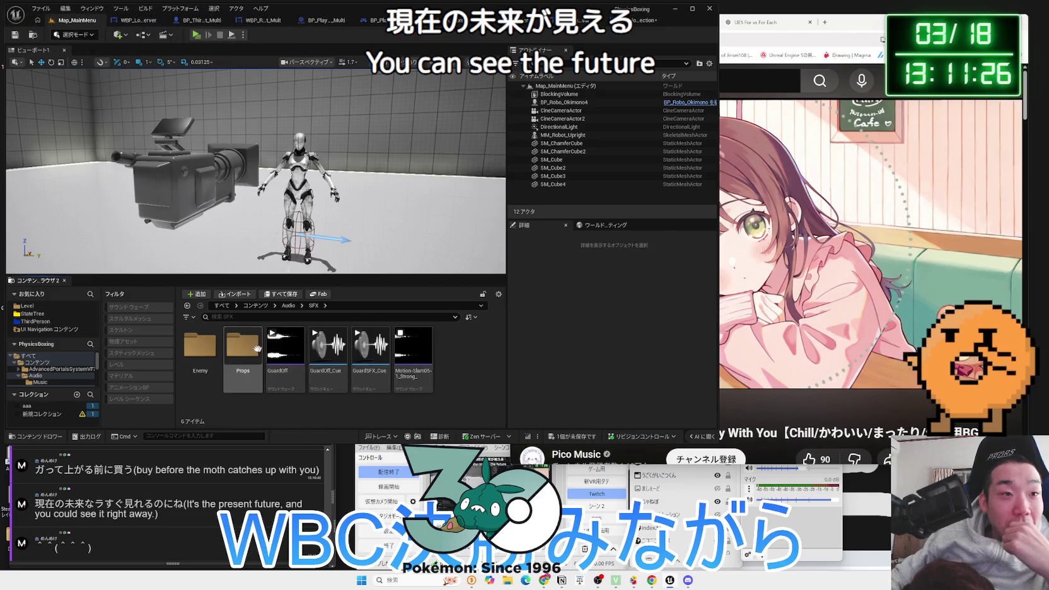
{"action": "double_click", "coordinate": [243, 343]}
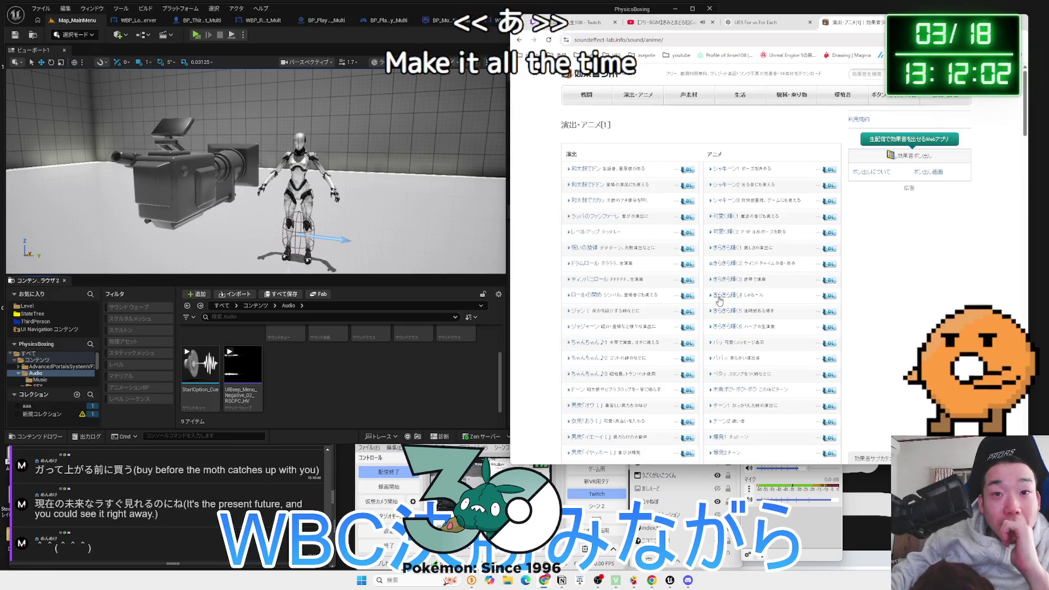
Switch from 演出・アニメ to the ボタン・システム音 page and scroll through the 決定ボタンを押す sounds
{"action": "scroll", "coordinate": [719, 299], "scroll_direction": "down", "scroll_amount": 2}
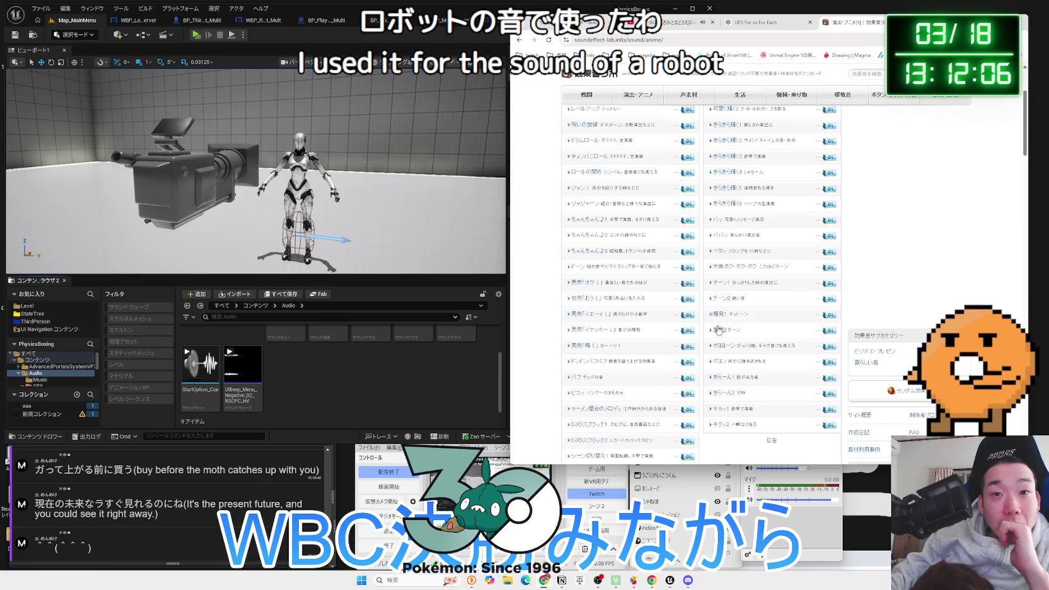
{"action": "scroll", "coordinate": [720, 346], "scroll_direction": "down", "scroll_amount": 1}
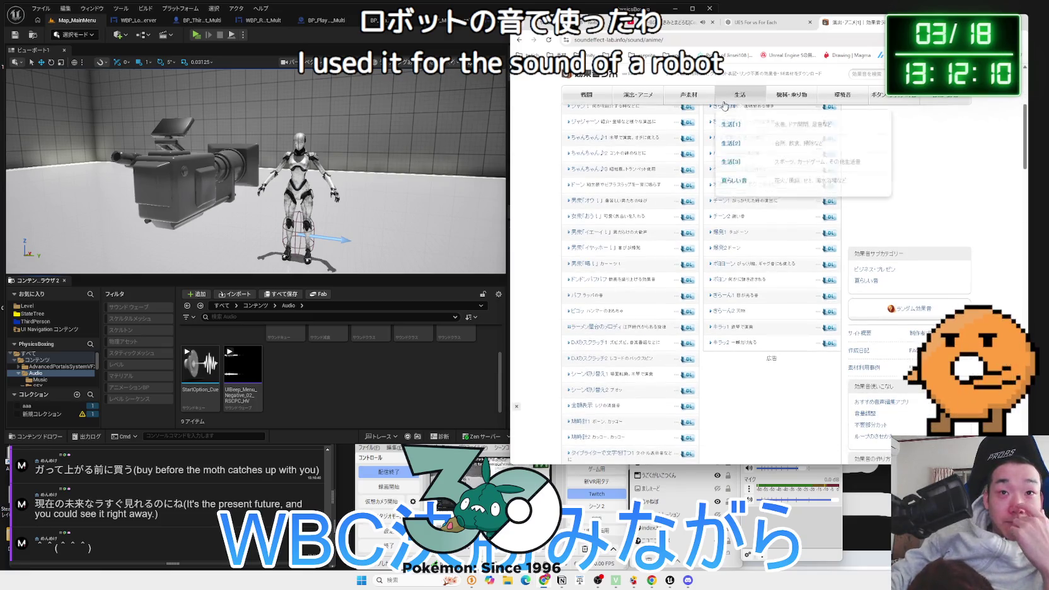
{"action": "mouse_move", "coordinate": [643, 102]}
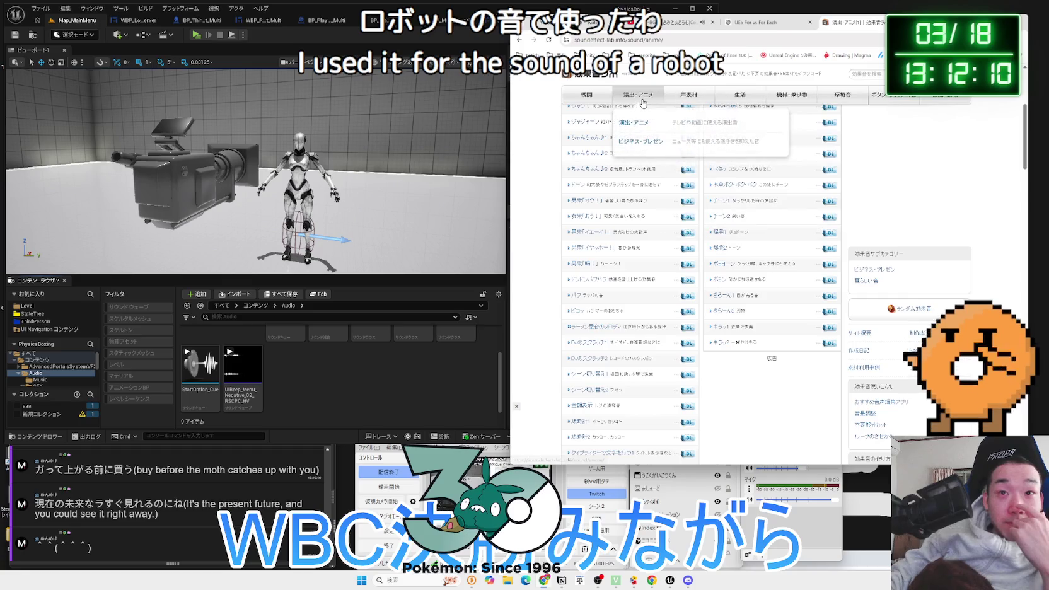
{"action": "left_click", "coordinate": [885, 103]}
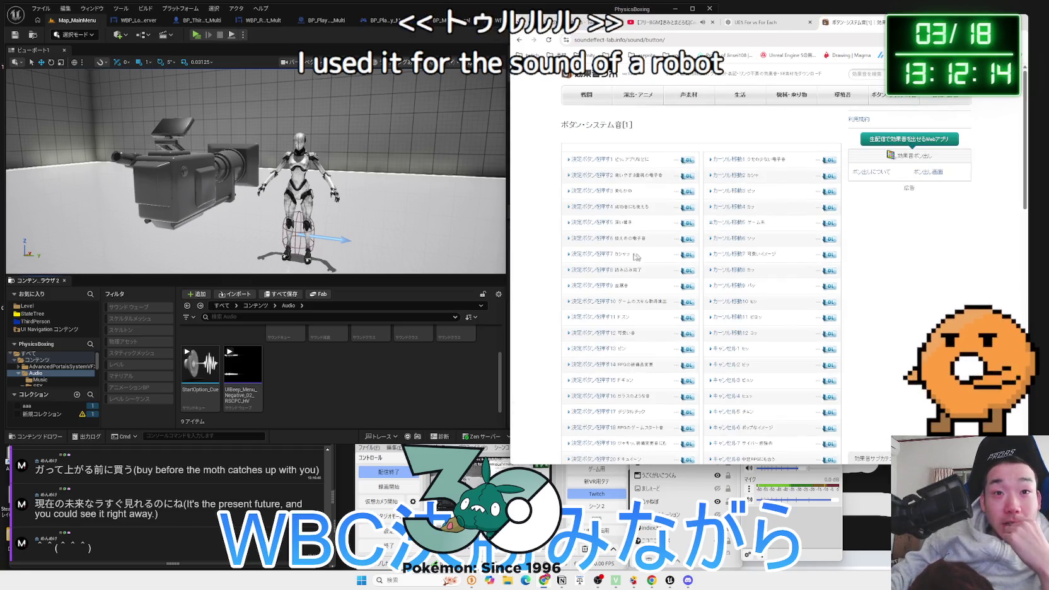
{"action": "scroll", "coordinate": [593, 294], "scroll_direction": "down", "scroll_amount": 3}
{"action": "scroll", "coordinate": [594, 303], "scroll_direction": "down", "scroll_amount": 2}
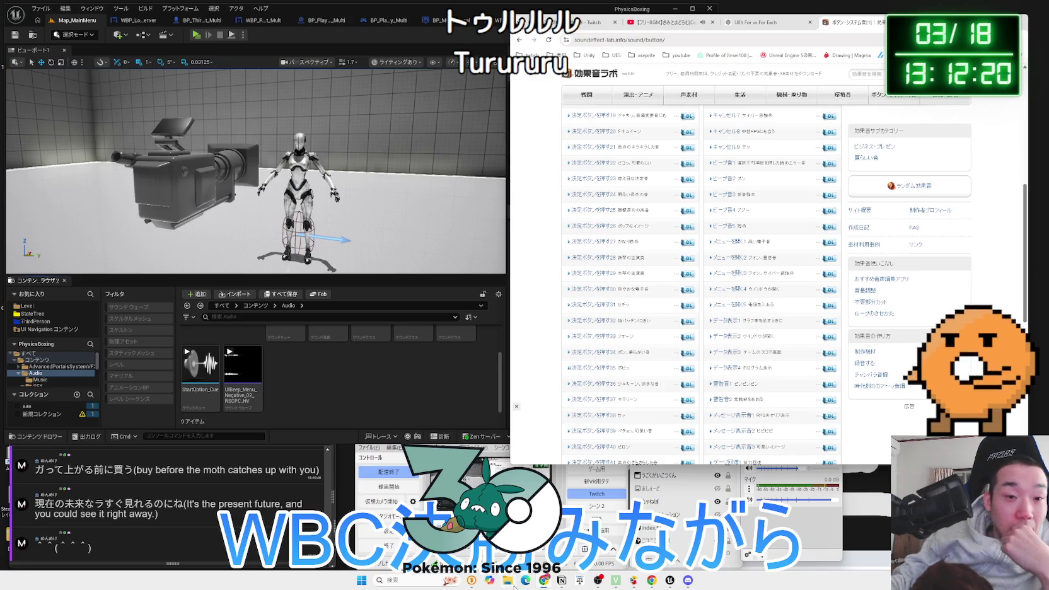
{"action": "key", "text": "super+e"}
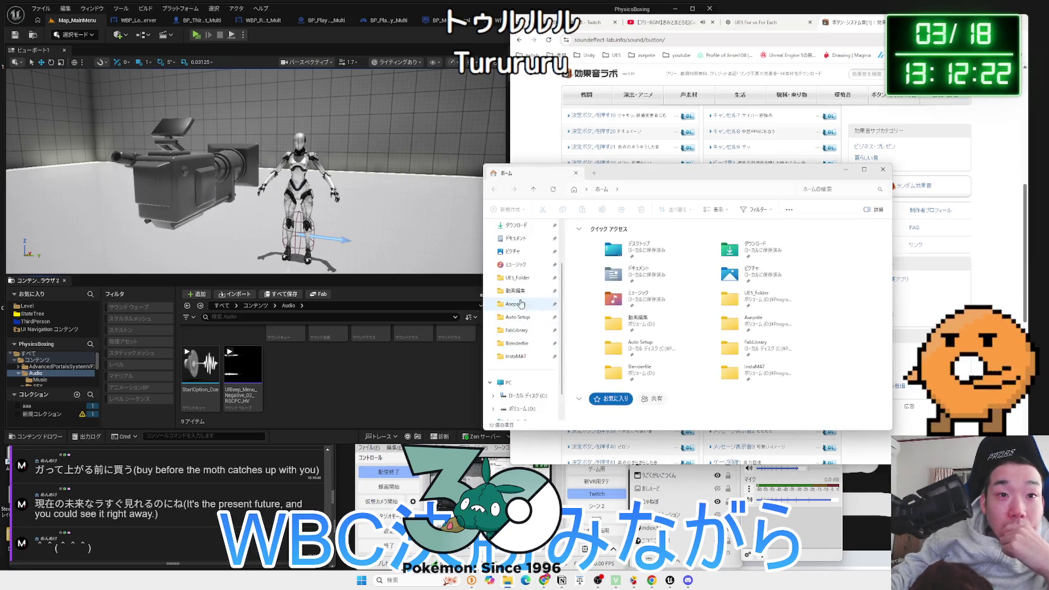
Navigate to 動画編集 > VoltageSound > Rescopic High Voltage Part 2 > Source - Sparks
{"action": "left_click", "coordinate": [516, 291]}
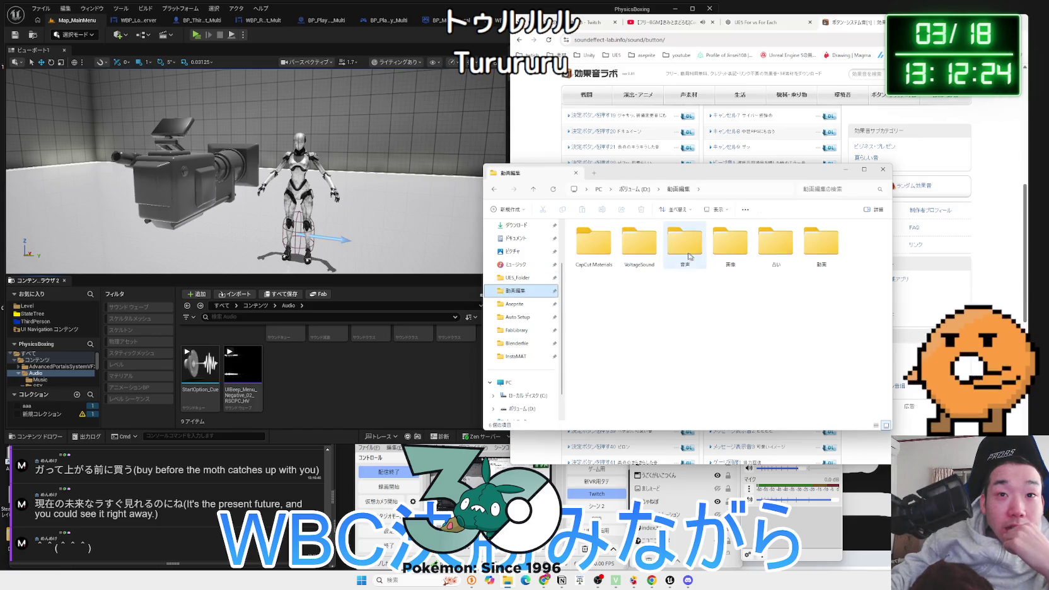
{"action": "double_click", "coordinate": [640, 245]}
{"action": "double_click", "coordinate": [611, 249]}
{"action": "double_click", "coordinate": [610, 240]}
{"action": "double_click", "coordinate": [612, 248]}
Audition the DSGNSrce_Spark 02, 01, 03 and 04 clips in Media Player
{"action": "left_click", "coordinate": [625, 250]}
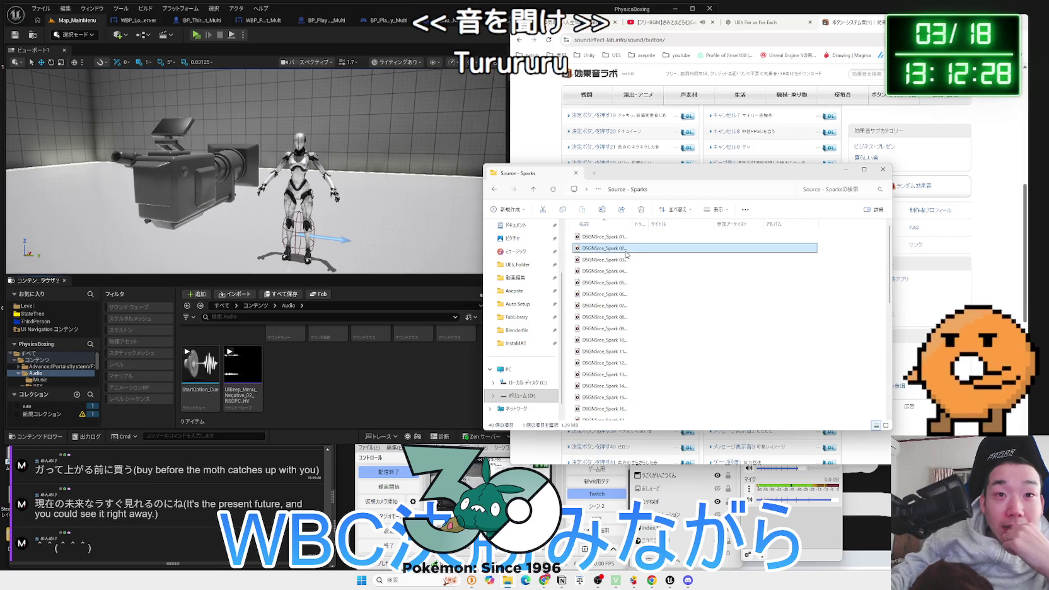
{"action": "double_click", "coordinate": [626, 249]}
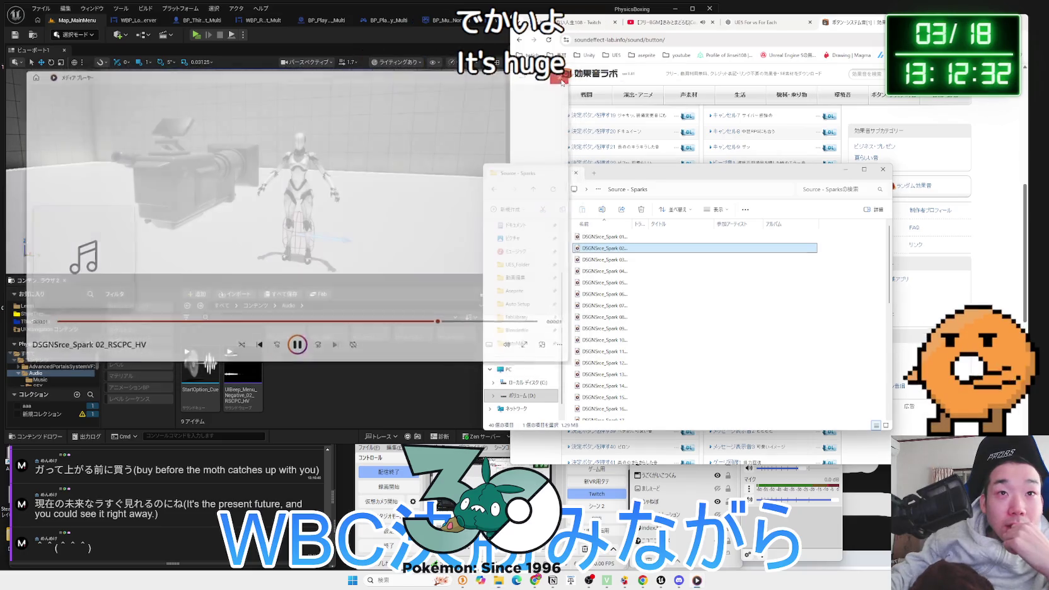
{"action": "double_click", "coordinate": [586, 260]}
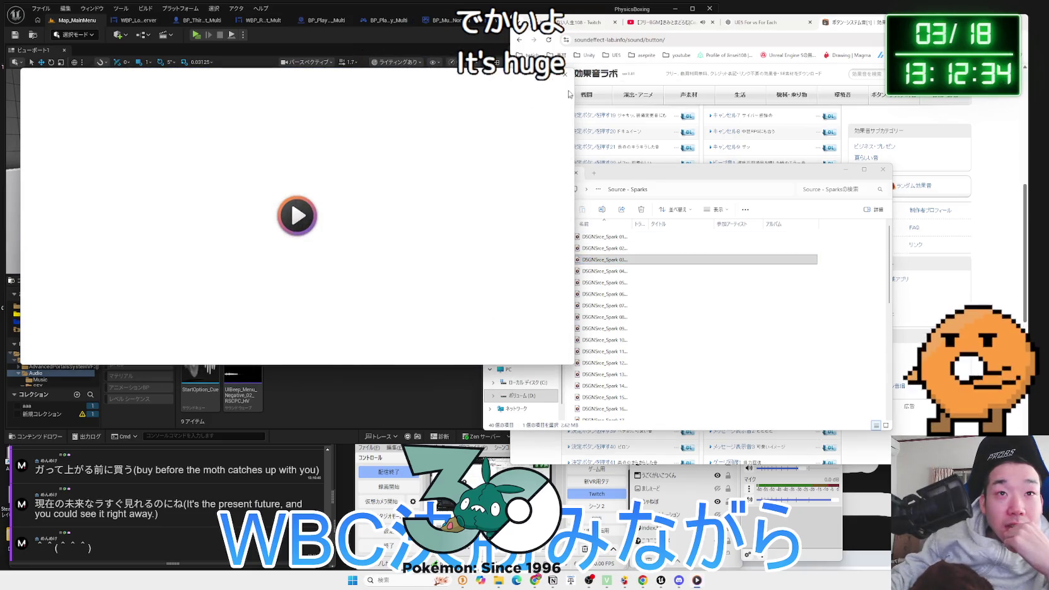
{"action": "left_click", "coordinate": [568, 78]}
{"action": "double_click", "coordinate": [608, 236]}
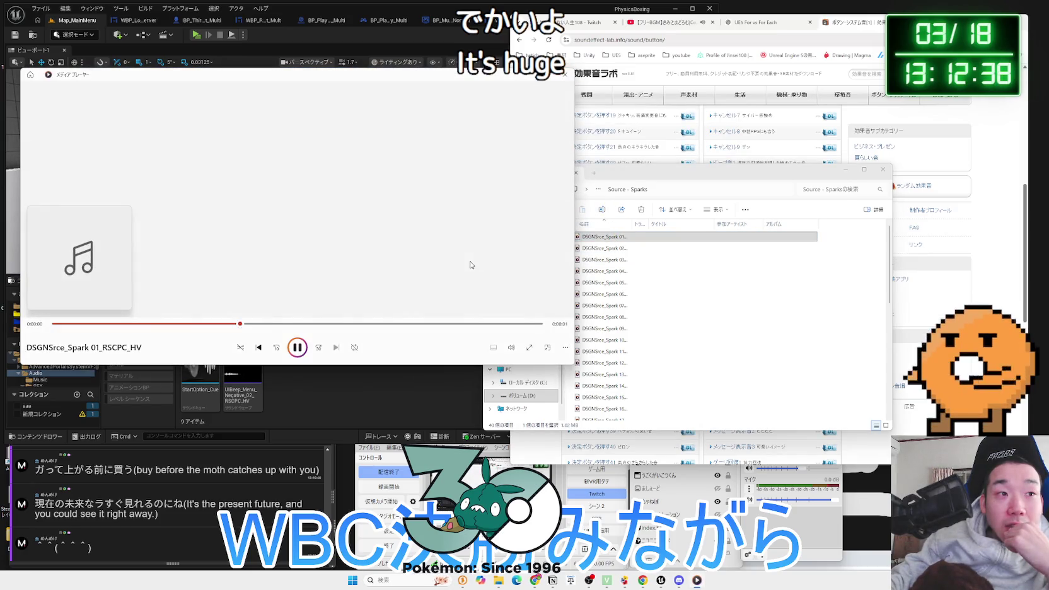
{"action": "left_click", "coordinate": [565, 75]}
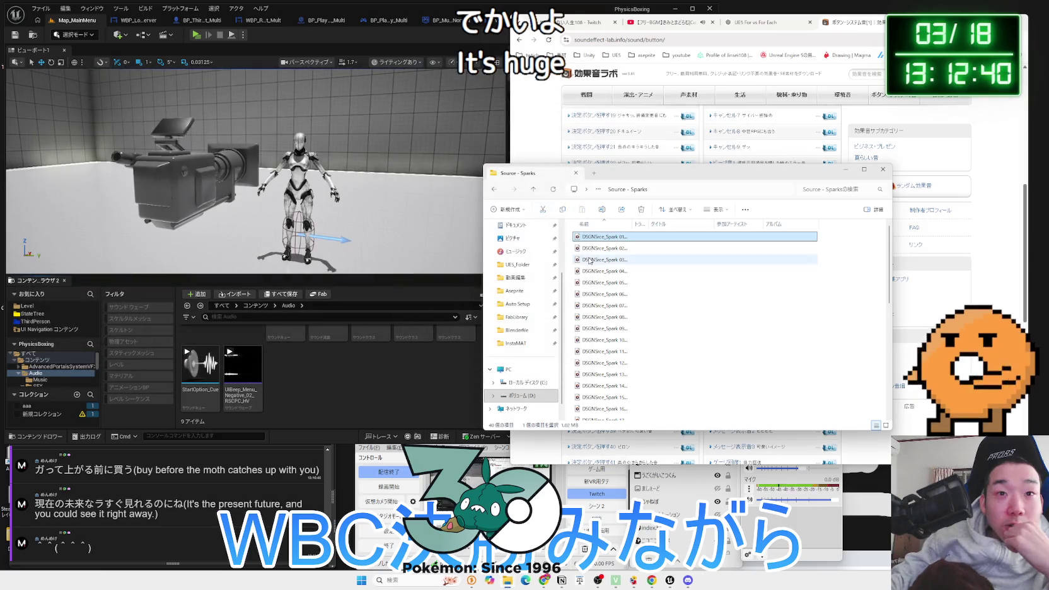
{"action": "left_click", "coordinate": [590, 260]}
{"action": "double_click", "coordinate": [591, 260]}
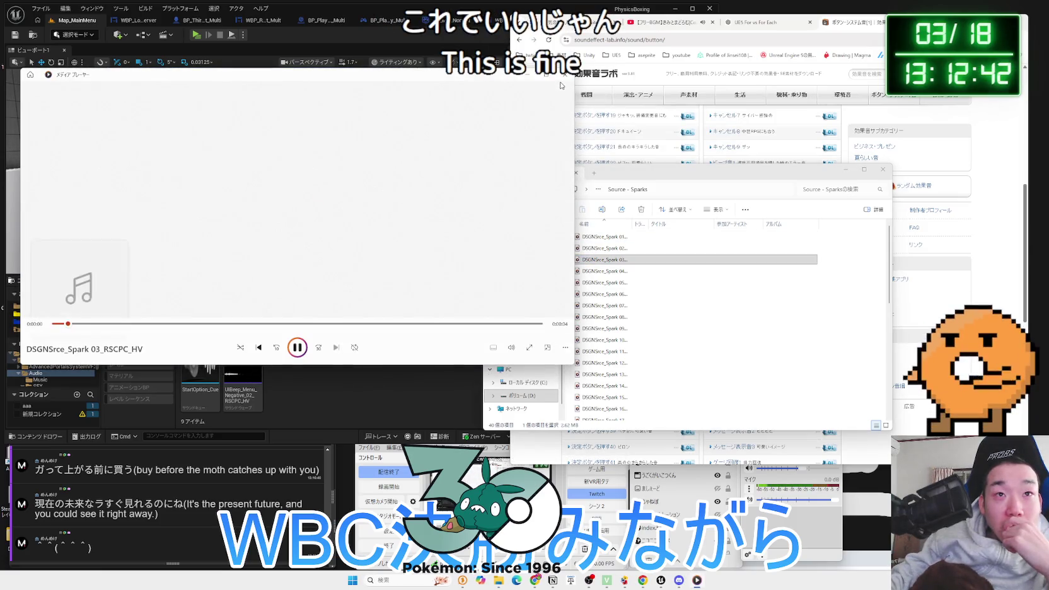
{"action": "left_click", "coordinate": [565, 74]}
{"action": "double_click", "coordinate": [603, 271]}
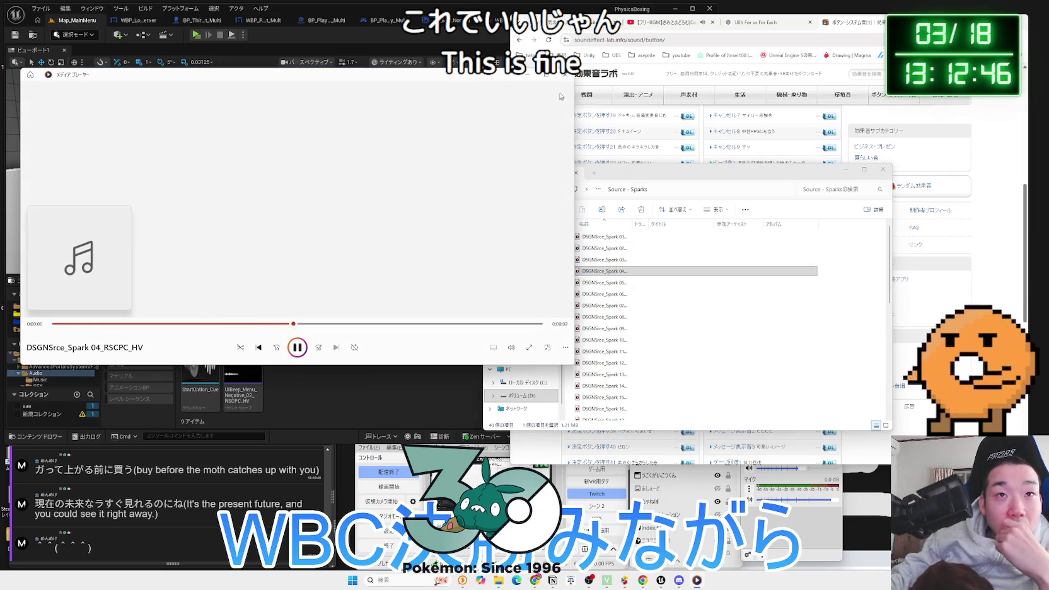
{"action": "left_click", "coordinate": [565, 74]}
{"action": "double_click", "coordinate": [606, 236]}
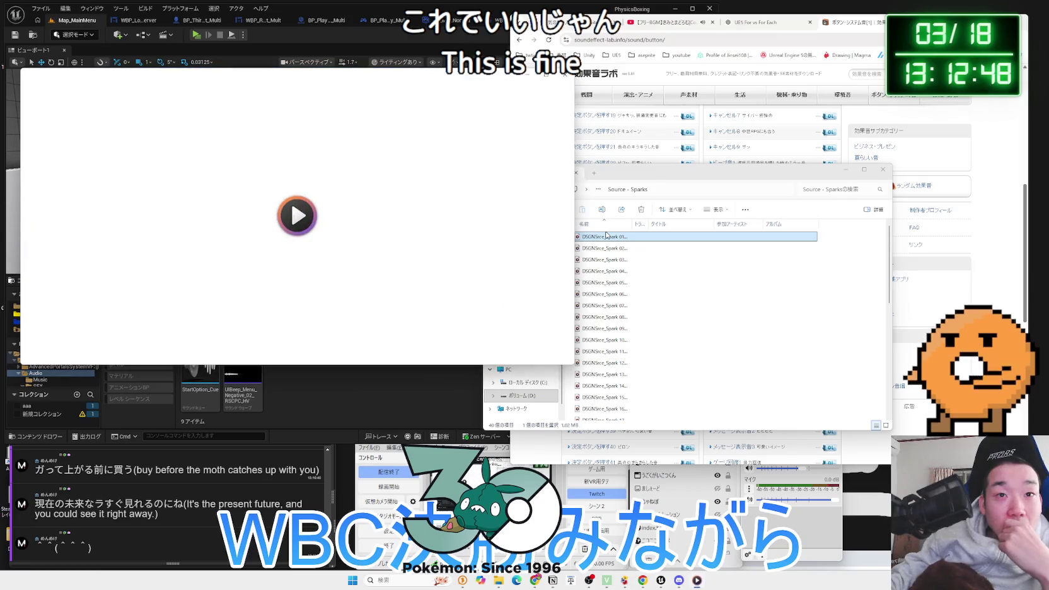
{"action": "left_click", "coordinate": [564, 74]}
Move Explorer right and audition Spark 01 again, then Spark 05 through 08
{"action": "left_click_drag", "start_coordinate": [636, 172], "coordinate": [750, 170]}
{"action": "scroll", "coordinate": [375, 362], "scroll_direction": "up", "scroll_amount": 2}
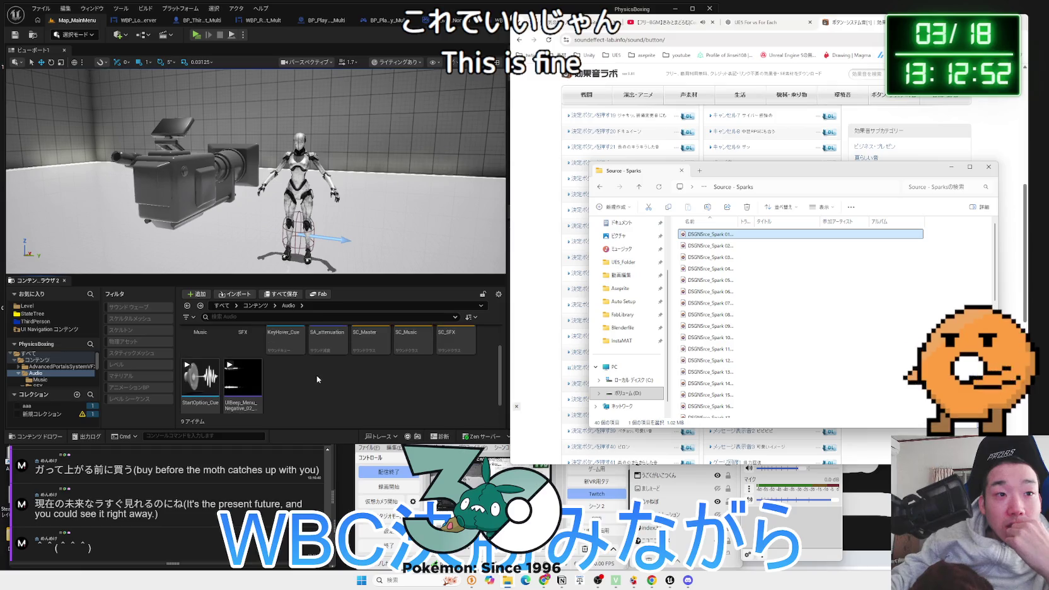
{"action": "double_click", "coordinate": [711, 238]}
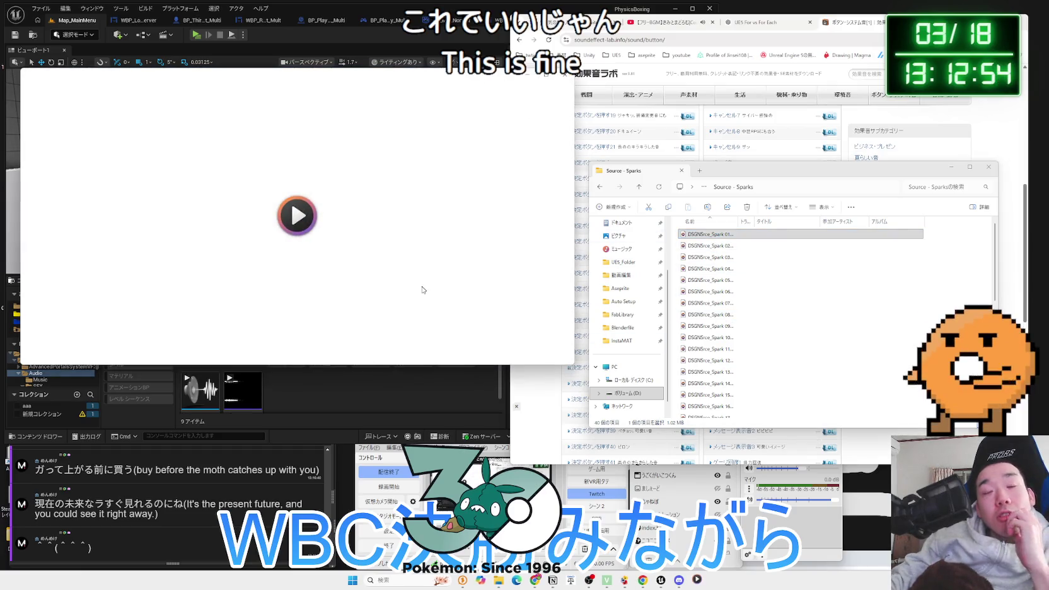
{"action": "left_click", "coordinate": [565, 75]}
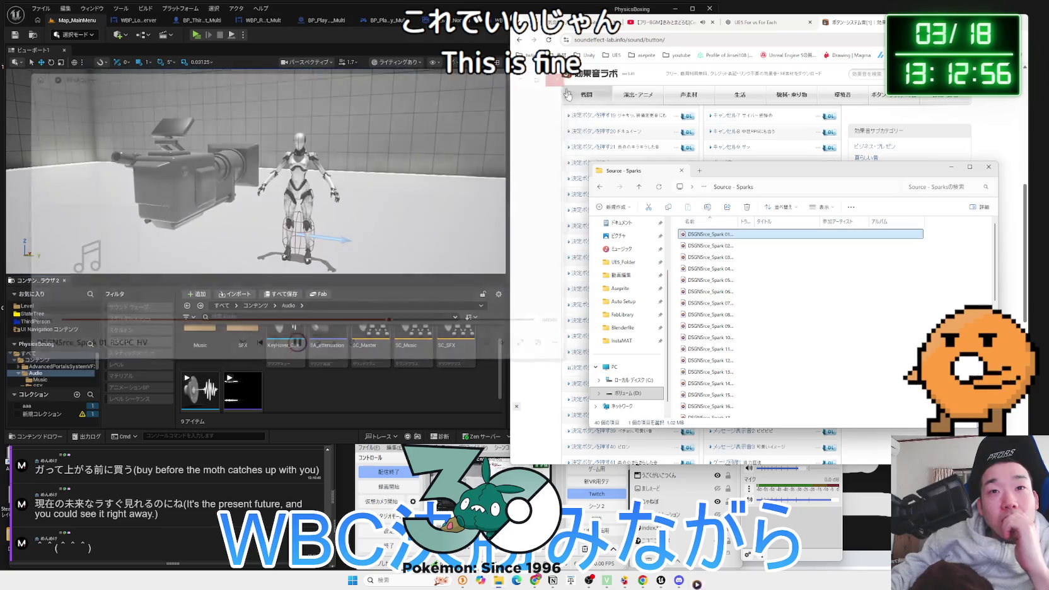
{"action": "left_click", "coordinate": [716, 281]}
{"action": "double_click", "coordinate": [716, 282]}
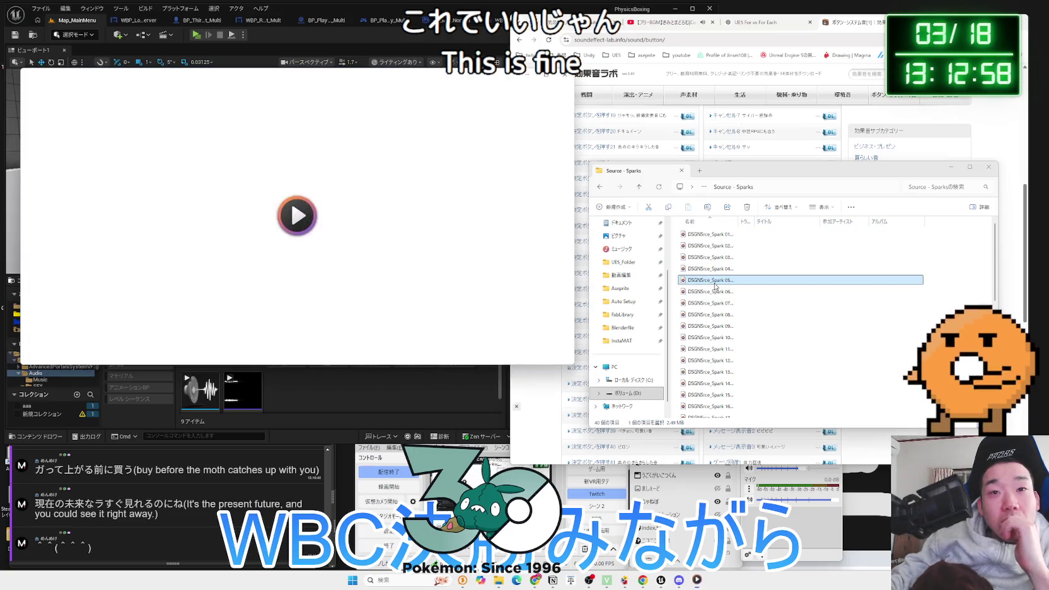
{"action": "left_click", "coordinate": [714, 292]}
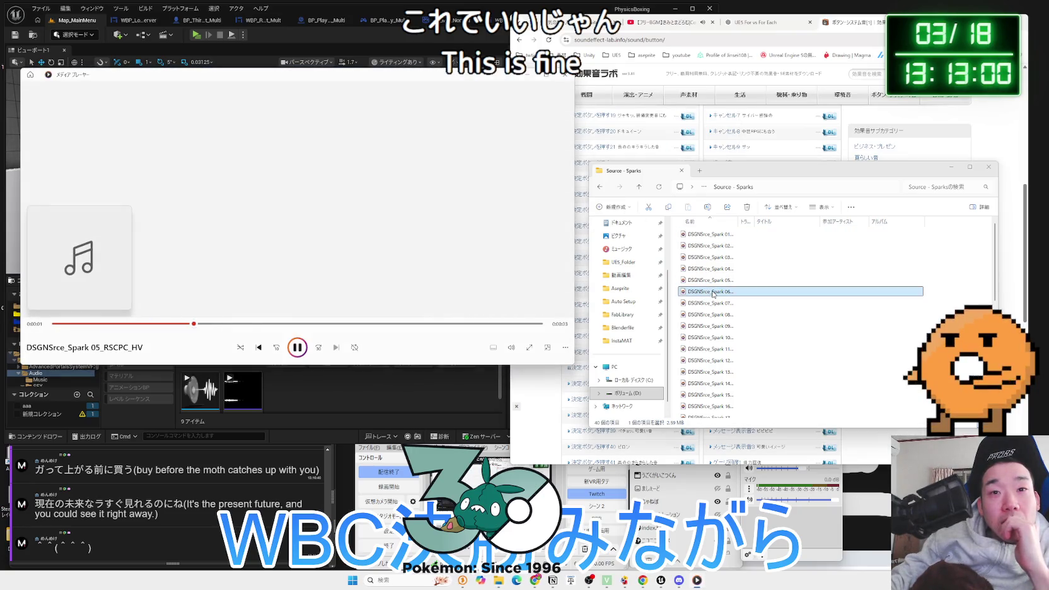
{"action": "left_click", "coordinate": [712, 303]}
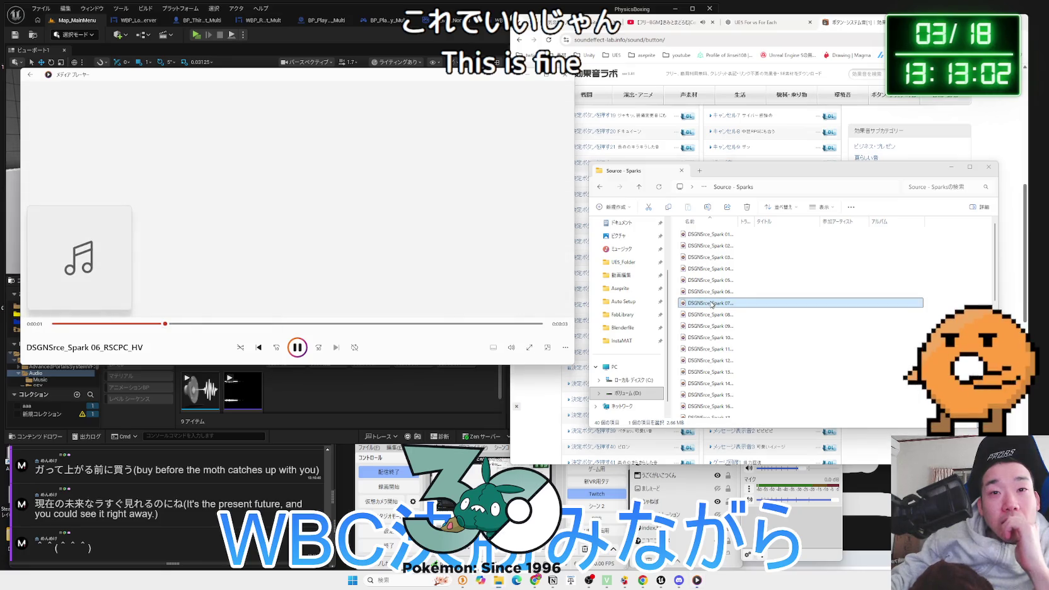
{"action": "left_click", "coordinate": [712, 316]}
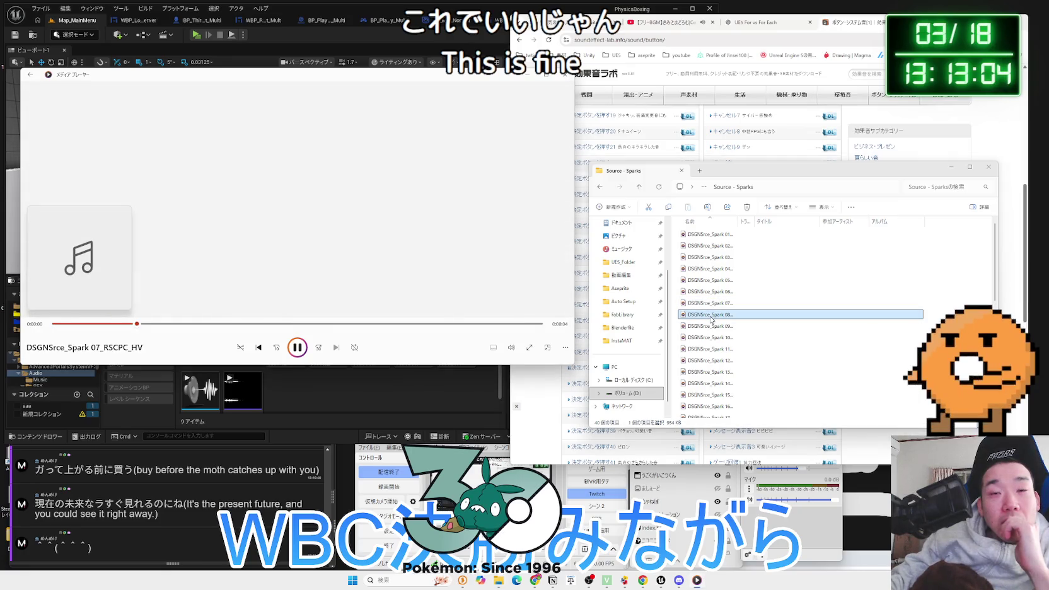
{"action": "key", "text": "alt+F4"}
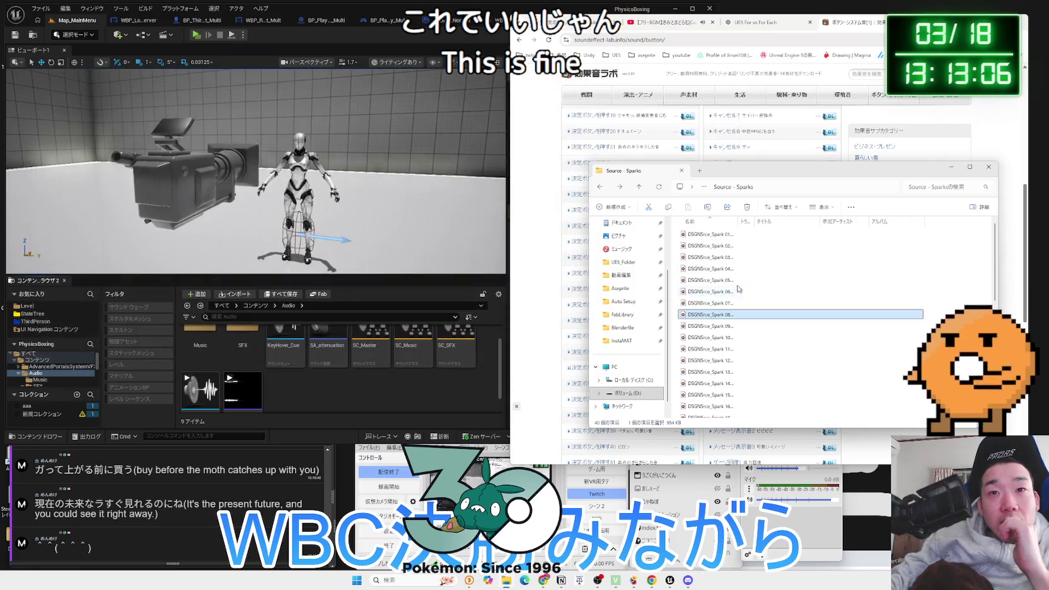
Go to High Voltage Part 1 > Audio Files > Designed - UI Calculation and preview a clip
{"action": "key", "text": "BackSpace"}
{"action": "key", "text": "BackSpace"}
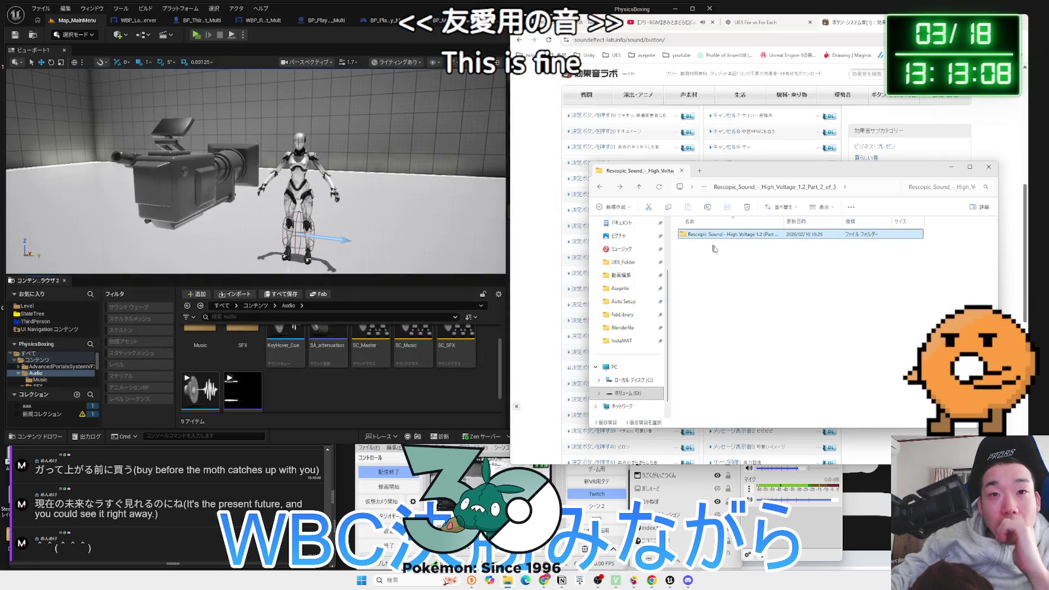
{"action": "key", "text": "BackSpace"}
{"action": "double_click", "coordinate": [713, 238]}
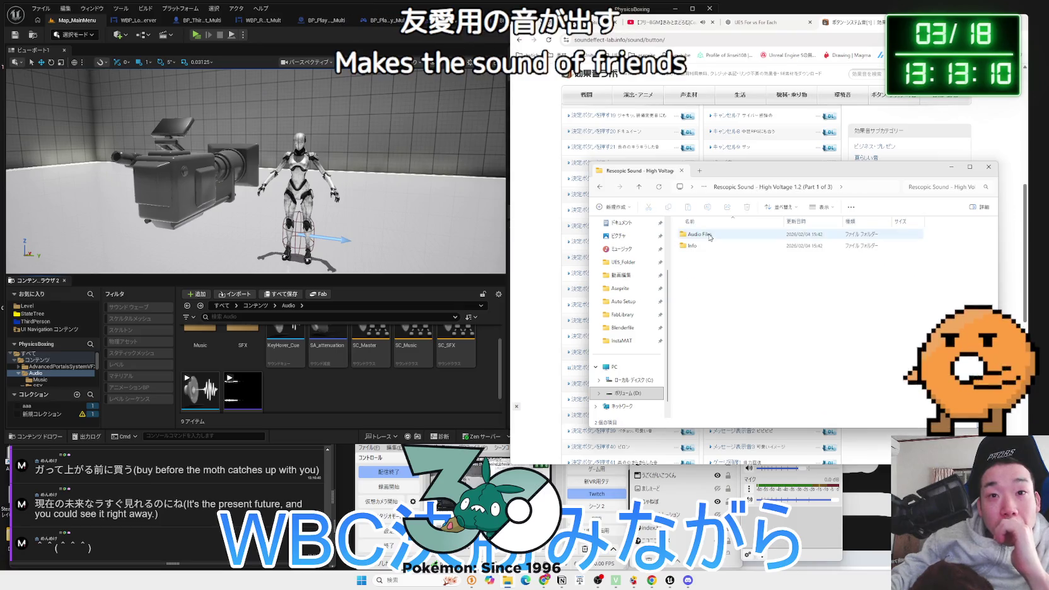
{"action": "double_click", "coordinate": [705, 236]}
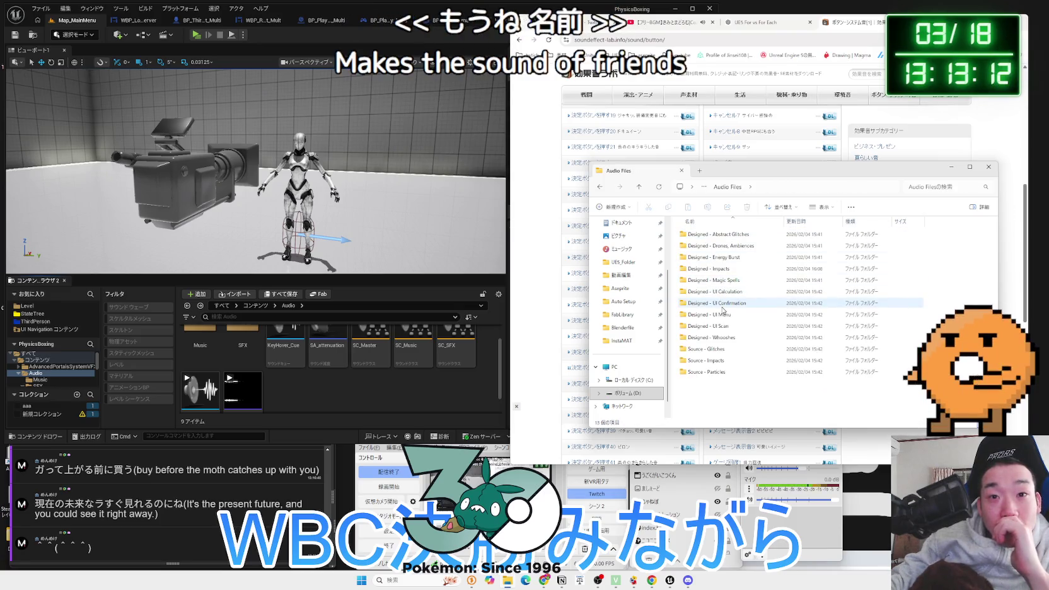
{"action": "double_click", "coordinate": [721, 293]}
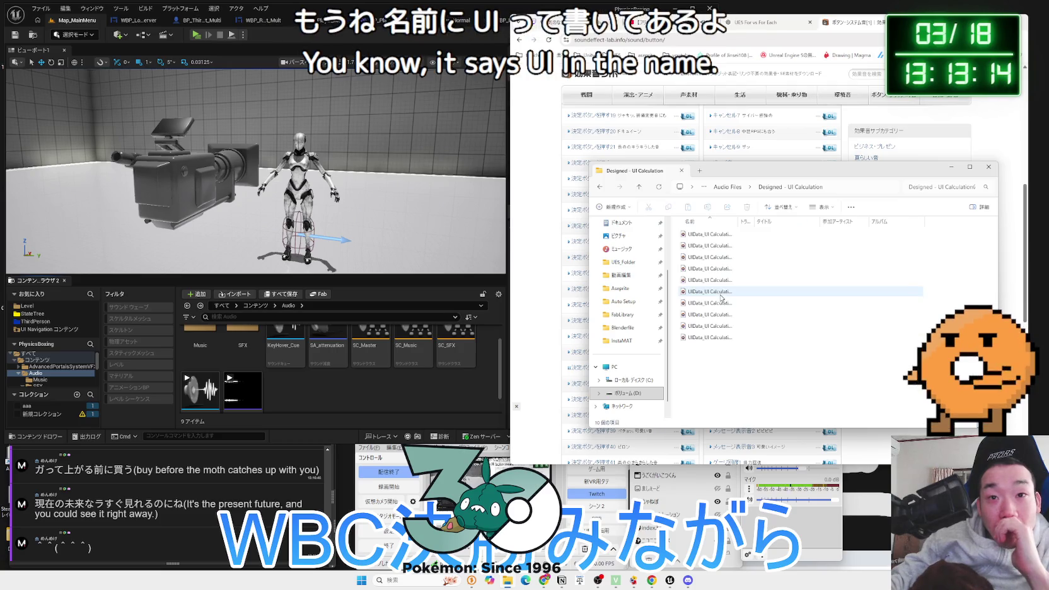
{"action": "left_click", "coordinate": [706, 245]}
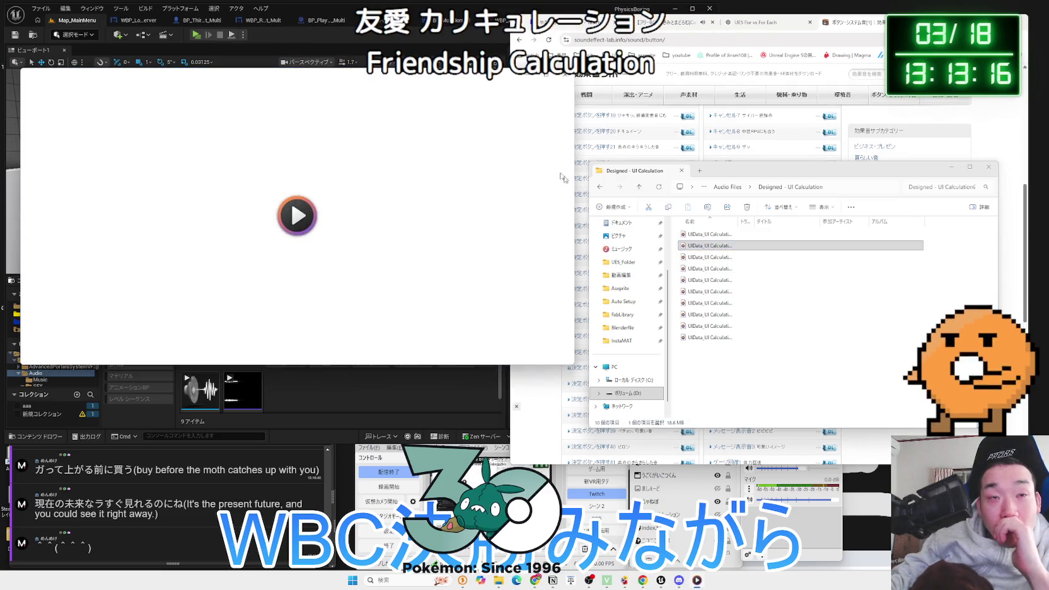
{"action": "left_click", "coordinate": [563, 81]}
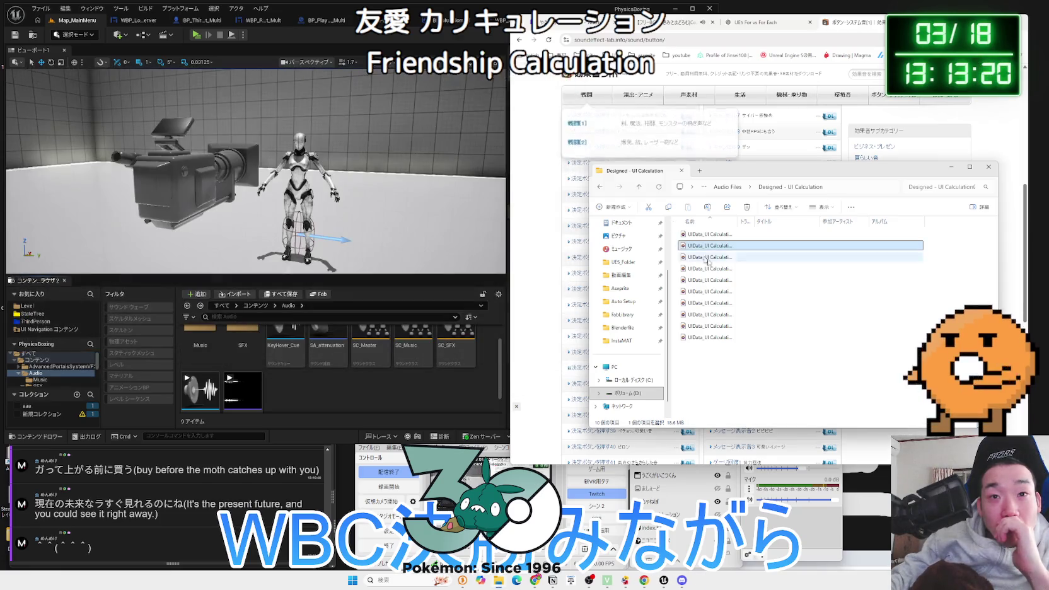
Open Designed - UI Menu and audition UIBeep_Menu Negative 01, 02 and 04
{"action": "key", "text": "alt+Up"}
{"action": "left_click", "coordinate": [718, 303]}
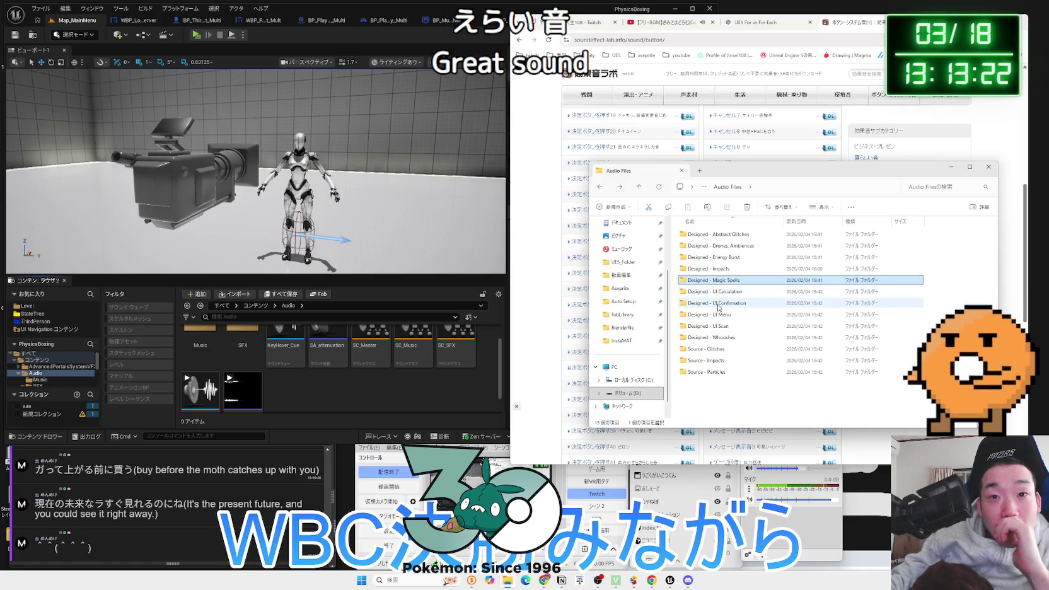
{"action": "double_click", "coordinate": [735, 314]}
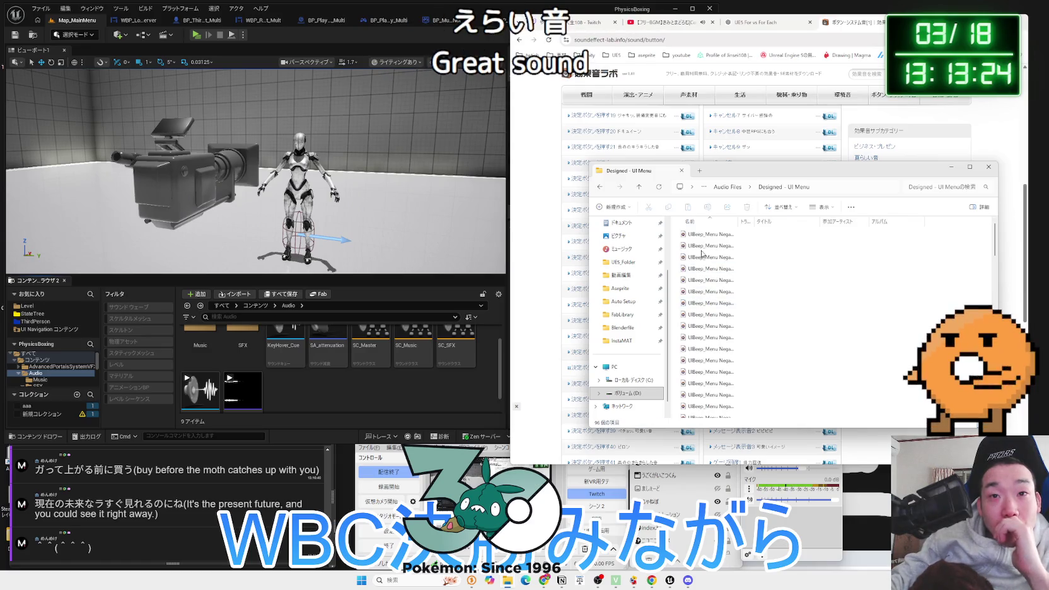
{"action": "left_click", "coordinate": [702, 234]}
{"action": "double_click", "coordinate": [702, 235]}
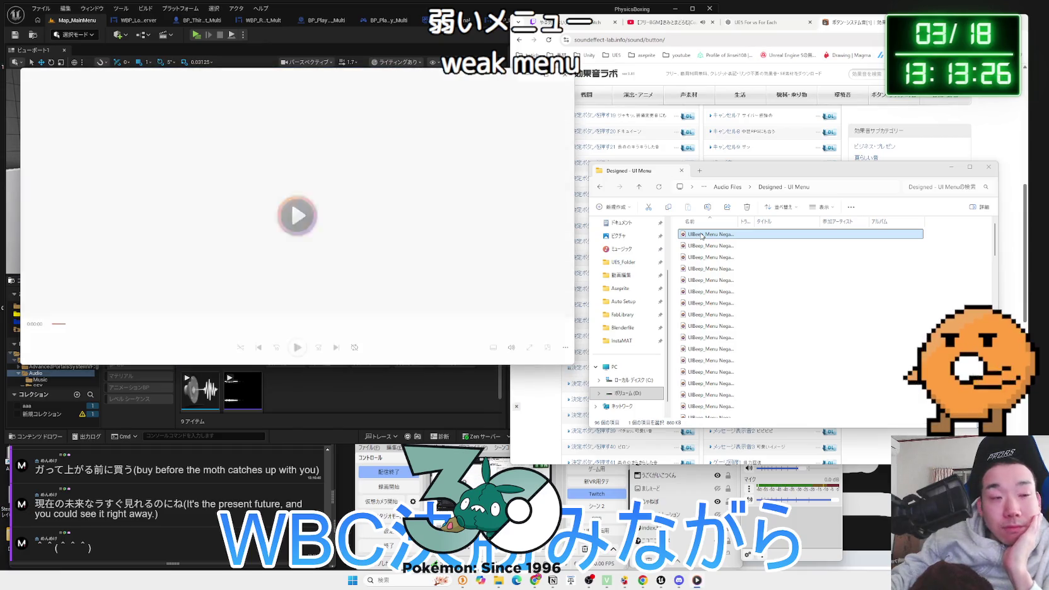
{"action": "left_click", "coordinate": [712, 250]}
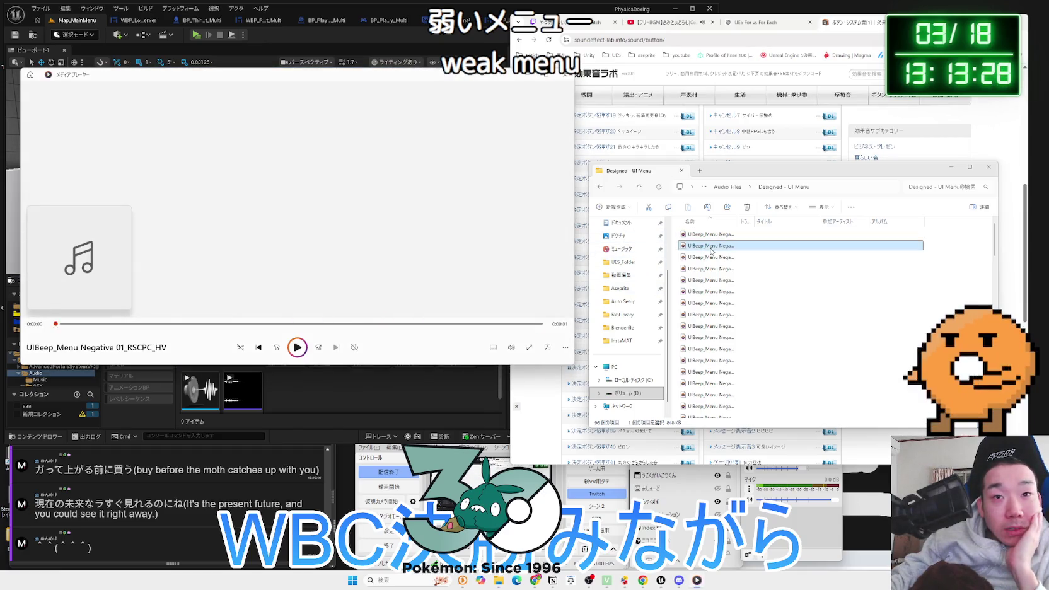
{"action": "double_click", "coordinate": [711, 247]}
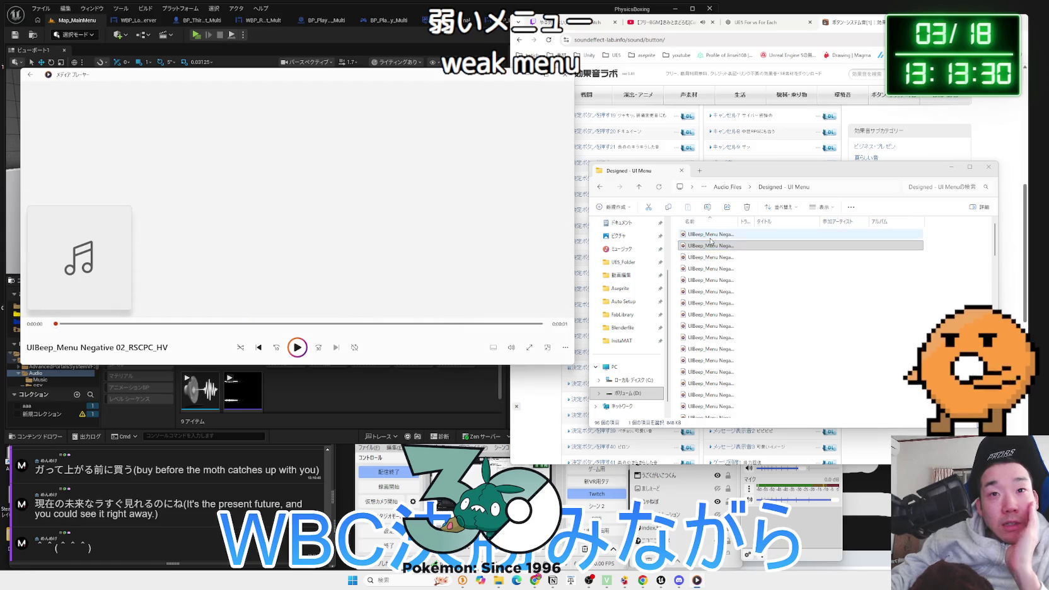
{"action": "left_click", "coordinate": [711, 240]}
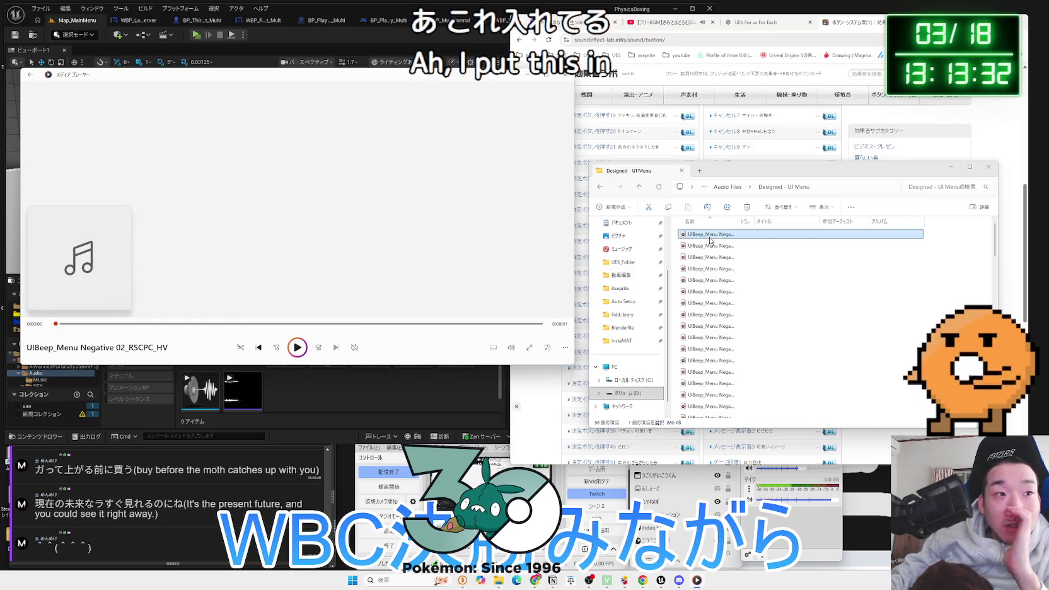
{"action": "left_click", "coordinate": [711, 246]}
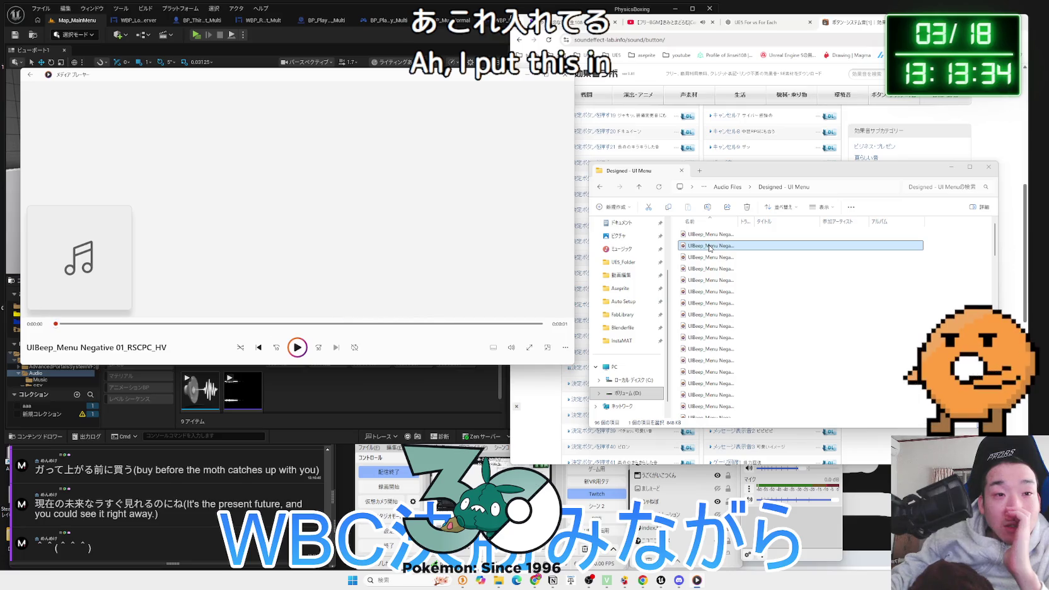
{"action": "left_click", "coordinate": [710, 258]}
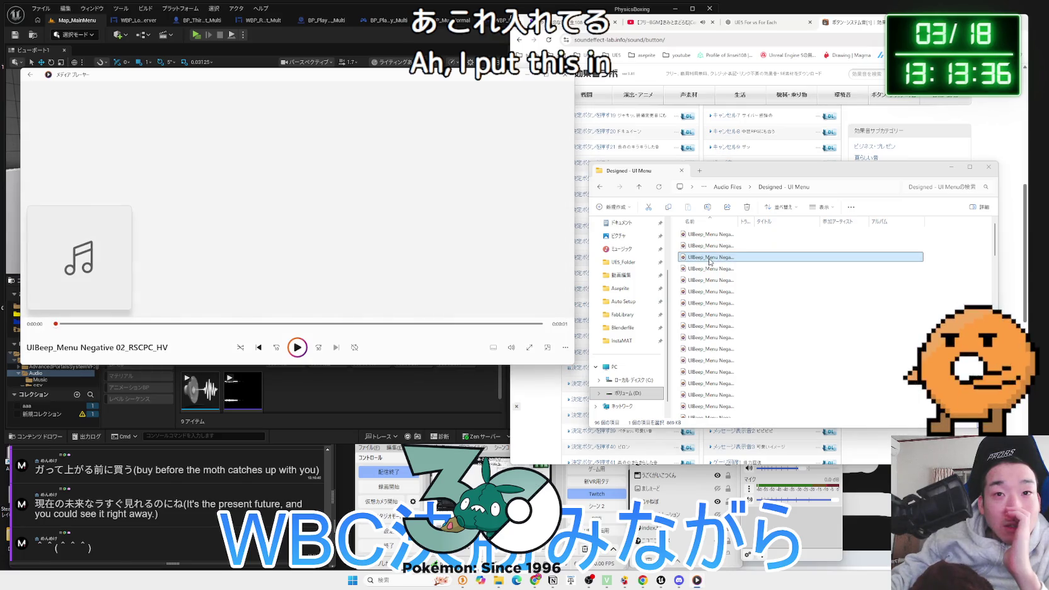
{"action": "left_click", "coordinate": [709, 270]}
{"action": "double_click", "coordinate": [708, 281]}
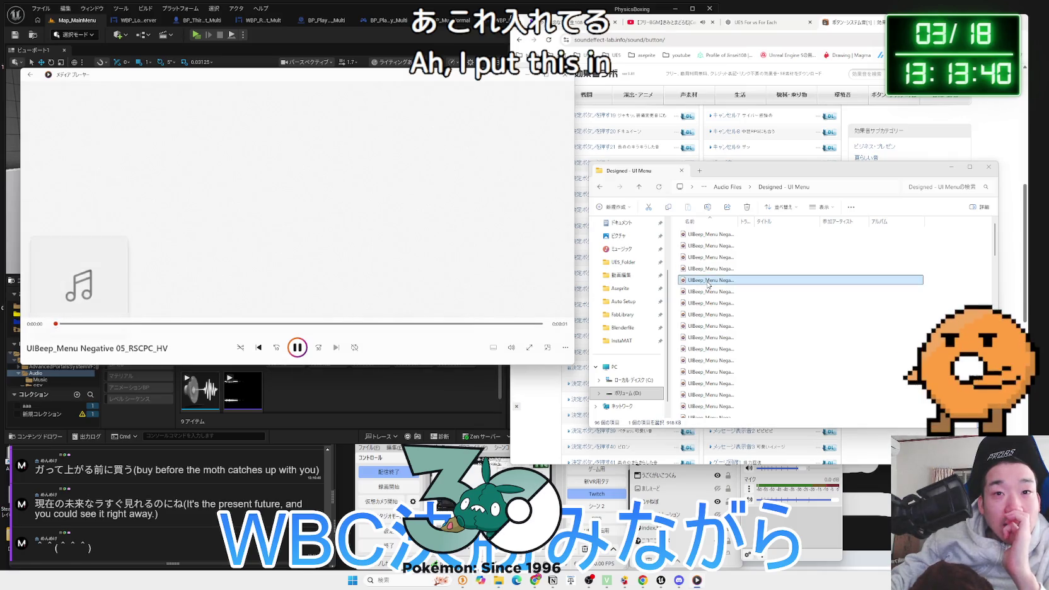
Audition Negative 07 and 08, replay Negative 04, then close Media Player and return to Unreal
{"action": "left_click", "coordinate": [707, 294]}
{"action": "left_click", "coordinate": [707, 303]}
{"action": "double_click", "coordinate": [704, 315]}
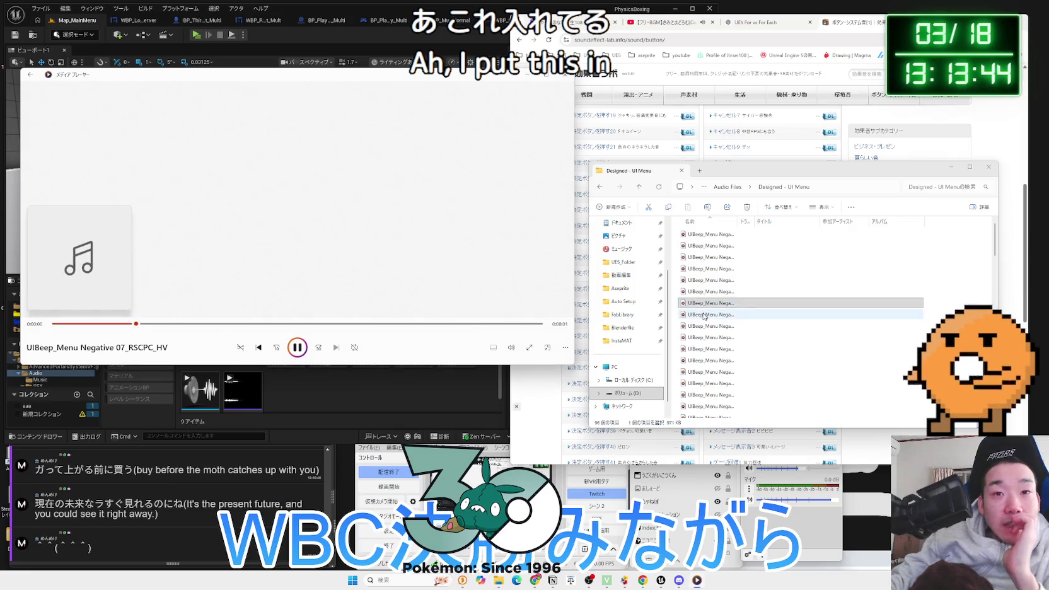
{"action": "double_click", "coordinate": [704, 327]}
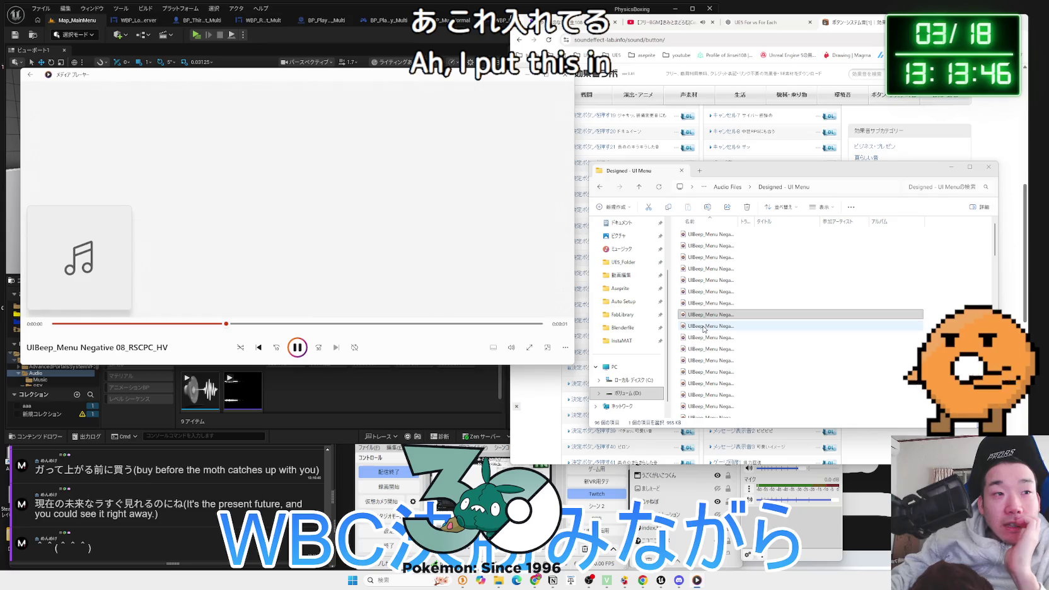
{"action": "double_click", "coordinate": [703, 270]}
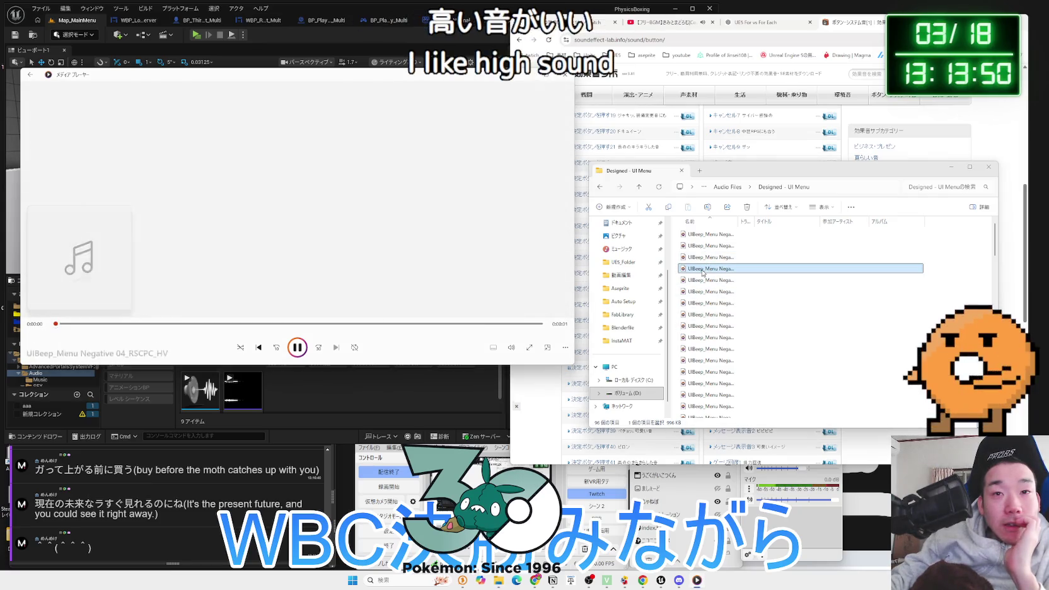
{"action": "left_click", "coordinate": [563, 75]}
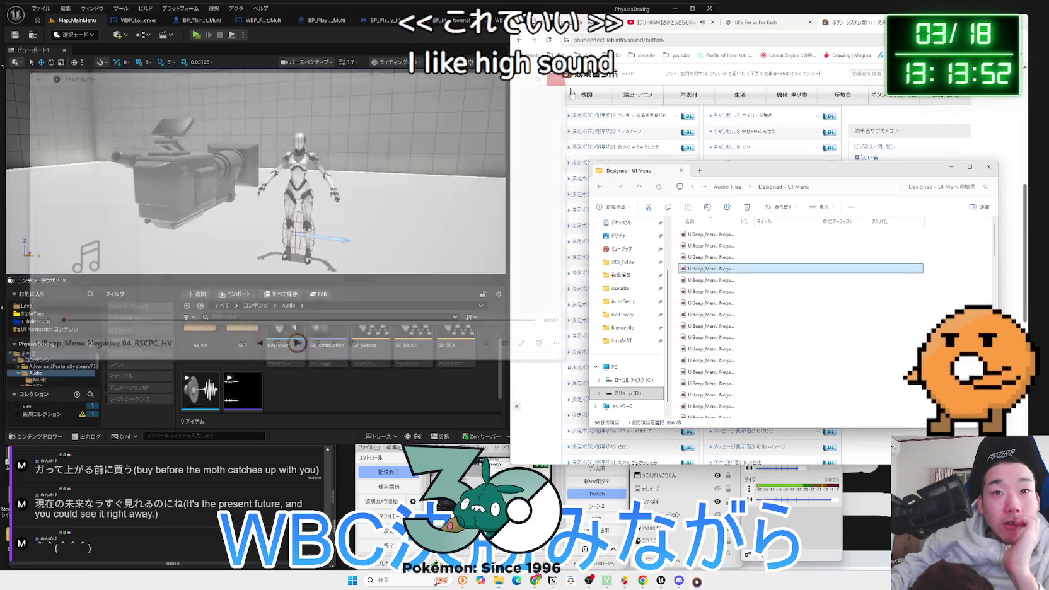
{"action": "left_click", "coordinate": [311, 394]}
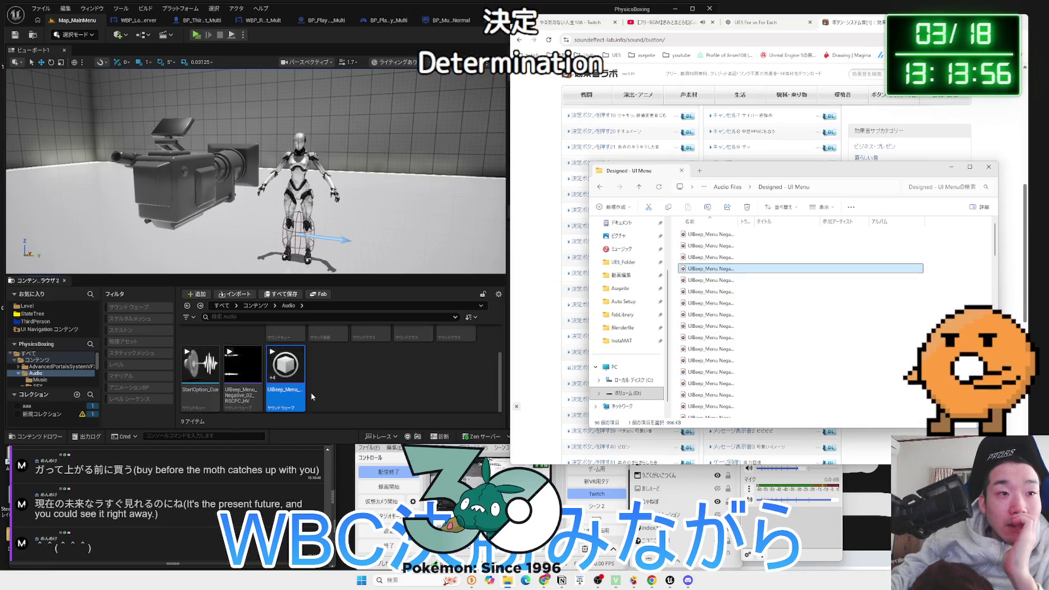
Peek into the SFX folder, return to Audio, and play the imported Negative_04 sound
{"action": "right_click", "coordinate": [284, 364]}
{"action": "key", "text": "Escape"}
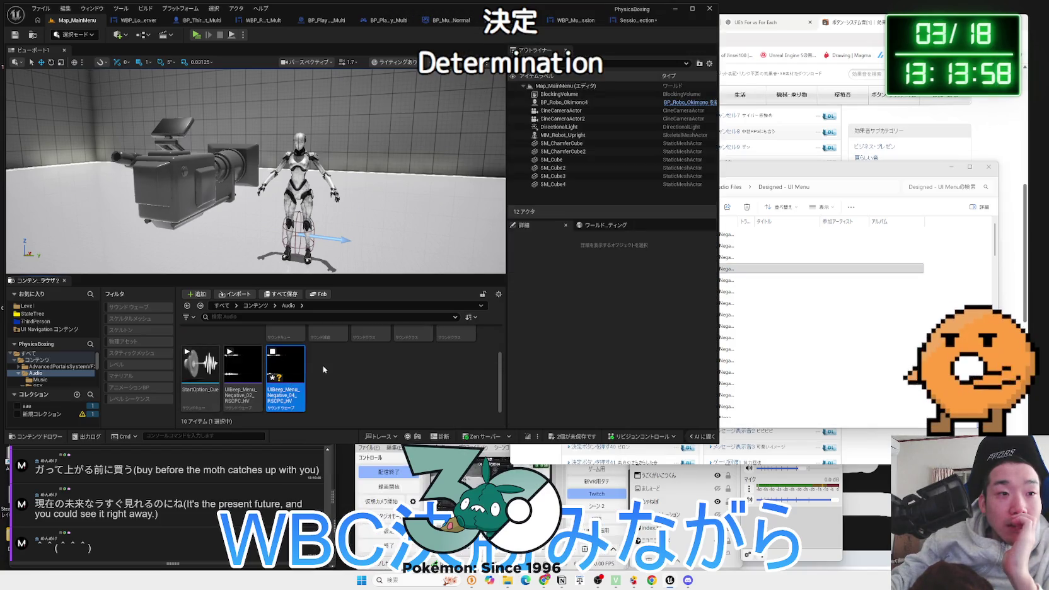
{"action": "scroll", "coordinate": [315, 364], "scroll_direction": "up", "scroll_amount": 2}
{"action": "double_click", "coordinate": [235, 357]}
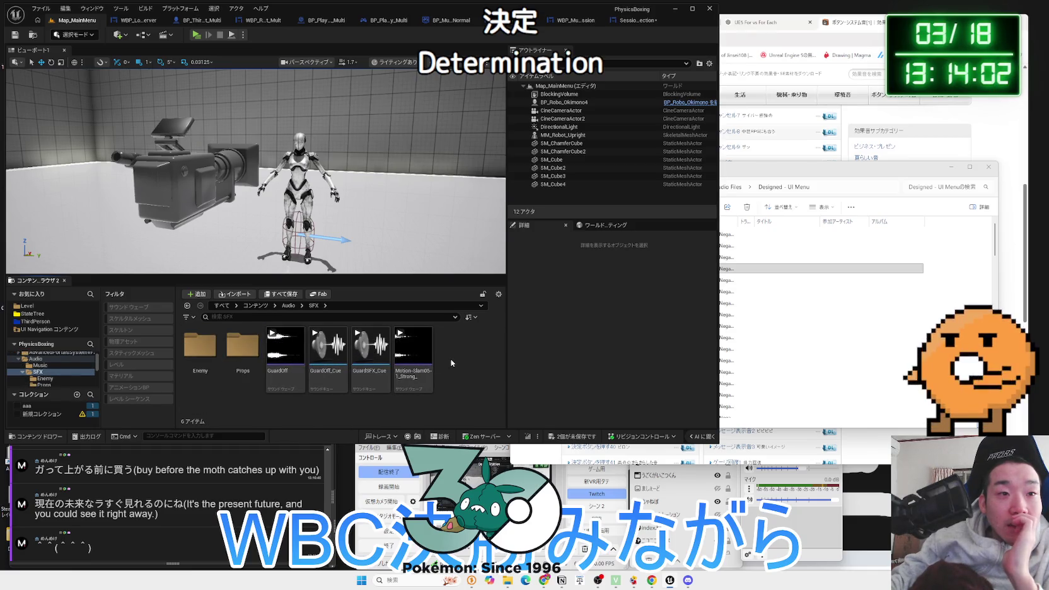
{"action": "key", "text": "alt+Left"}
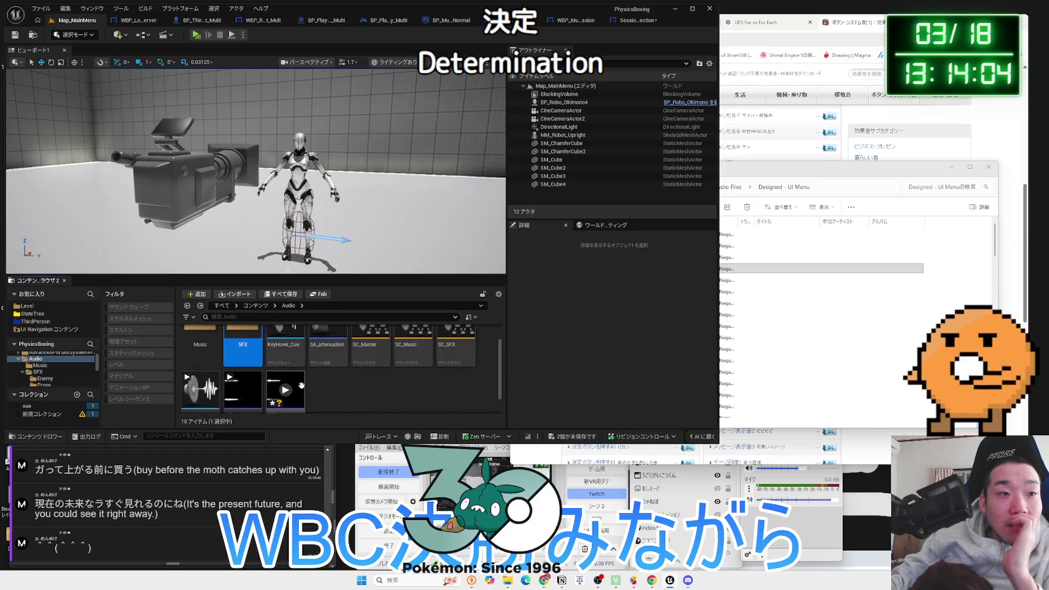
{"action": "mouse_move", "coordinate": [298, 390]}
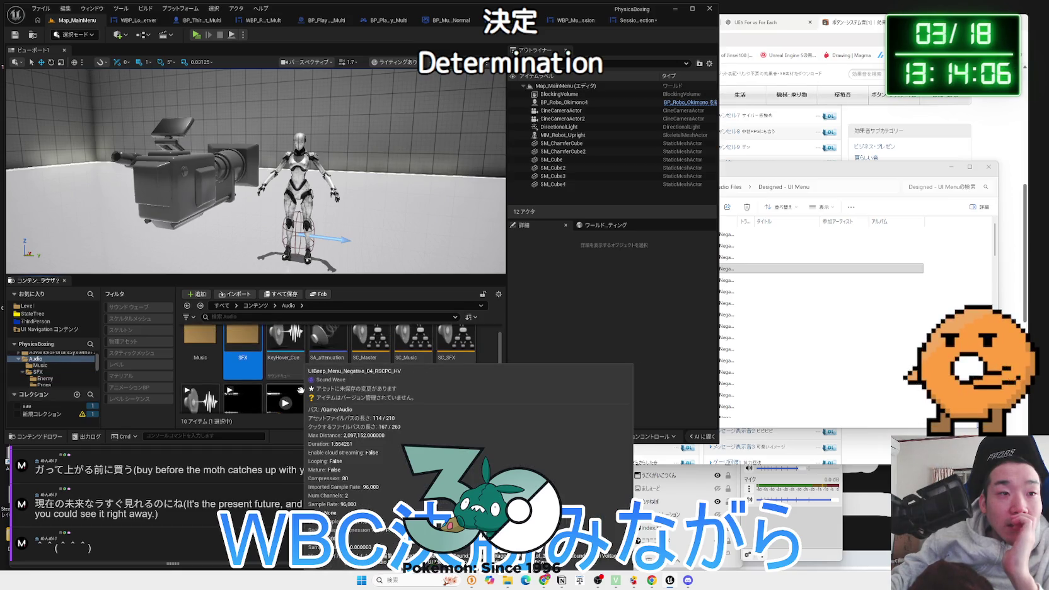
{"action": "scroll", "coordinate": [286, 372], "scroll_direction": "down", "scroll_amount": 1}
{"action": "left_click", "coordinate": [285, 367]}
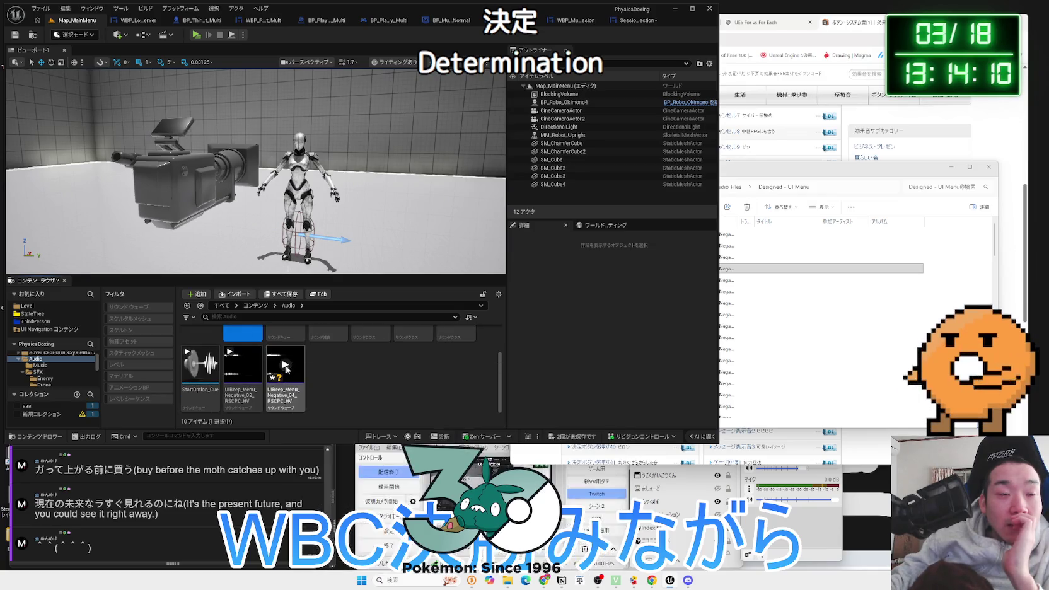
{"action": "left_click", "coordinate": [391, 372]}
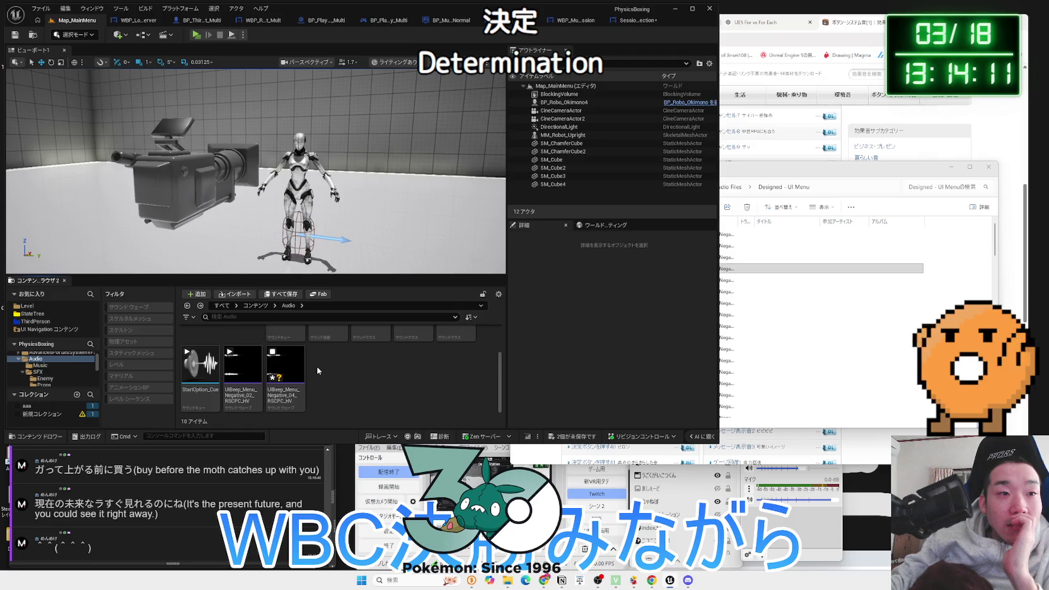
Preview Negative 07, drag it into the Audio folder, and bring up Negative_04's context menu
{"action": "double_click", "coordinate": [728, 304]}
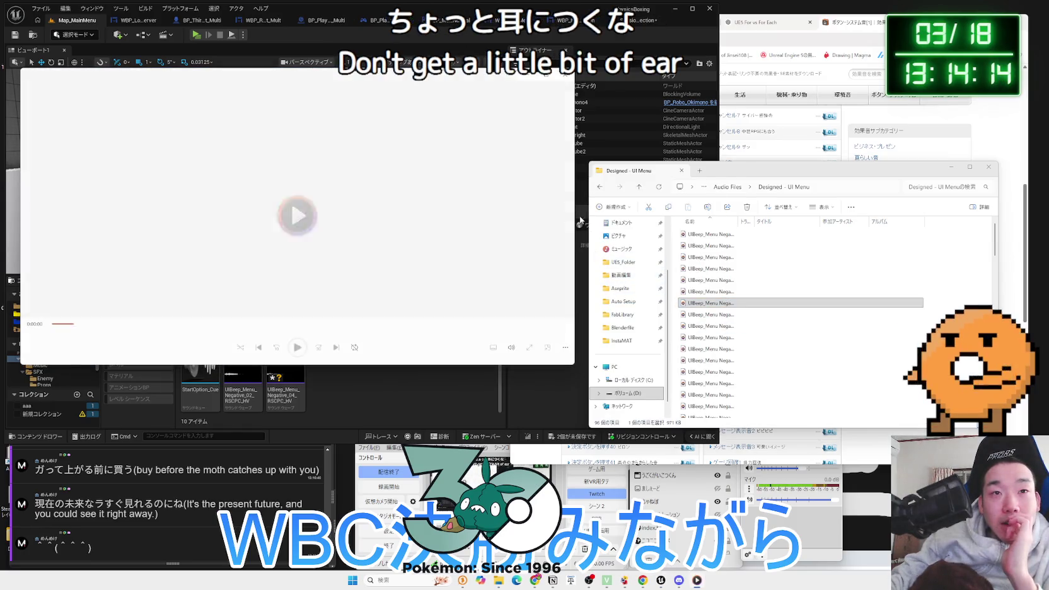
{"action": "left_click", "coordinate": [565, 74]}
{"action": "left_click_drag", "start_coordinate": [704, 303], "coordinate": [340, 384]}
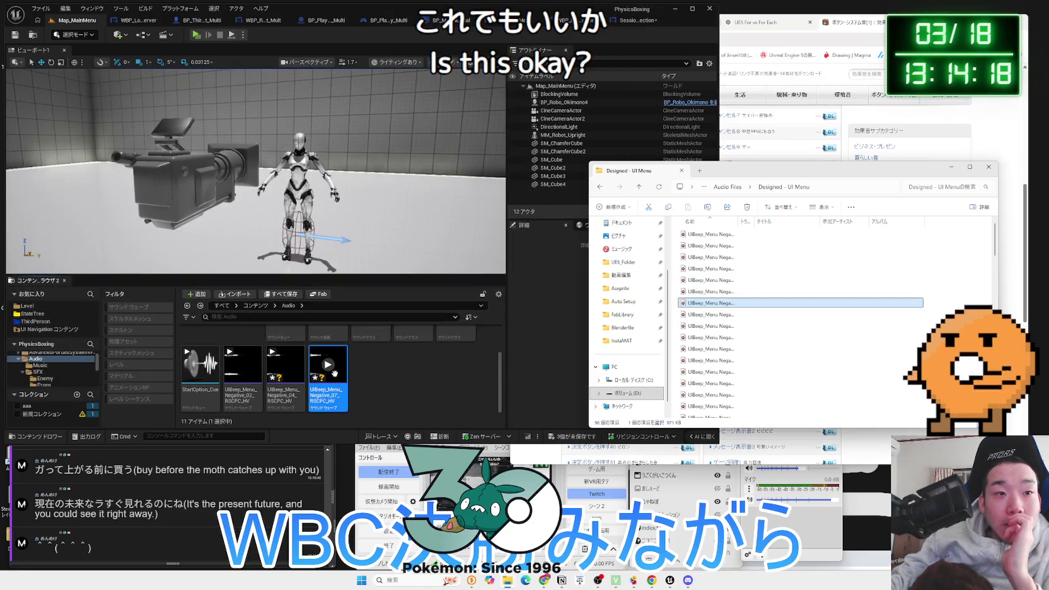
{"action": "left_click", "coordinate": [336, 374]}
{"action": "left_click", "coordinate": [277, 372]}
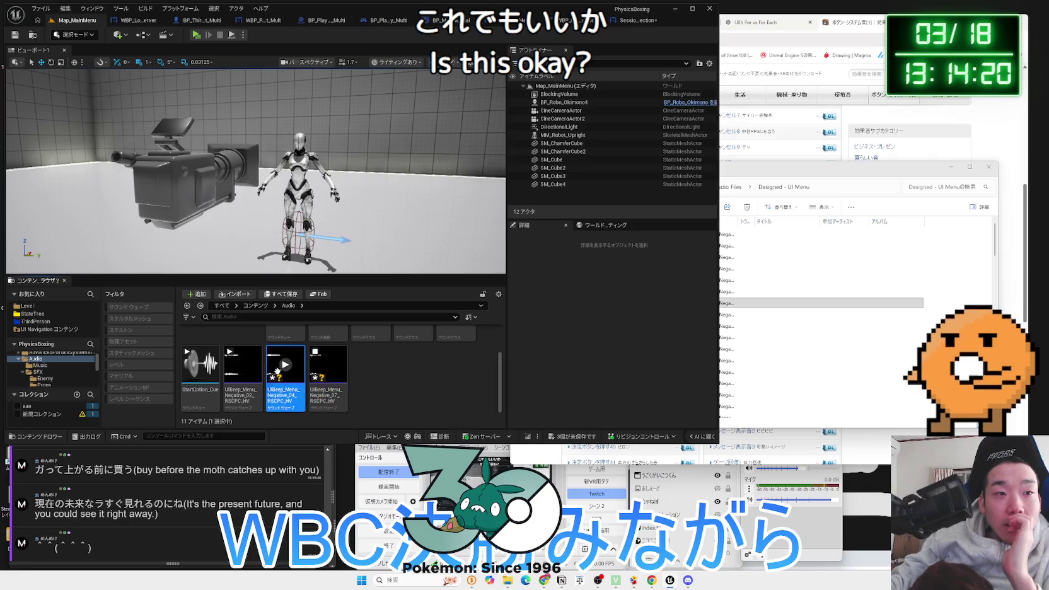
{"action": "right_click", "coordinate": [282, 392]}
Delete the Negative_04 sound and create a Sound Cue from Negative_07
{"action": "left_click", "coordinate": [316, 277]}
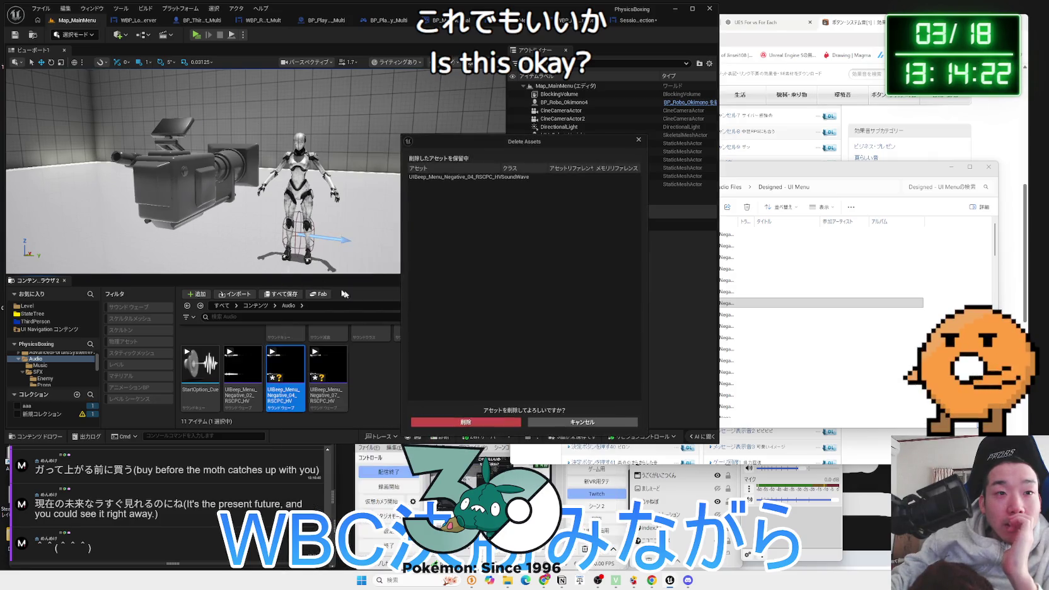
{"action": "left_click", "coordinate": [450, 420]}
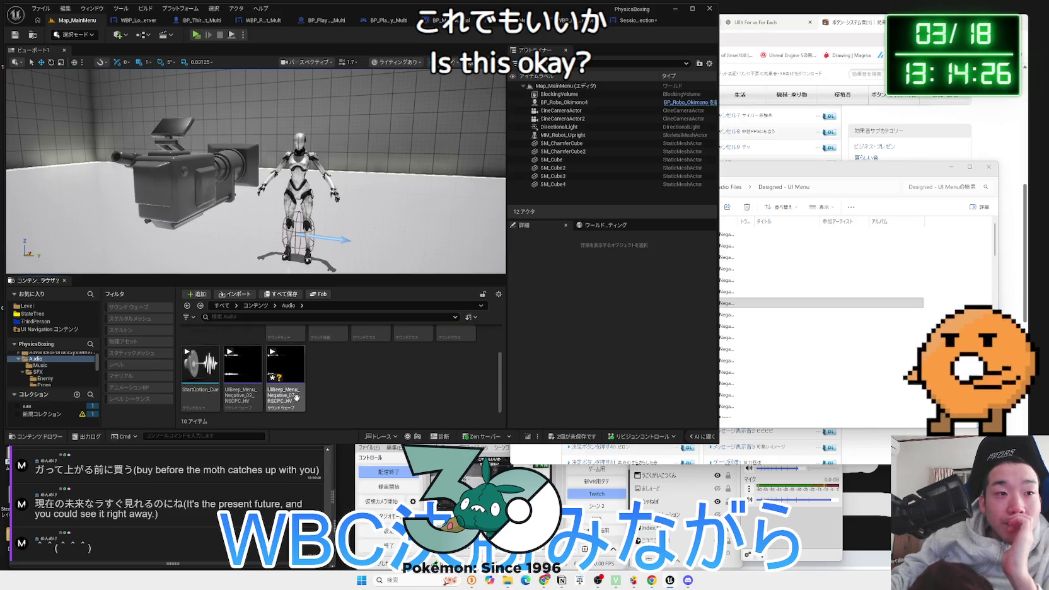
{"action": "right_click", "coordinate": [293, 400]}
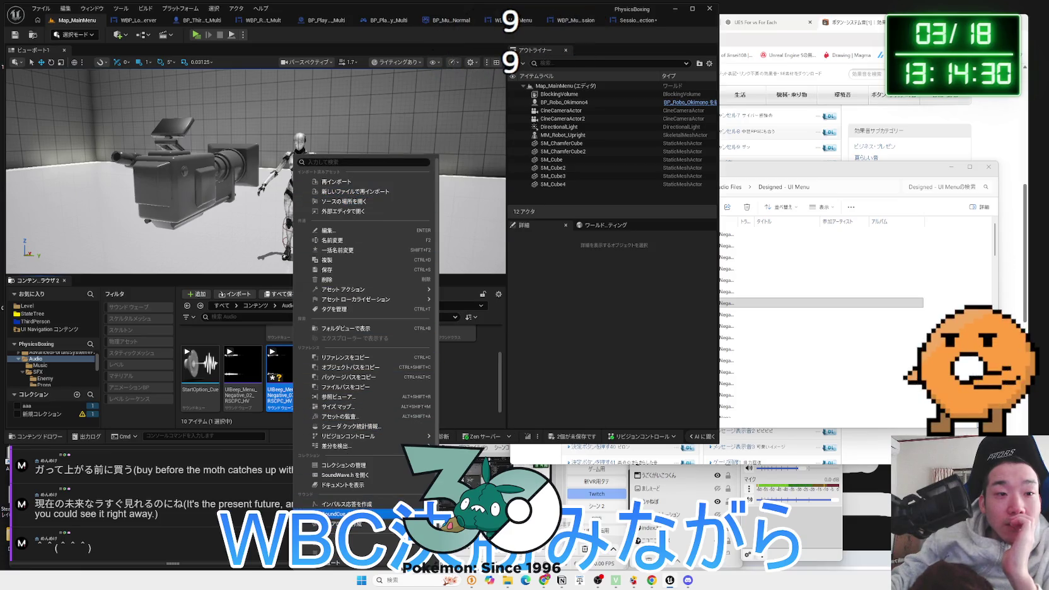
{"action": "left_click", "coordinate": [344, 514]}
{"action": "key", "text": "Return"}
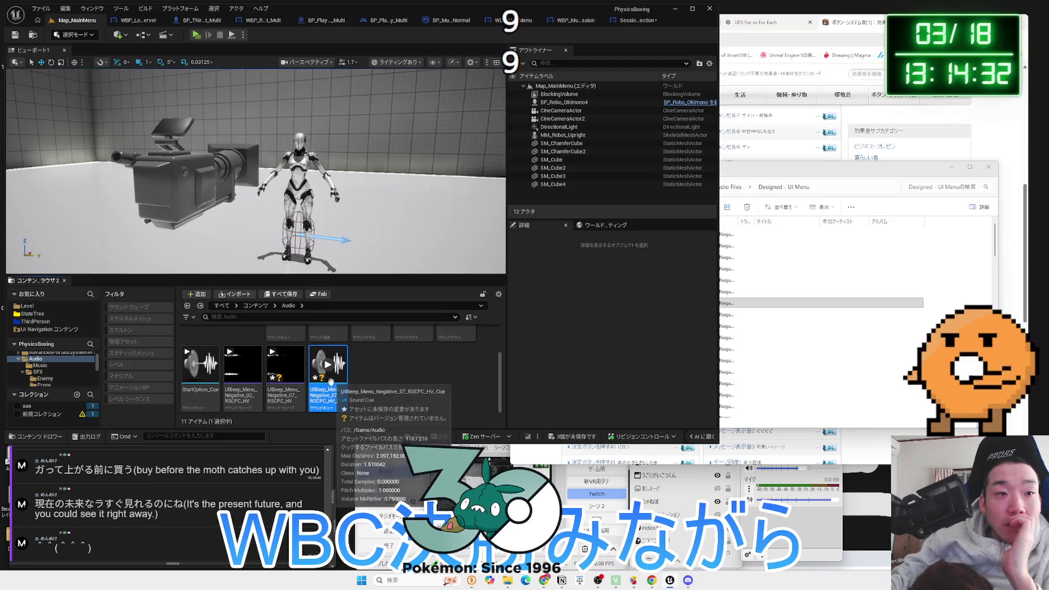
Rename the new Sound Cue to Join_Session
{"action": "key", "text": "F2"}
{"action": "type", "text": "Join_Se"}
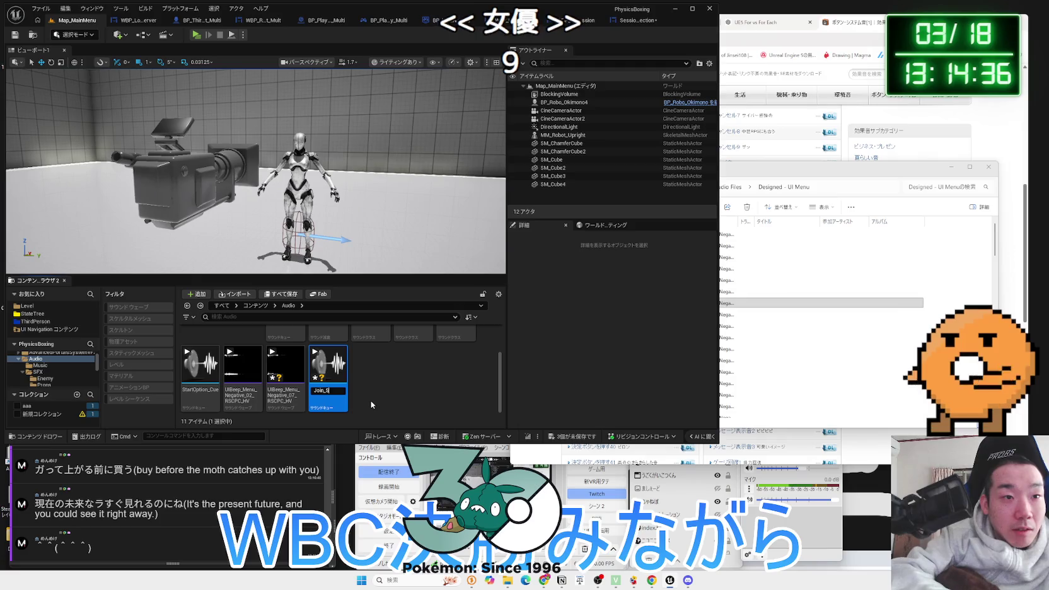
{"action": "type", "text": "ssion"}
{"action": "key", "text": "Return"}
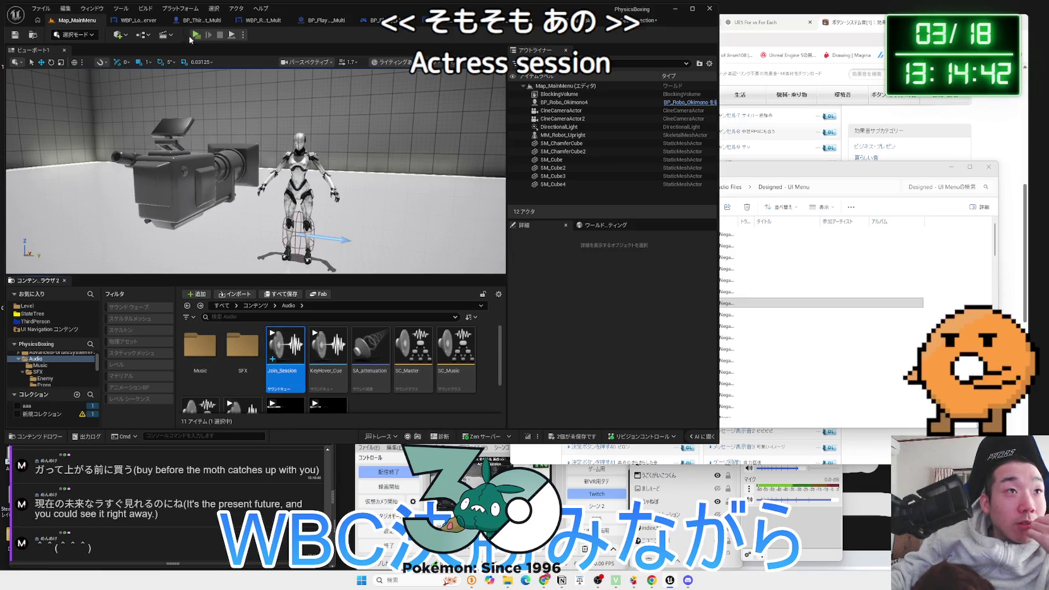
Launch PhysicsBoxing in a New Editor Window (PIE) and pause the running game
{"action": "left_click", "coordinate": [242, 36]}
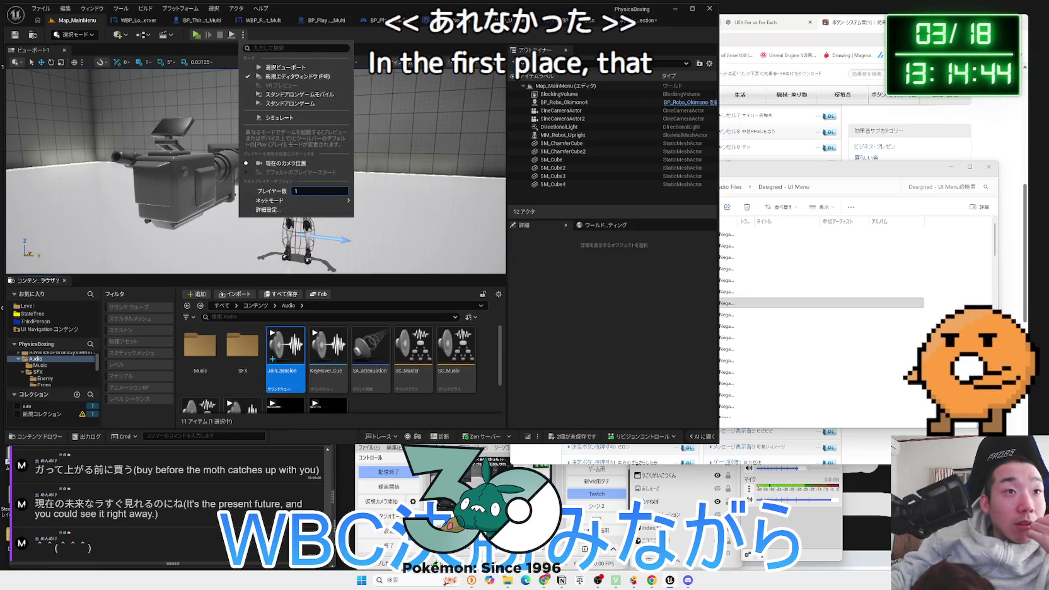
{"action": "left_click", "coordinate": [290, 76]}
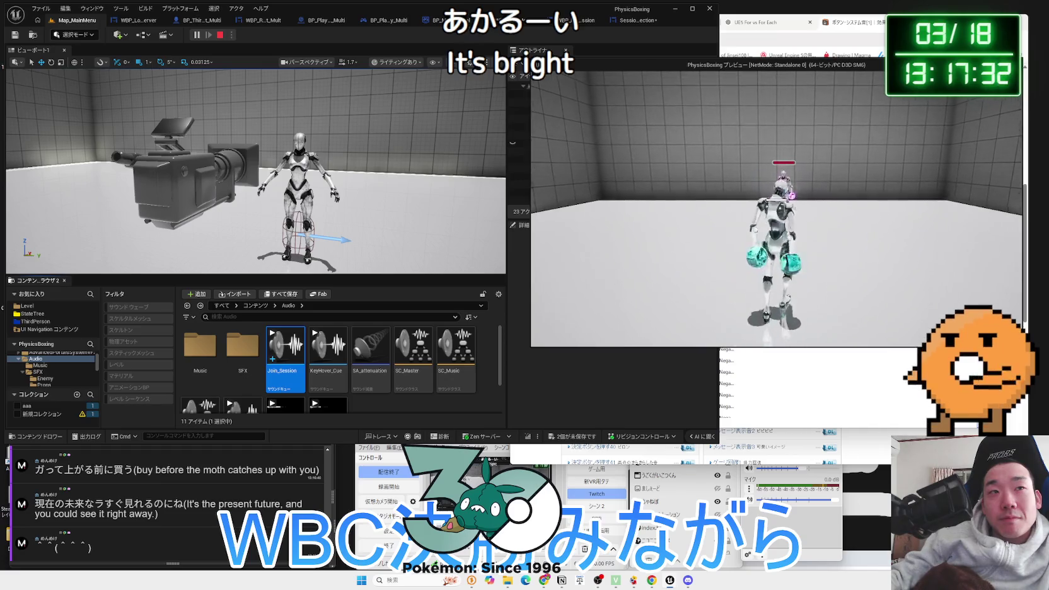
{"action": "key", "text": "Escape"}
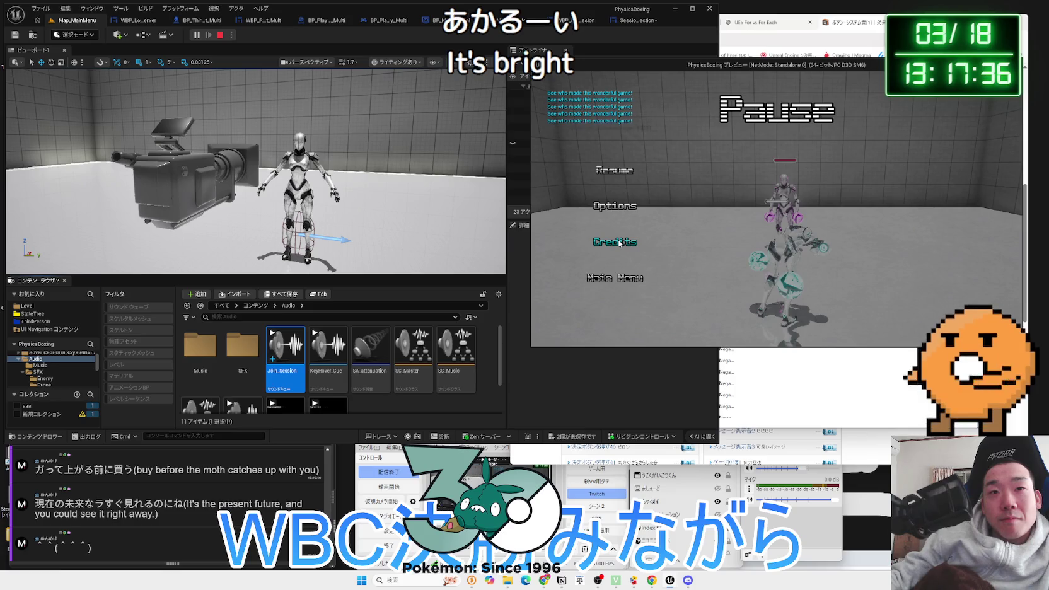
Return to the title menu, decline New Game, and exit the game preview with YES
{"action": "left_click", "coordinate": [629, 283]}
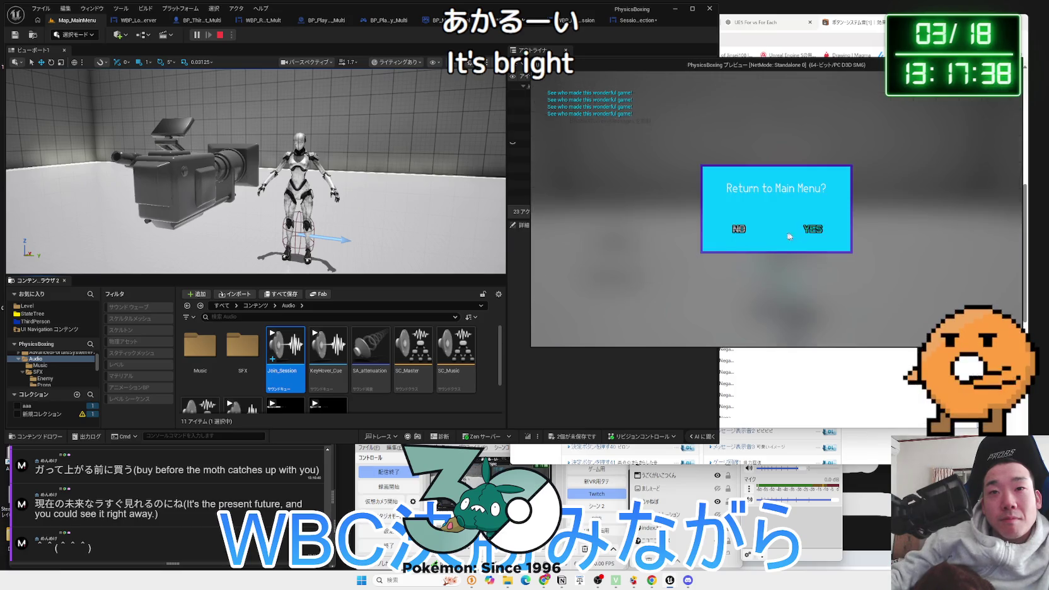
{"action": "left_click", "coordinate": [742, 229]}
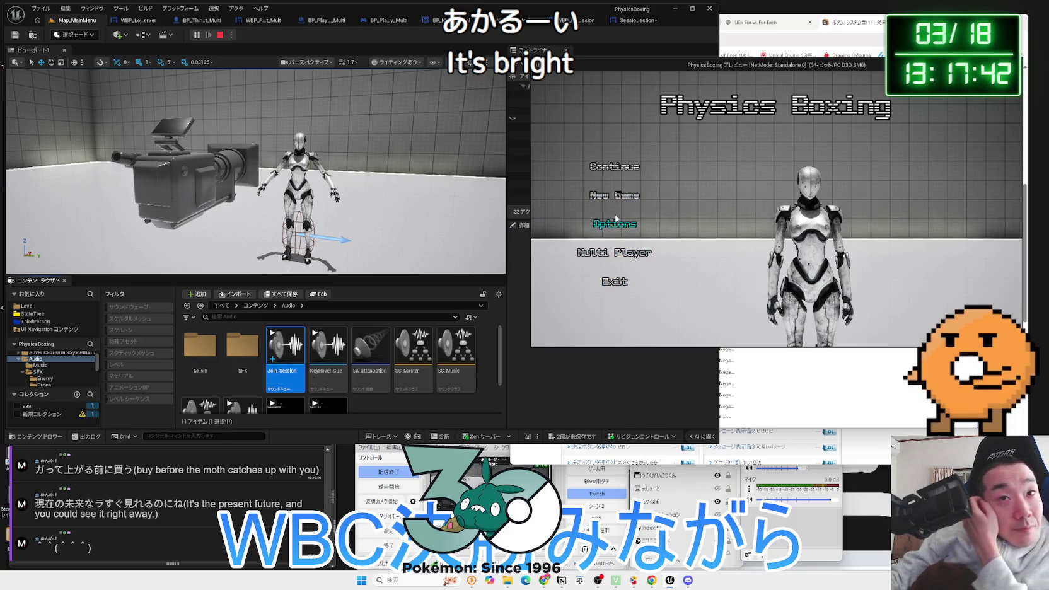
{"action": "left_click", "coordinate": [616, 195]}
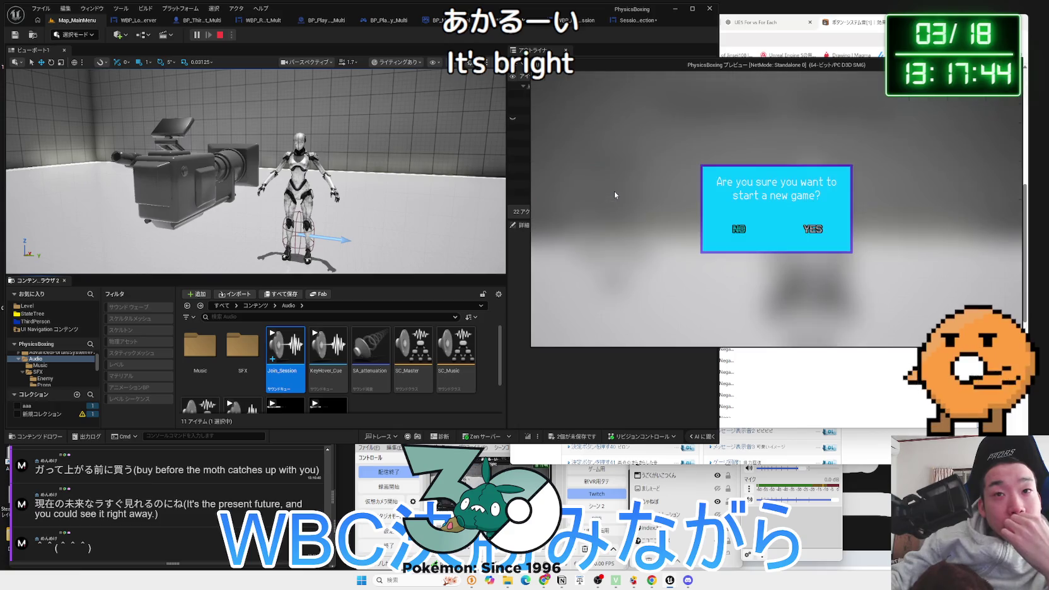
{"action": "left_click", "coordinate": [737, 233]}
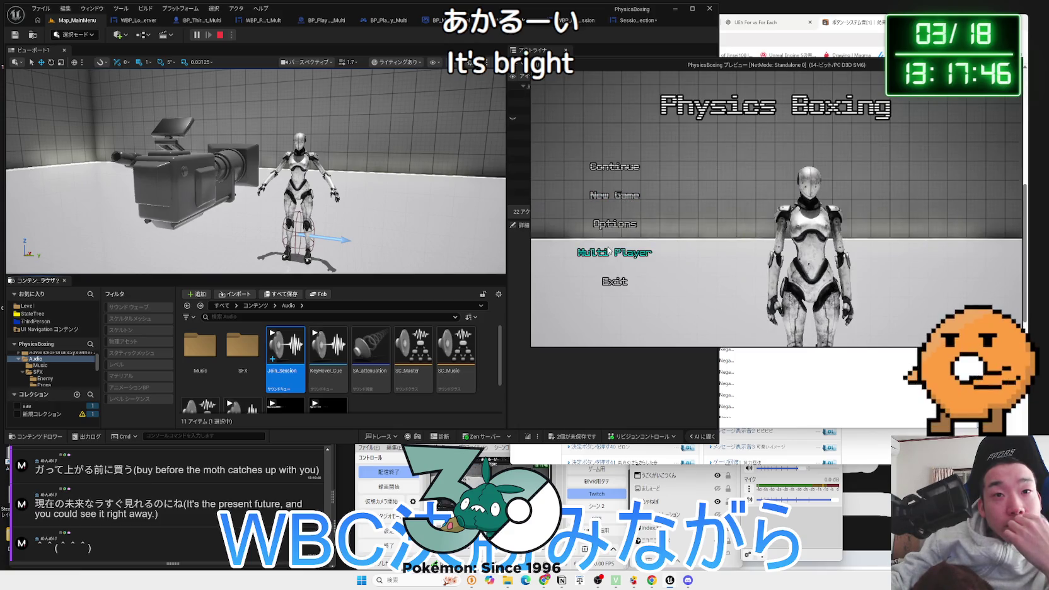
{"action": "left_click", "coordinate": [623, 283]}
{"action": "left_click", "coordinate": [812, 239]}
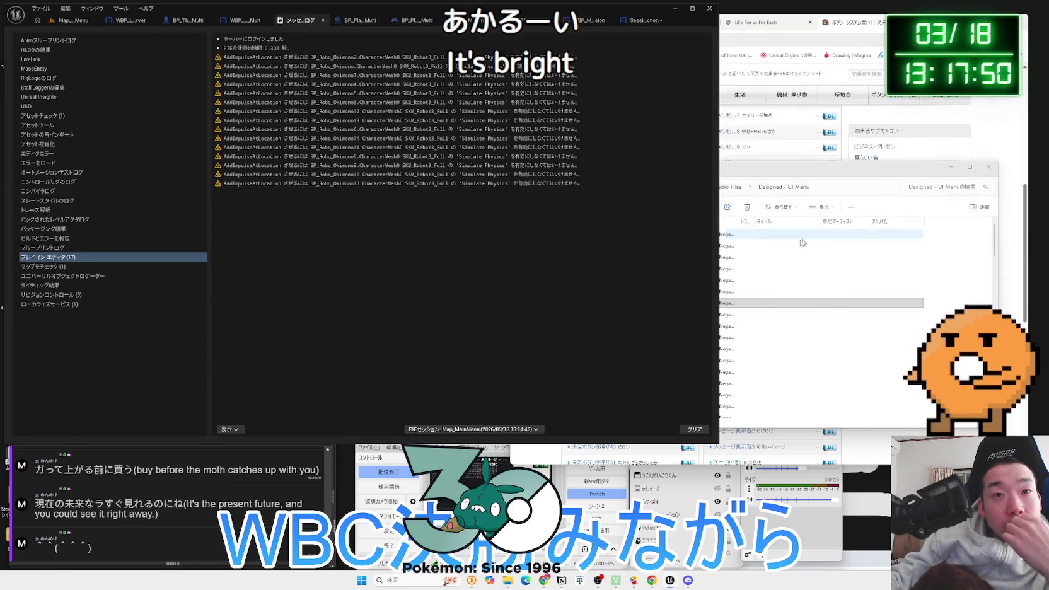
Dismiss the Message Log warnings and return to the Map_MainMenu level editor
{"action": "mouse_move", "coordinate": [387, 101]}
{"action": "left_mouse_down"}
{"action": "mouse_move", "coordinate": [391, 58]}
{"action": "mouse_move", "coordinate": [392, 183]}
{"action": "left_mouse_up"}
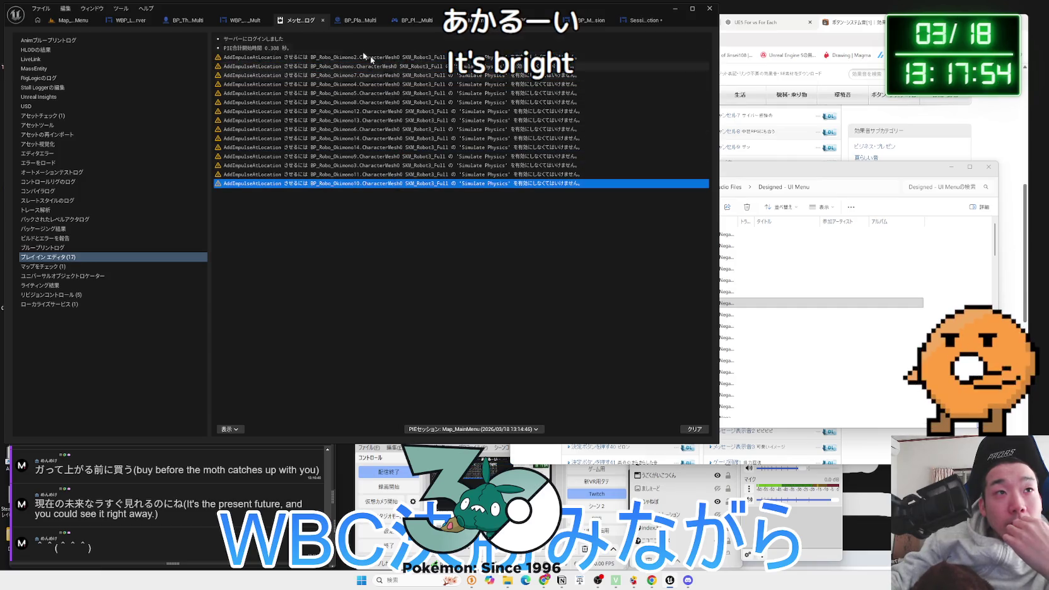
{"action": "left_click", "coordinate": [322, 20]}
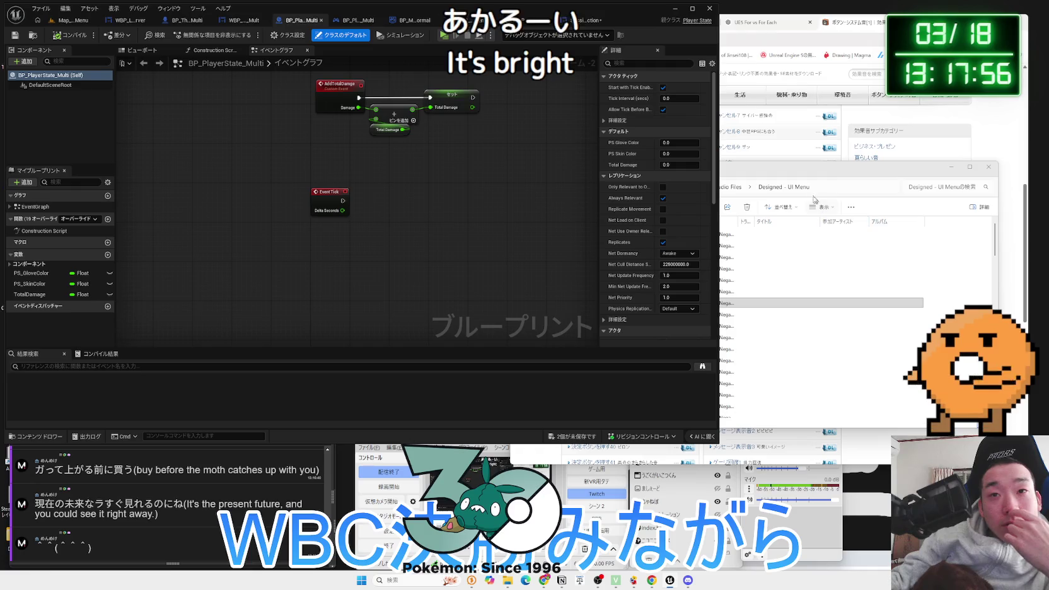
{"action": "left_click", "coordinate": [72, 24]}
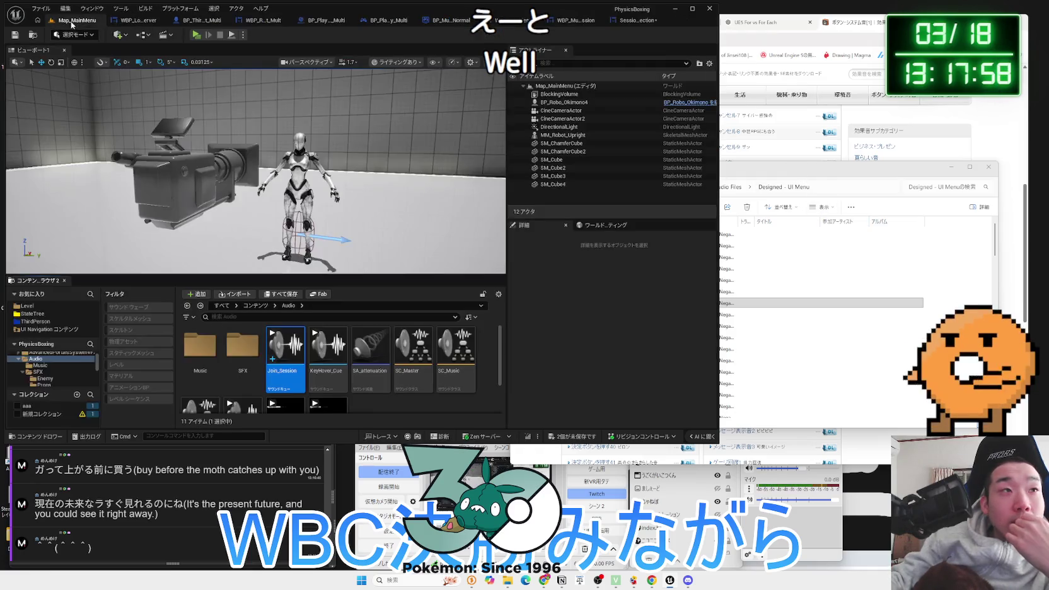
Start deleting a sound wave in the Audio folder, then cancel to keep it
{"action": "scroll", "coordinate": [353, 374], "scroll_direction": "down", "scroll_amount": 2}
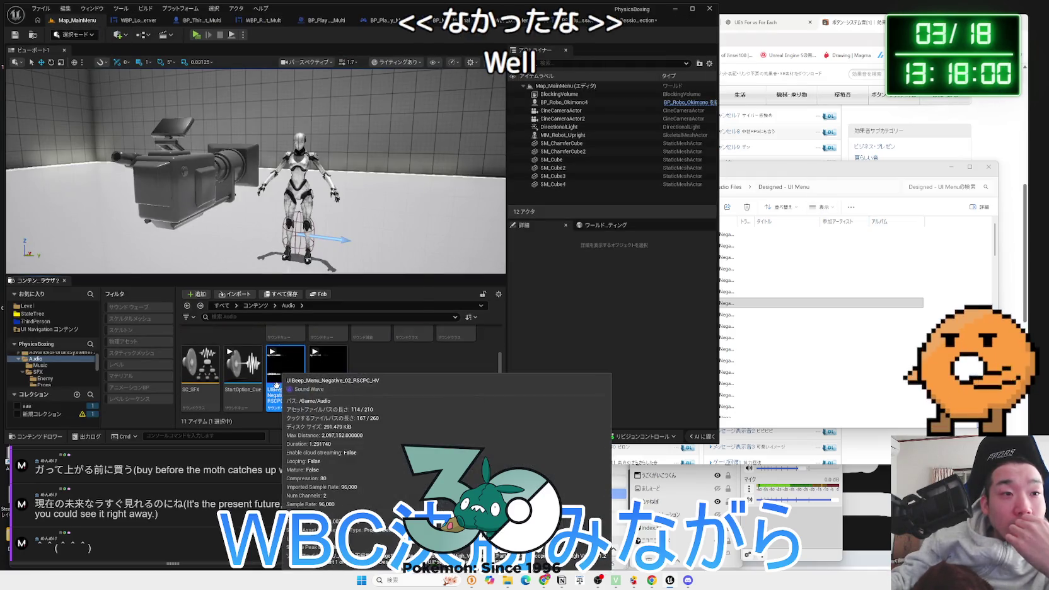
{"action": "right_click", "coordinate": [272, 378]}
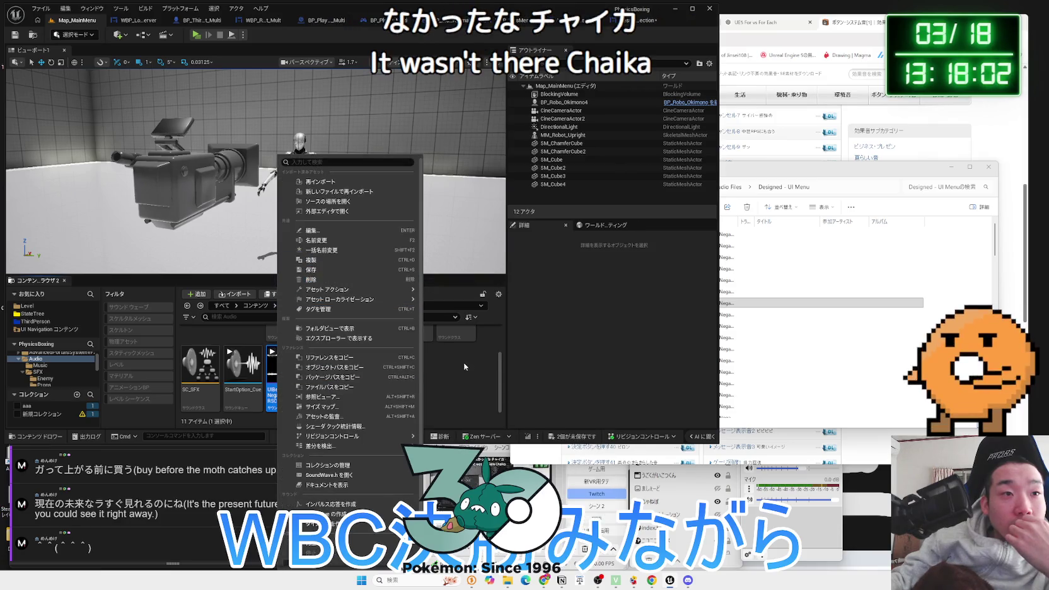
{"action": "left_click", "coordinate": [329, 284]}
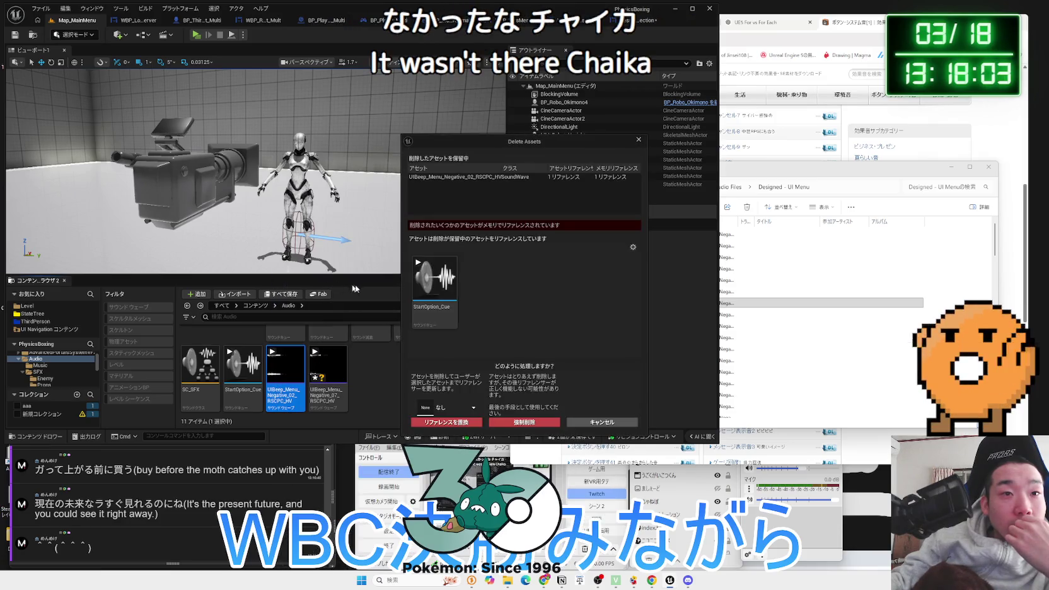
{"action": "left_click", "coordinate": [588, 423]}
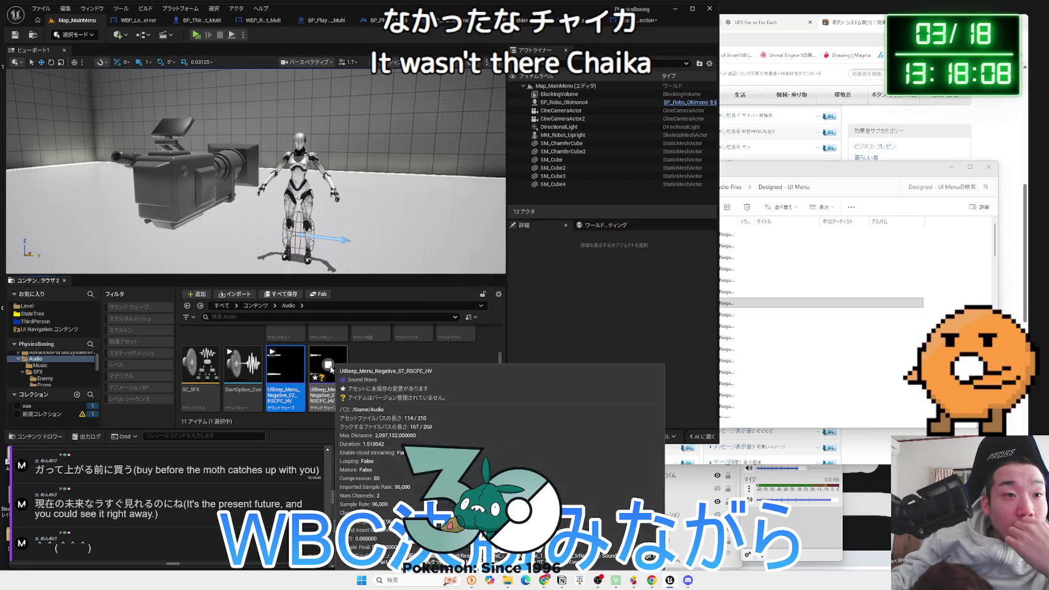
Open the Join_Session sound cue in the Sound Cue editor
{"action": "scroll", "coordinate": [290, 357], "scroll_direction": "up", "scroll_amount": 2}
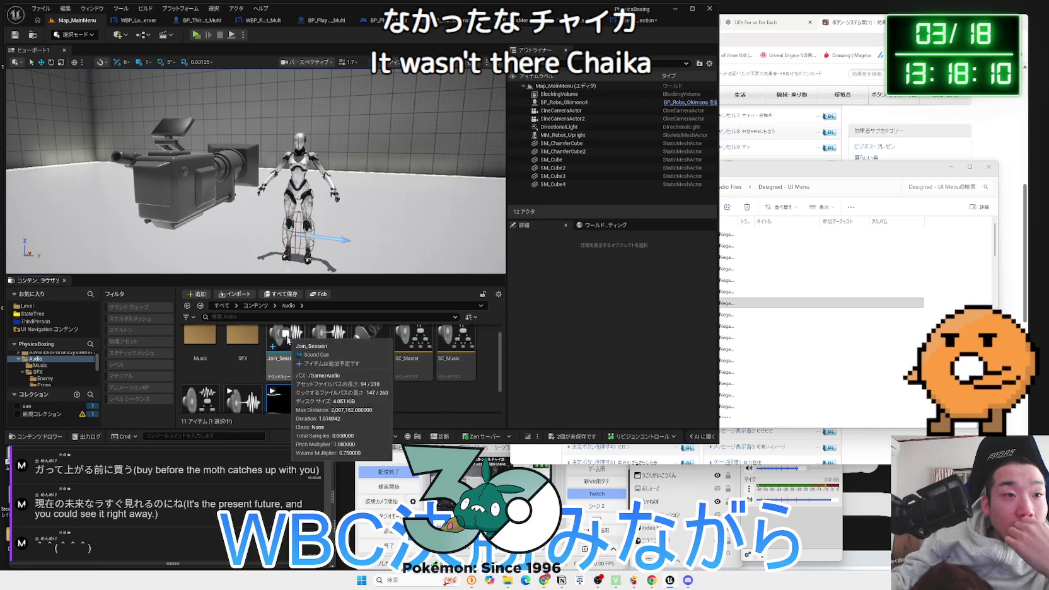
{"action": "left_click", "coordinate": [289, 361]}
{"action": "double_click", "coordinate": [288, 360]}
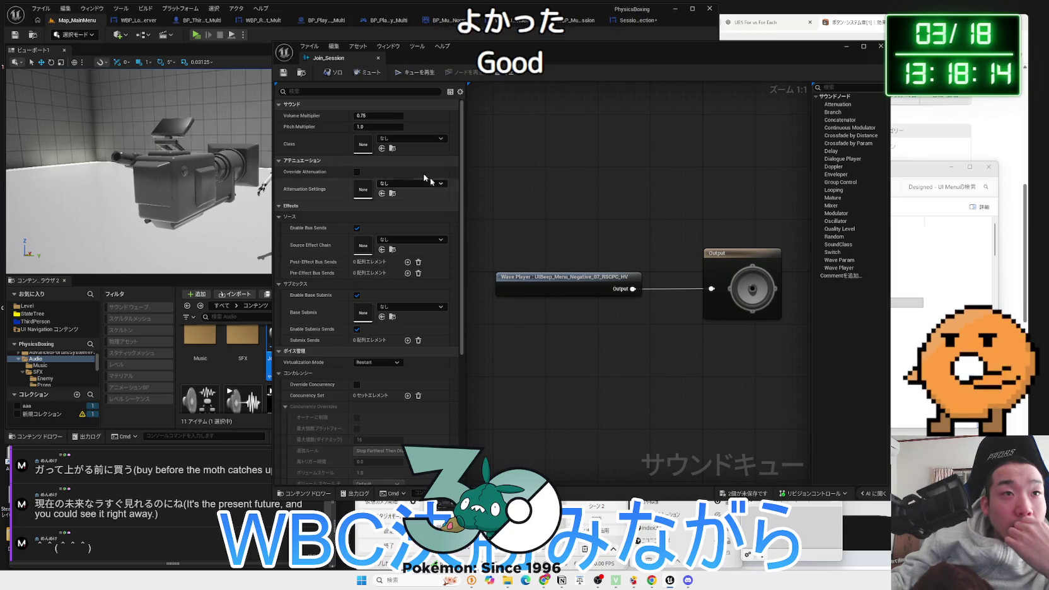
Set Join_Session's sound class to SC_SFX, save the cue, and close its editor
{"action": "left_click", "coordinate": [407, 138]}
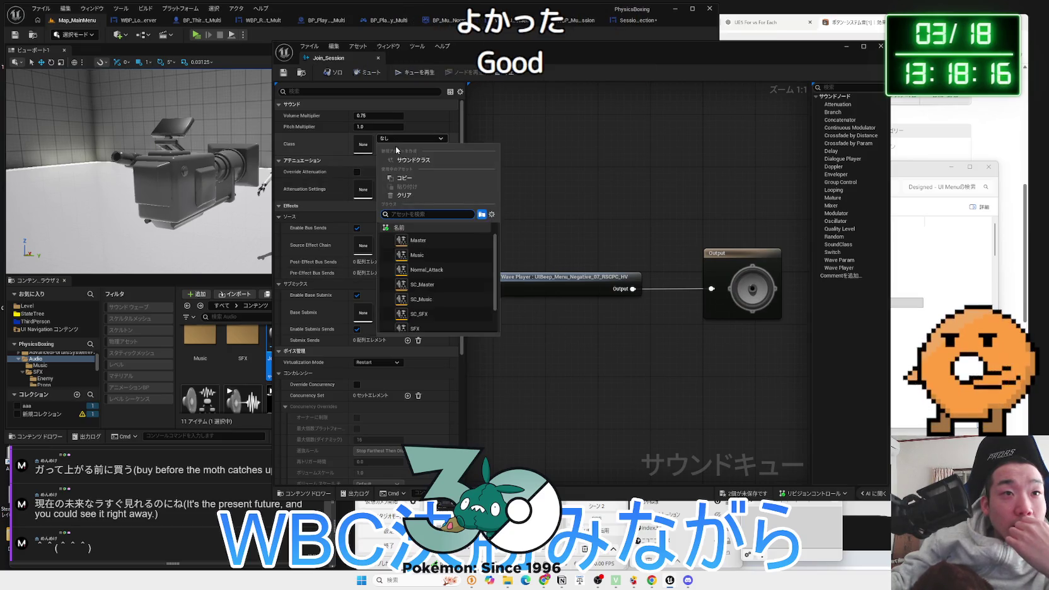
{"action": "left_click", "coordinate": [431, 312]}
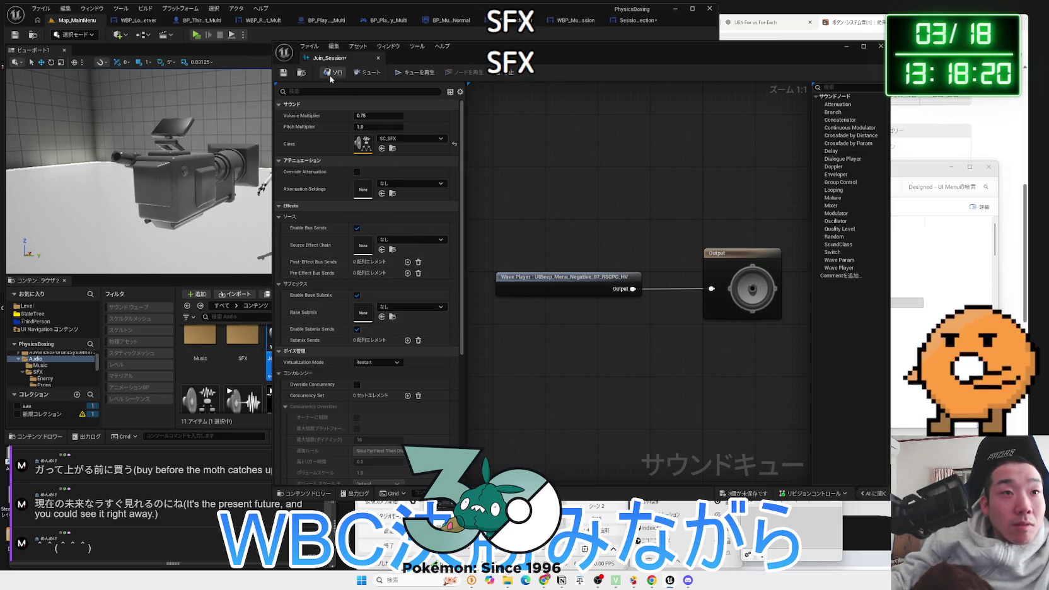
{"action": "left_click", "coordinate": [284, 73]}
{"action": "left_click", "coordinate": [378, 58]}
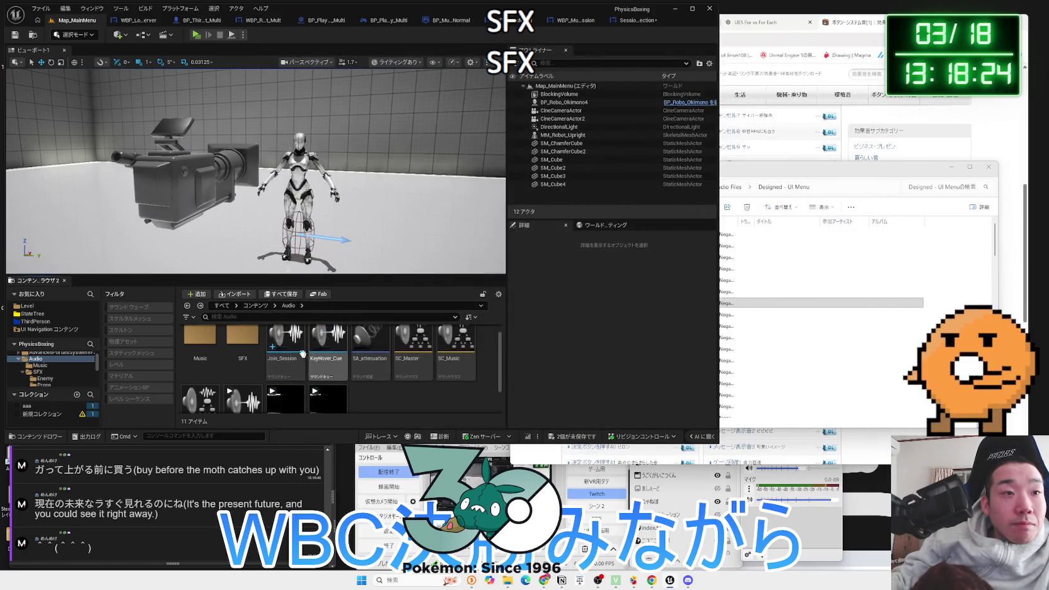
Preview the Negative_08 beep file and import it into the Audio folder
{"action": "left_click", "coordinate": [719, 325]}
{"action": "double_click", "coordinate": [713, 315]}
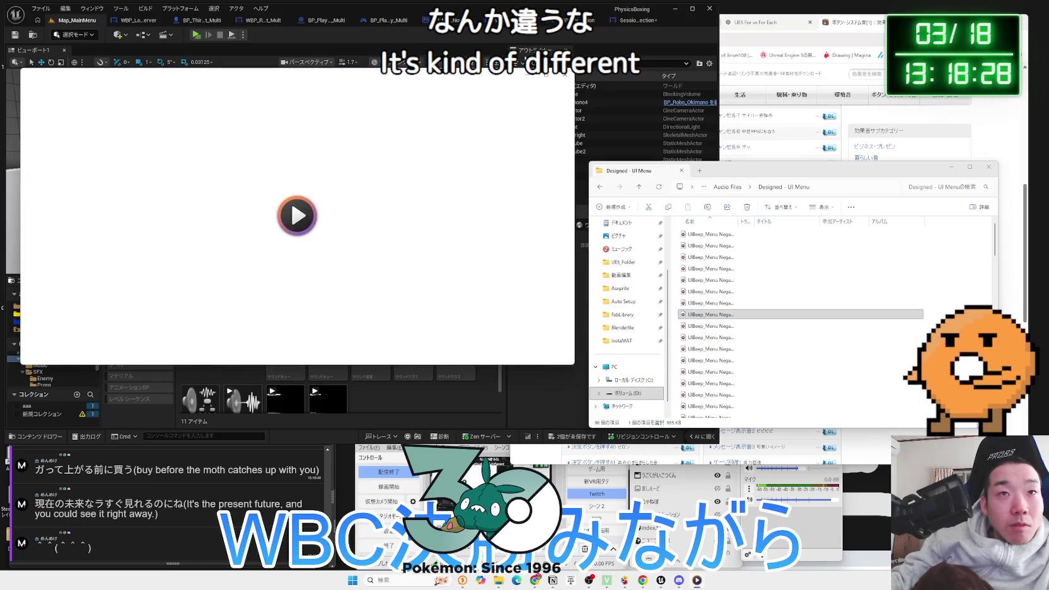
{"action": "left_click", "coordinate": [563, 74]}
{"action": "mouse_move", "coordinate": [710, 314]}
{"action": "left_mouse_down"}
{"action": "mouse_move", "coordinate": [568, 366]}
{"action": "mouse_move", "coordinate": [377, 408]}
{"action": "left_mouse_up"}
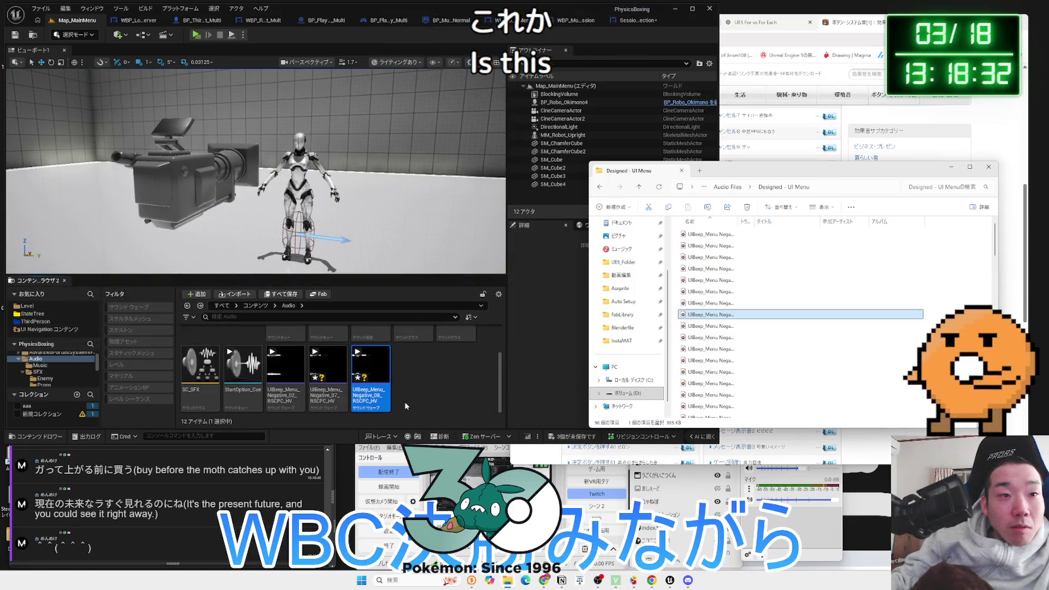
Delete the old Join_Session sound cue from the Audio folder
{"action": "right_click", "coordinate": [378, 377]}
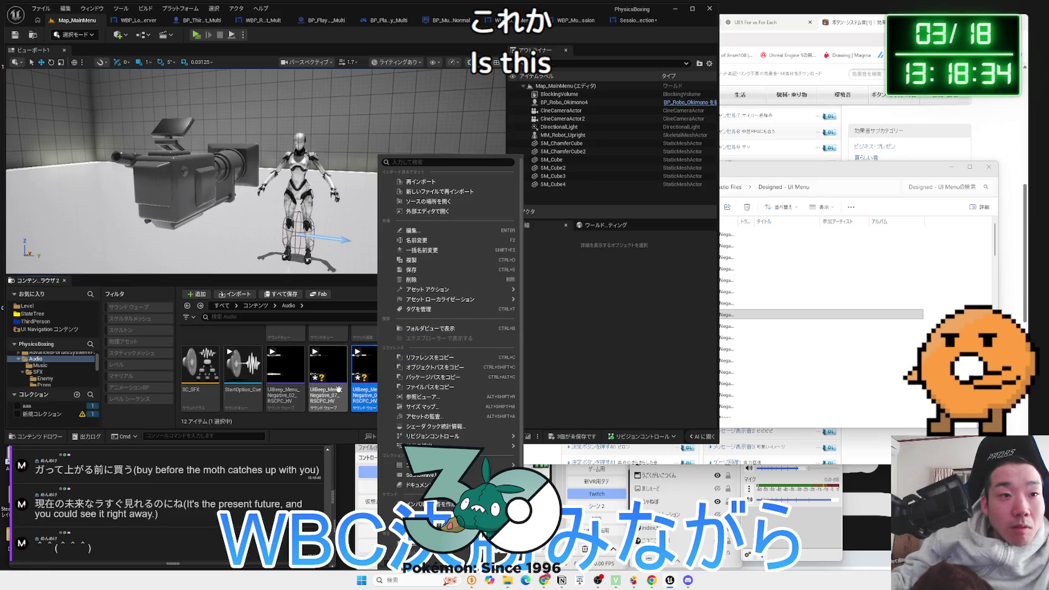
{"action": "left_click", "coordinate": [327, 389]}
{"action": "scroll", "coordinate": [328, 389], "scroll_direction": "up", "scroll_amount": 2}
{"action": "right_click", "coordinate": [287, 360]}
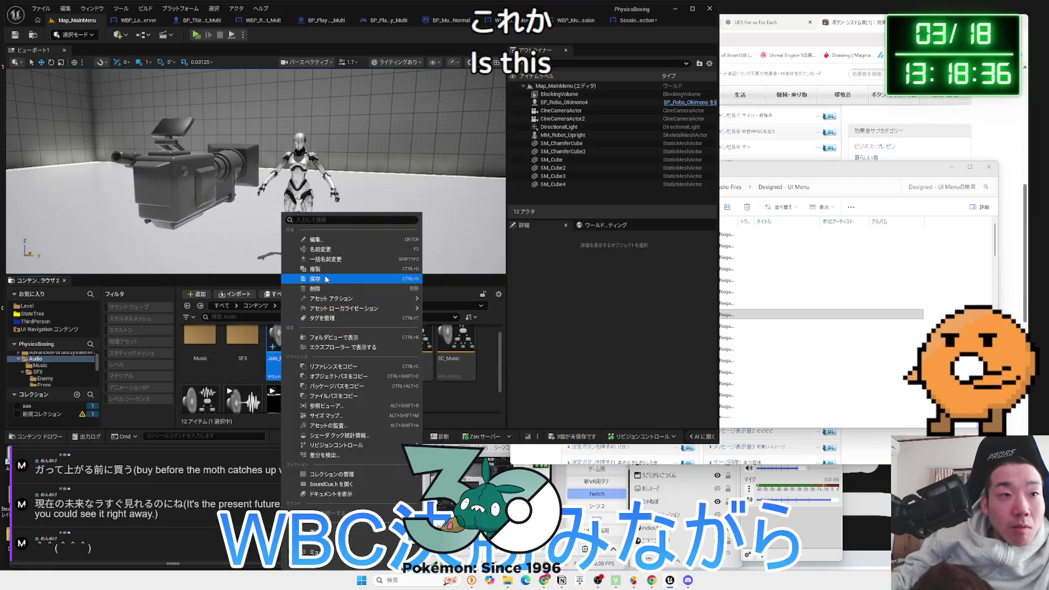
{"action": "left_click", "coordinate": [319, 288]}
{"action": "left_click", "coordinate": [465, 422]}
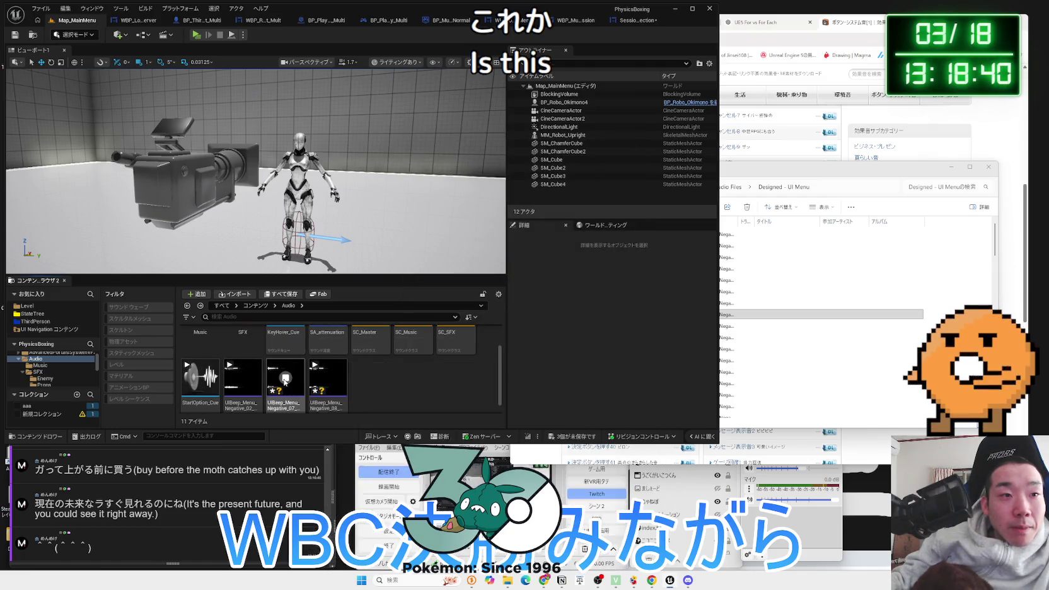
Delete the Negative_07 sound from the Audio folder
{"action": "scroll", "coordinate": [287, 384], "scroll_direction": "down", "scroll_amount": 1}
{"action": "left_click", "coordinate": [288, 383]}
{"action": "right_click", "coordinate": [289, 384]}
{"action": "left_click", "coordinate": [335, 282]}
{"action": "left_click", "coordinate": [467, 423]}
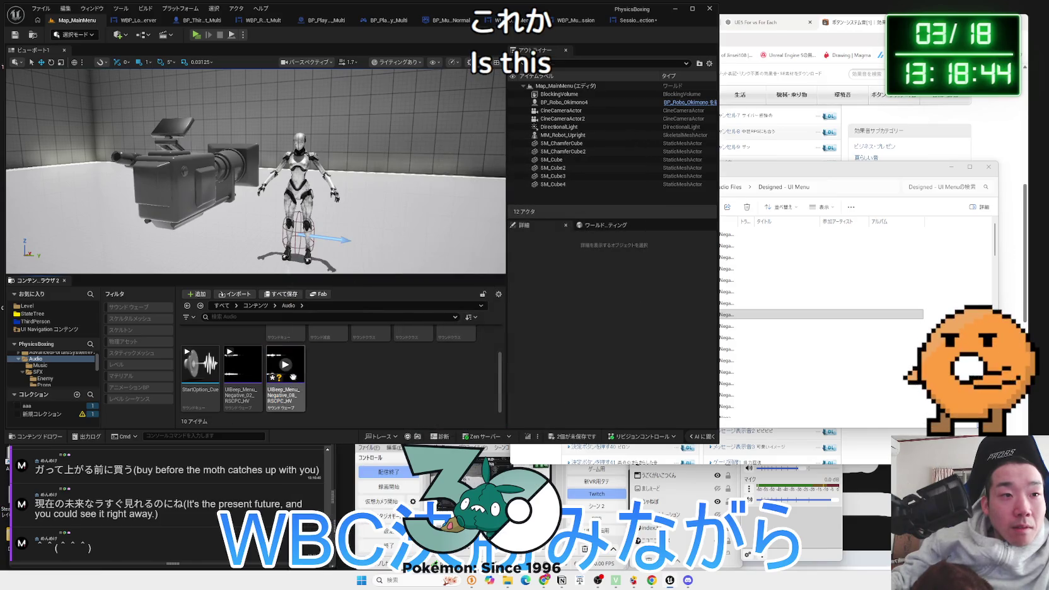
{"action": "right_click", "coordinate": [285, 370]}
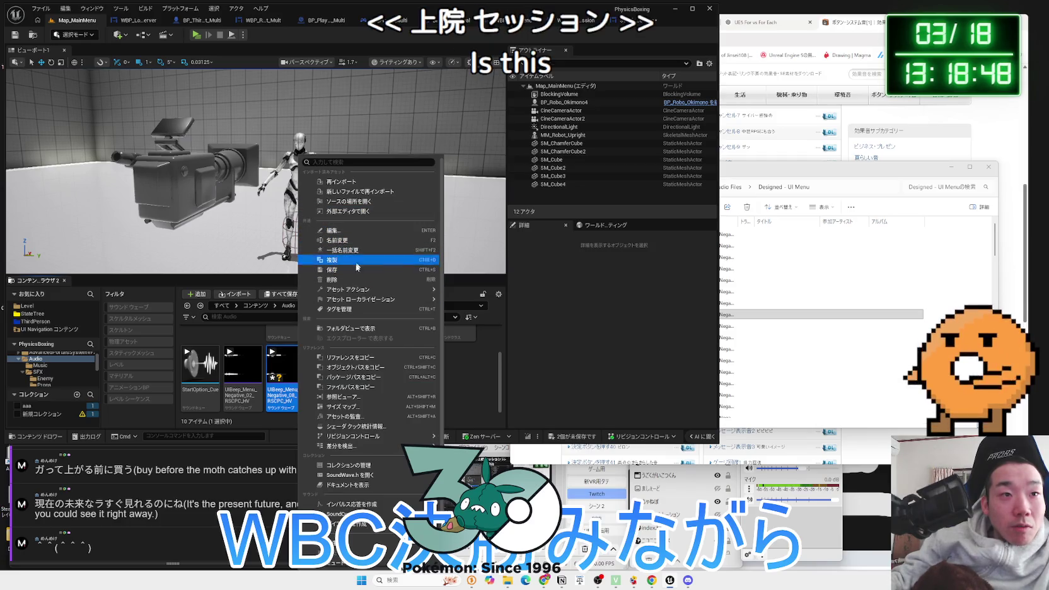
Create Join_Session_Cue from the Negative_08 wave and assign it the SC_SFX class
{"action": "left_click", "coordinate": [351, 543]}
{"action": "type", "text": "Join_Se"}
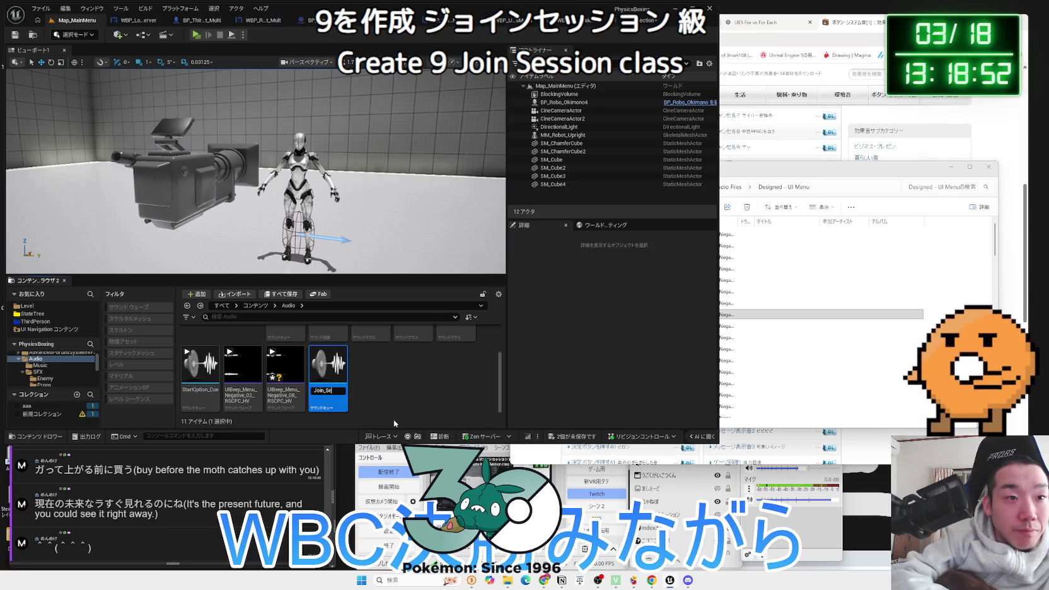
{"action": "type", "text": "ssion_Cue"}
{"action": "key", "text": "Return"}
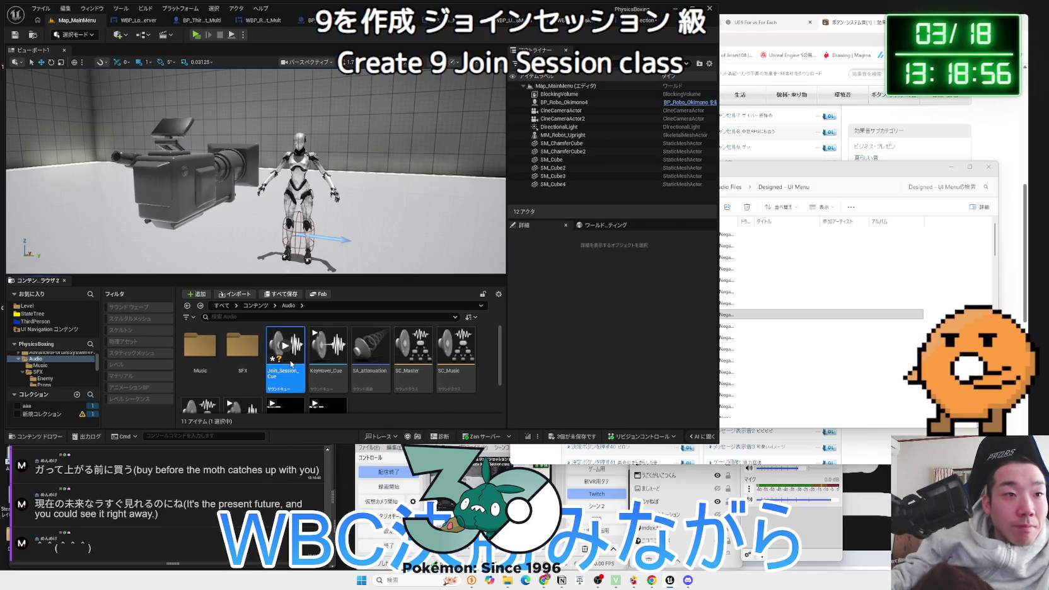
{"action": "double_click", "coordinate": [285, 353]}
{"action": "left_click", "coordinate": [402, 138]}
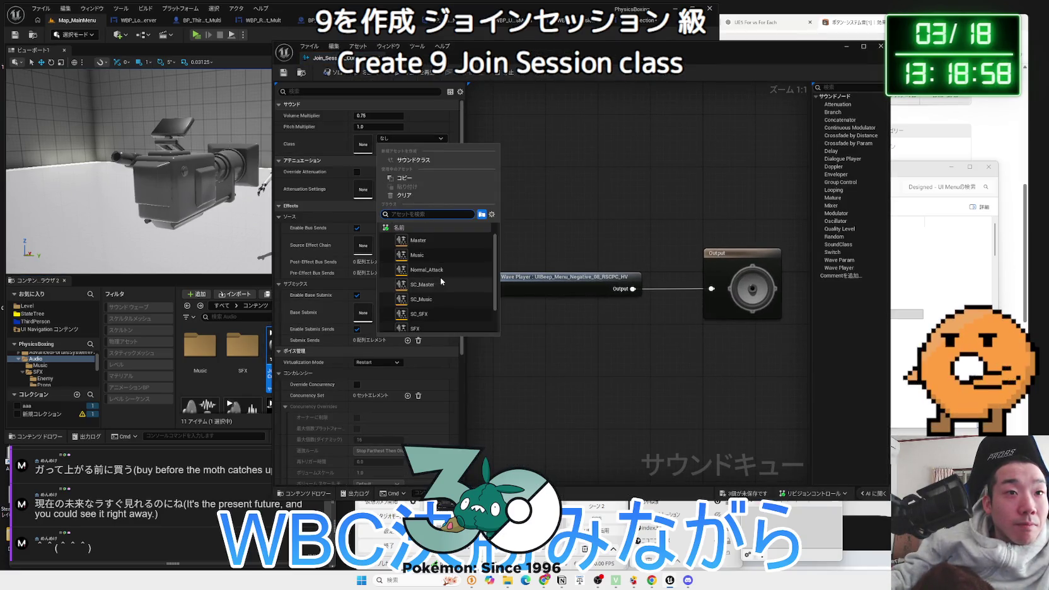
{"action": "left_click", "coordinate": [419, 313]}
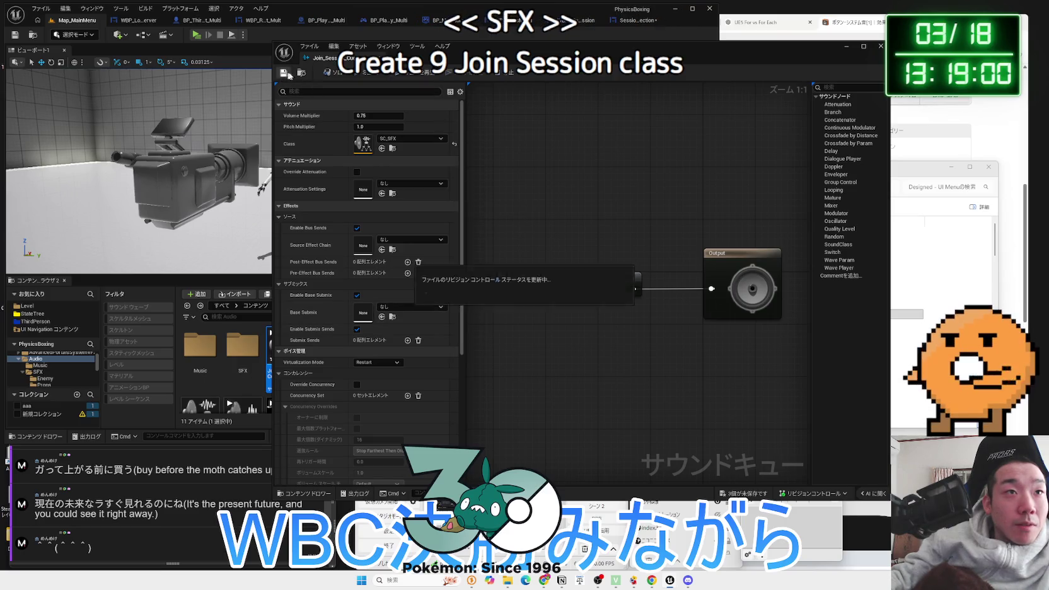
{"action": "left_click", "coordinate": [379, 58]}
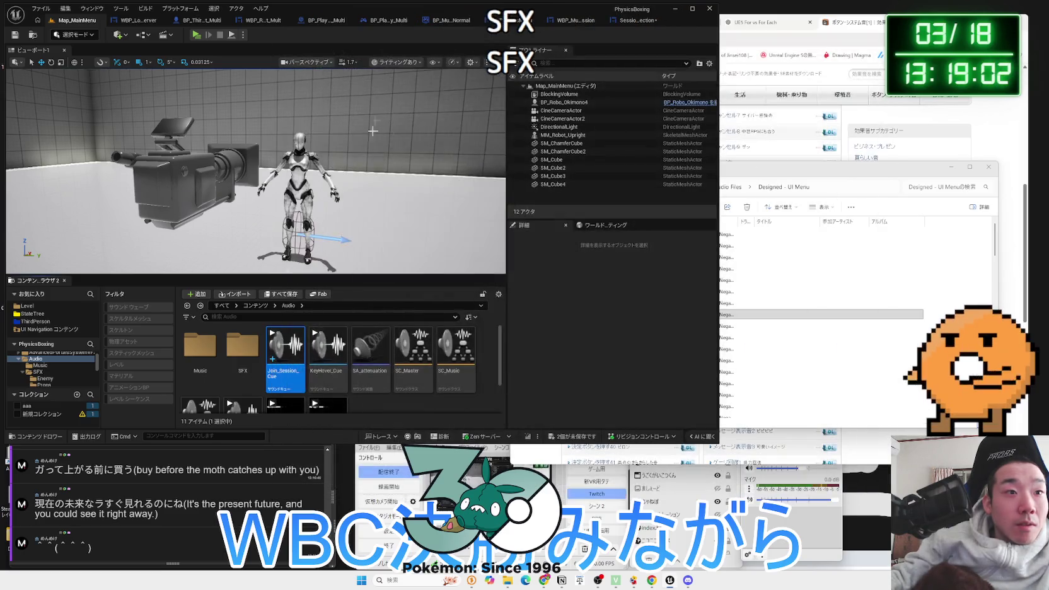
In the SessionSection graph, search 'play sound' after the success print, then dismiss the search
{"action": "left_click", "coordinate": [652, 21]}
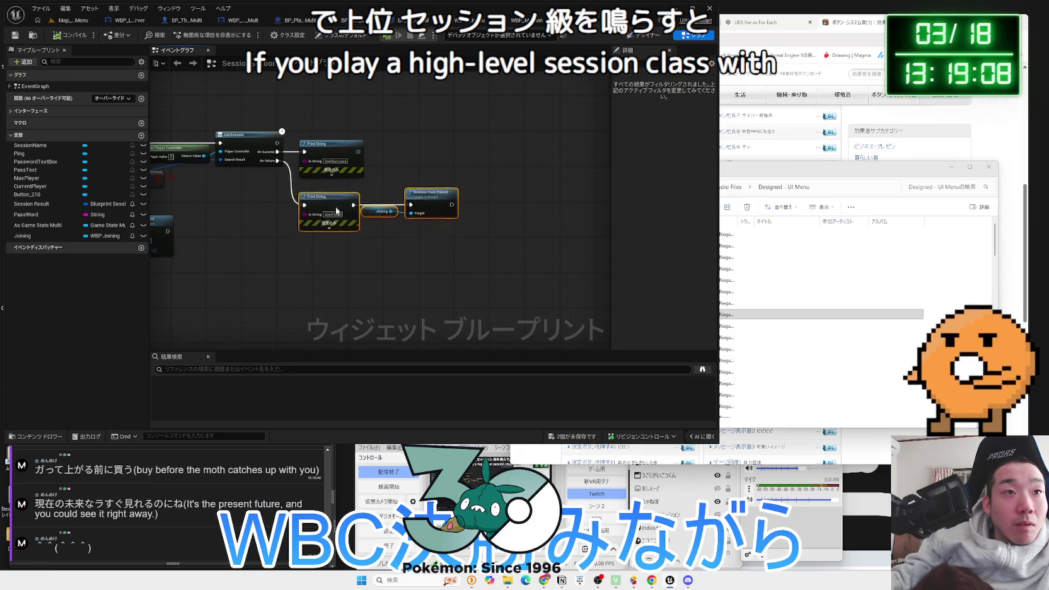
{"action": "scroll", "coordinate": [397, 201], "scroll_direction": "up", "scroll_amount": 2}
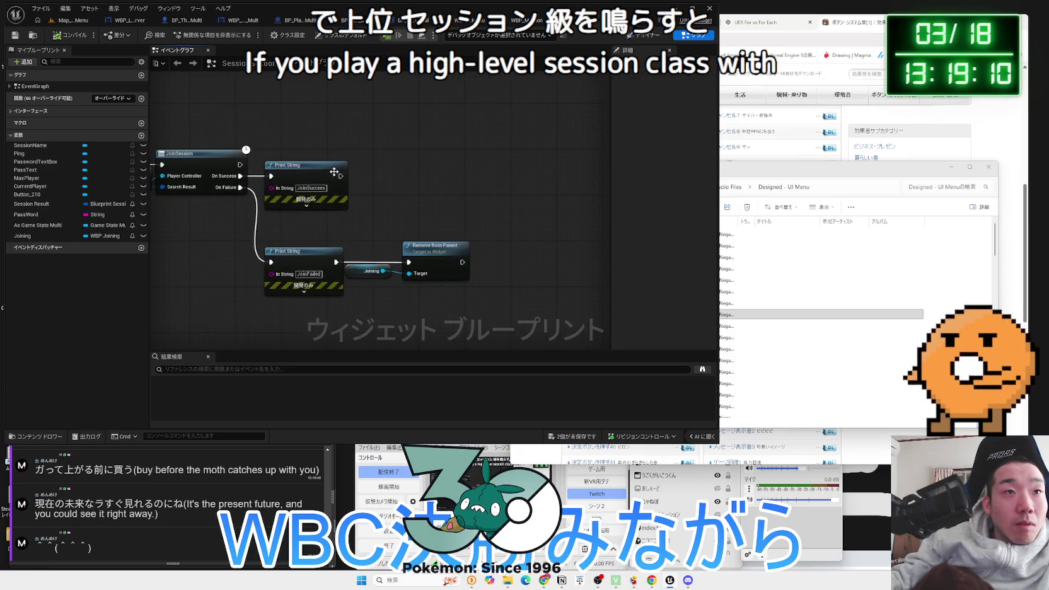
{"action": "left_click_drag", "start_coordinate": [339, 177], "coordinate": [381, 181]}
{"action": "type", "text": "play s"}
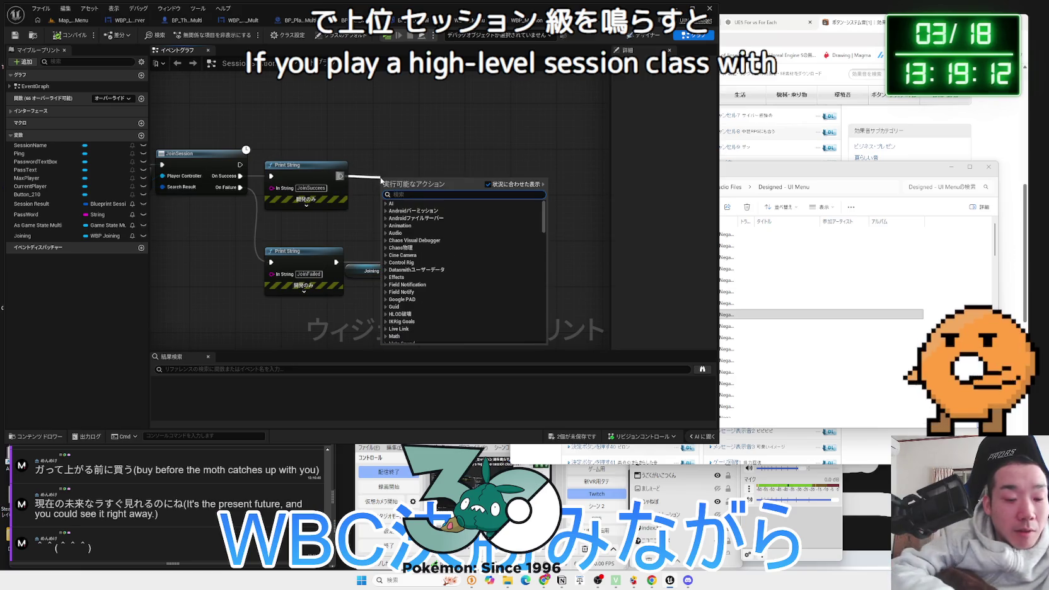
{"action": "type", "text": "ound"}
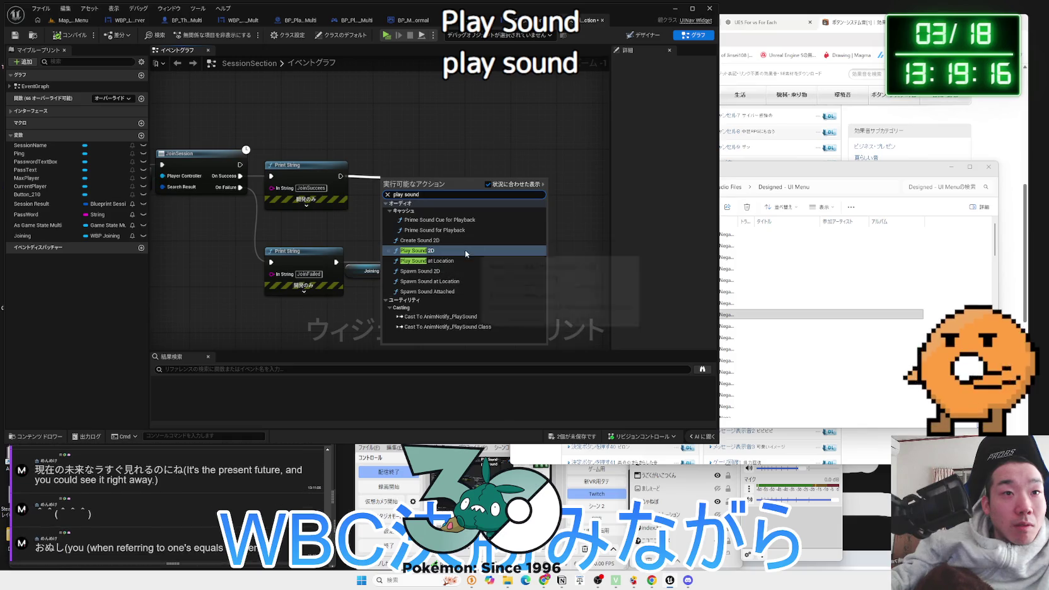
{"action": "key", "text": "Escape"}
Paste a Play Sound 2D node after the JoinSuccess Print String and open its Sound choice
{"action": "scroll", "coordinate": [447, 239], "scroll_direction": "down", "scroll_amount": 3}
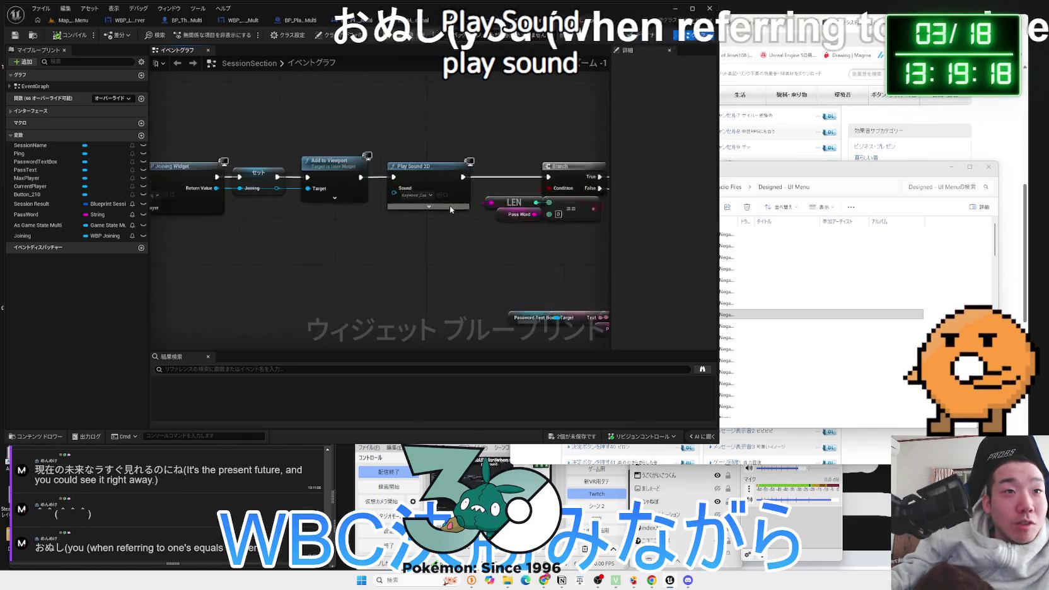
{"action": "scroll", "coordinate": [479, 214], "scroll_direction": "up", "scroll_amount": 4}
{"action": "mouse_move", "coordinate": [479, 214]}
{"action": "left_mouse_down"}
{"action": "mouse_move", "coordinate": [391, 180]}
{"action": "mouse_move", "coordinate": [245, 165]}
{"action": "left_mouse_up"}
{"action": "scroll", "coordinate": [243, 174], "scroll_direction": "down", "scroll_amount": 3}
{"action": "scroll", "coordinate": [330, 183], "scroll_direction": "up", "scroll_amount": 3}
{"action": "key", "text": "ctrl+v"}
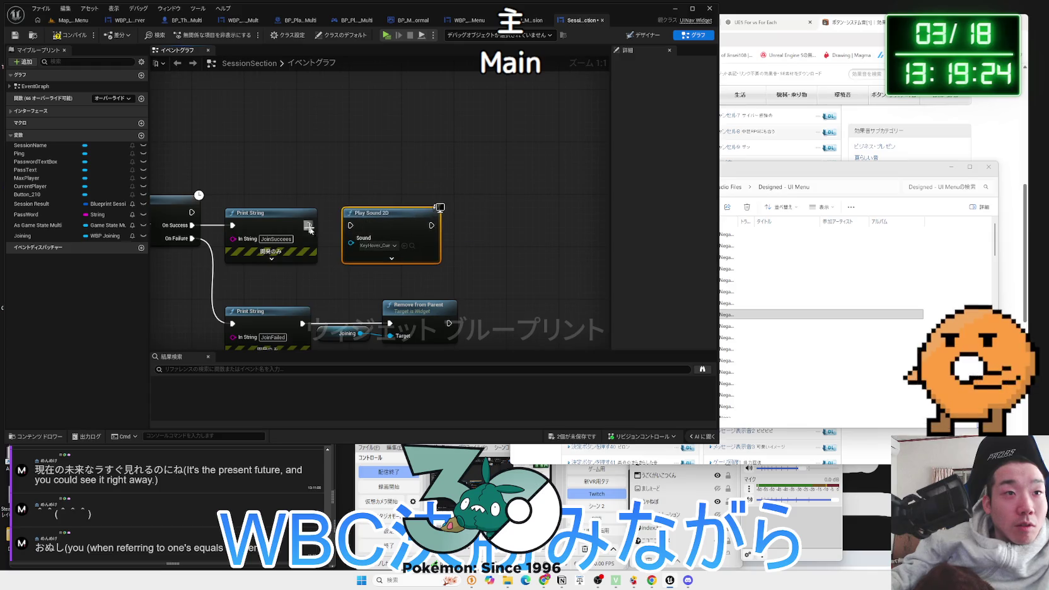
{"action": "left_click", "coordinate": [381, 245]}
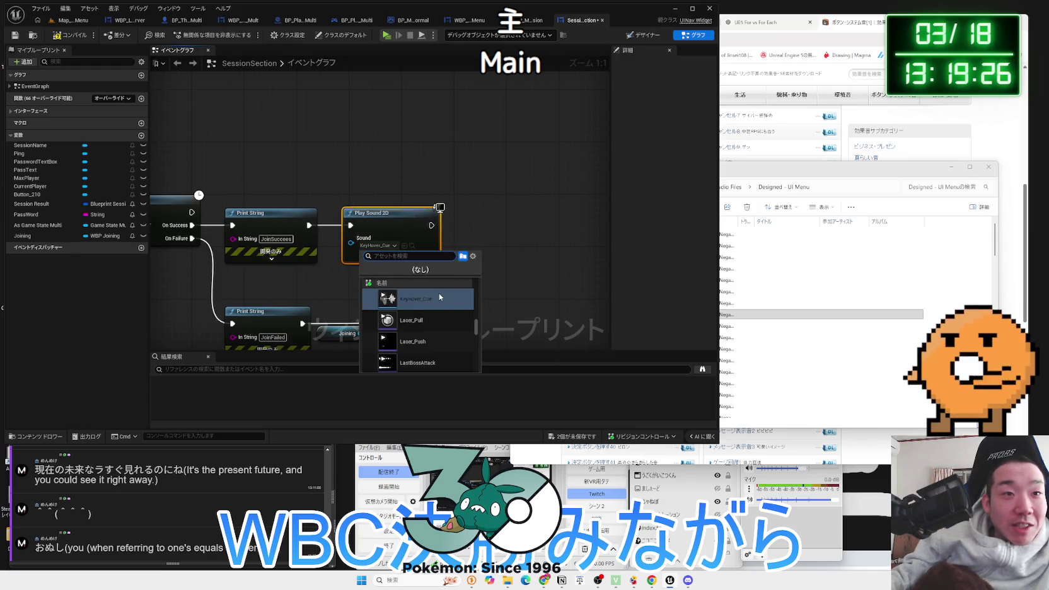